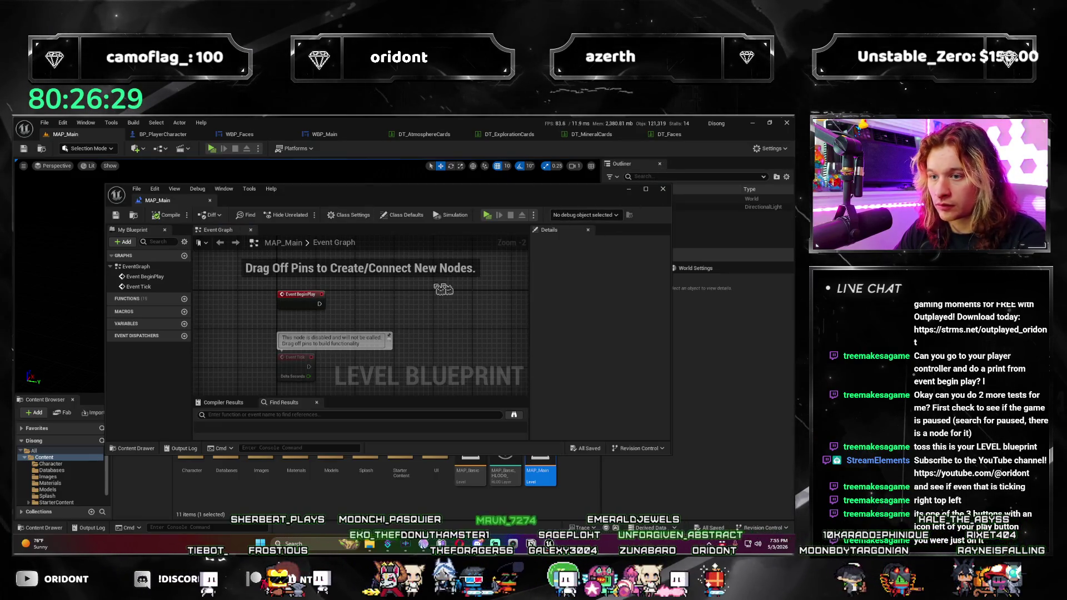
Step: Close the MAP_Main level blueprint, dismiss the Blueprints dropdown, and switch to WBP_Faces' event graph
left_click(669, 189)
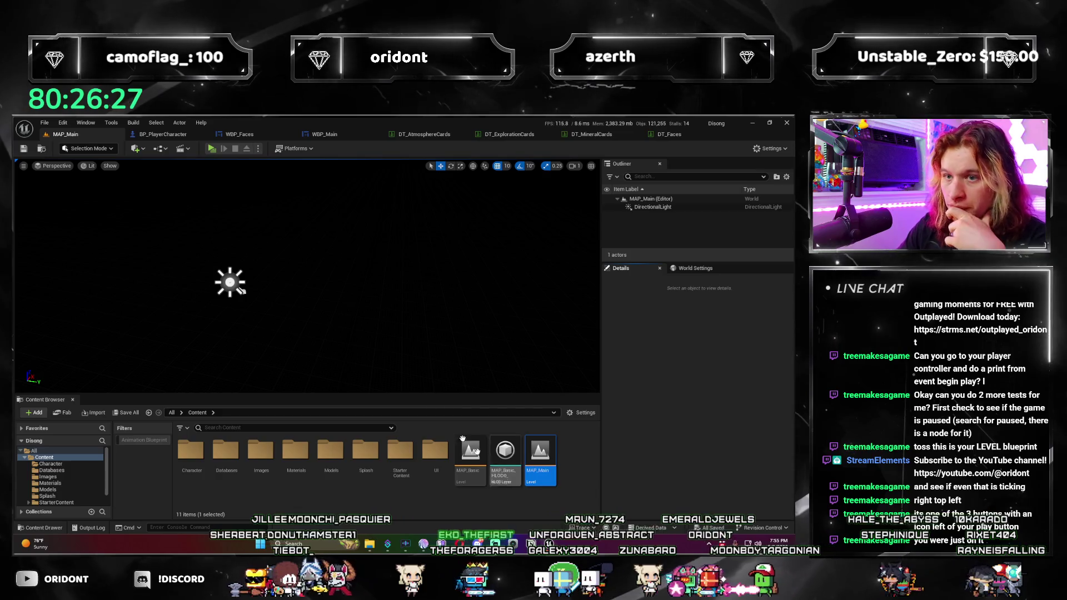
left_click(203, 149)
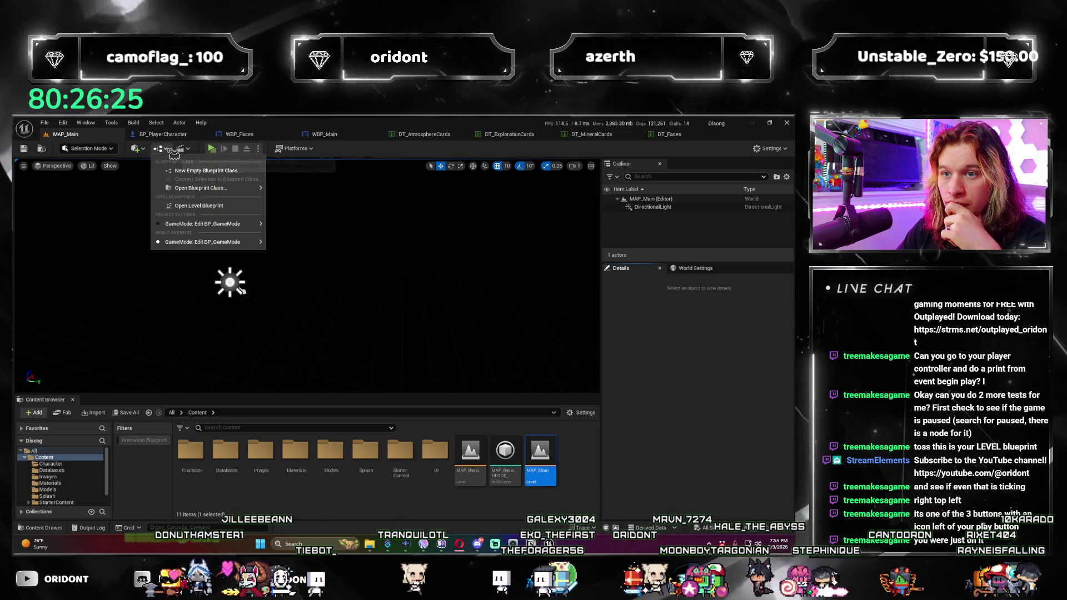
mouse_move(248, 228)
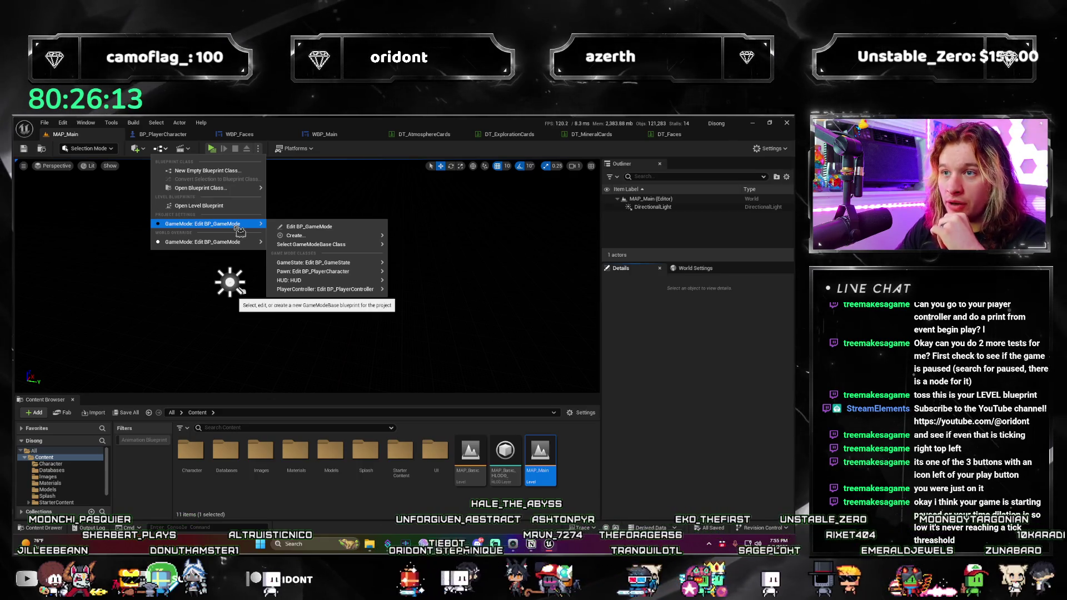
left_click(722, 346)
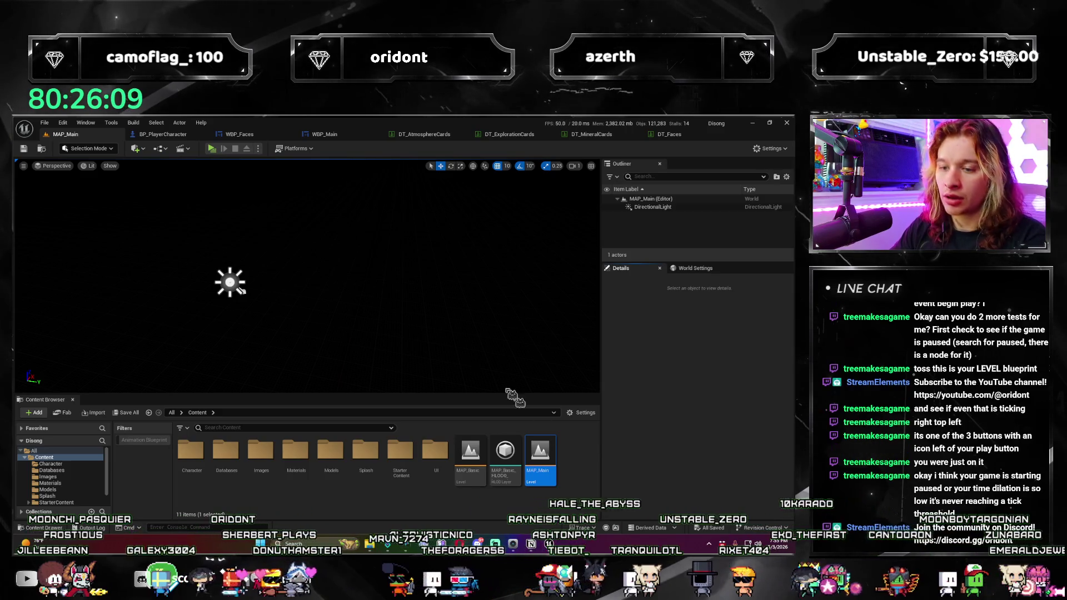
left_click(324, 134)
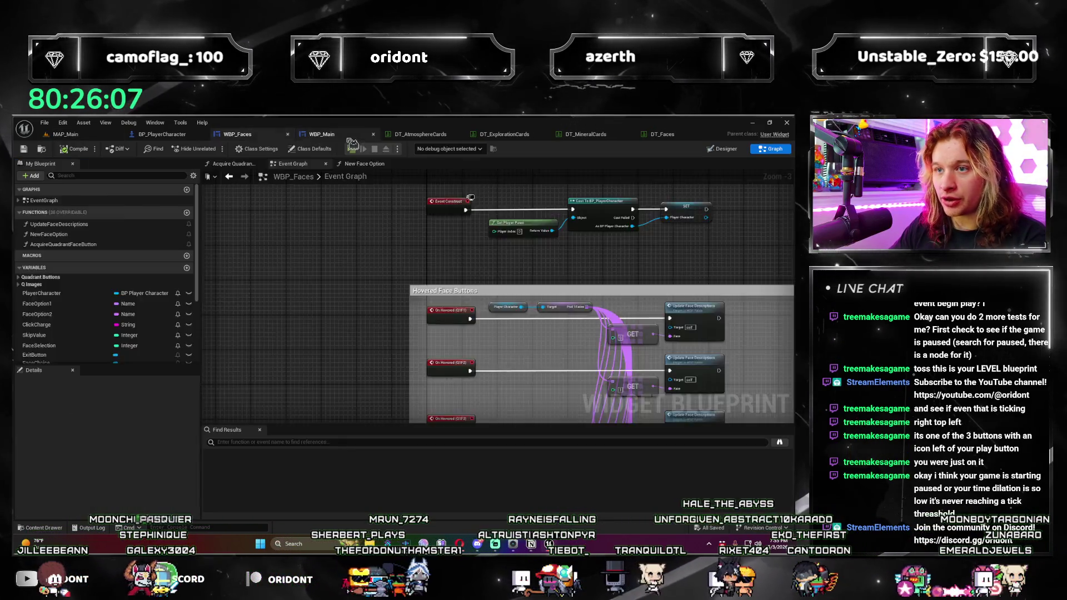
Step: Search 'dilation' in Find Results, then return to MAP_Main and open the Character folder
type("dilation")
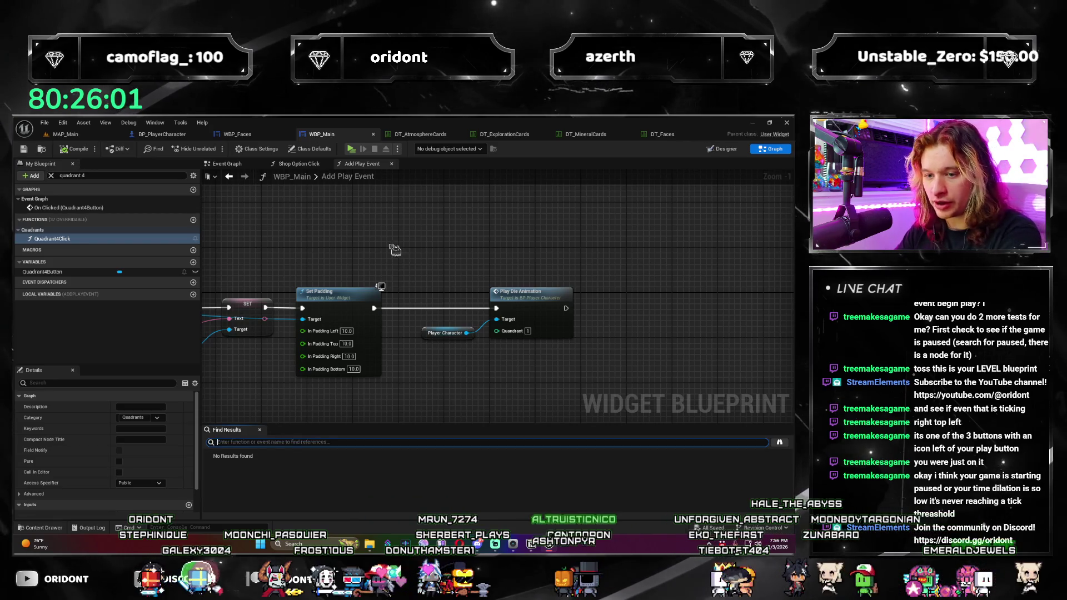
left_click(65, 134)
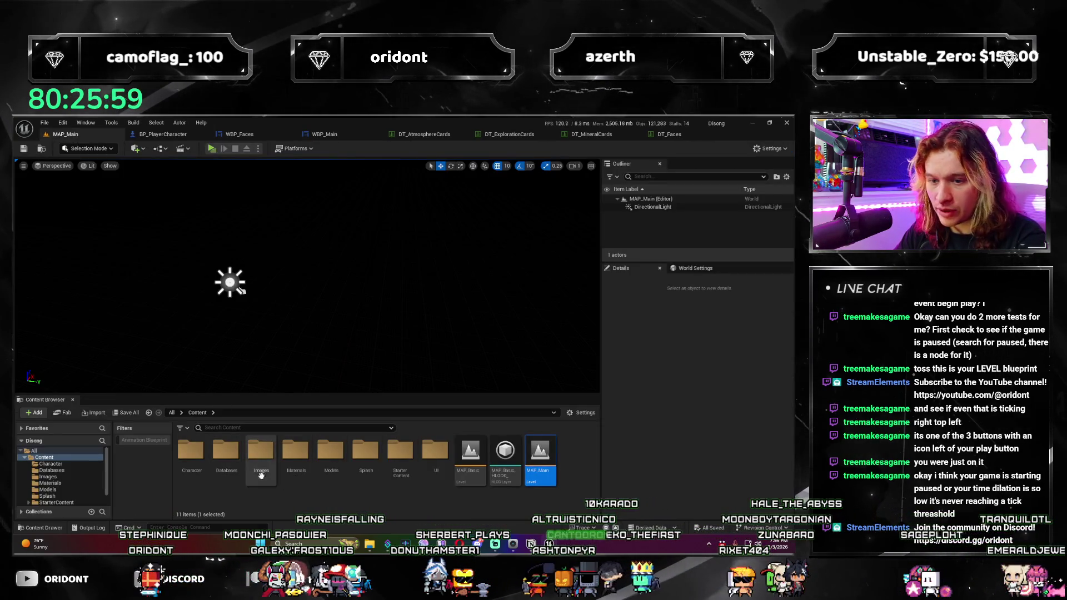
double_click(187, 455)
Step: Filter BP_GameMode's class defaults for 'pause', close it, and run a quick play test
double_click(189, 456)
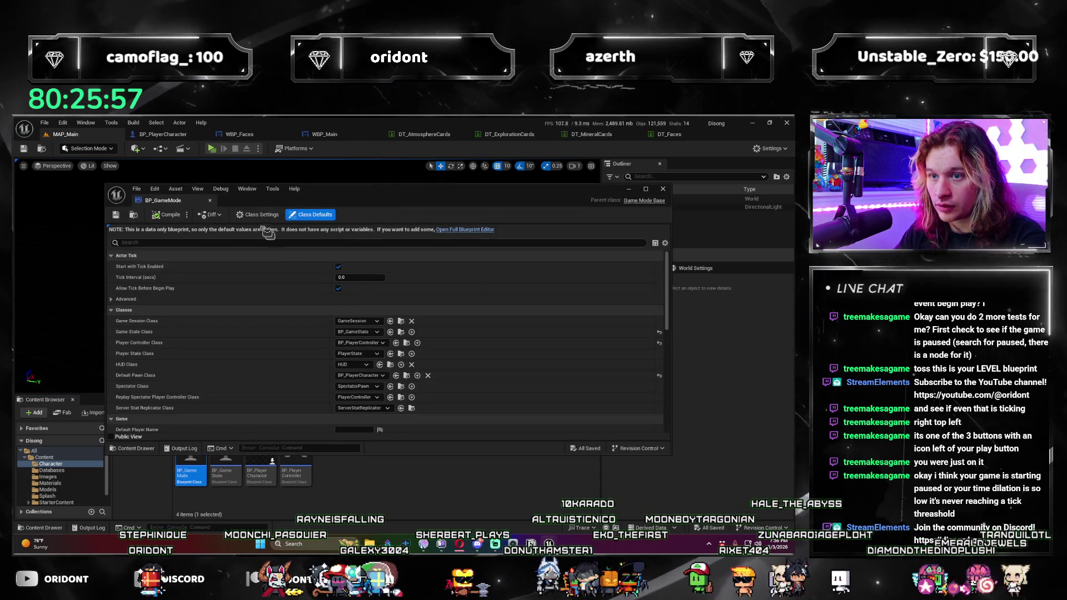
left_click(314, 243)
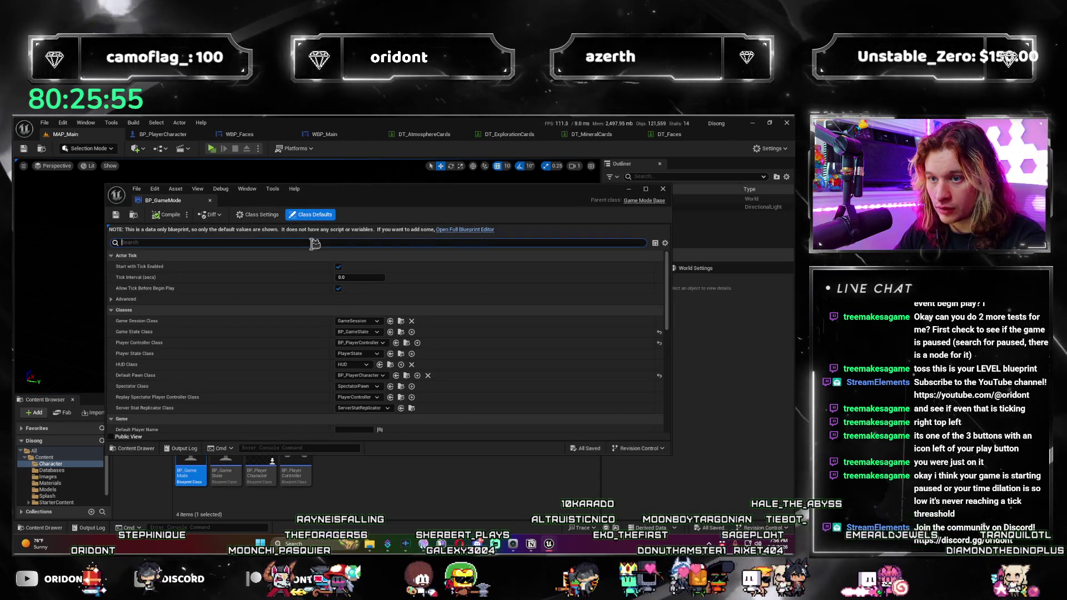
type("dause")
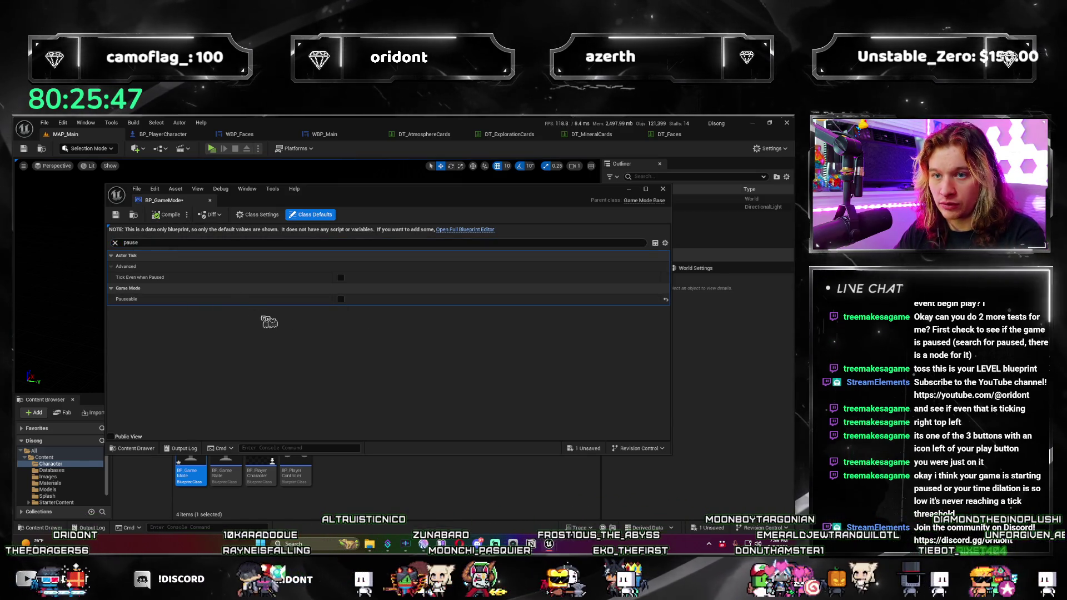
left_click(372, 169)
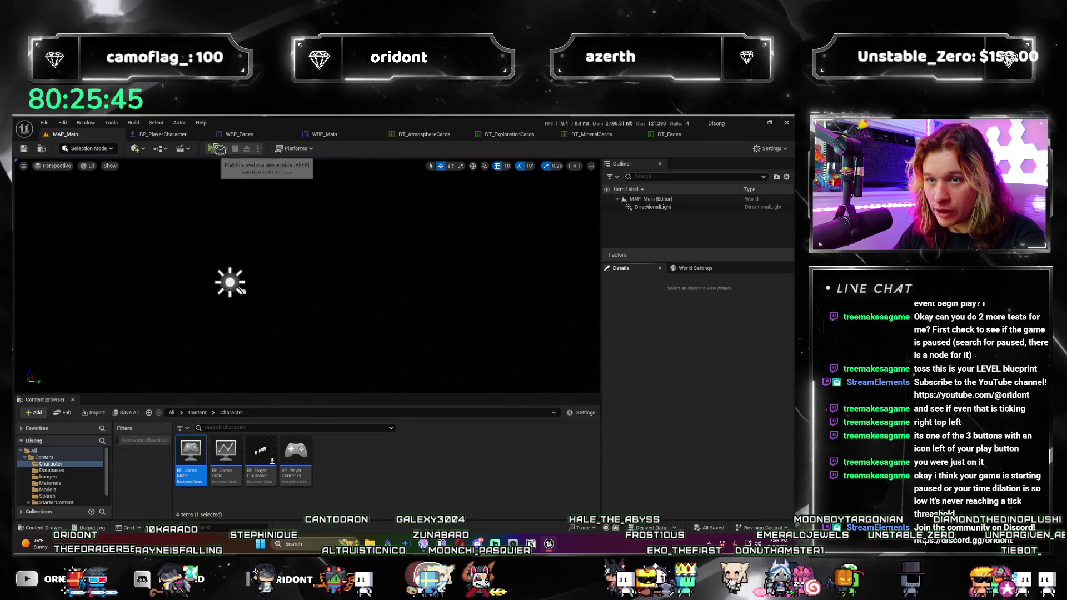
left_click(212, 148)
left_click(786, 122)
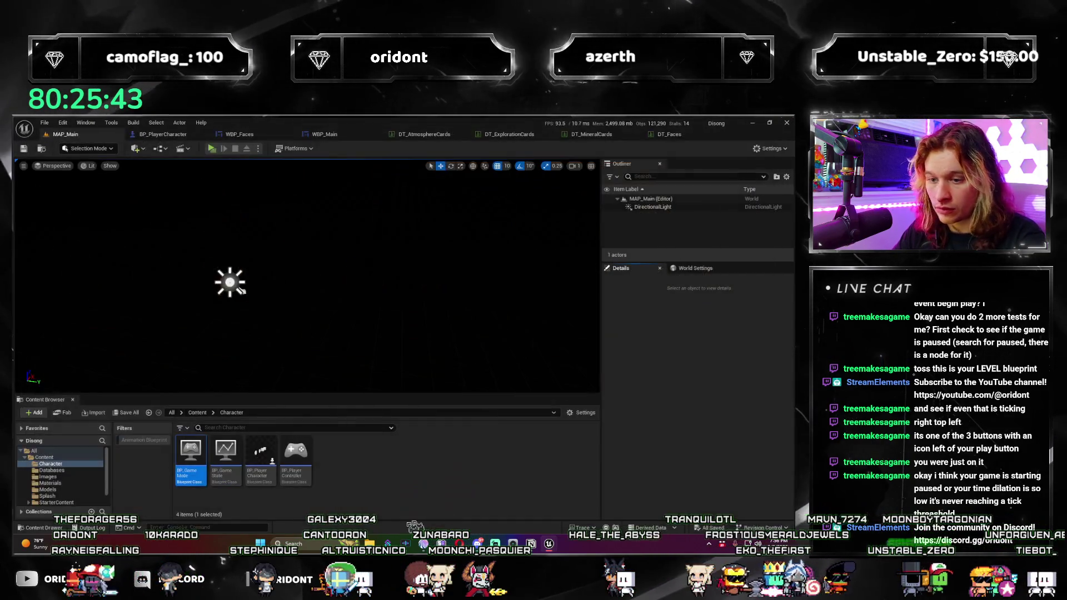
Step: Check and clear the 'pause' filter in BP_GameState, close it, and open BP_PlayerController
double_click(225, 459)
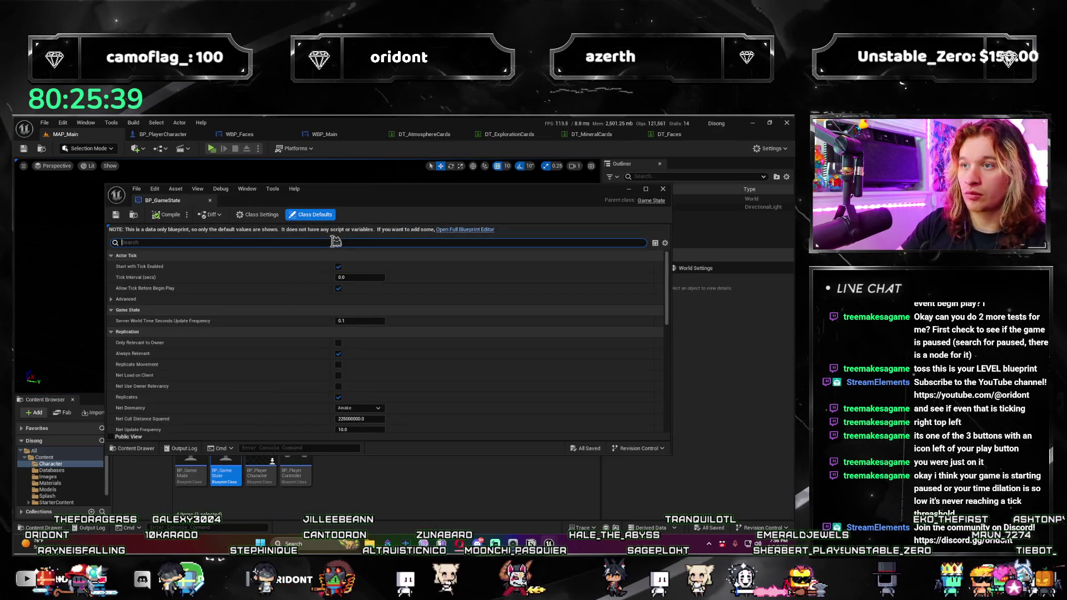
type("pause")
key("ctrl+a")
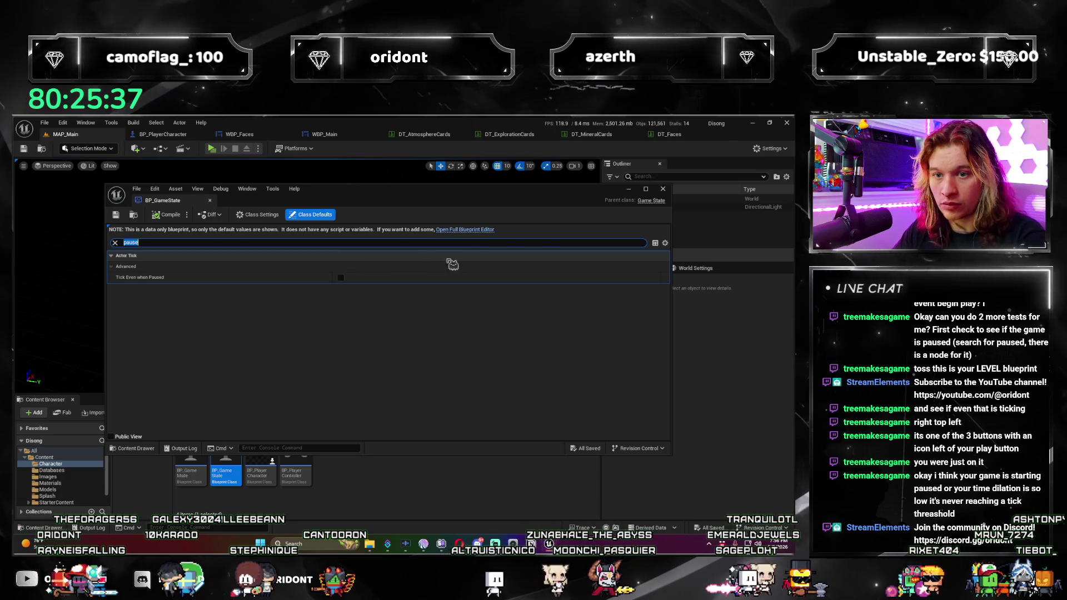
key("BackSpace")
left_click(663, 189)
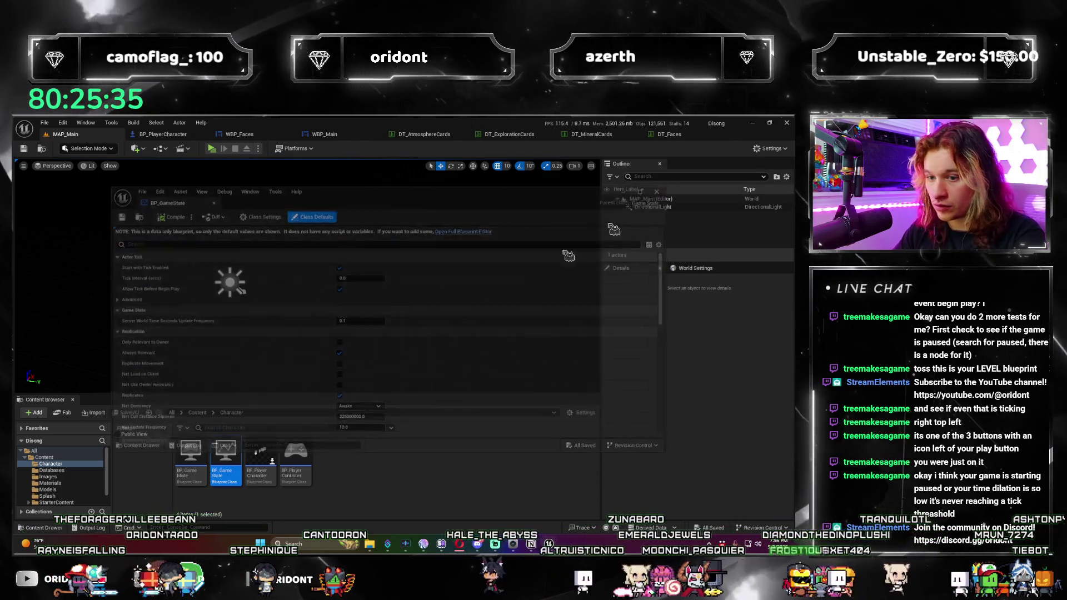
double_click(295, 472)
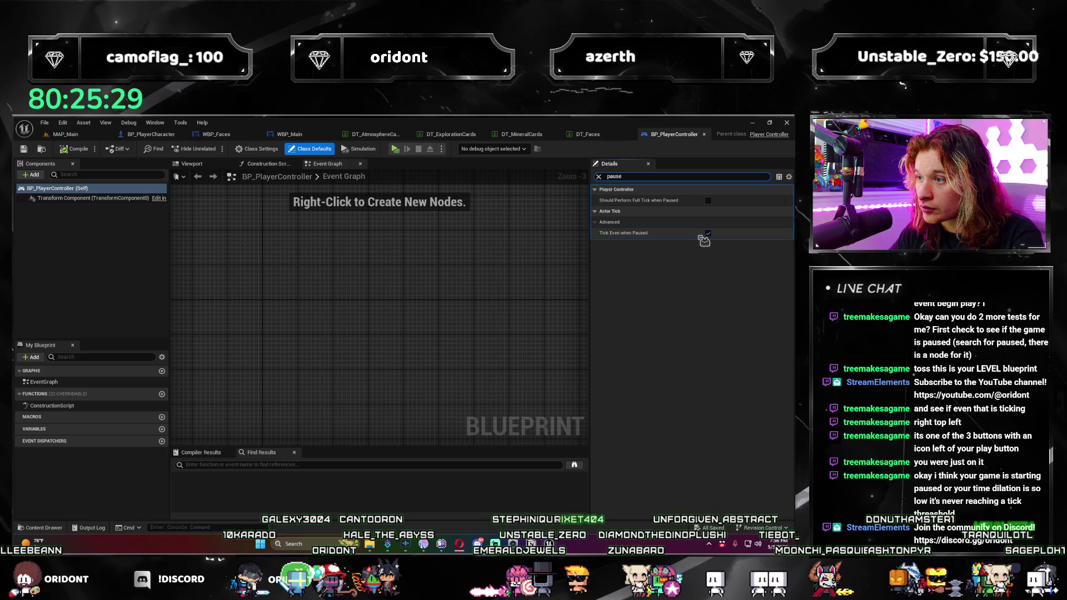
Step: Clear BP_PlayerController's pause filter, review BP_PlayerCharacter's Event Graph, and return to MAP_Main
key("BackSpace")
left_click(481, 272)
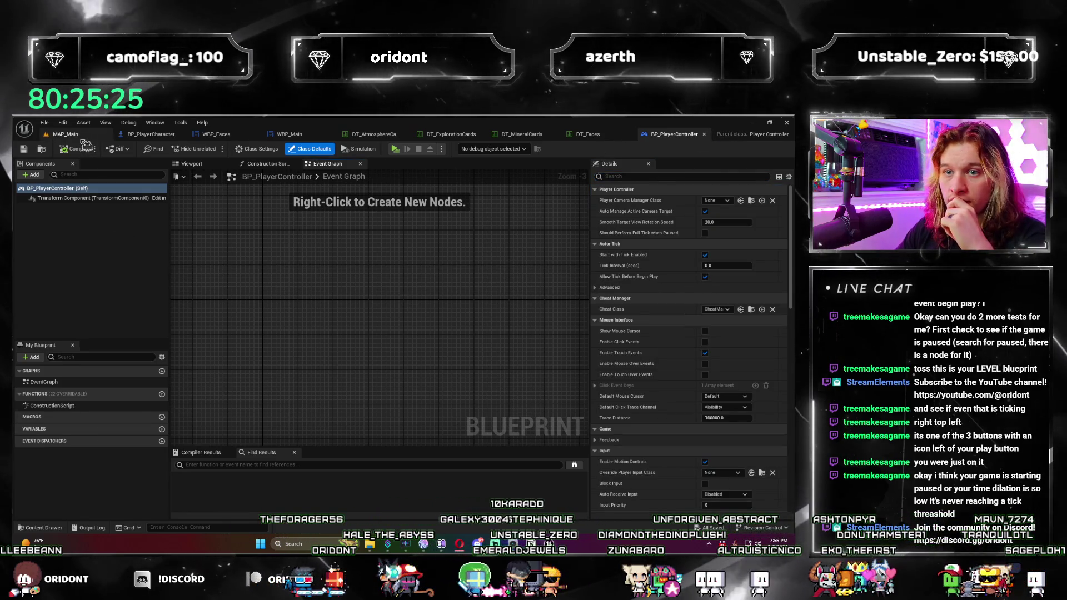
left_click(65, 134)
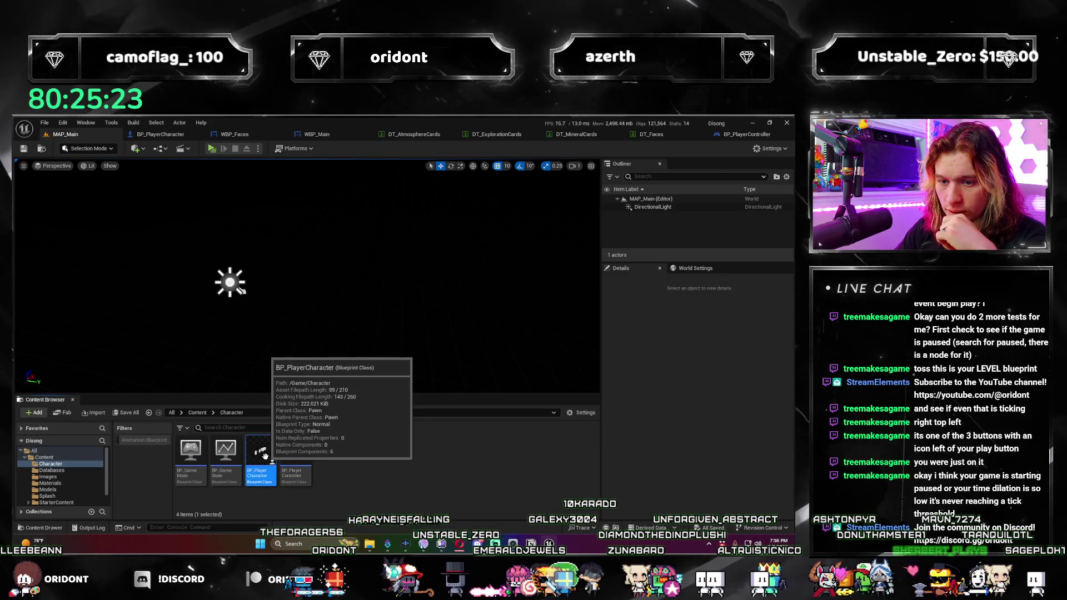
double_click(273, 460)
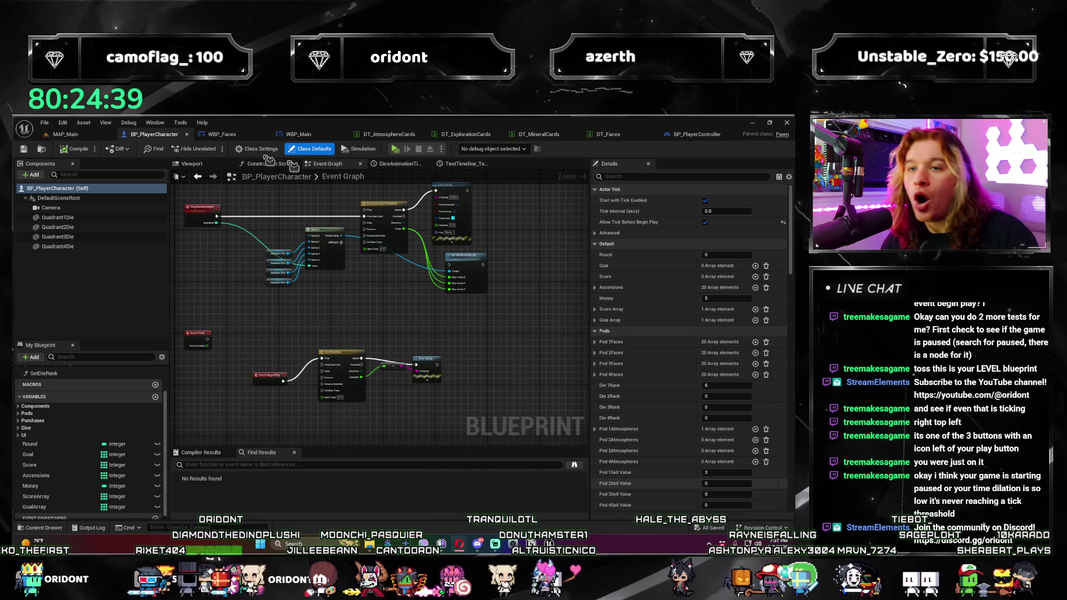
left_click(65, 134)
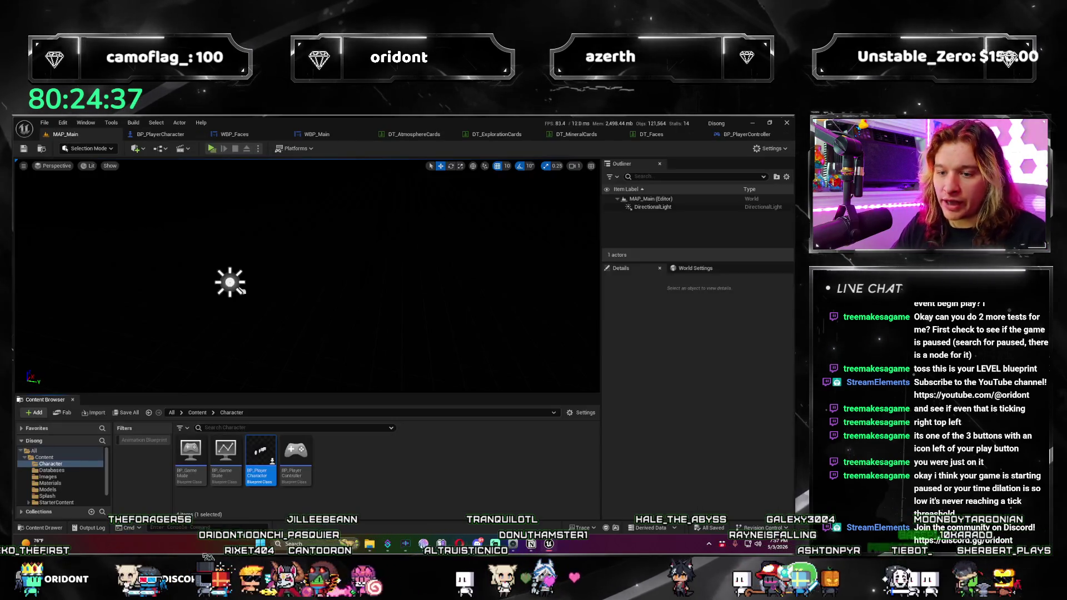
Step: Open BP_GameState, filter its defaults for 'gamestate', clear the filter, and expand advanced Actor Tick settings
double_click(224, 457)
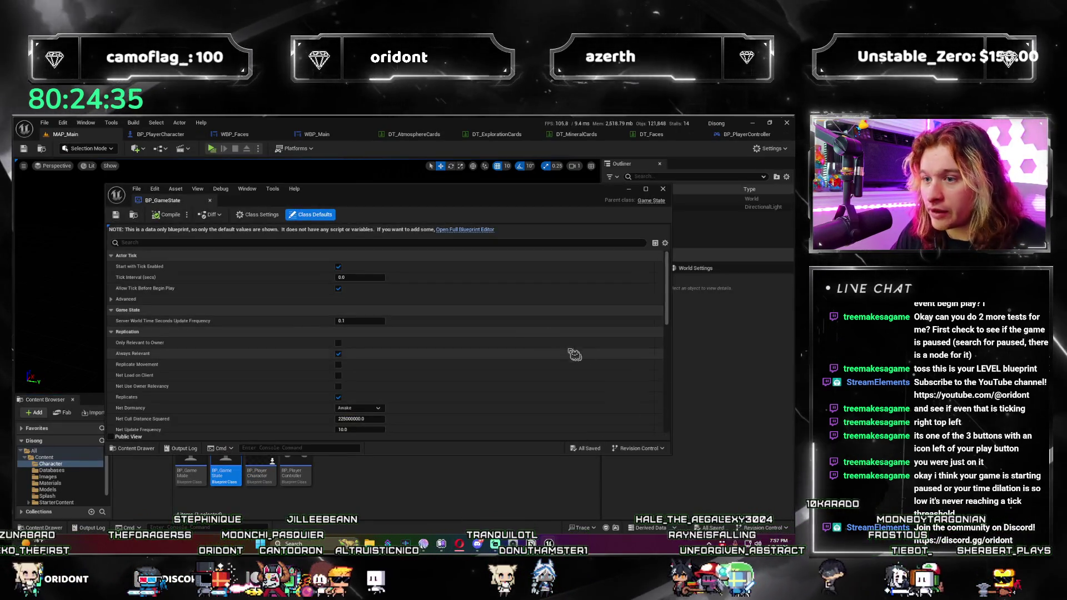
type("gamestate")
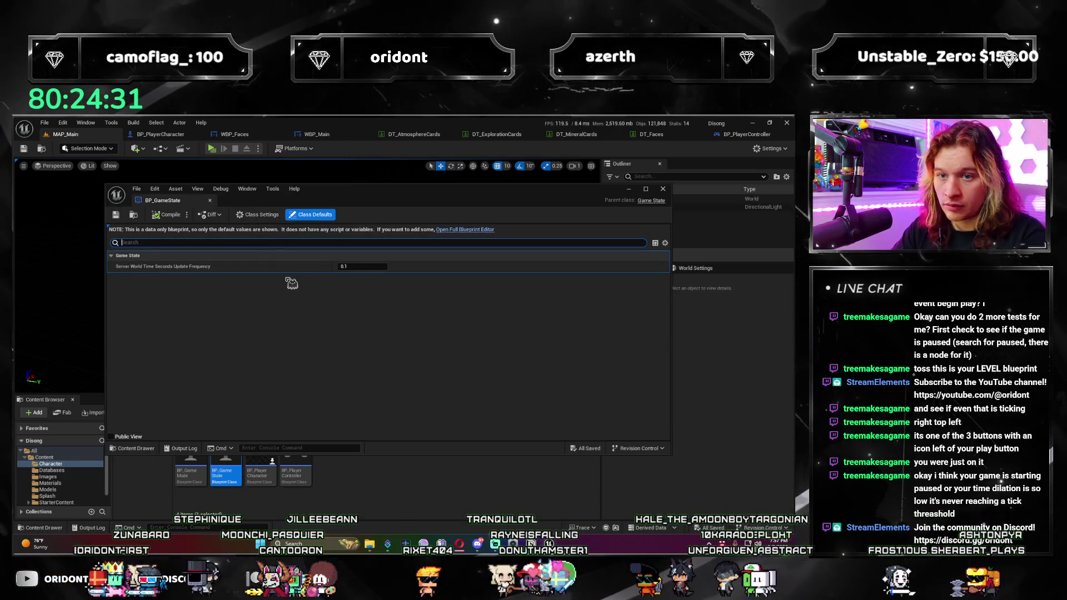
type("ga")
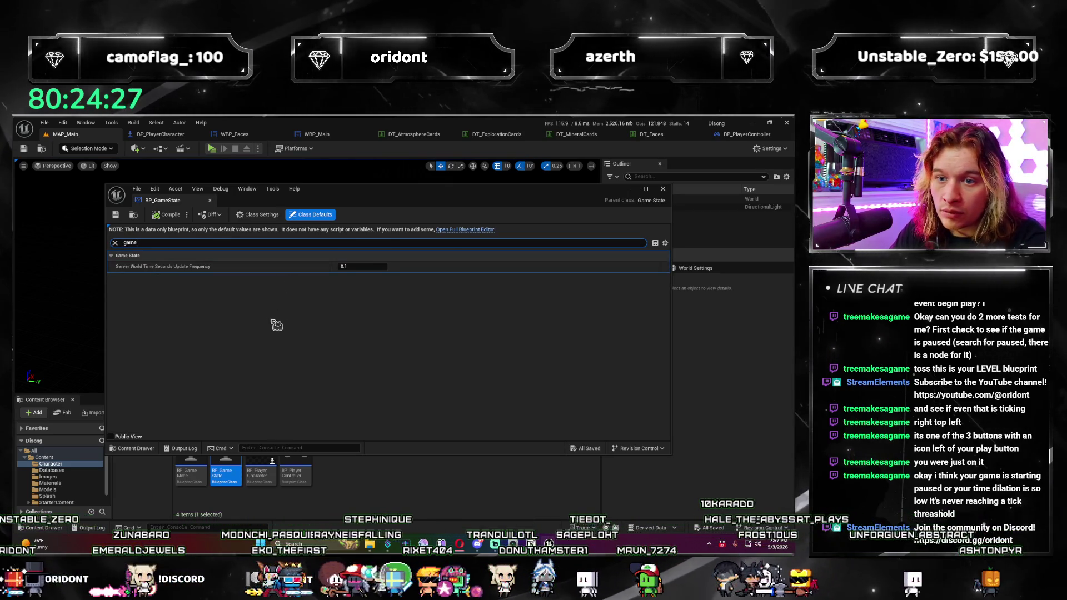
key("ctrl+a")
key("BackSpace")
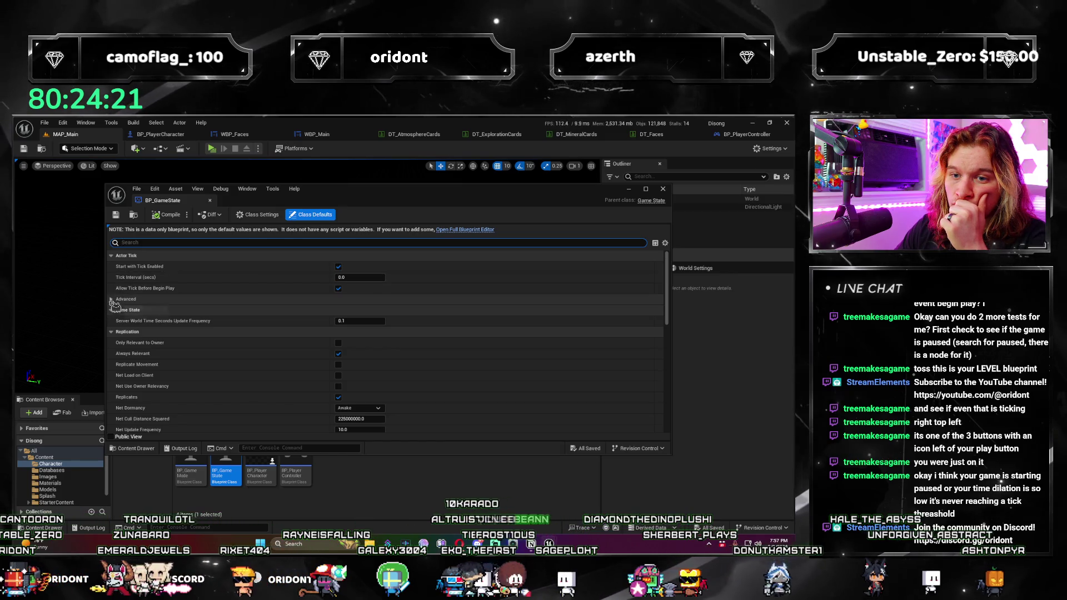
left_click(112, 299)
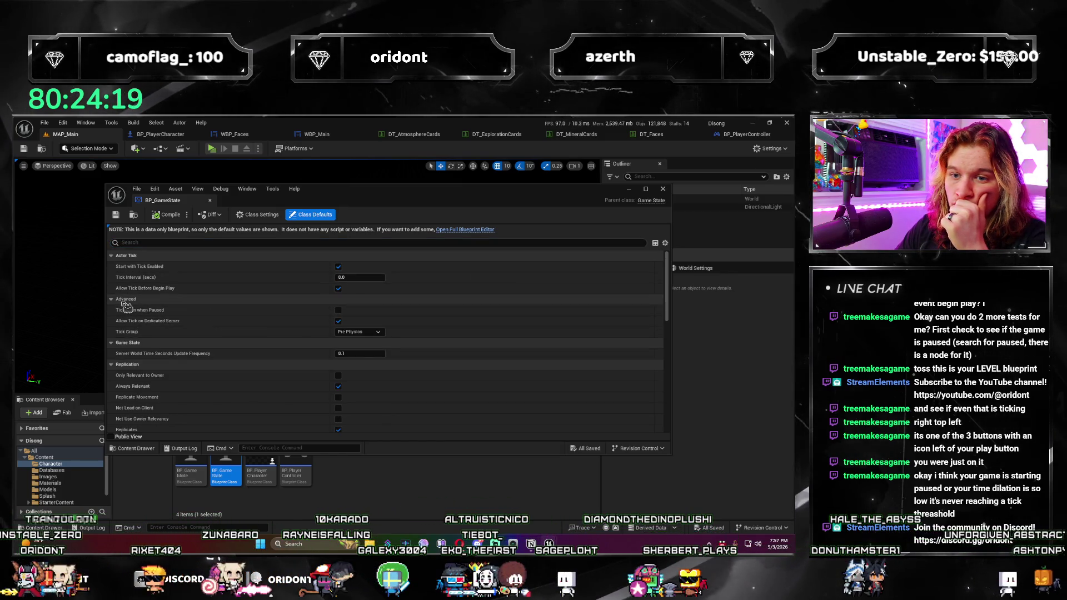
Step: Scroll through BP_GameState's class defaults and show its Class Settings with parent Game State
scroll(251, 339, "down", 3)
scroll(251, 339, "down", 10)
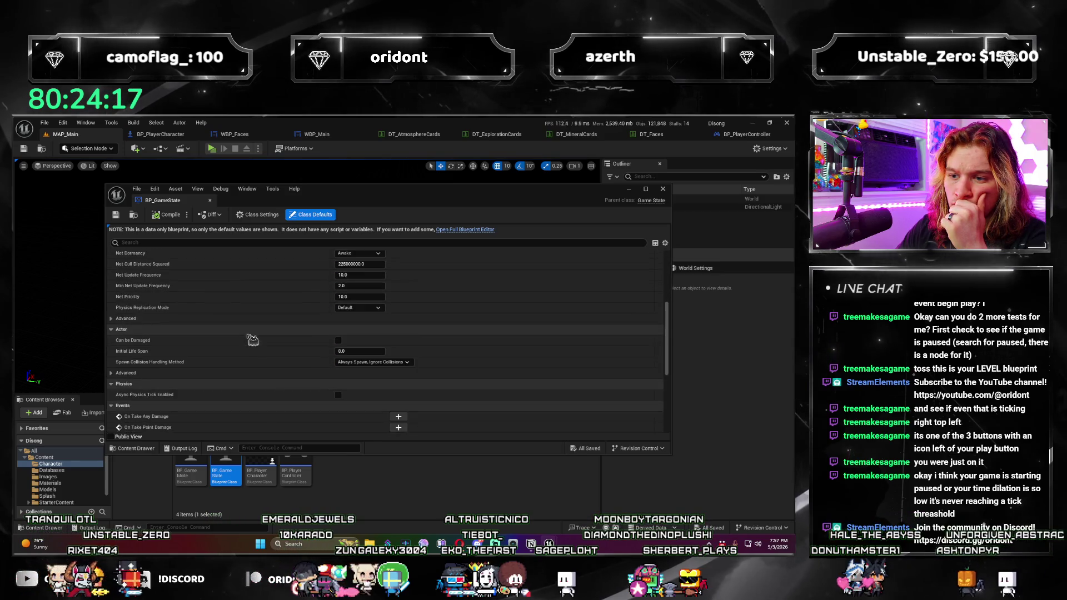
scroll(250, 381, "down", 2)
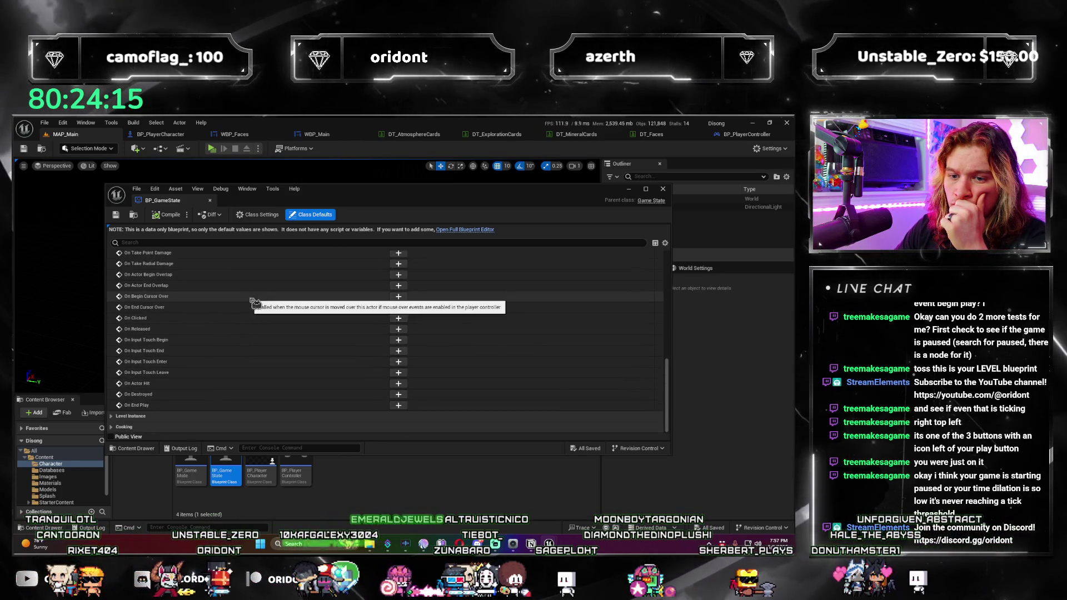
scroll(295, 388, "up", 1)
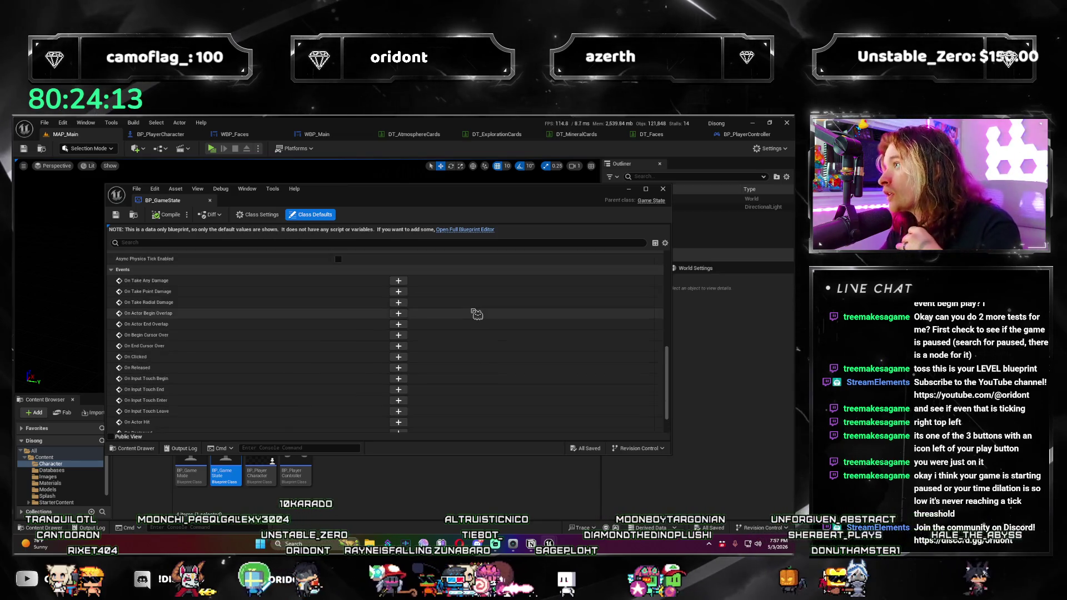
scroll(555, 306, "up", 10)
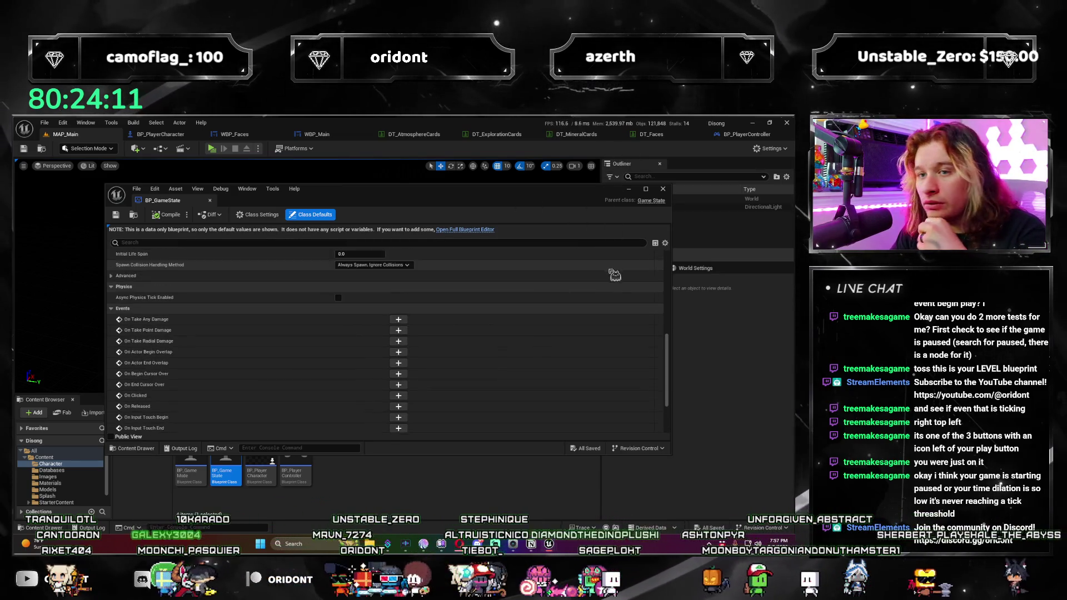
scroll(565, 317, "up", 4)
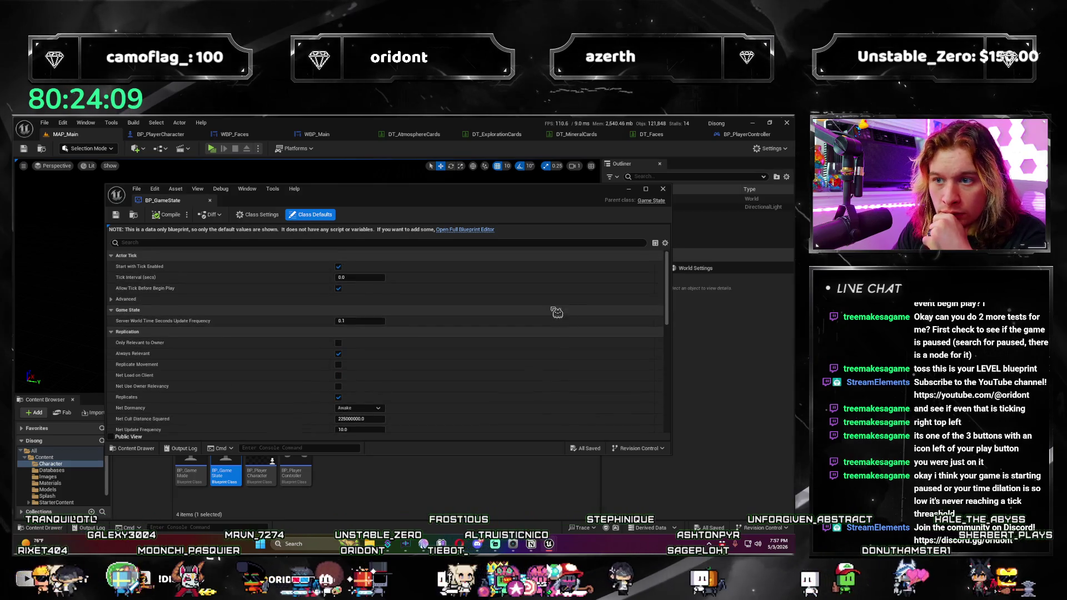
left_click(259, 215)
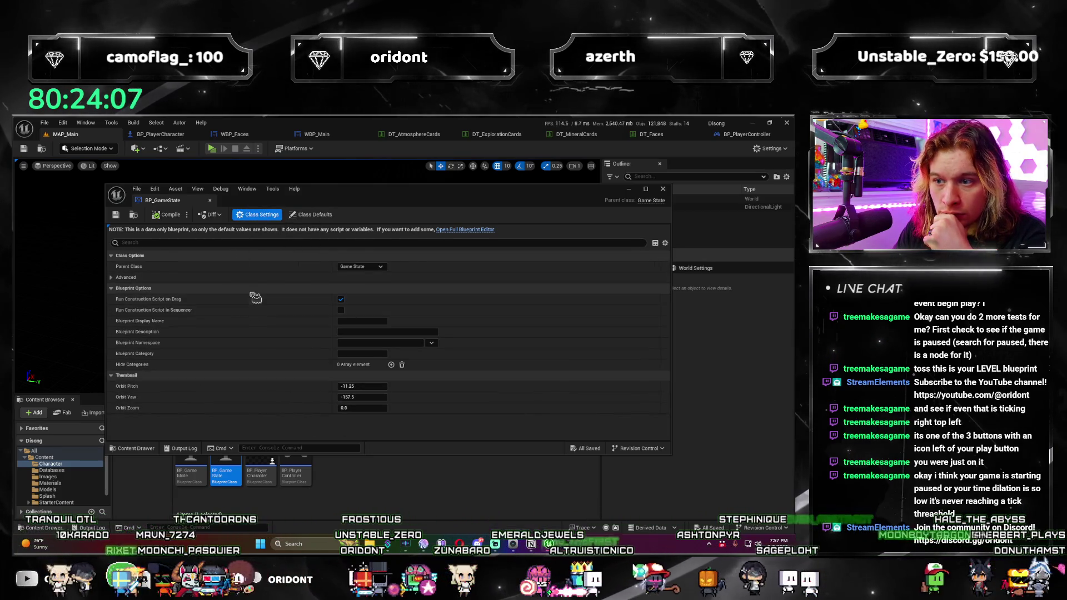
Step: Look through BP_GameState's parent class list and advanced class options without changing anything
left_click(383, 267)
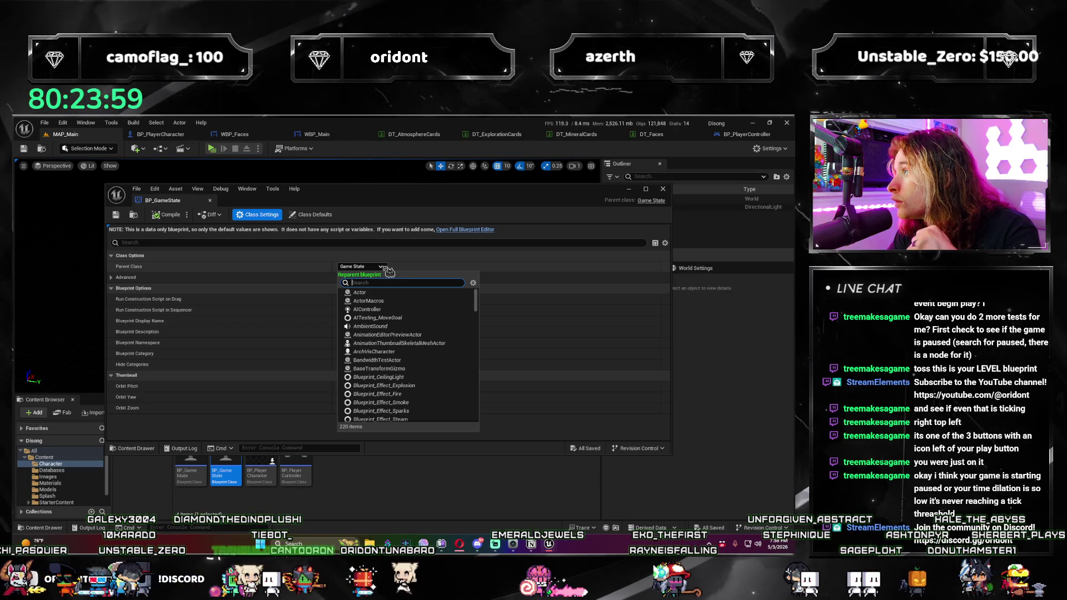
left_click(385, 267)
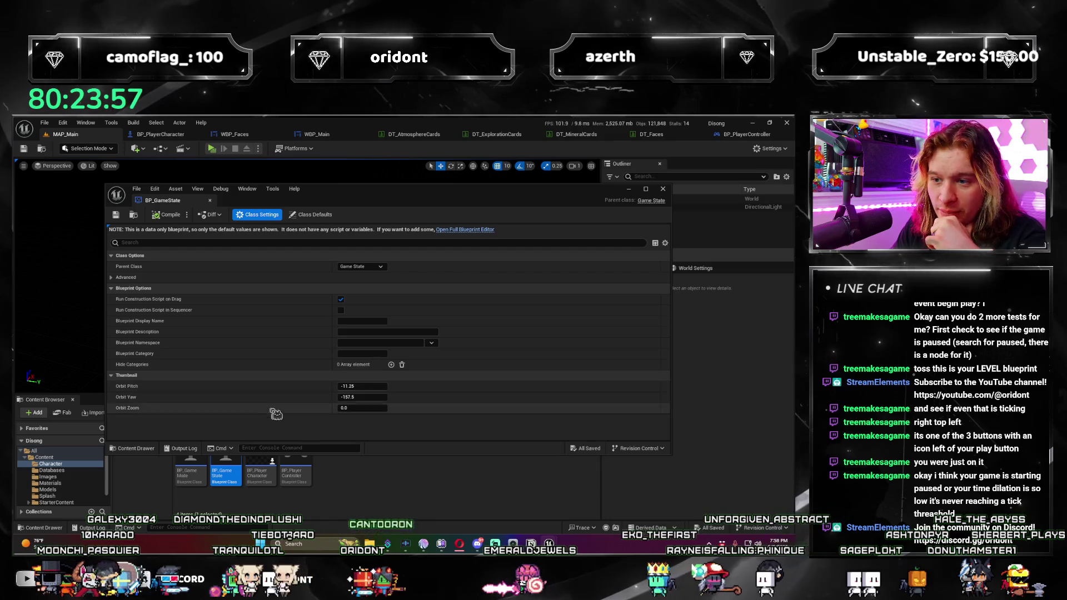
left_click(111, 277)
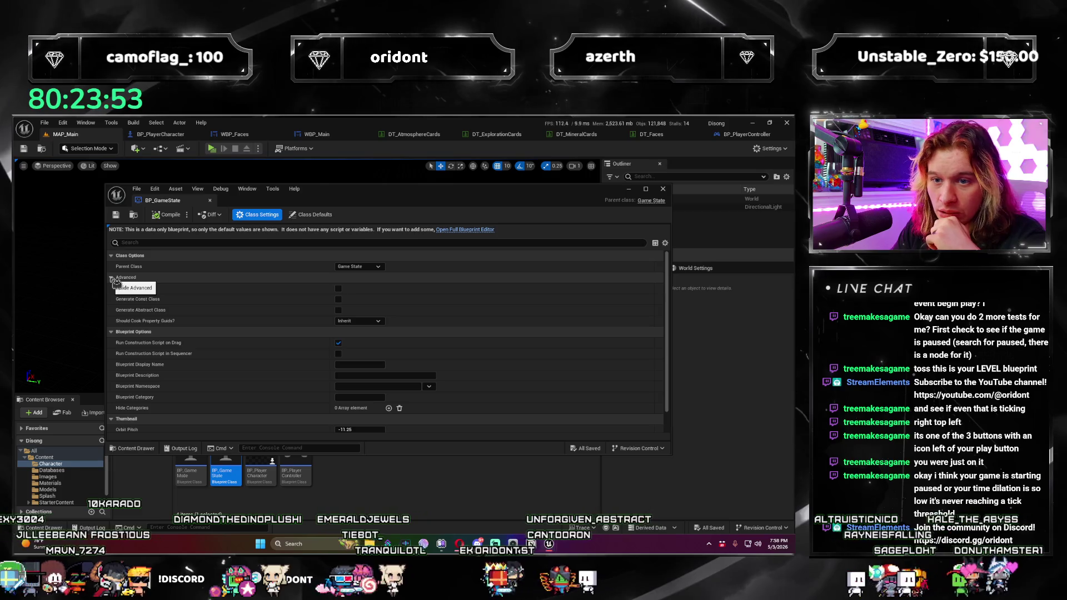
left_click(113, 279)
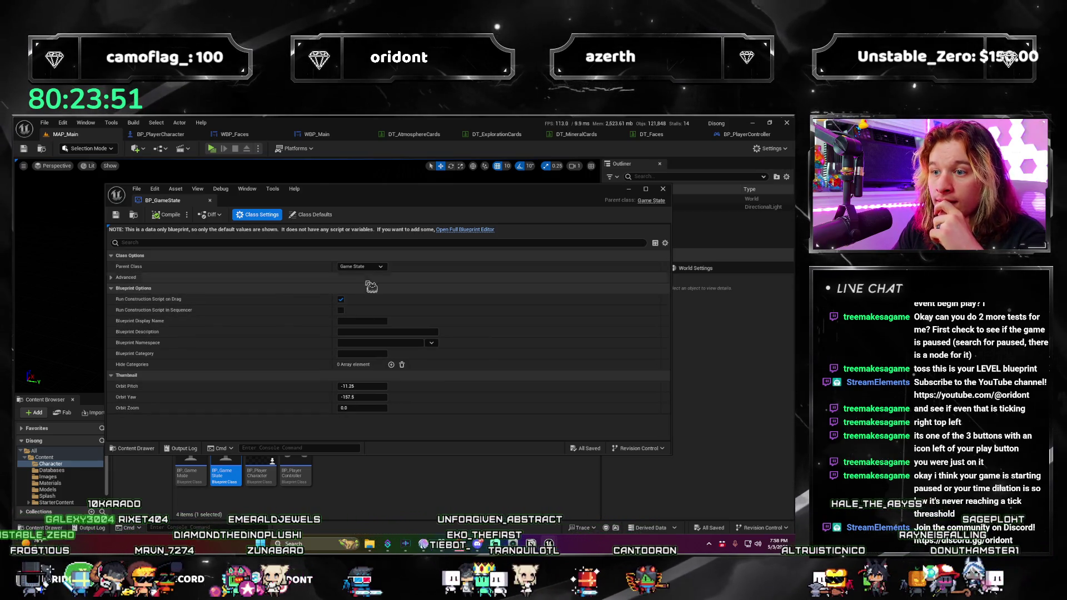
Step: Search 'game state' in the parent class list, choose GameStateBase, and answer the reparent warning
left_click(381, 267)
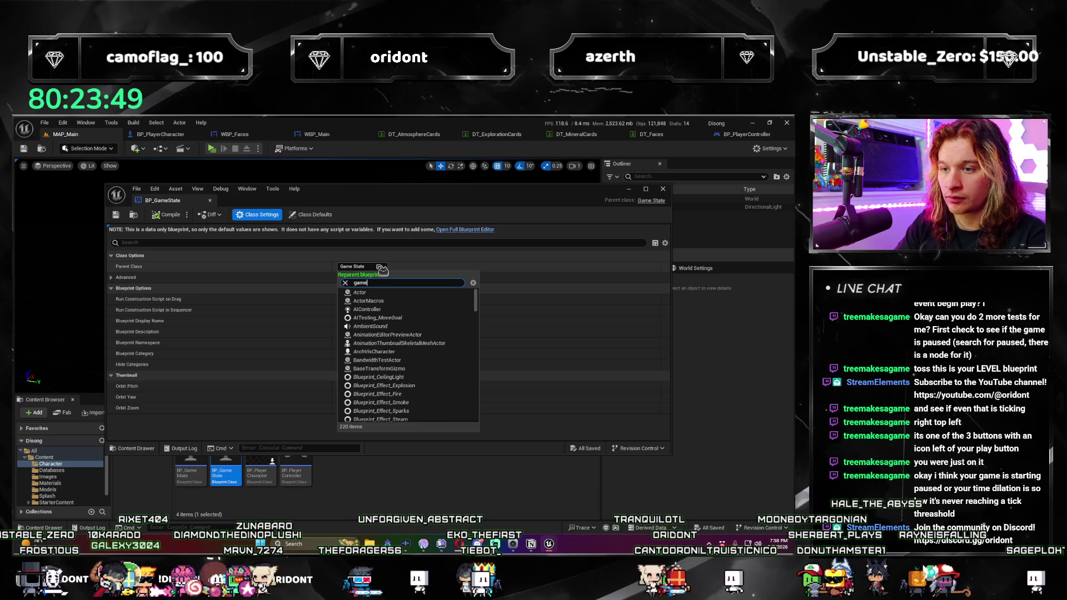
type(" state")
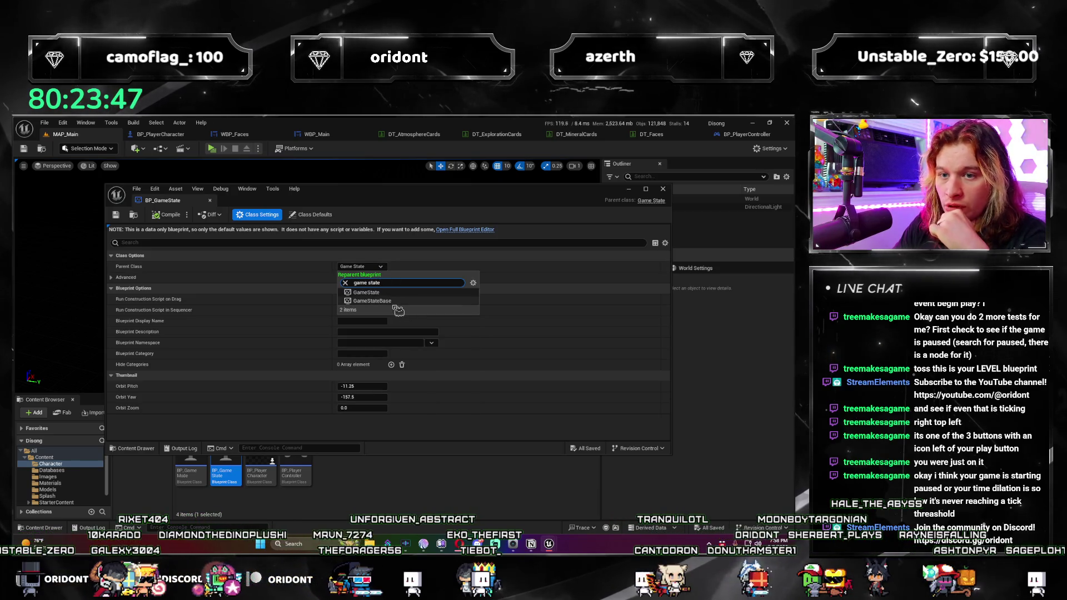
key("Down")
key("Down")
key("Return")
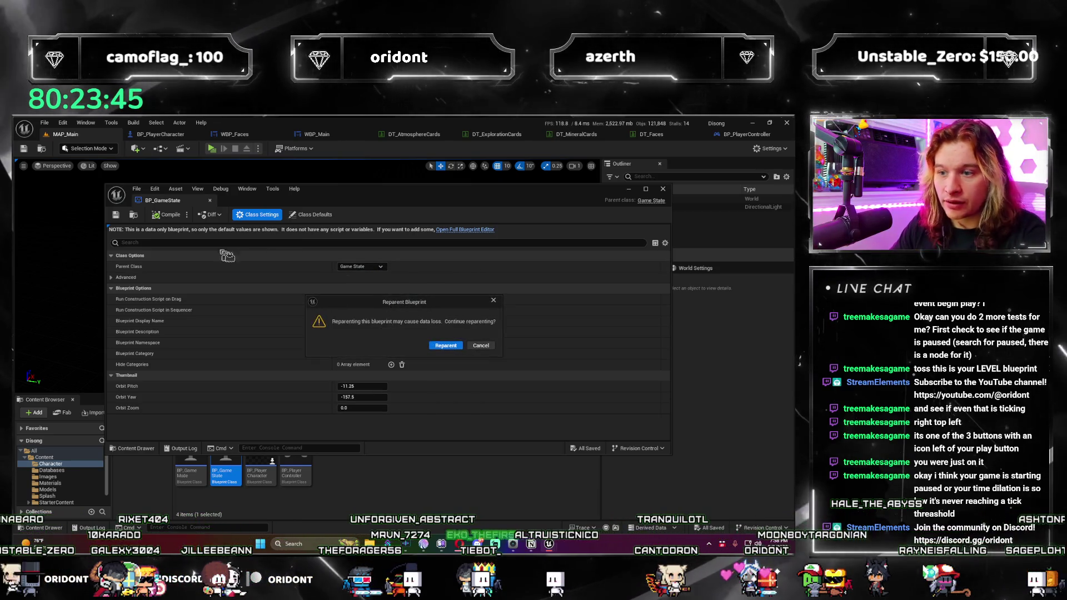
left_click(484, 345)
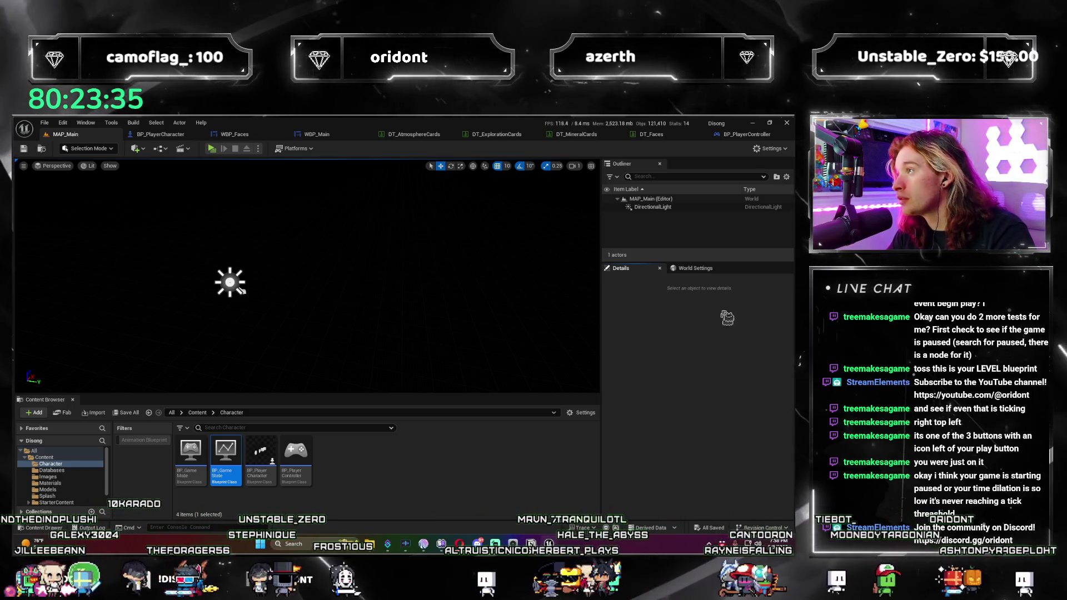
Step: Open Project Settings from the Edit menu on the Project Description page
key("alt+f")
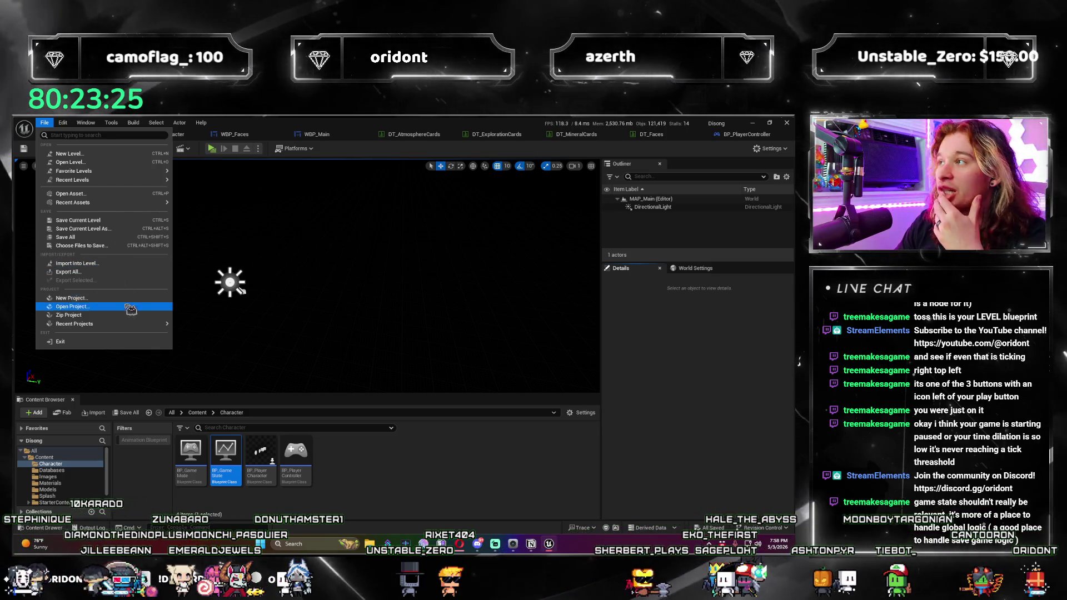
mouse_move(128, 324)
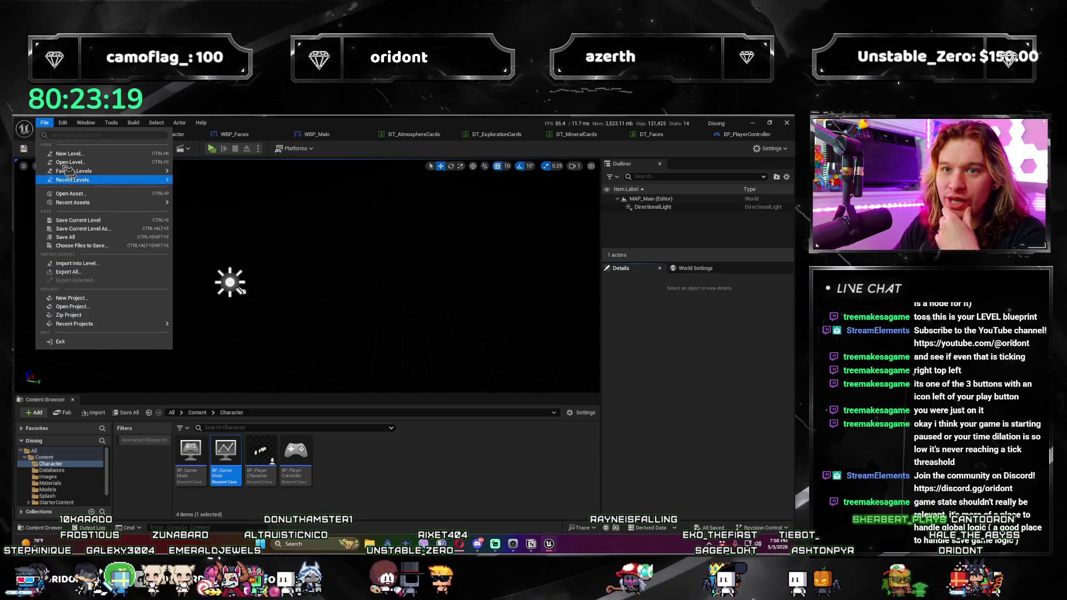
left_click(100, 249)
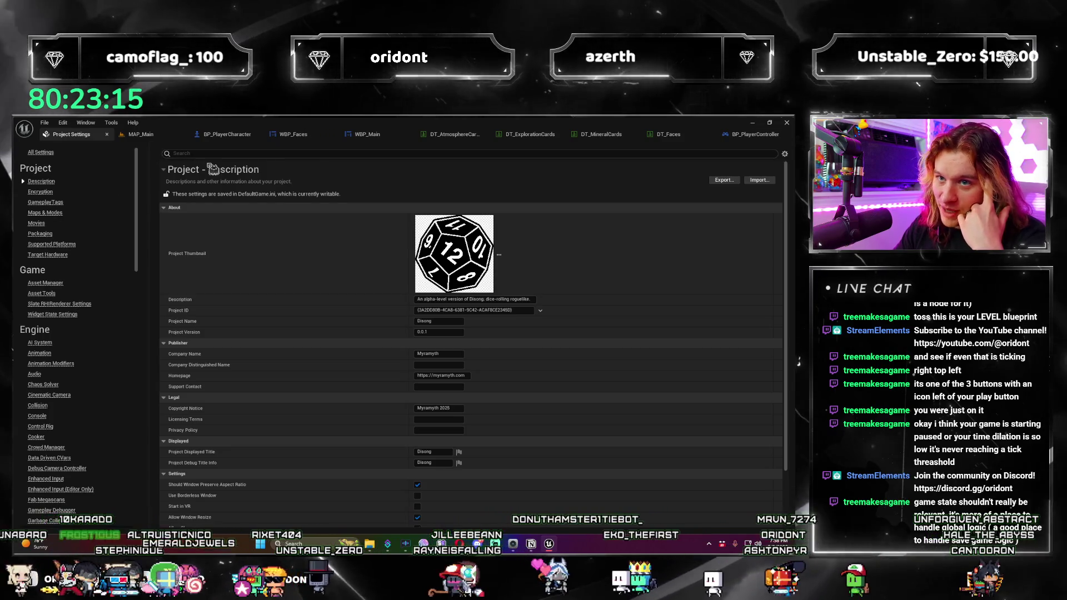
Step: Search settings for 'default', set Maps & Modes Game State Class to GameState, and close Project Settings
left_click(203, 154)
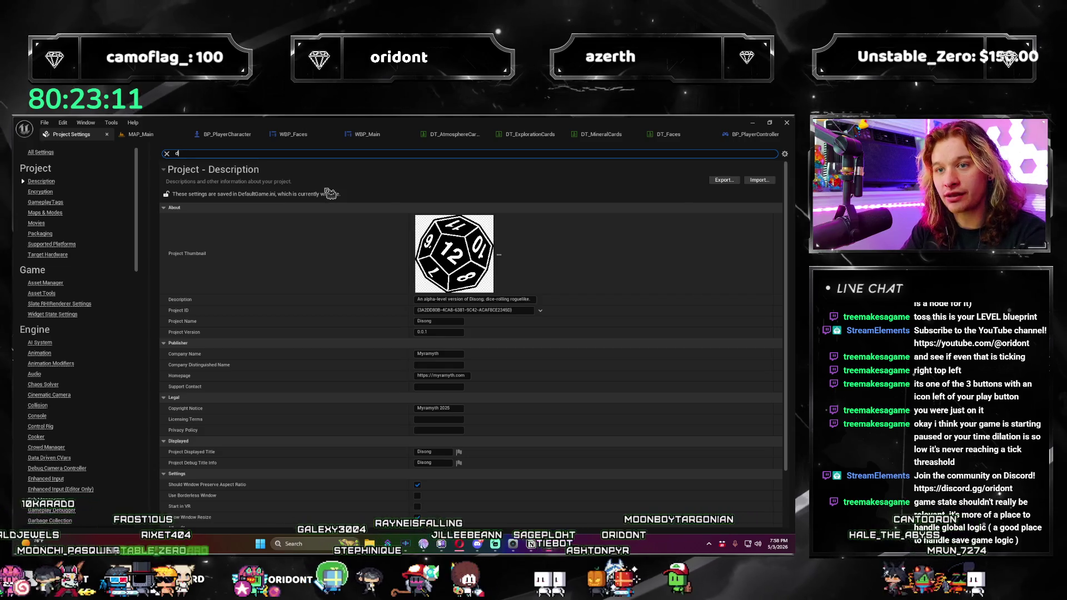
type("amestate")
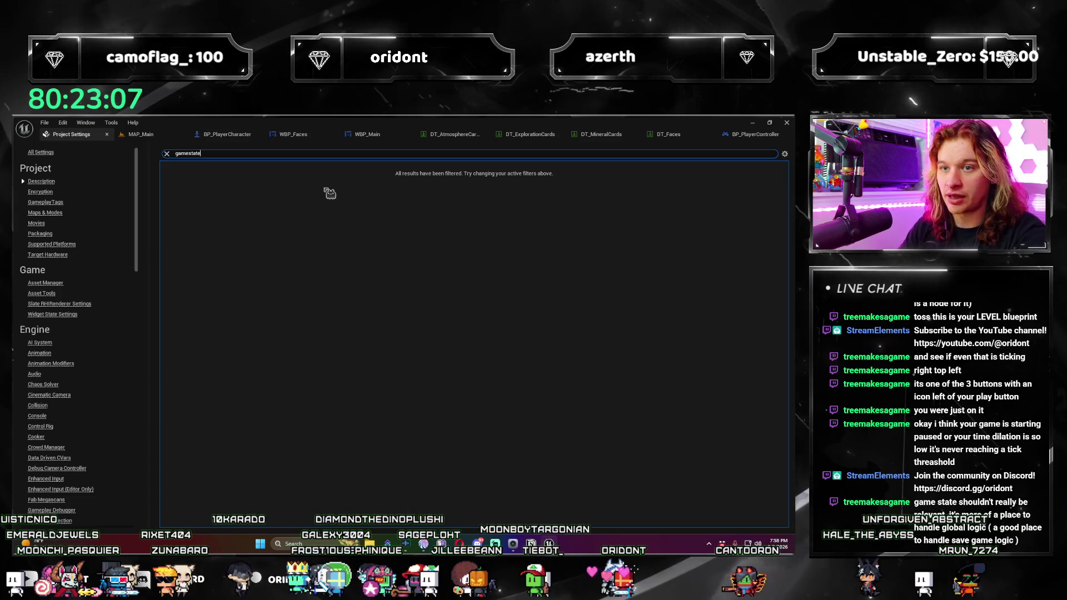
key("BackSpace")
key("BackSpace")
key("BackSpace")
type("g")
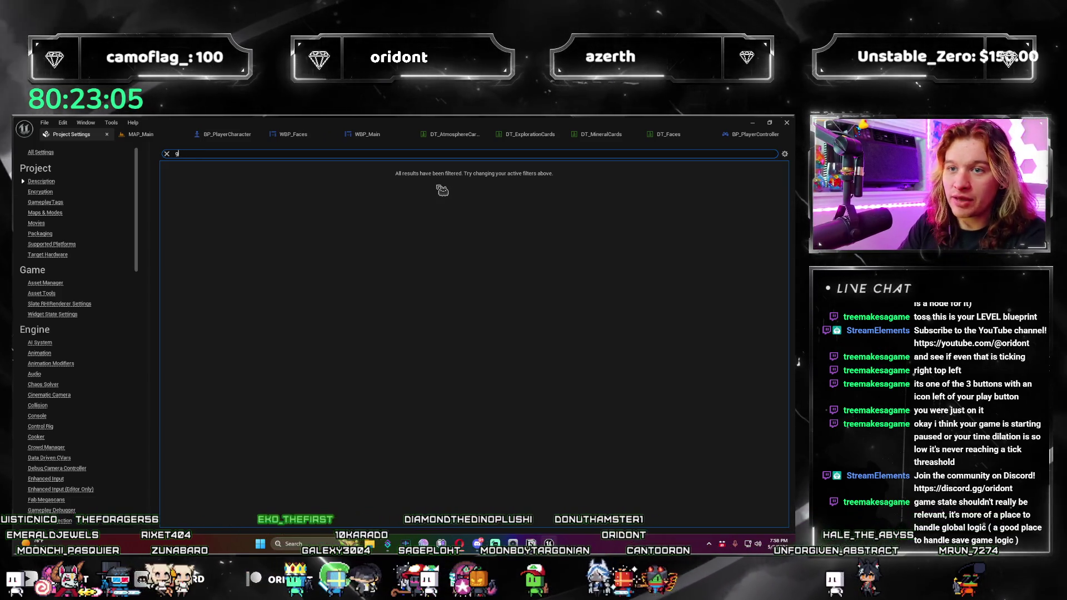
key("BackSpace")
type("state")
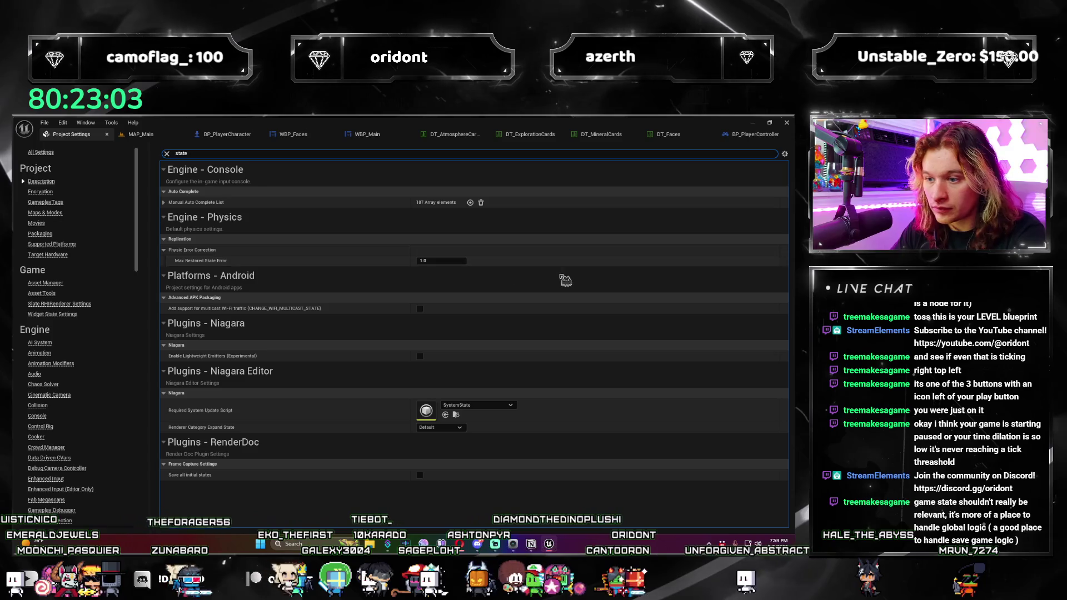
type("default")
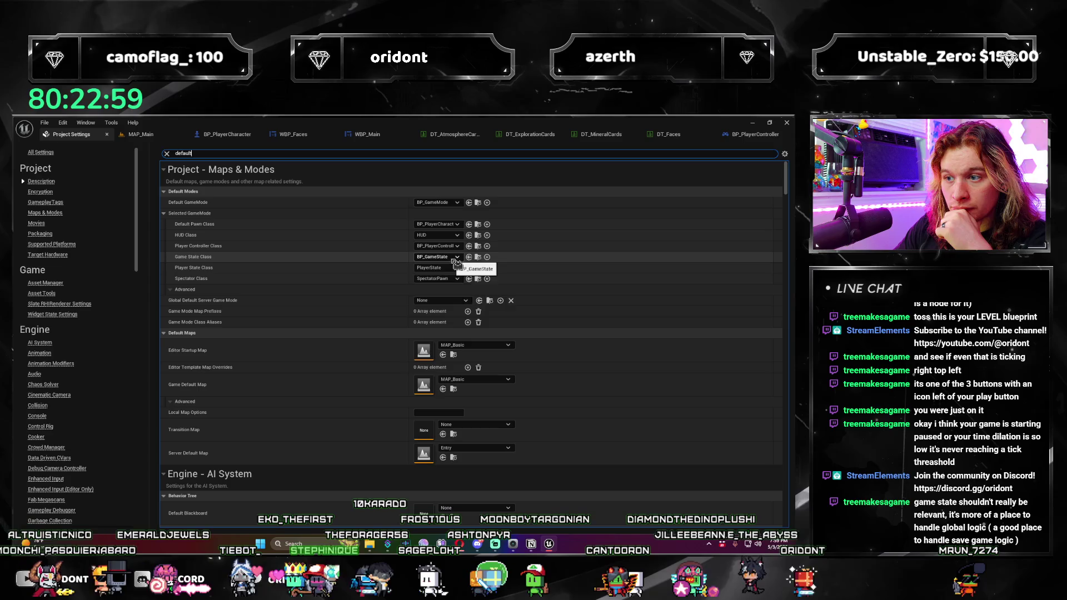
left_click(479, 285)
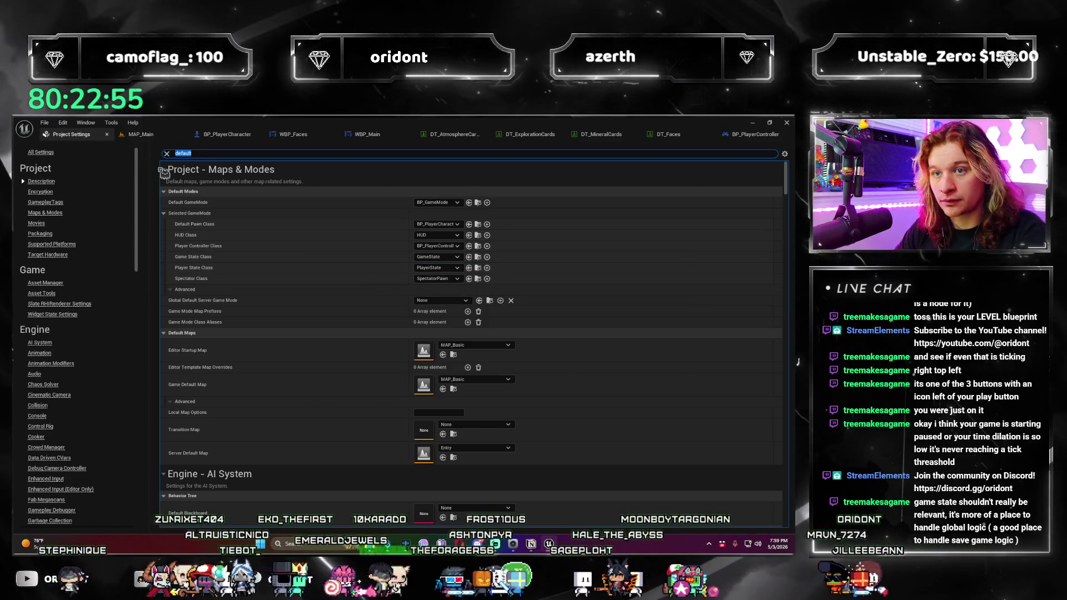
left_click(140, 134)
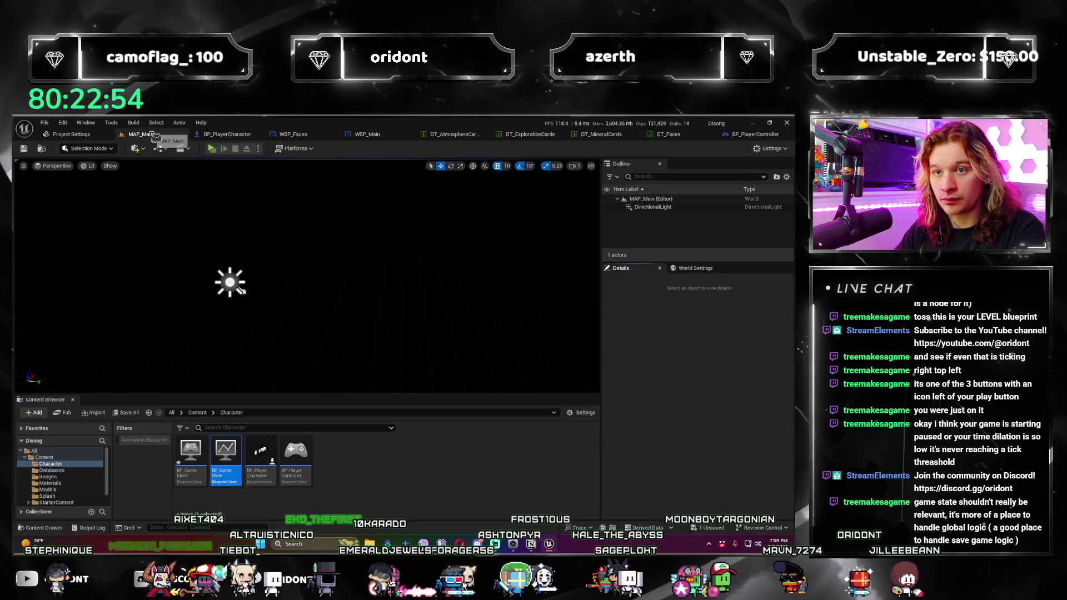
Step: Search World Settings for 'game', play one round in the preview window, then open BP_PlayerCharacter
left_click(695, 268)
type("ame")
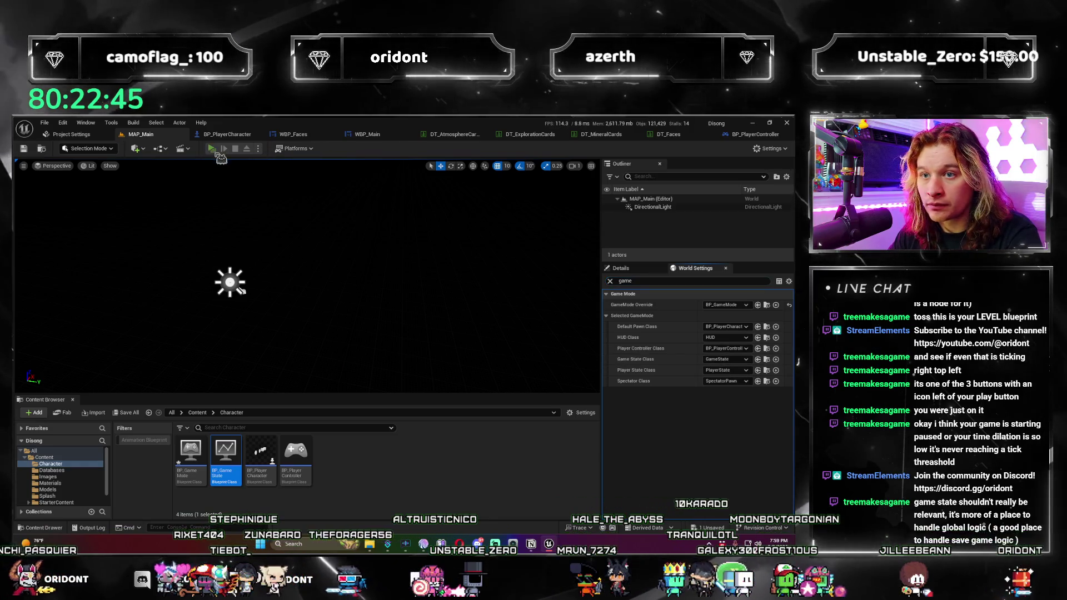
left_click(212, 148)
left_click(442, 503)
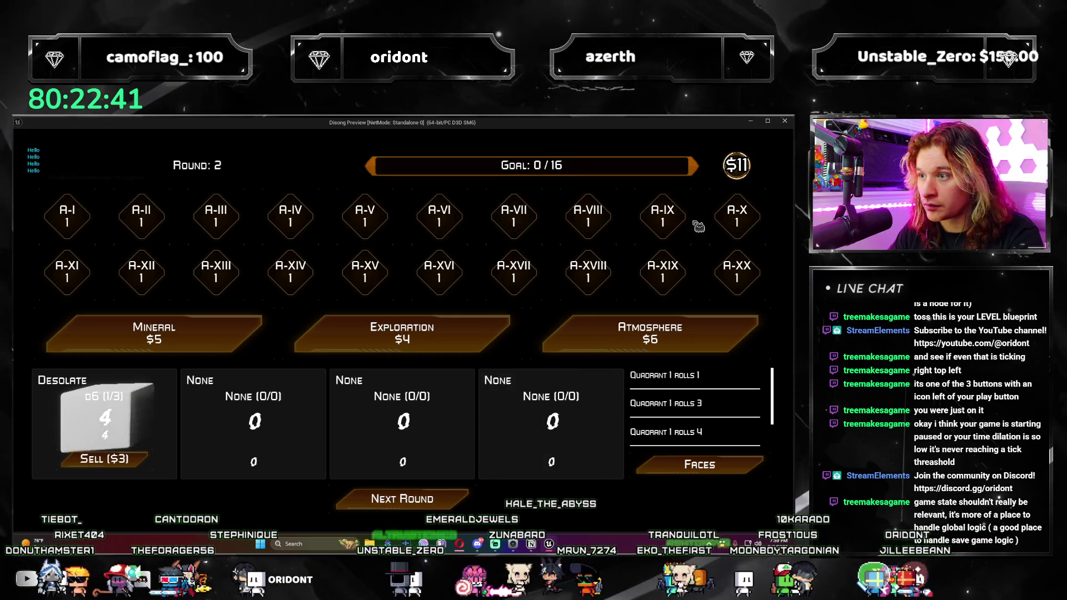
left_click(785, 121)
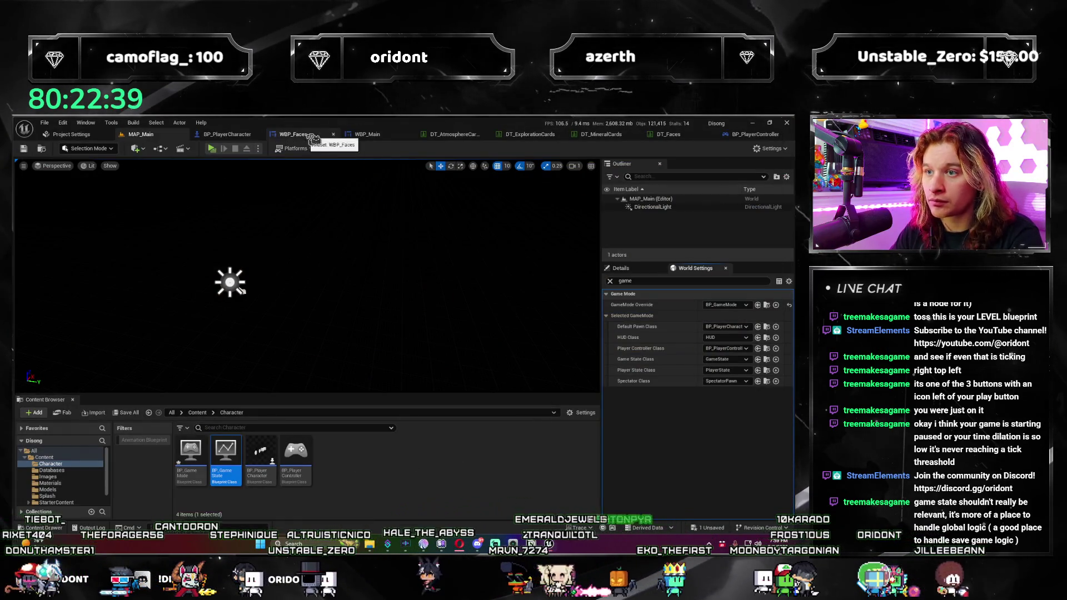
left_click(229, 138)
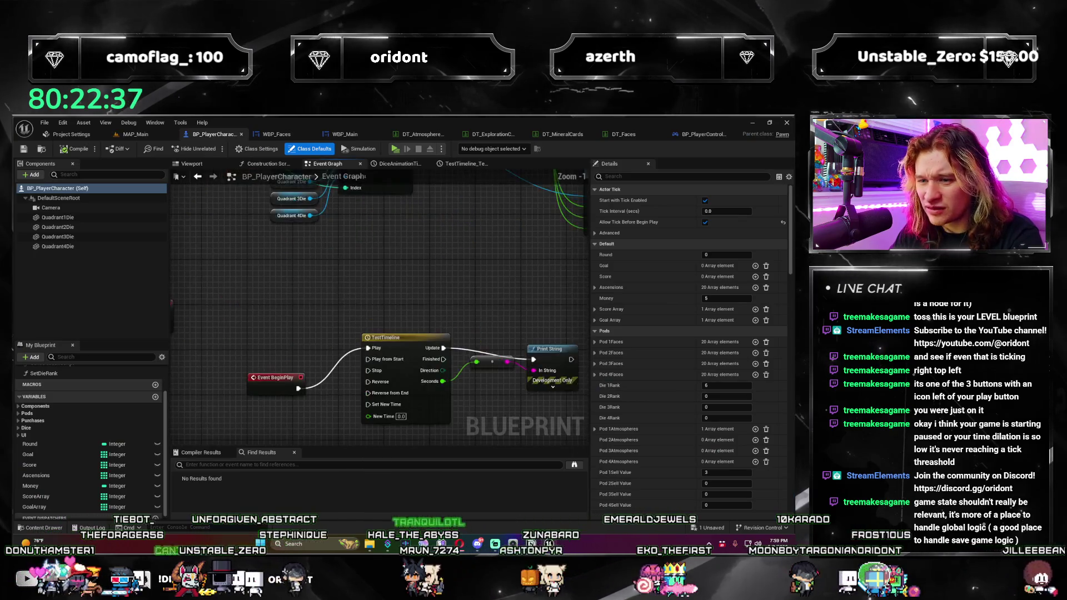
Step: Wire a new Print String node directly from Event BeginPlay's execution pin
scroll(381, 353, "down", 1)
left_click_drag(381, 353, 311, 281)
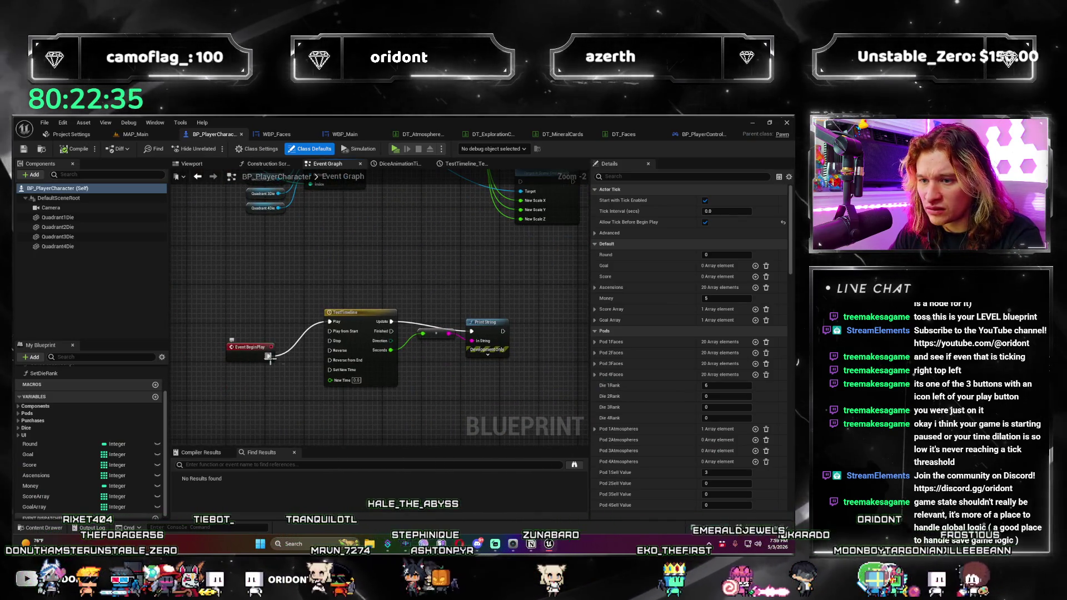
left_click_drag(274, 359, 277, 424)
type("print")
key("Return")
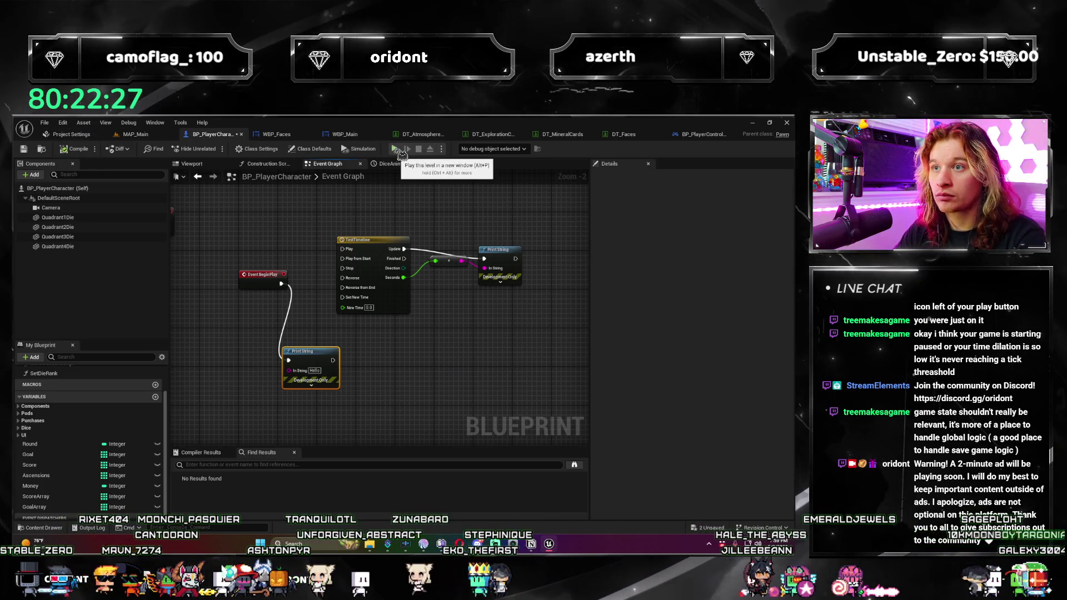
Step: Test the BeginPlay Print String change in a game preview, advancing to round 2 before stopping
left_click(395, 149)
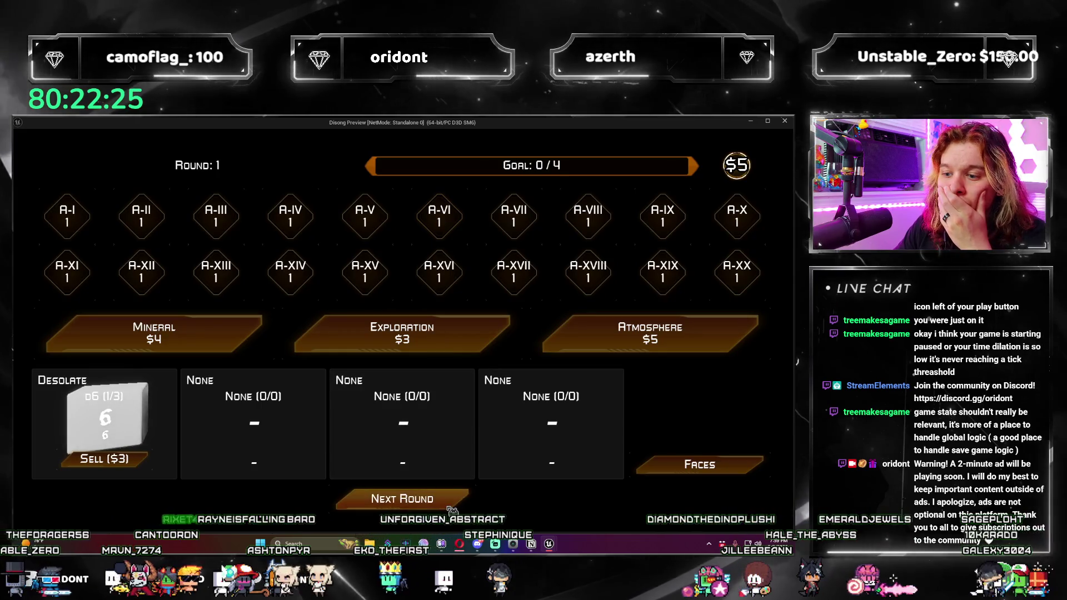
left_click(452, 508)
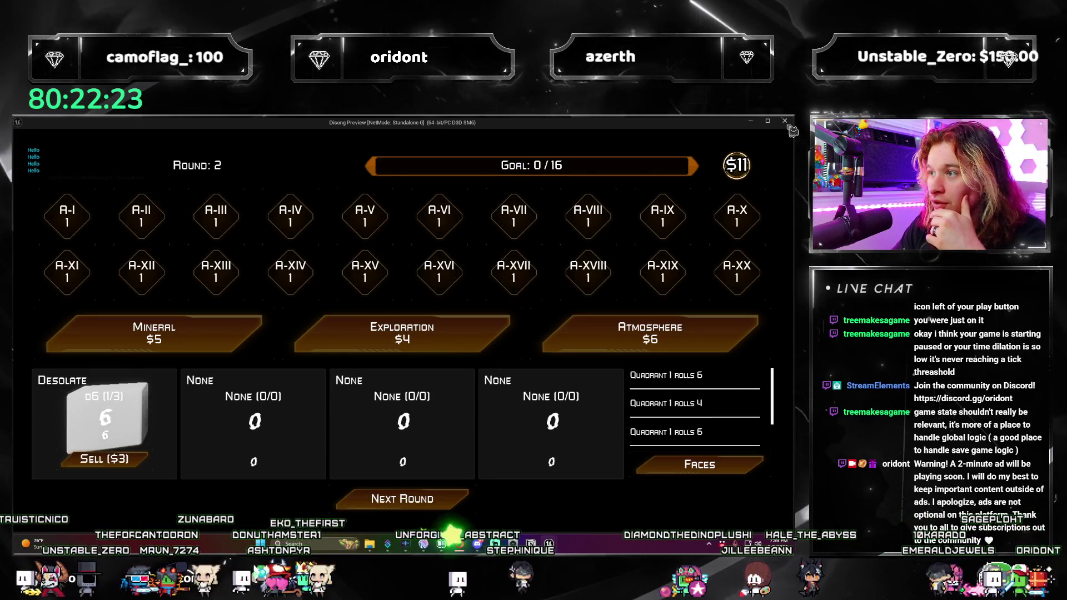
key("Escape")
scroll(462, 315, "down", 2)
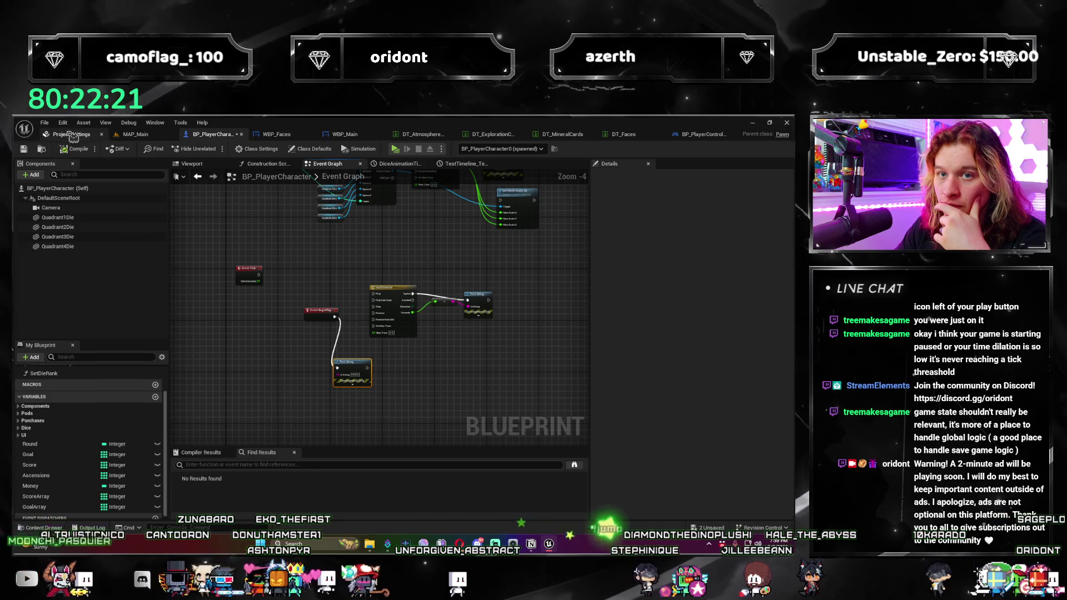
Step: Set the project's Game State Class to GameStateBase in Maps & Modes
left_click(72, 134)
left_click(437, 257)
left_click(451, 293)
Step: Playtest MAP_Main, rolling the die three times, then close the preview window
left_click(140, 134)
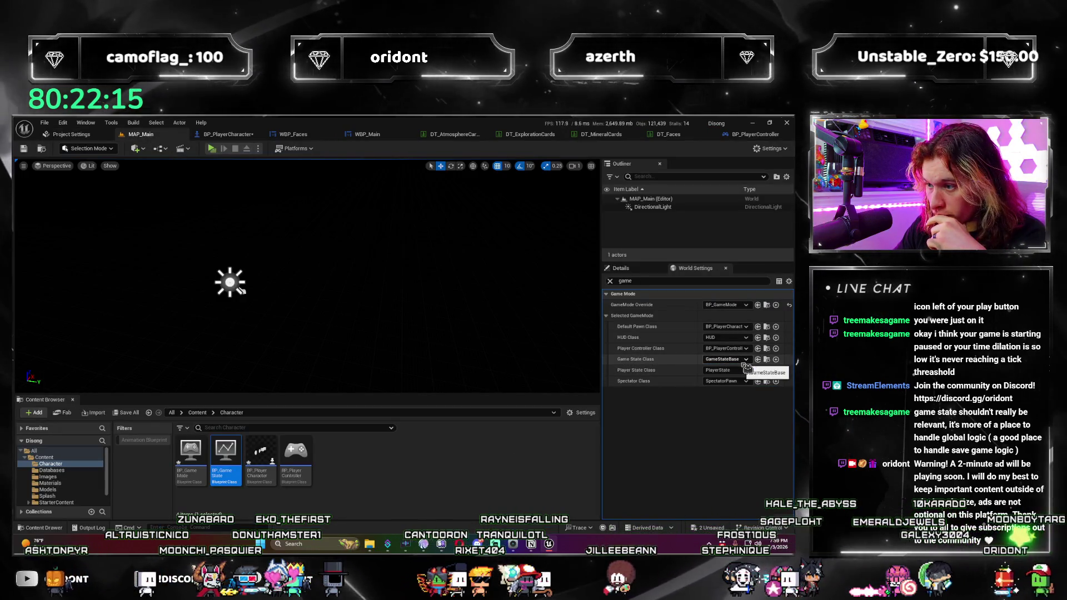
left_click(211, 148)
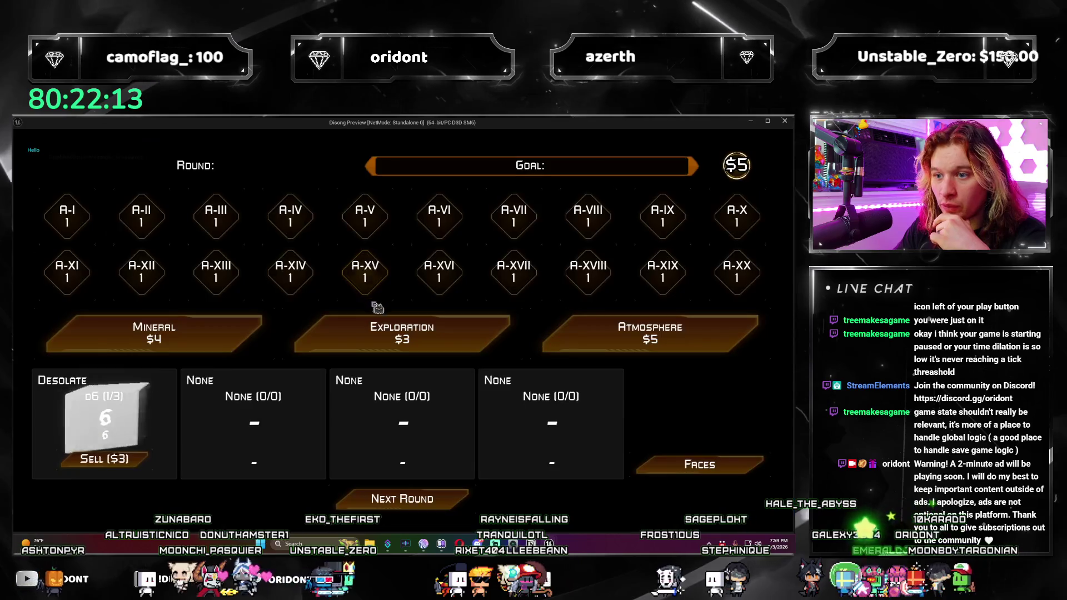
left_click(449, 500)
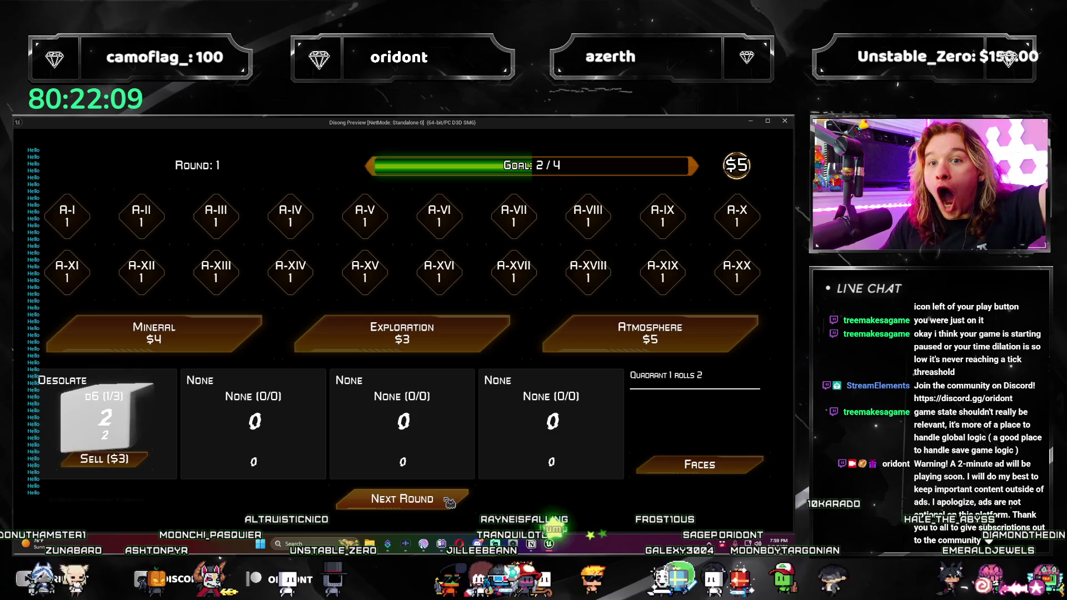
left_click(449, 500)
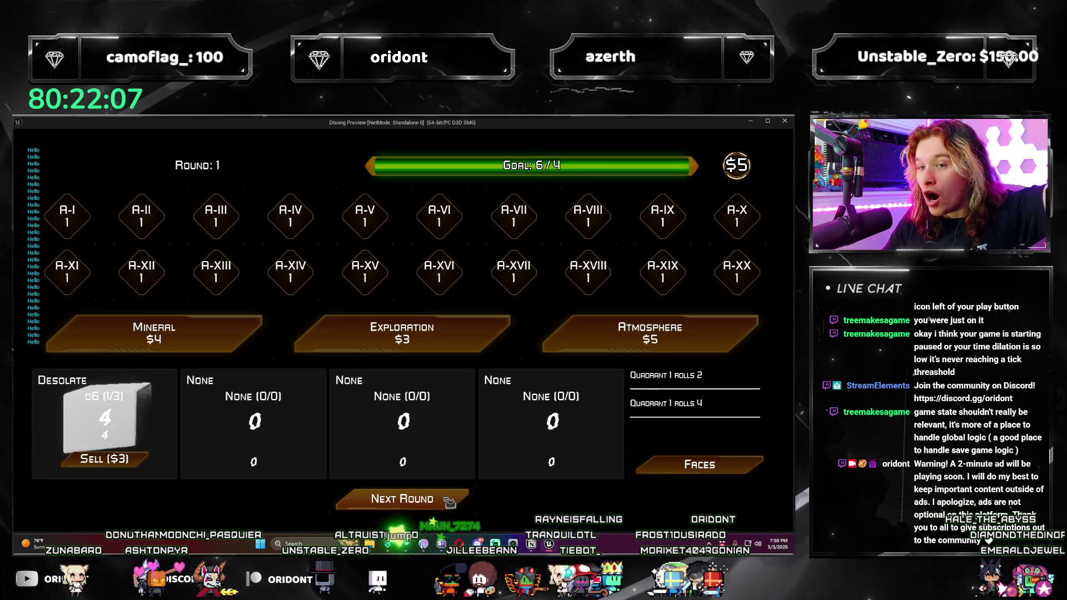
left_click(449, 500)
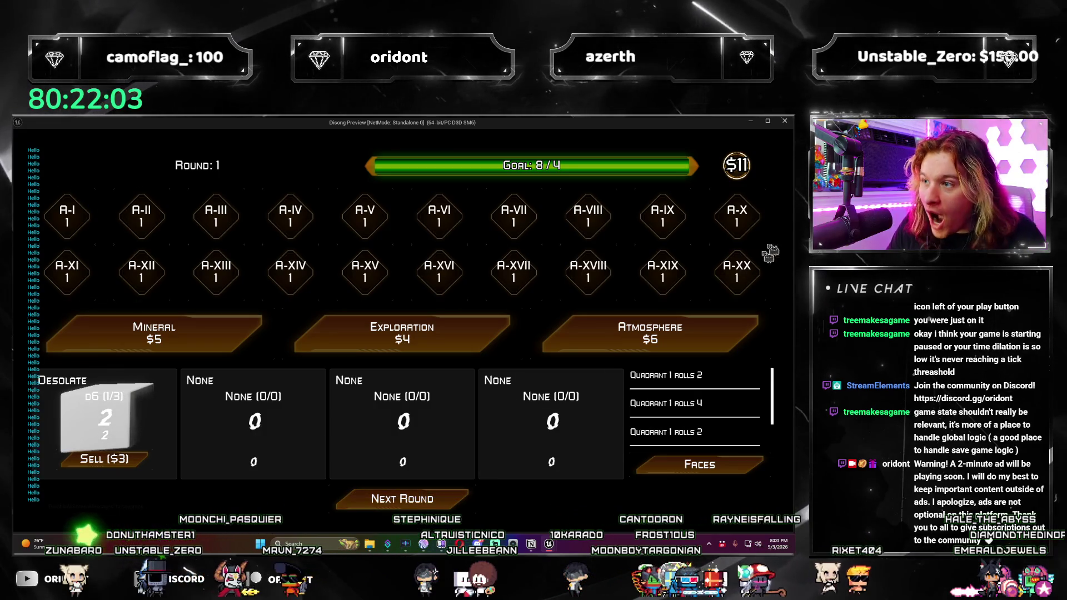
left_click(784, 121)
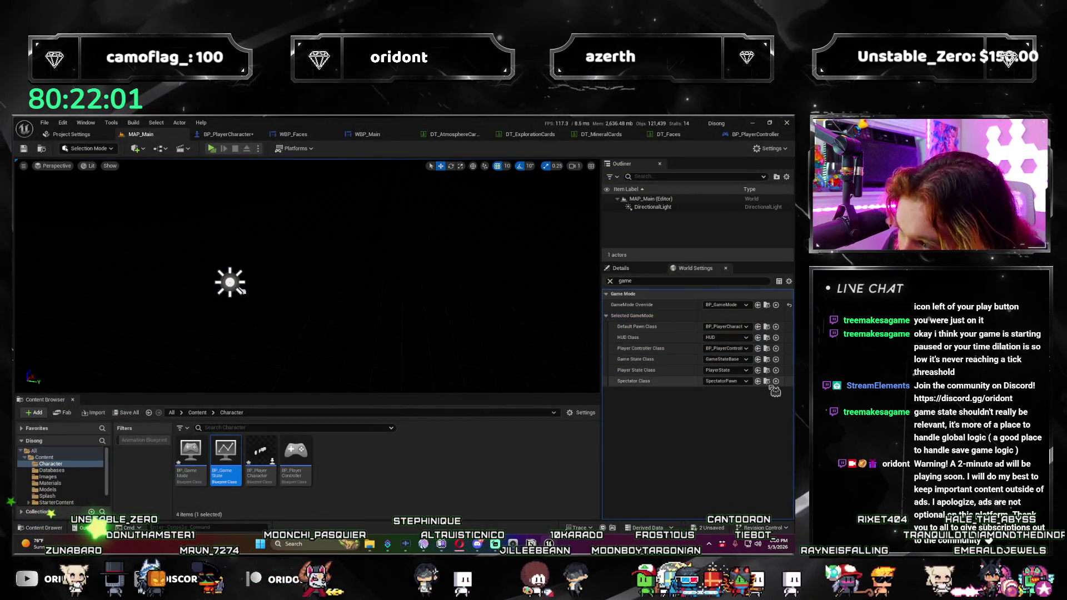
Step: Switch the project's Game State Class back to BP_GameState
left_click(93, 135)
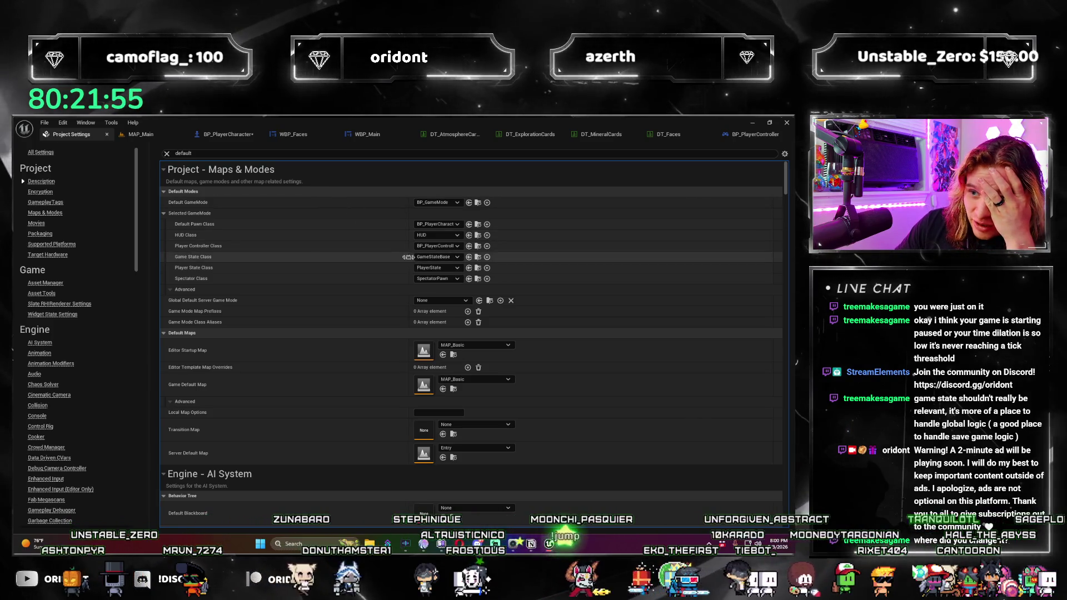
left_click(458, 257)
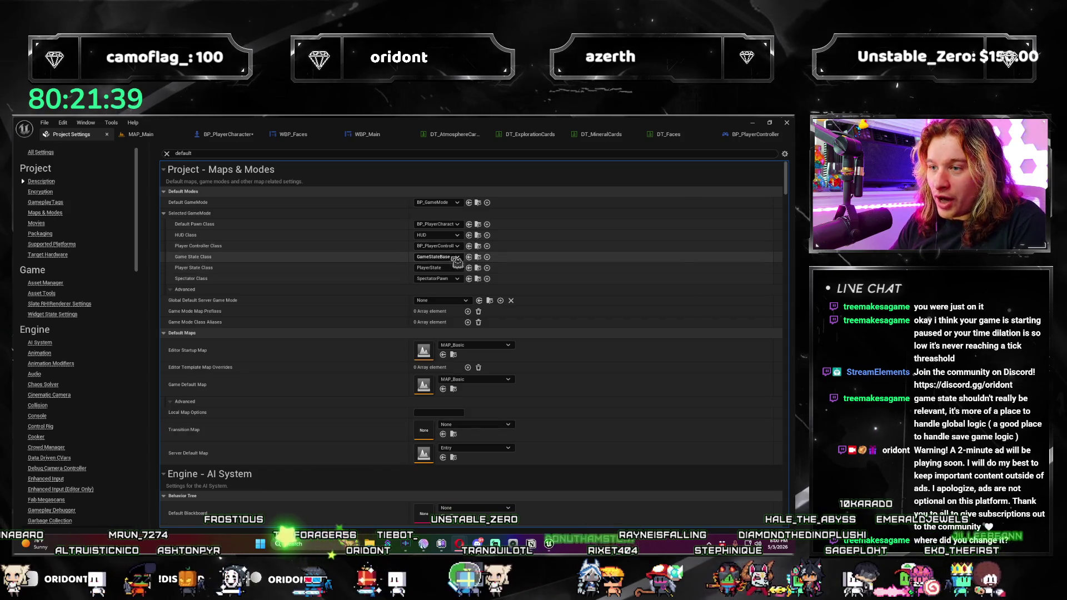
left_click(452, 257)
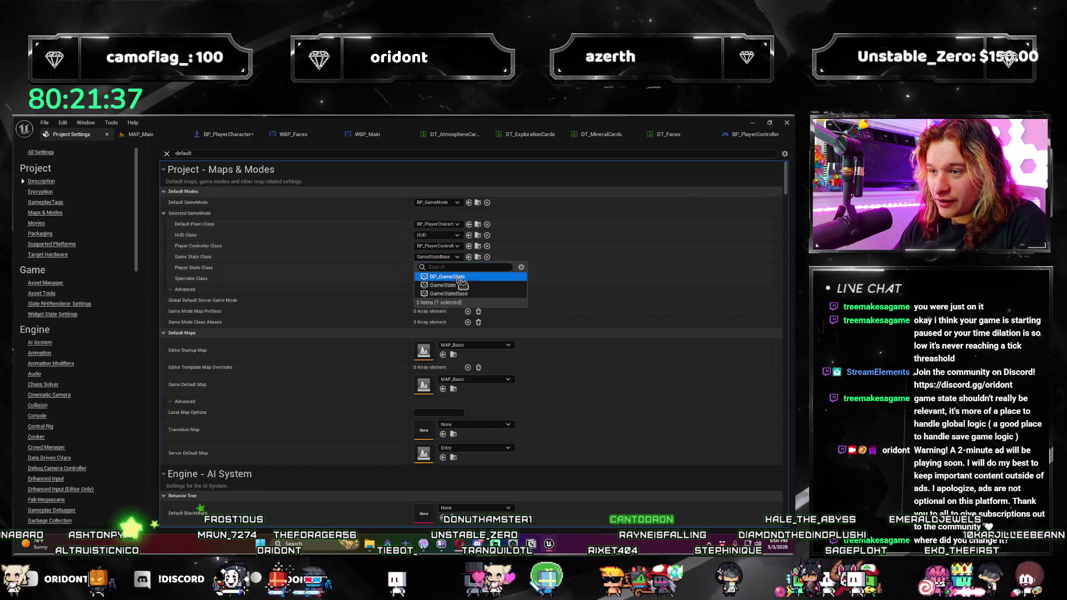
left_click(459, 278)
Step: Run a quick playtest of MAP_Main, then open the BP_GameState blueprint
left_click(140, 134)
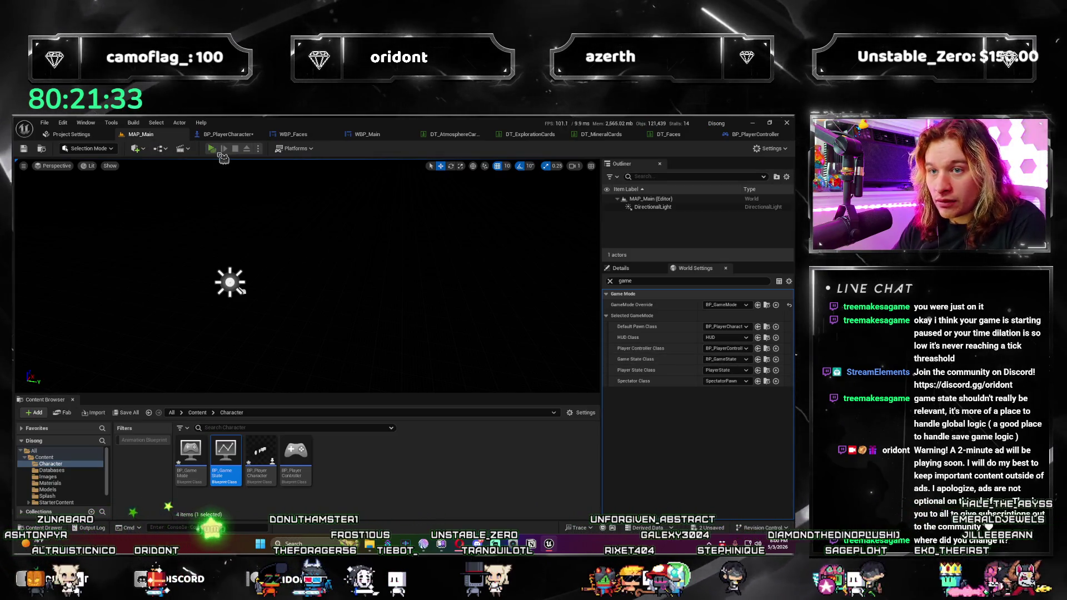
left_click(222, 156)
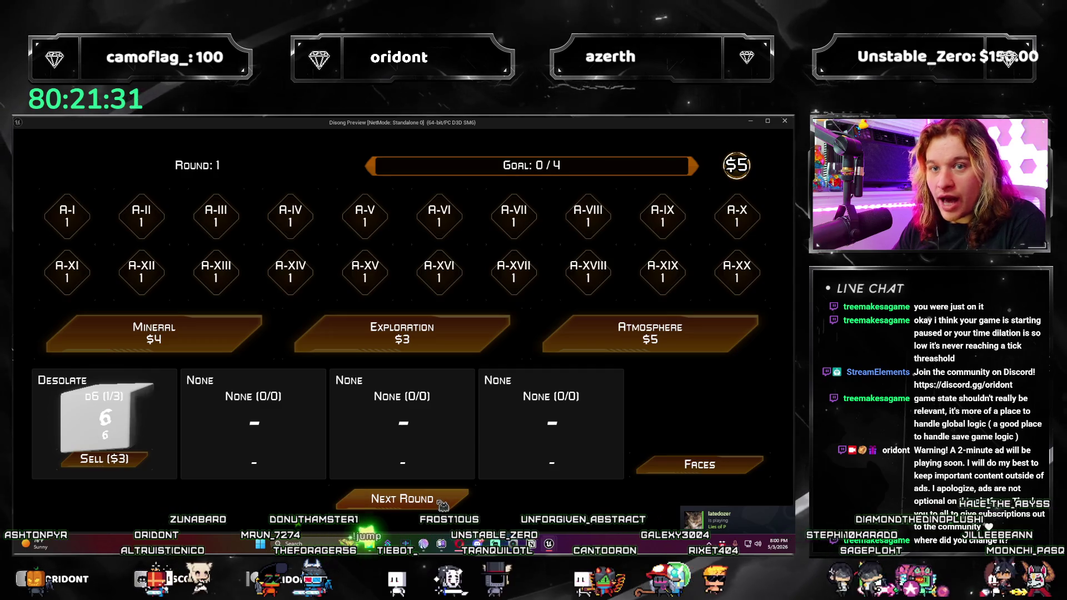
left_click(783, 125)
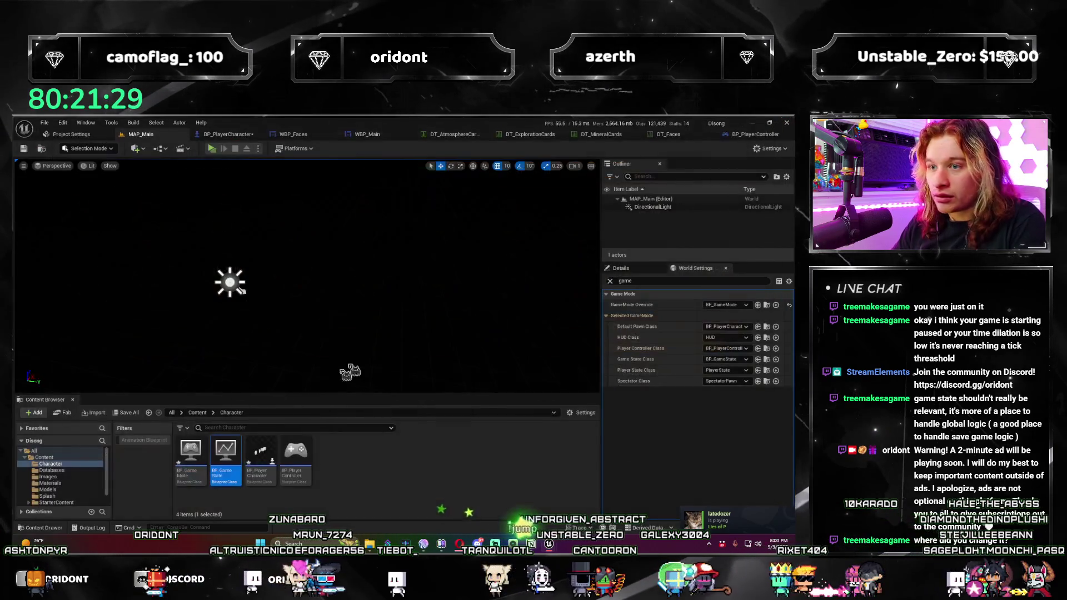
double_click(225, 458)
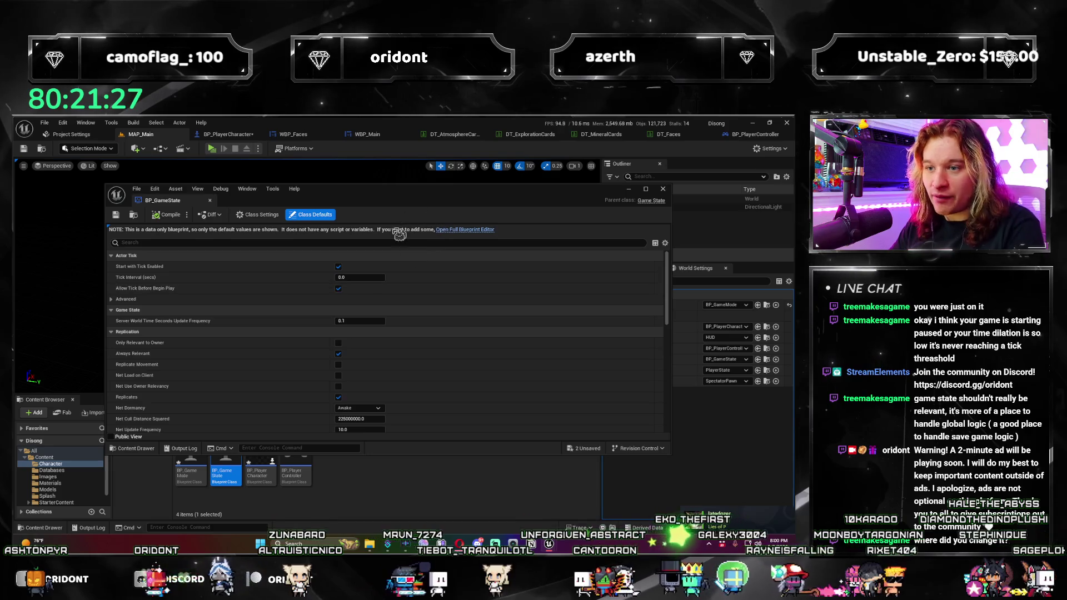
Step: Reparent BP_GameState to GameStateBase through Class Settings and save it
left_click(387, 243)
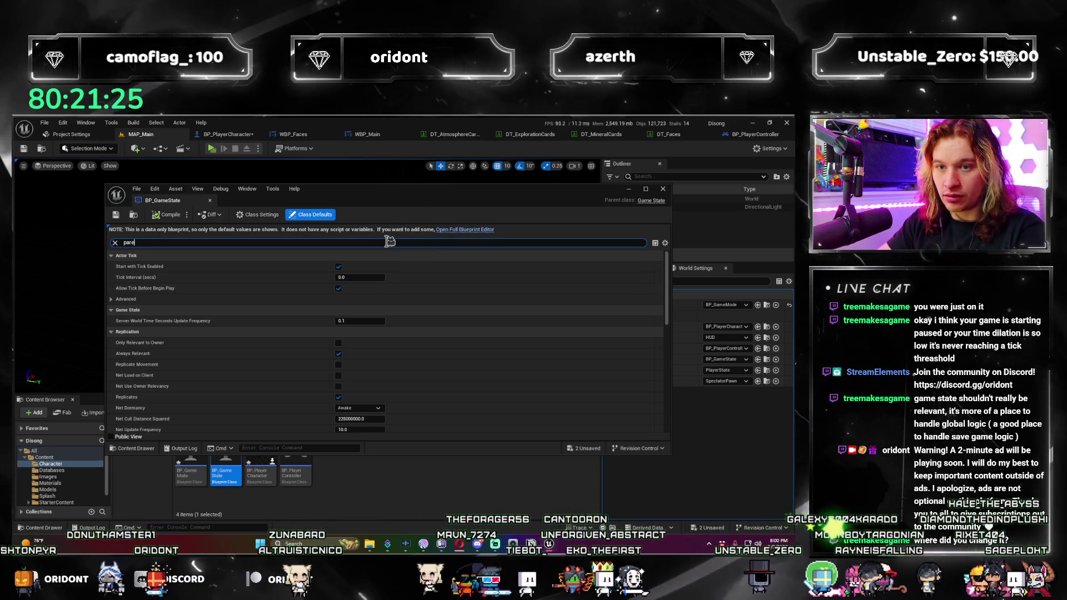
type("parent")
left_click(257, 214)
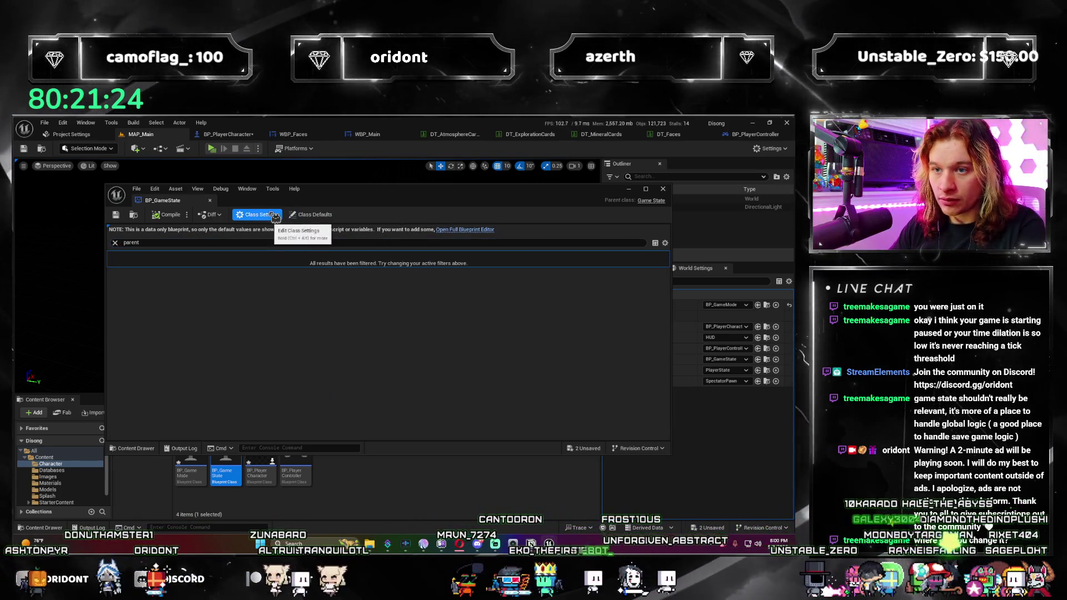
left_click(226, 243)
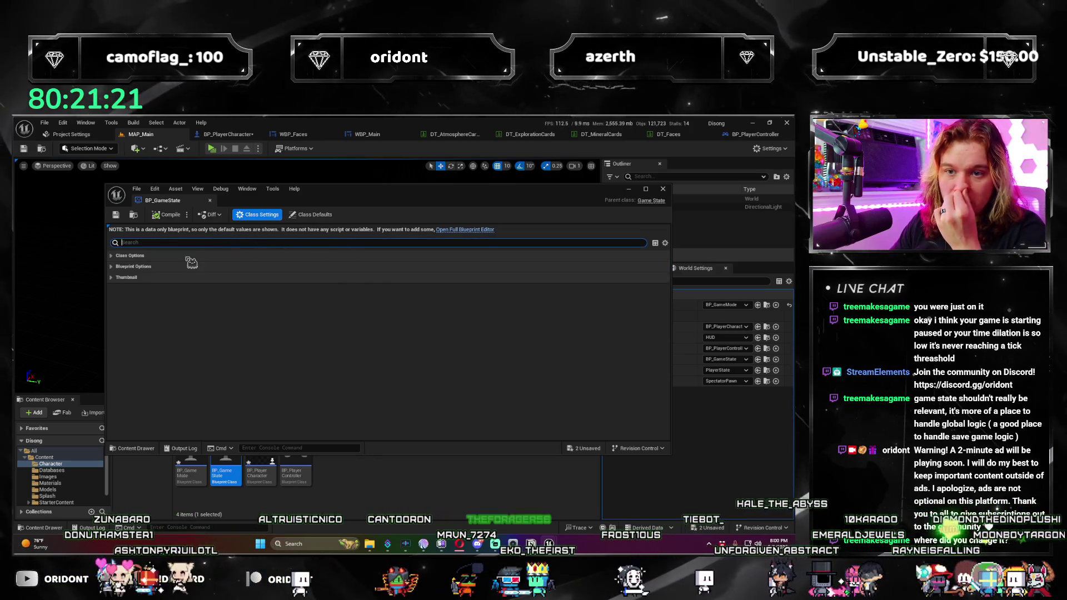
left_click(188, 257)
left_click(372, 270)
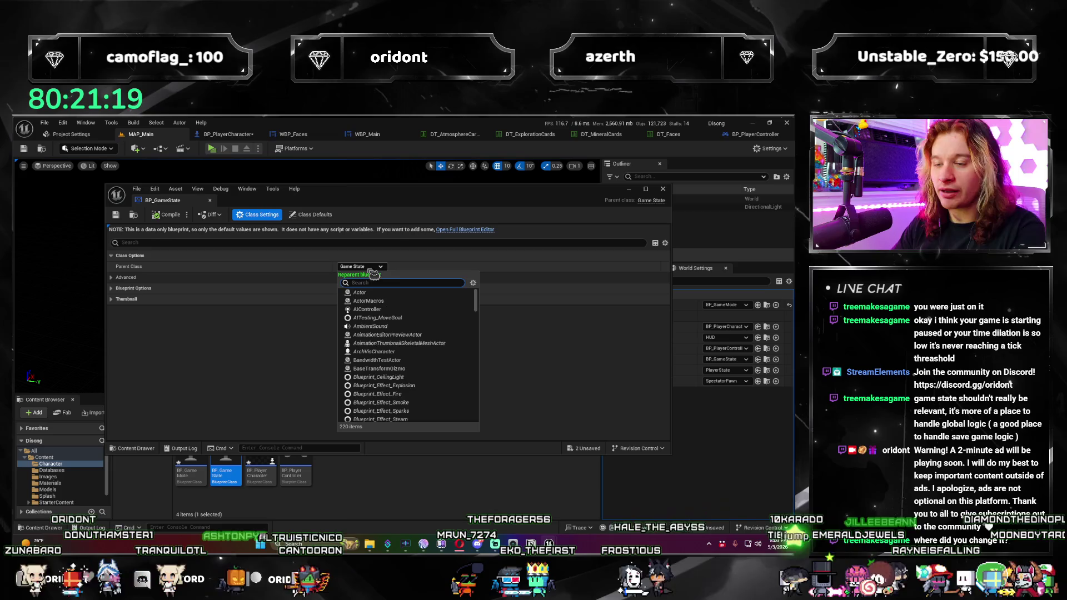
type("game")
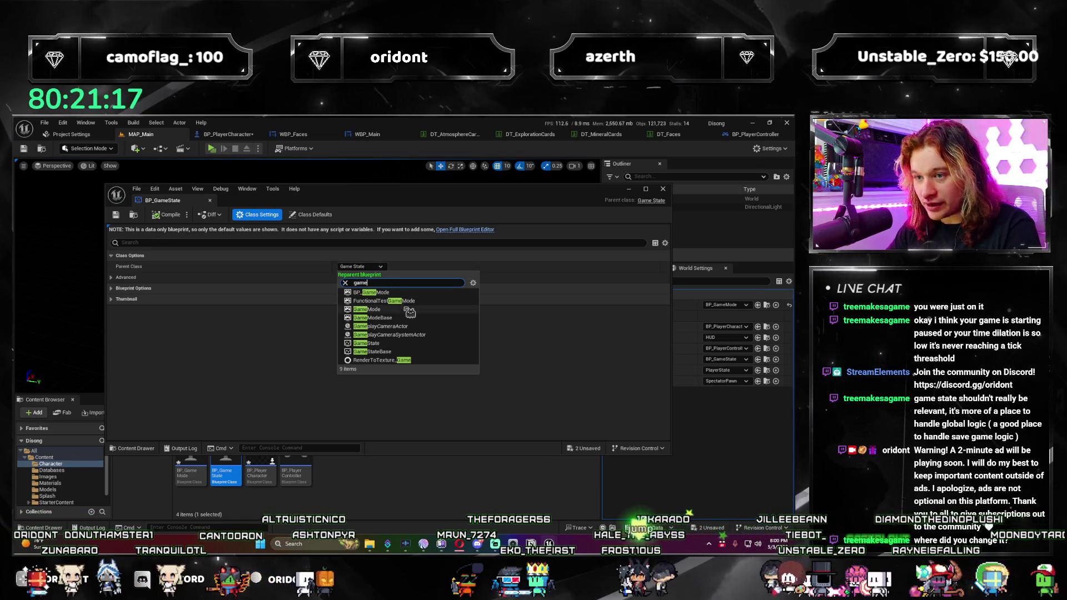
left_click(411, 351)
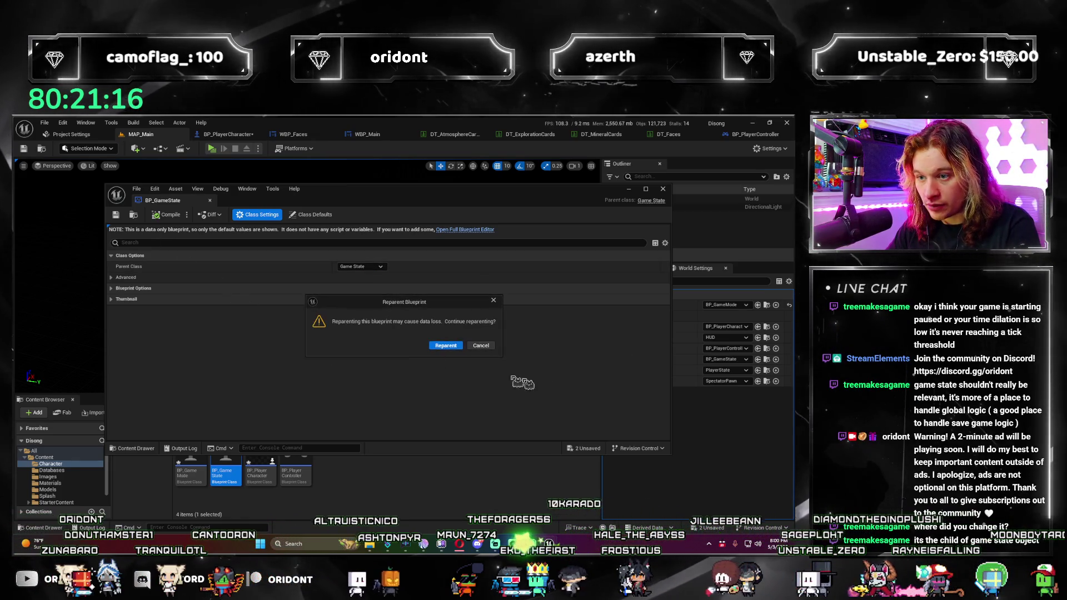
left_click(444, 346)
key("ctrl+s")
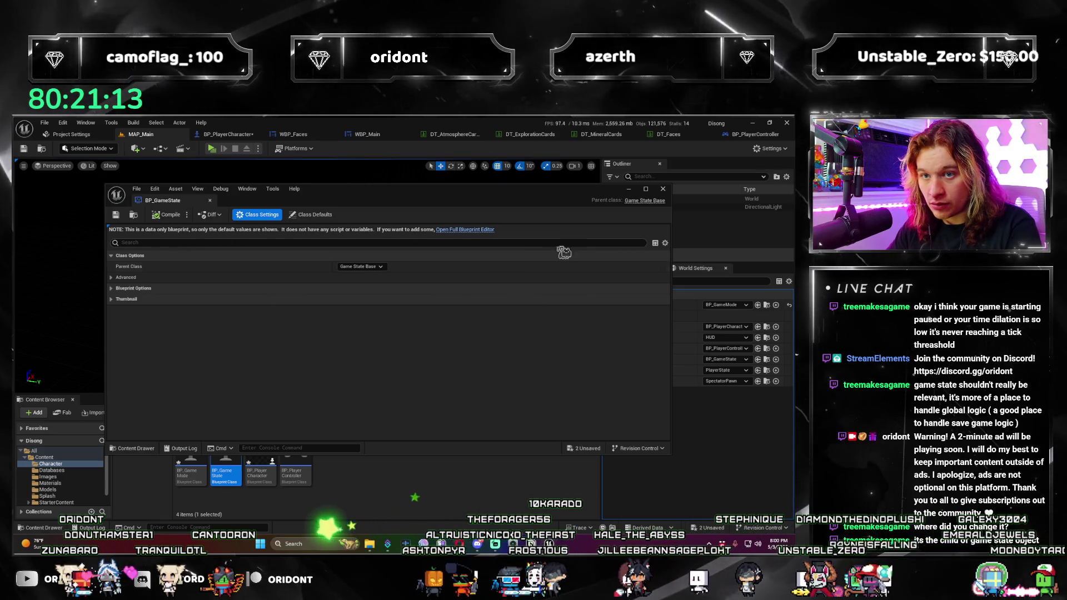
Step: Close the blueprint and playtest one dice round, ending with Escape
left_click(663, 189)
left_click(223, 150)
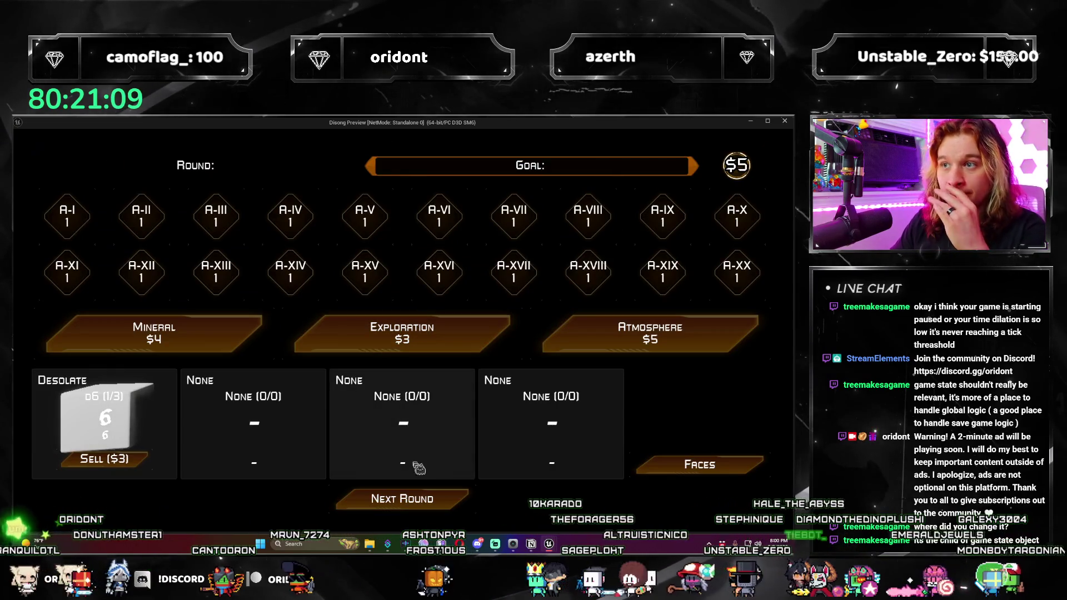
left_click(430, 503)
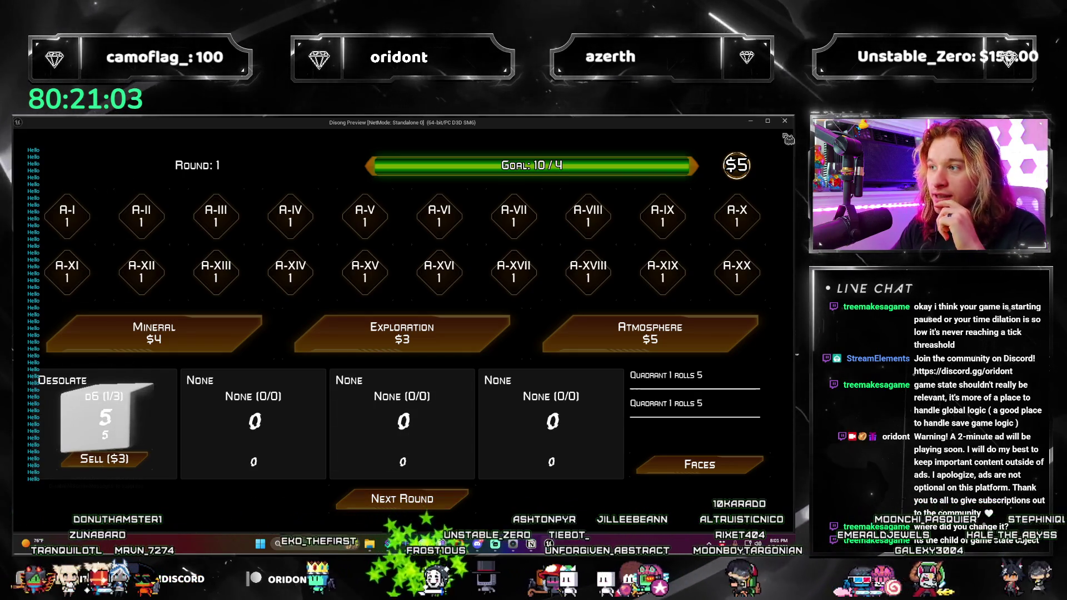
key("Escape")
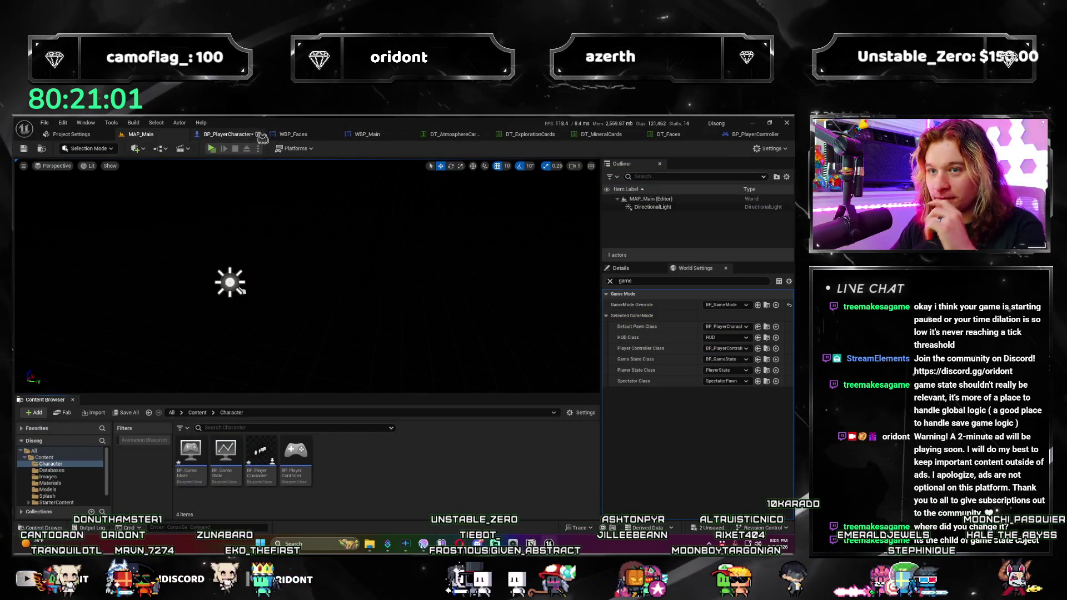
Step: Close the BP_PlayerController blueprint and return to BP_PlayerCharacter's event graph
left_click(254, 136)
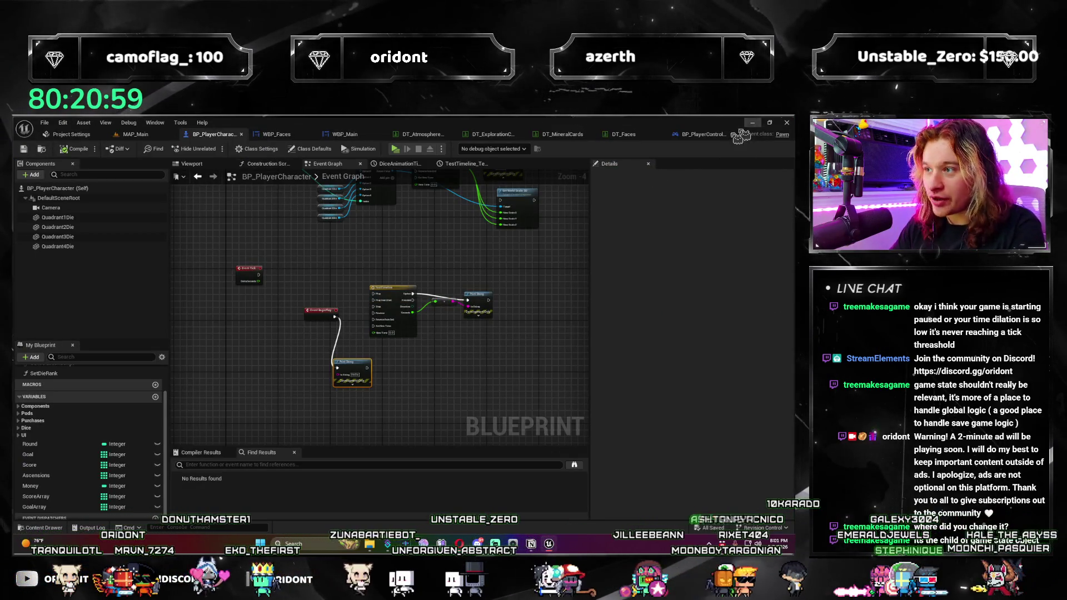
left_click(720, 135)
left_click(704, 134)
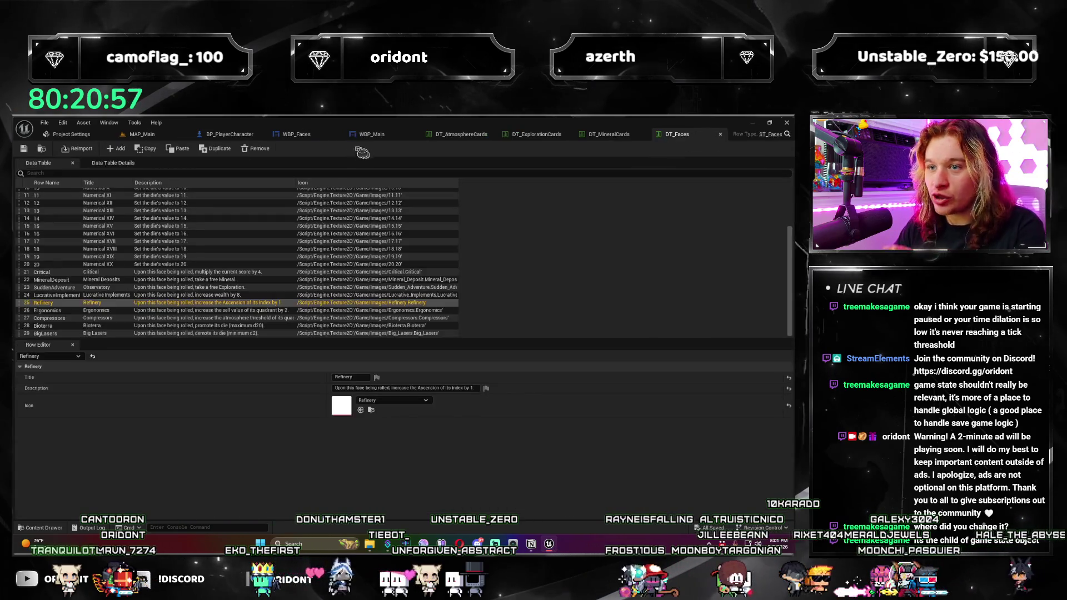
left_click(232, 134)
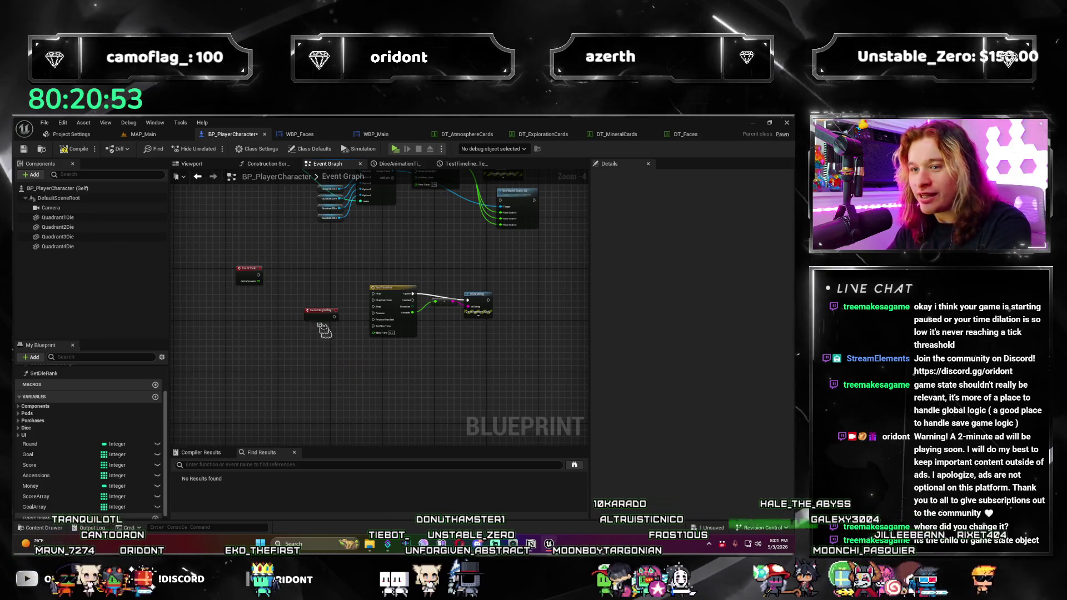
Step: Delete the BeginPlay and Print String test nodes and move Set World Scale 3D into the gap
key("Delete")
left_click_drag(225, 264, 222, 305)
key("Delete")
scroll(359, 364, "up", 2)
mouse_move(359, 363)
left_mouse_down()
mouse_move(392, 389)
mouse_move(323, 389)
left_mouse_up()
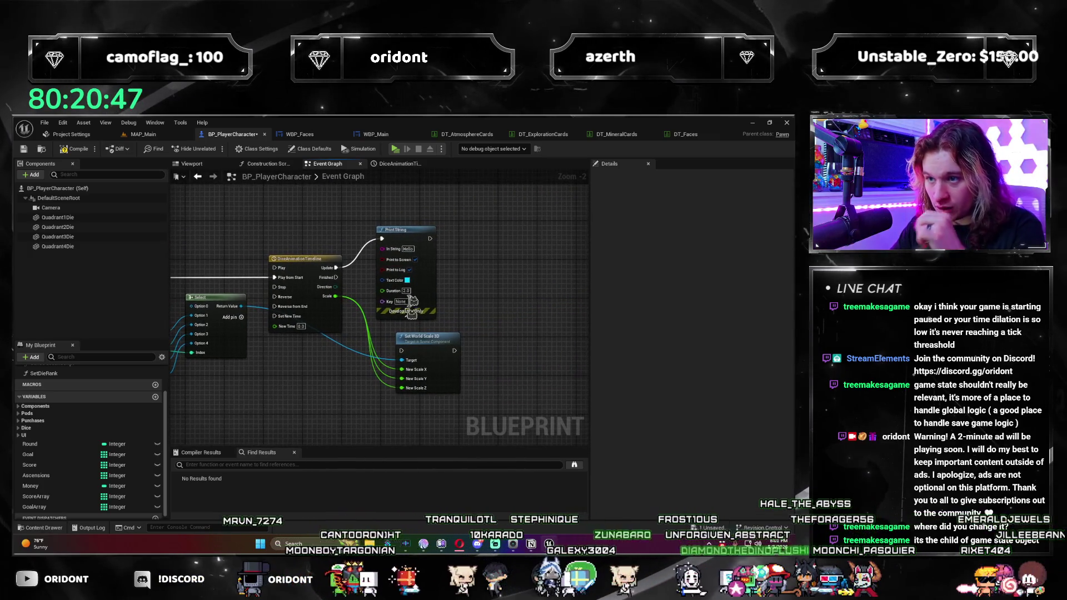
key("Delete")
left_click_drag(436, 340, 436, 257)
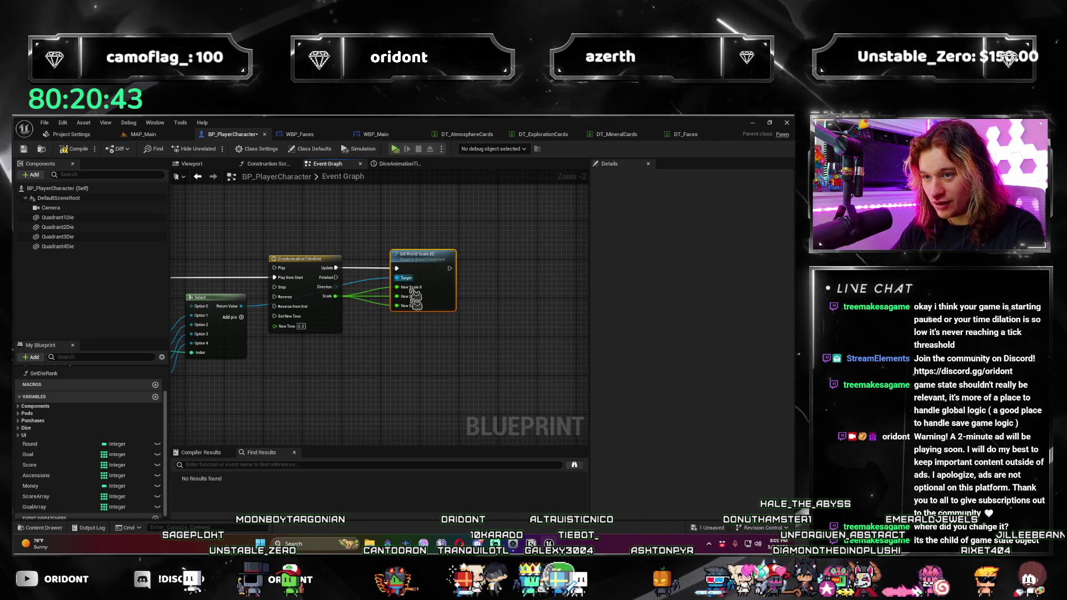
Step: Close Project Settings and bring the MAP_Main level forward
left_click_drag(289, 417, 473, 375)
scroll(473, 375, "down", 1)
scroll(473, 375, "down", 1)
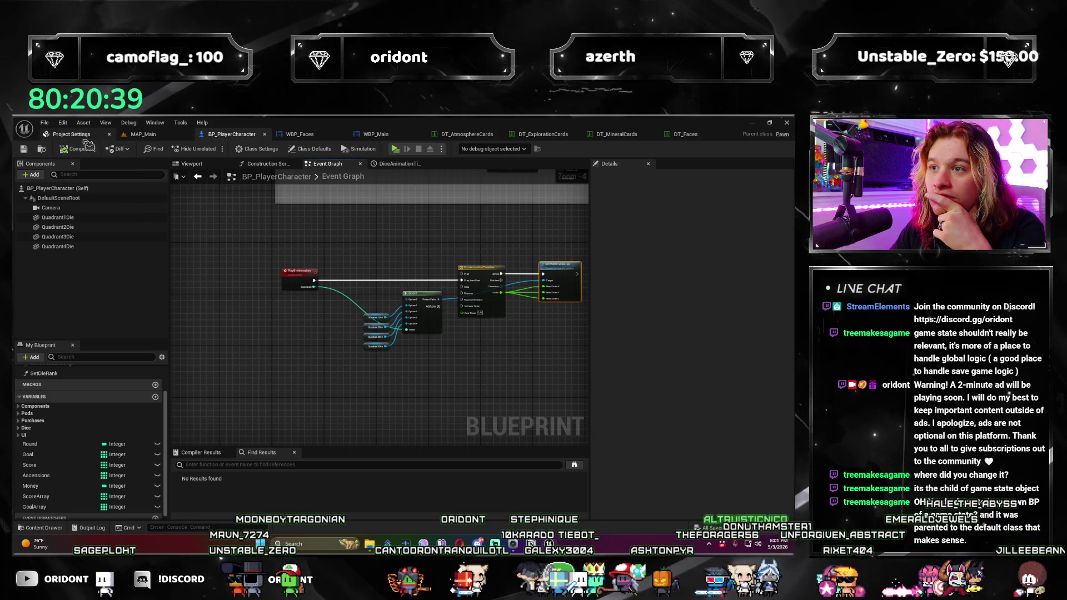
mouse_move(288, 286)
left_mouse_down()
mouse_move(222, 311)
mouse_move(261, 289)
mouse_move(211, 266)
mouse_move(214, 312)
left_mouse_up()
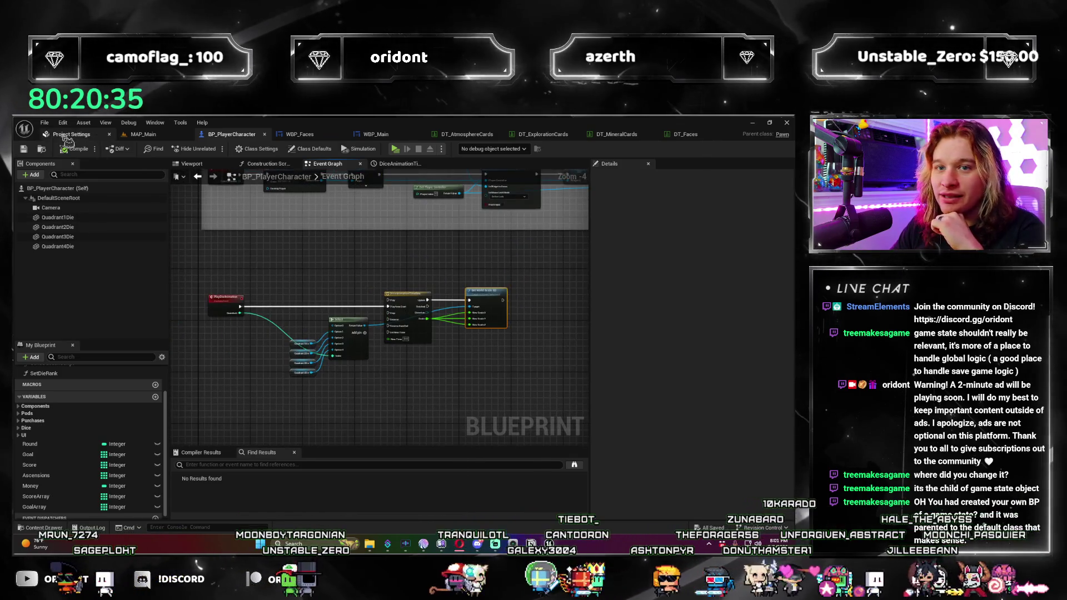
left_click(68, 135)
left_click(93, 136)
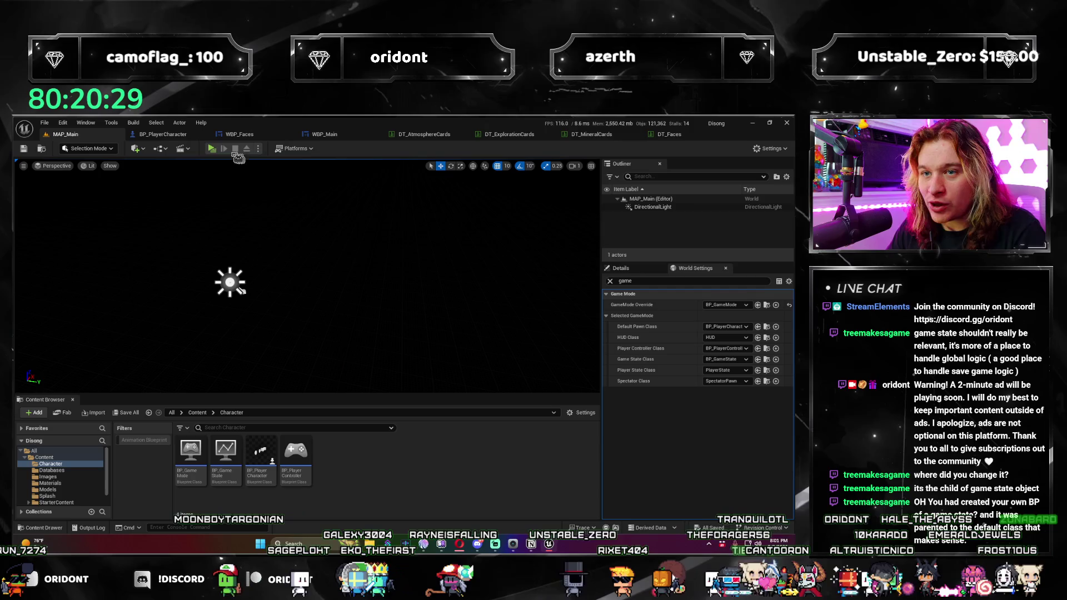
Step: Playtest three dice rolls, stop the preview, and return to BP_PlayerCharacter's event graph
left_click(214, 149)
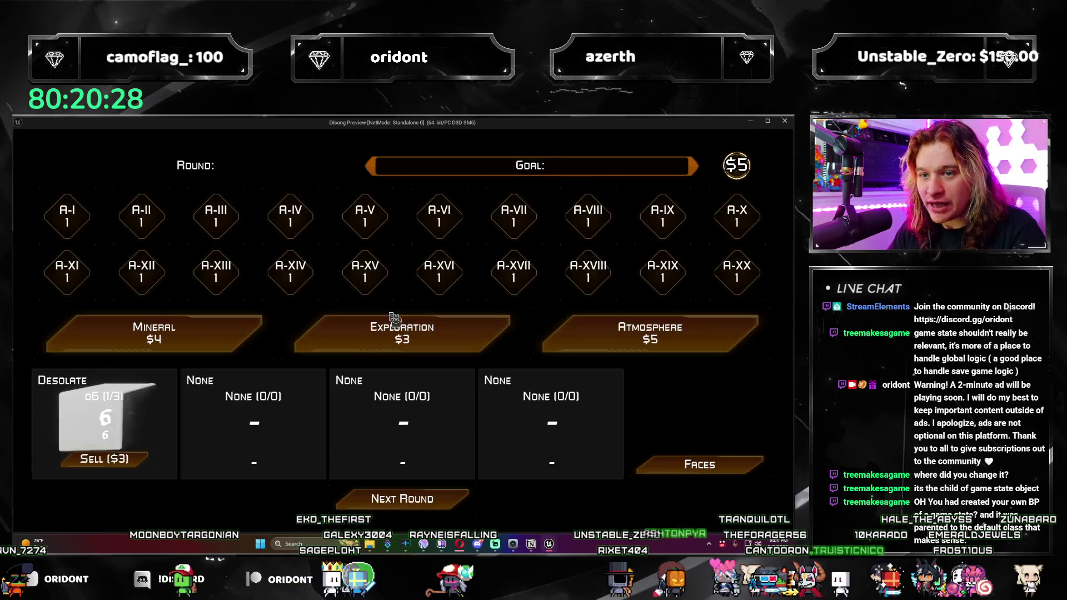
left_click(441, 499)
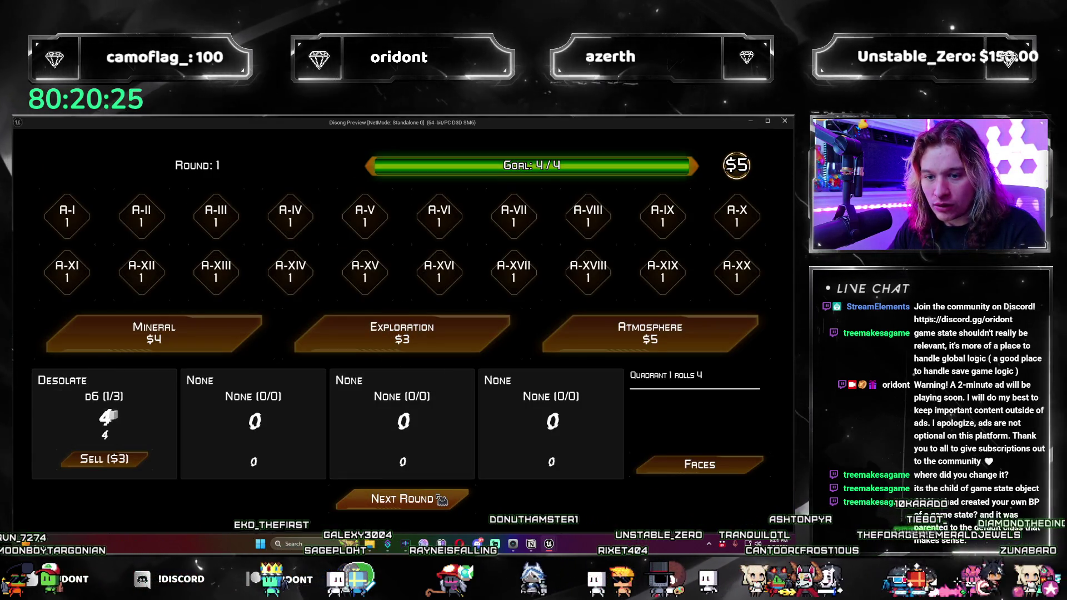
left_click(440, 500)
left_click(441, 499)
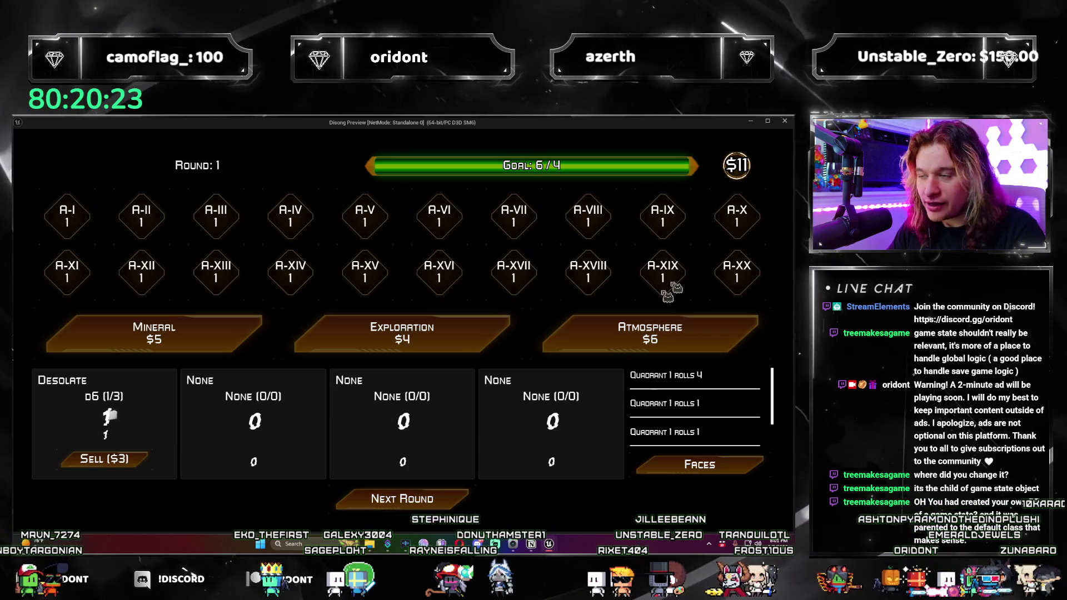
key("Escape")
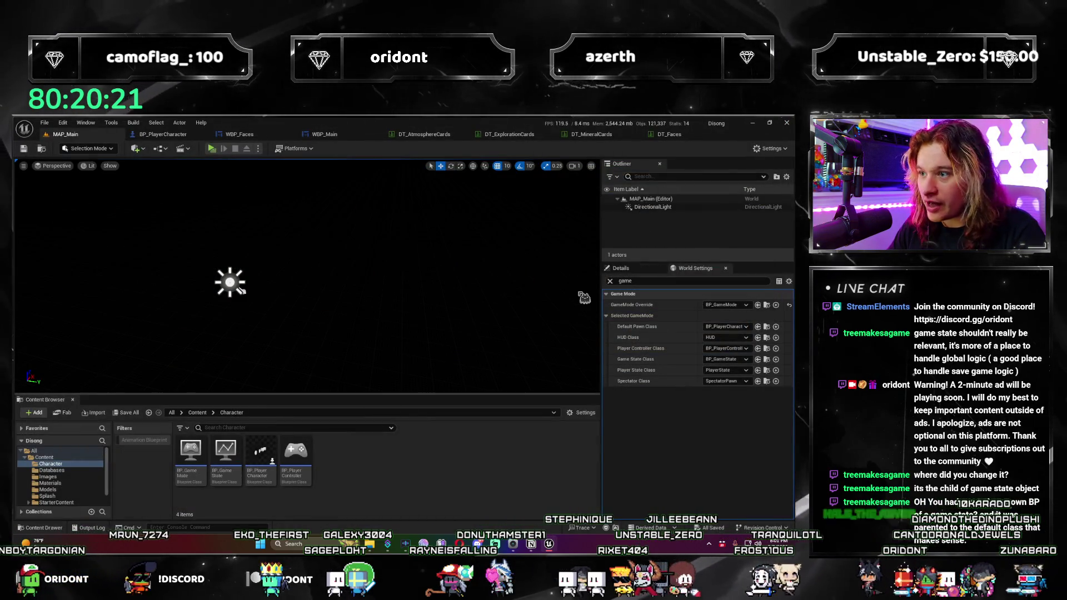
left_click(167, 136)
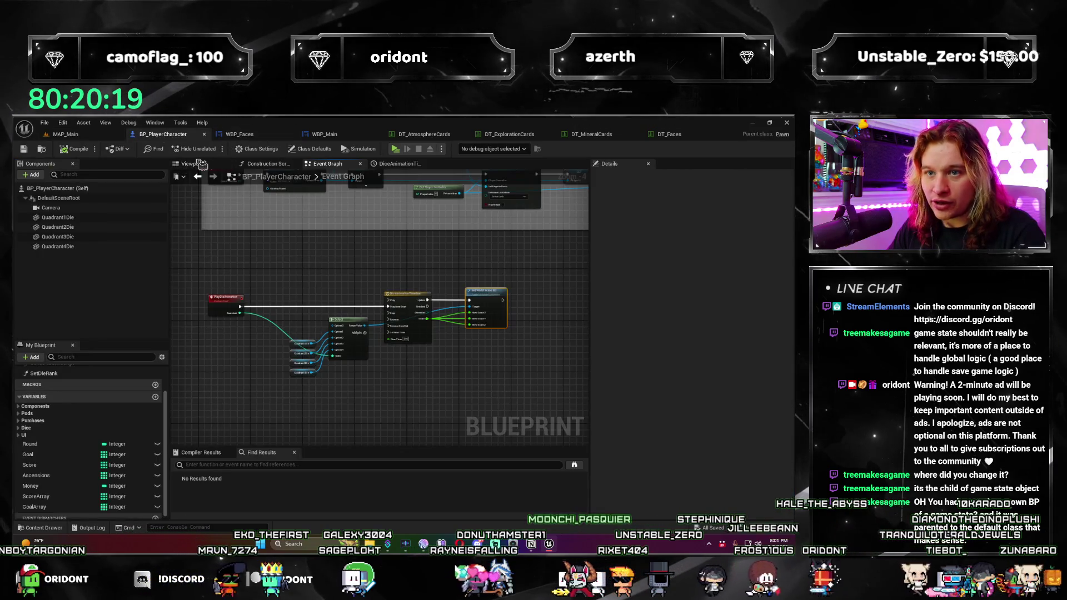
Step: Select each die in the Viewport to identify Quadrant4Die through Quadrant1Die
left_click(201, 165)
left_click(270, 327)
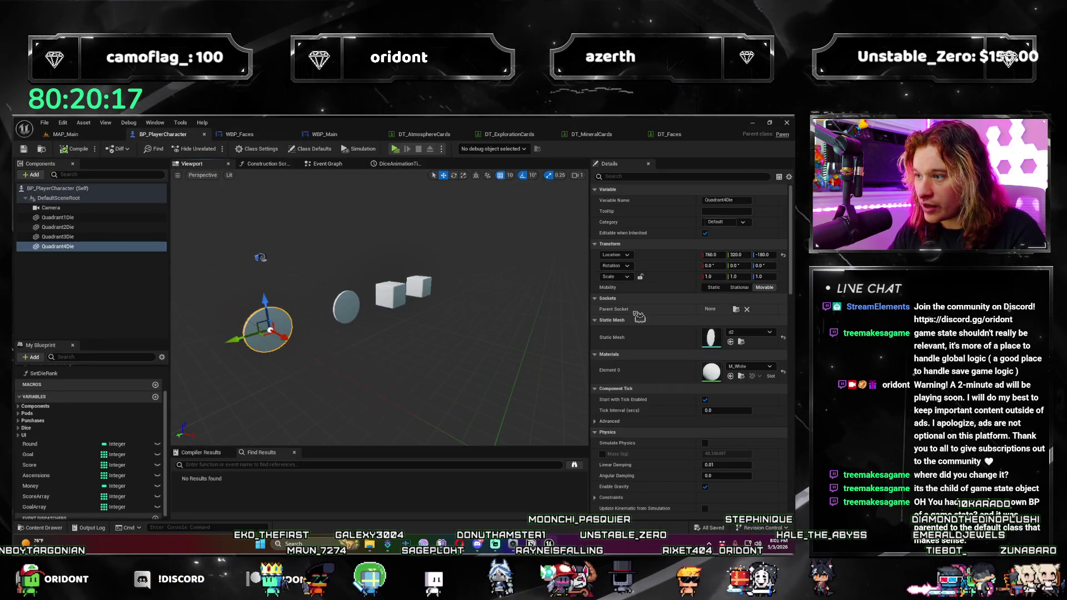
left_click(346, 306)
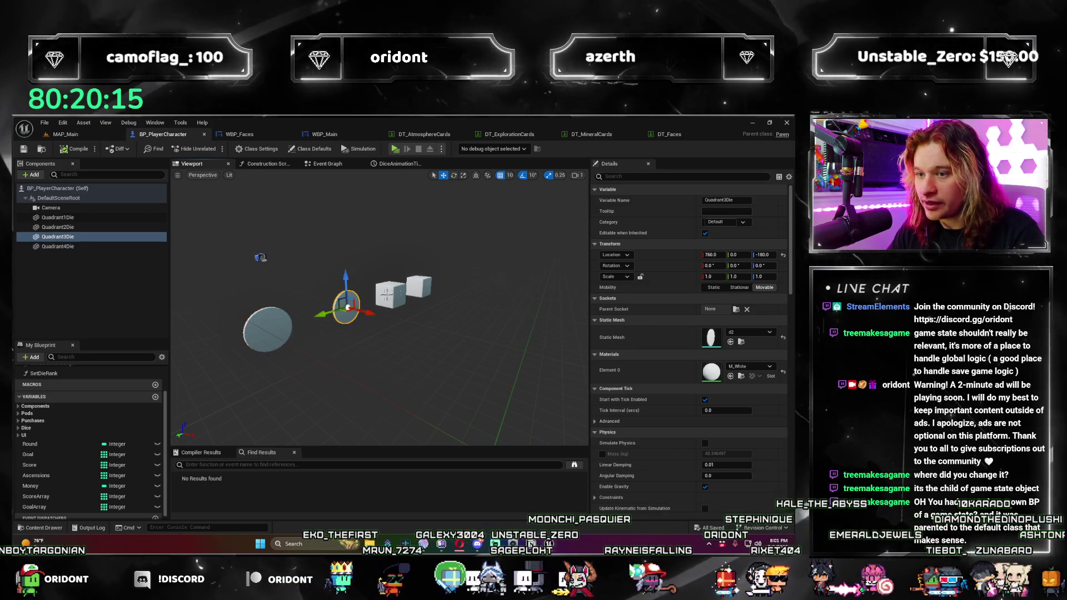
left_click(391, 293)
left_click(418, 286)
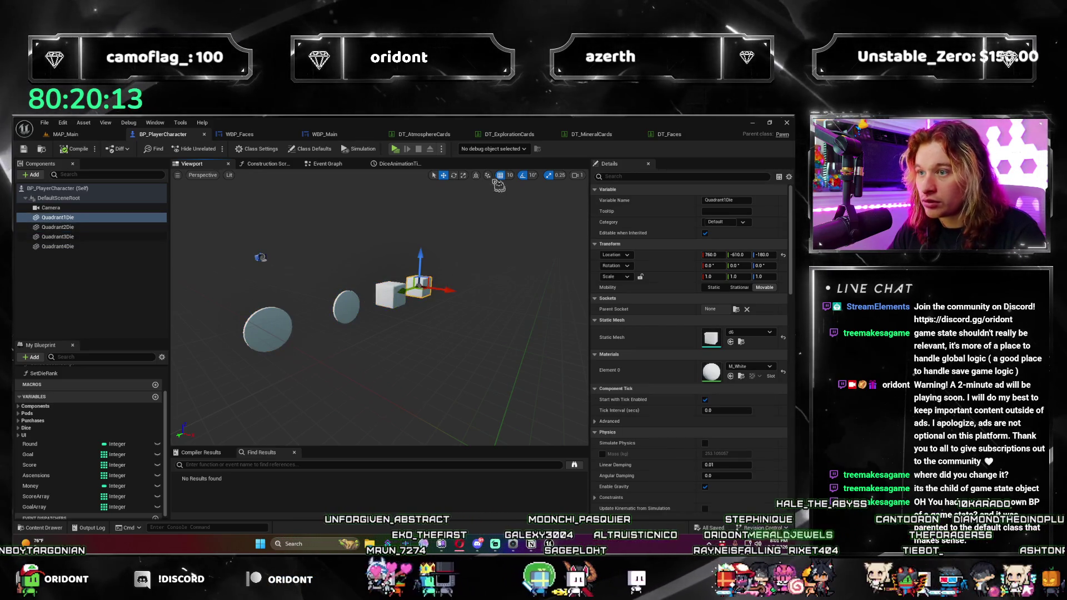
Step: Go back to the Event Graph and open the DiceAnimationTimeline
left_click(331, 164)
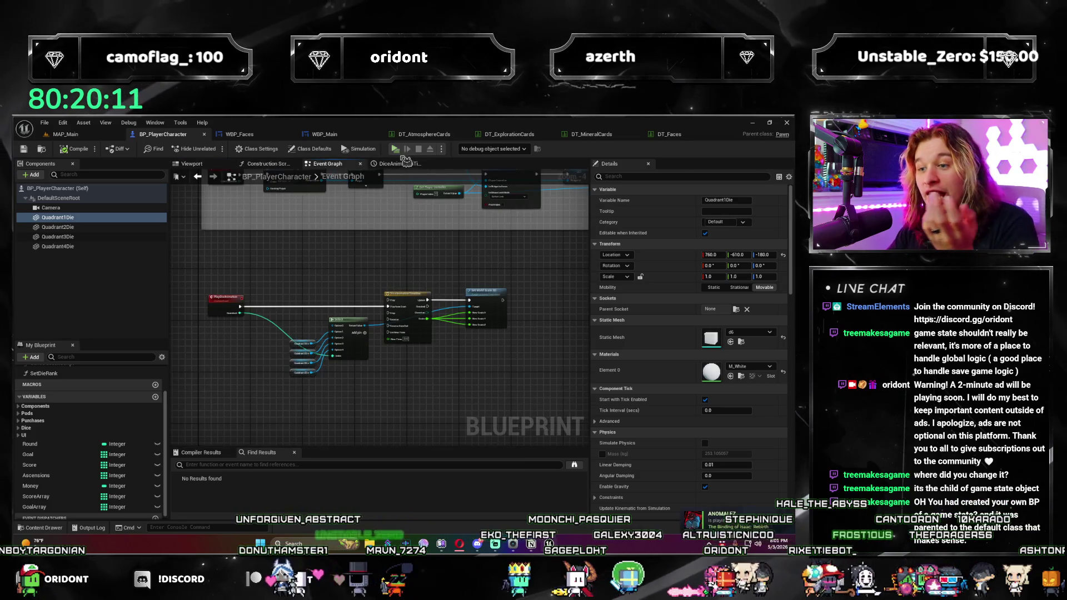
scroll(454, 293, "up", 3)
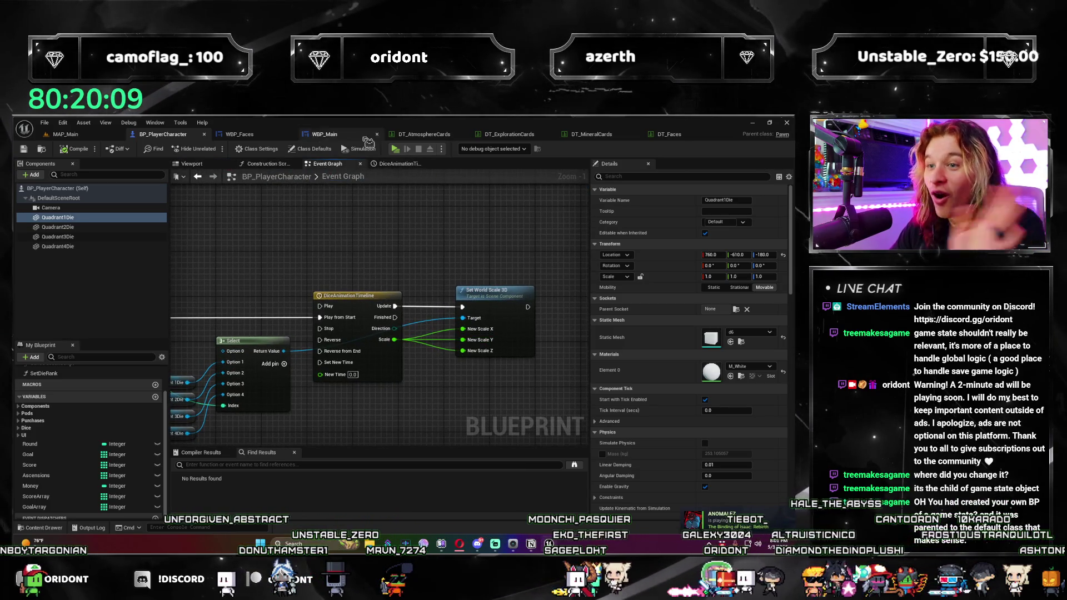
left_click(396, 163)
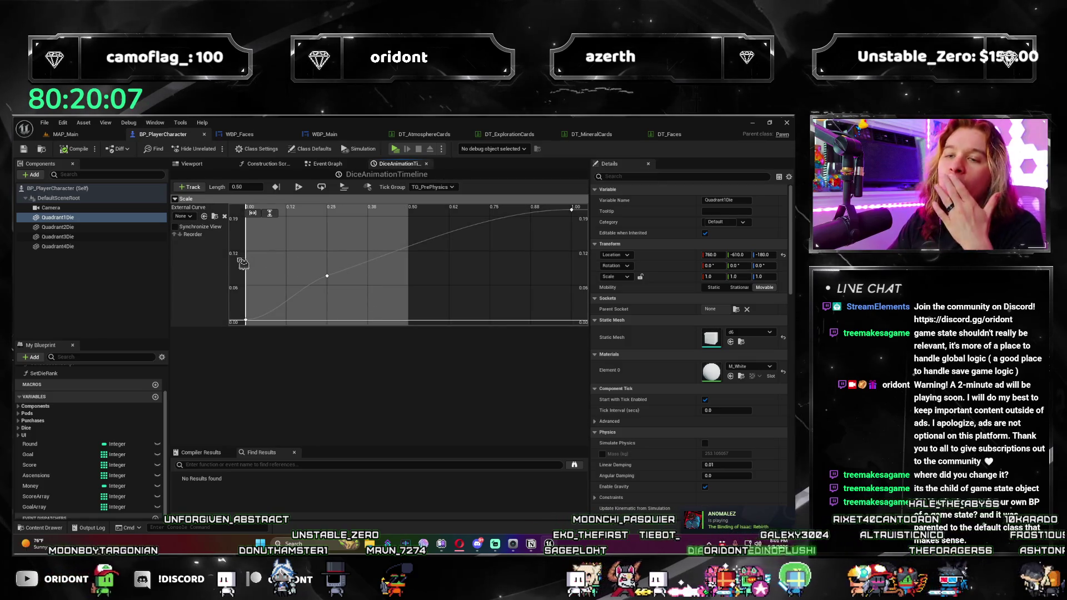
Step: Inspect the first key of the Scale curve and its time value
left_click(247, 322)
left_click(321, 214)
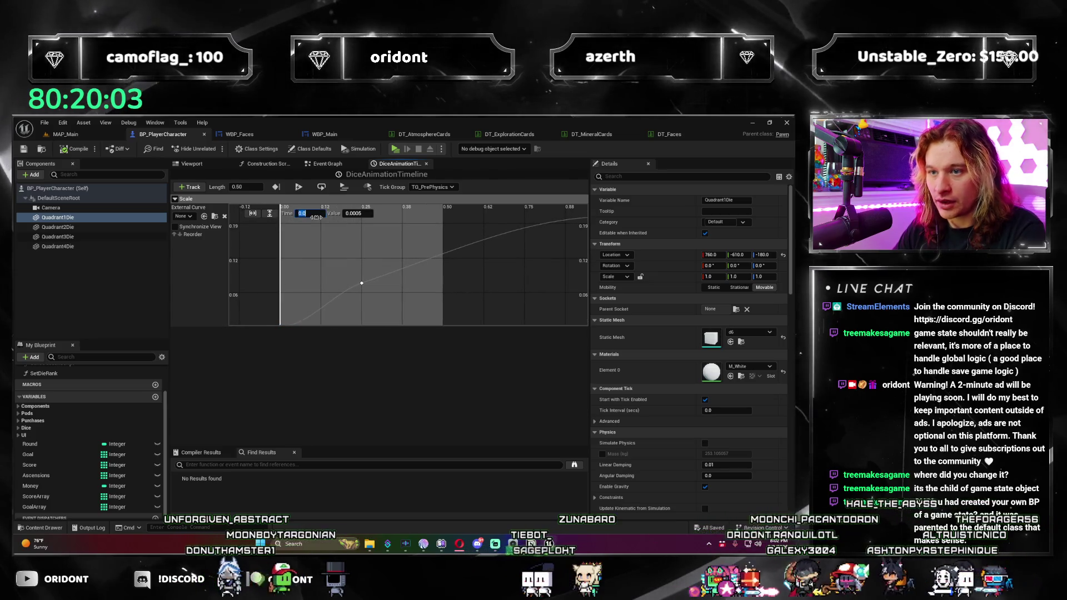
scroll(314, 276, "down", 2)
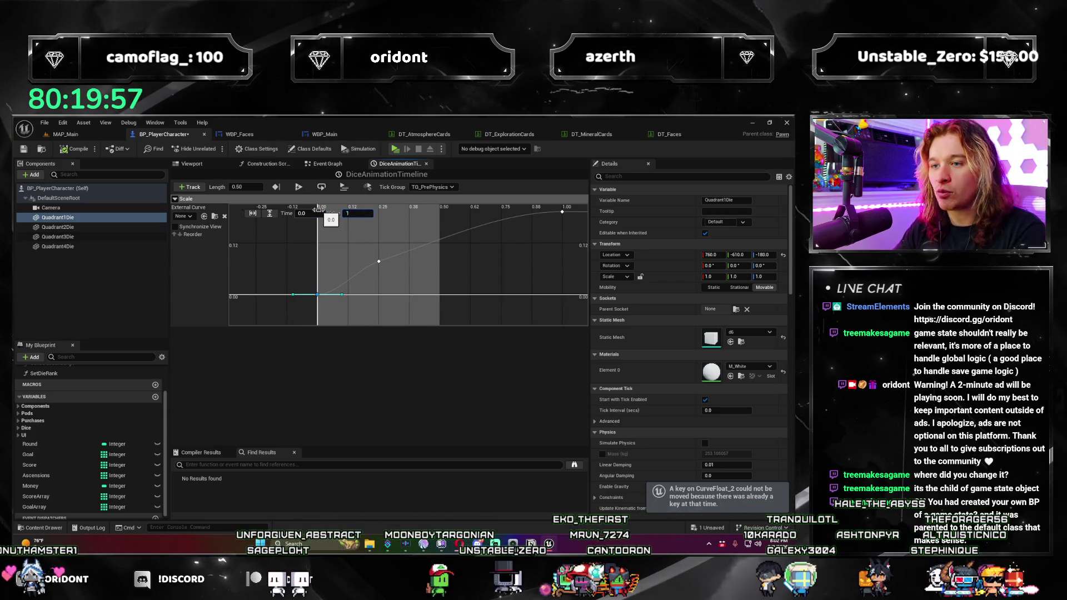
scroll(333, 289, "down", 5)
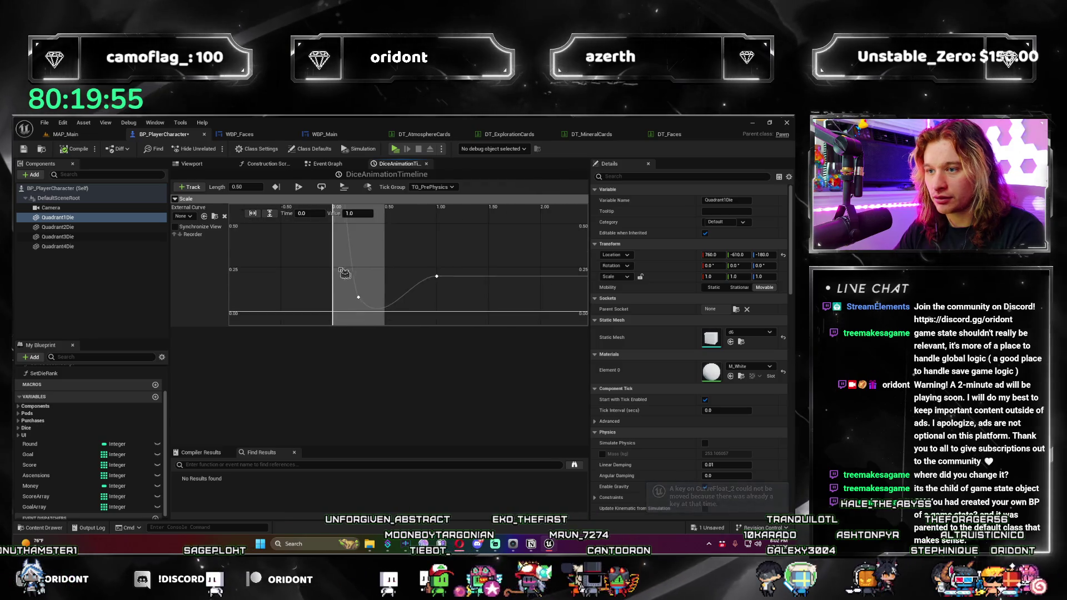
scroll(333, 289, "down", 4)
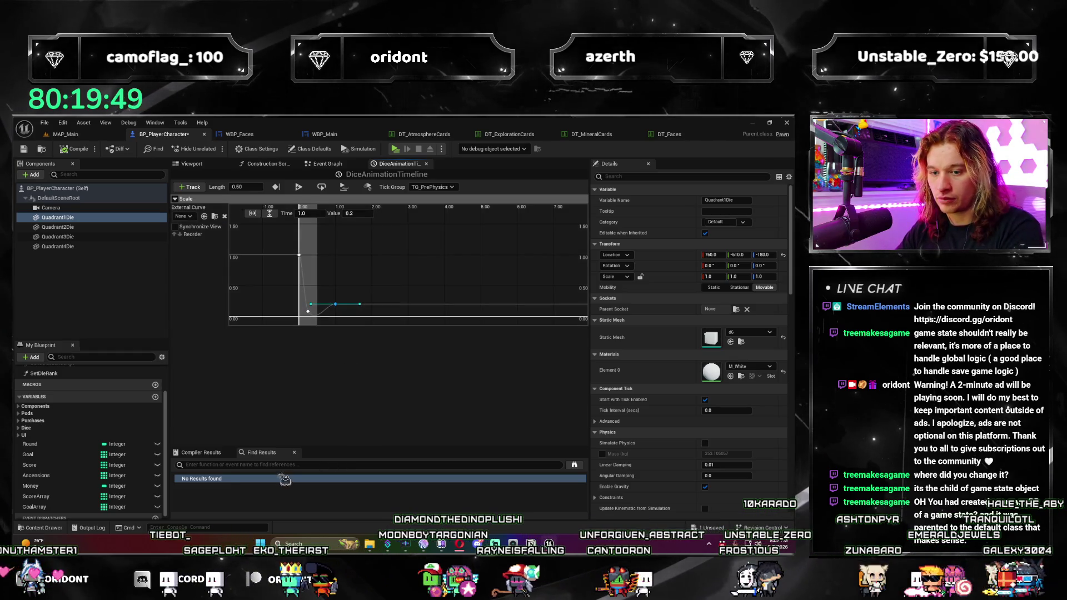
left_click(200, 206)
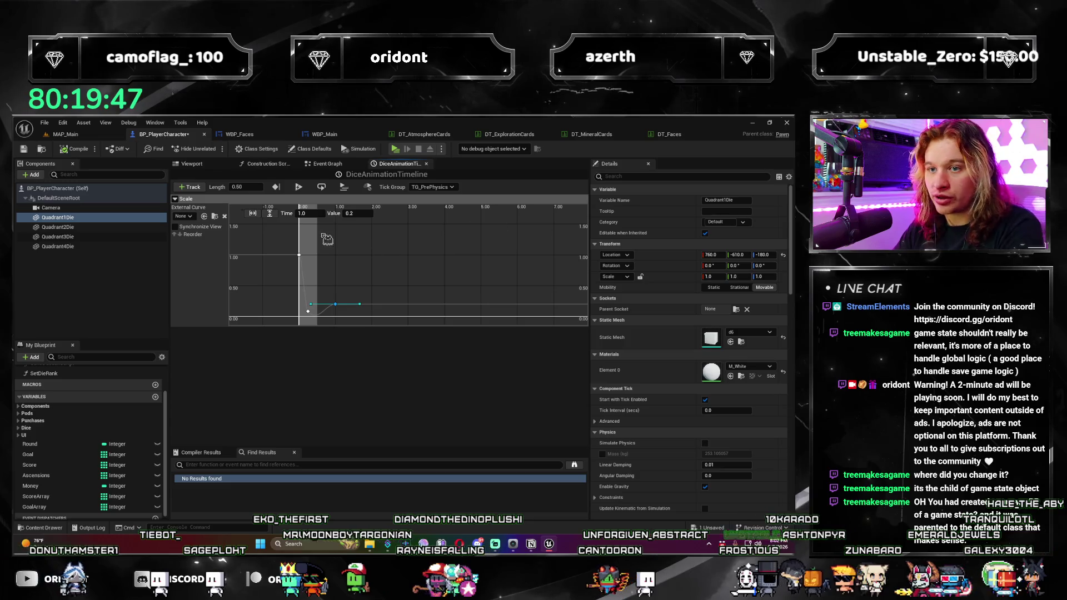
Step: Add a new float track, abandoning the rejected duplicate name Scale
left_click(189, 186)
left_click(233, 222)
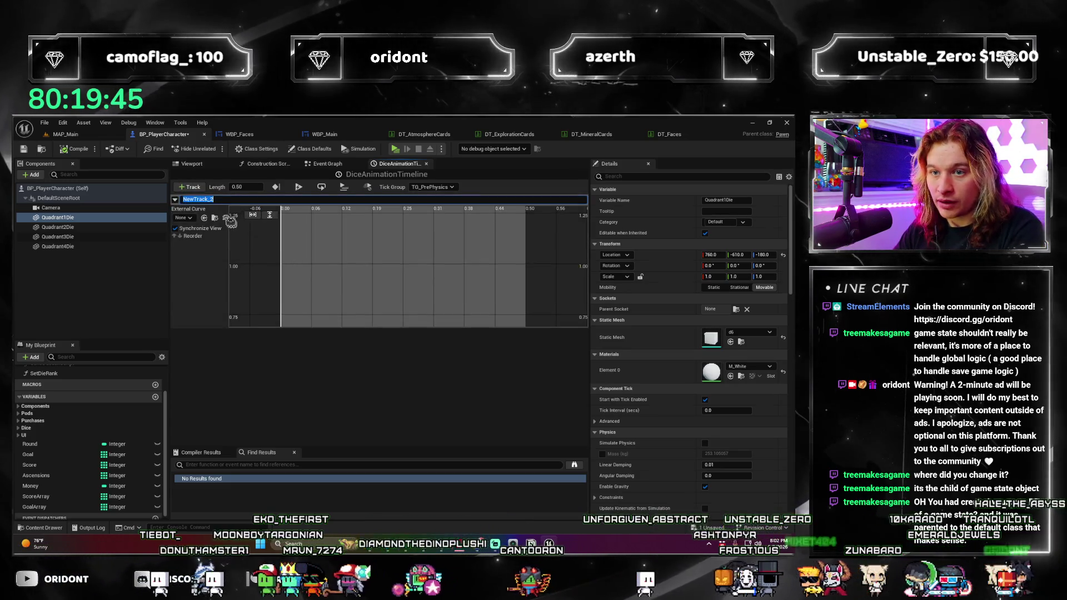
type("Scale")
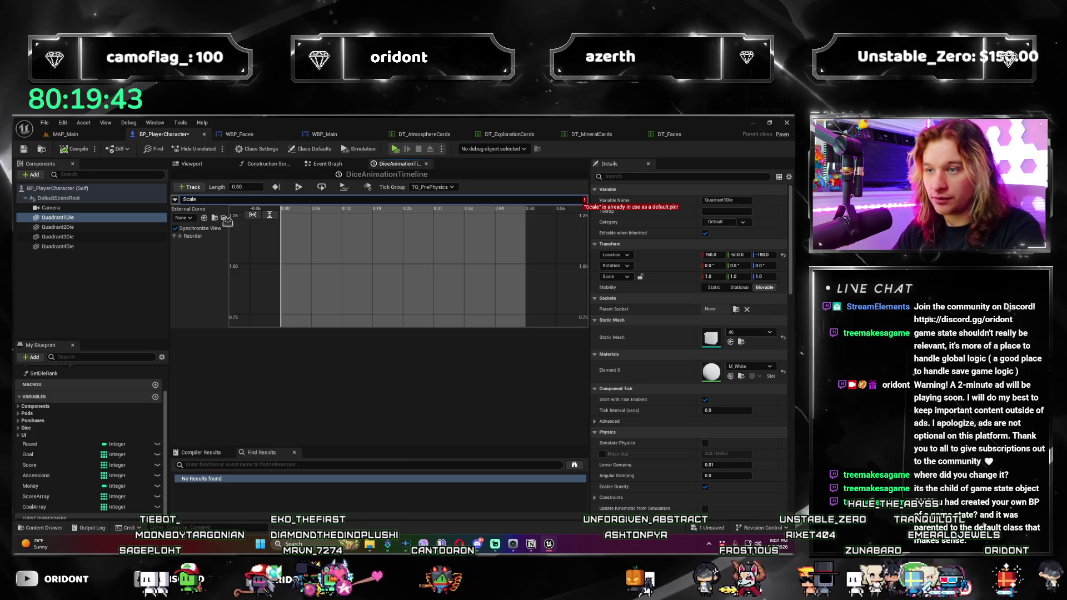
left_click(321, 329)
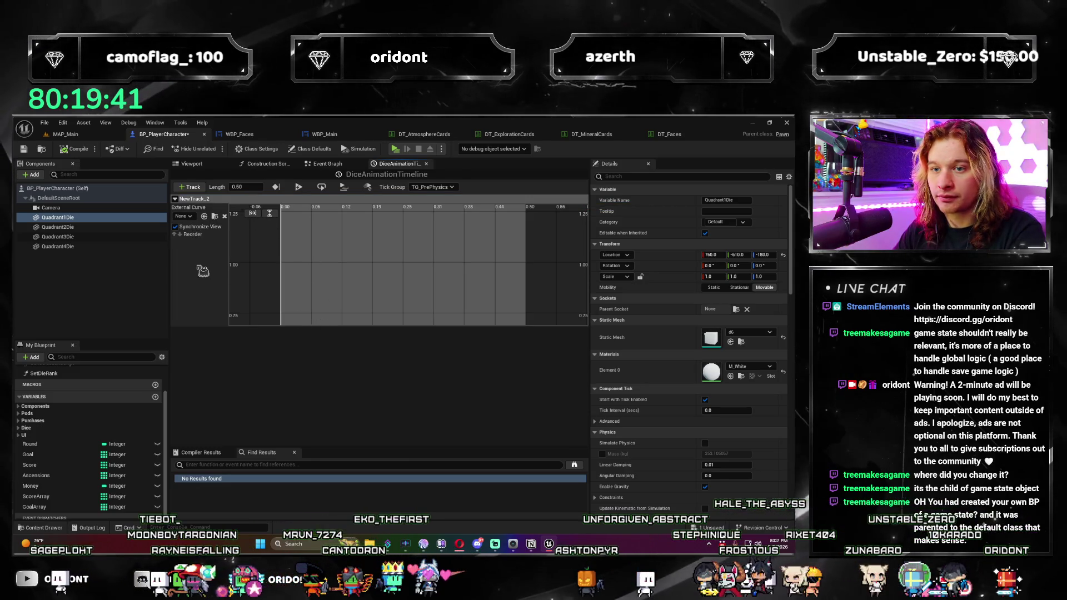
Step: Compile BP_PlayerCharacter and confirm the NewTrack_2 track name
left_click(78, 157)
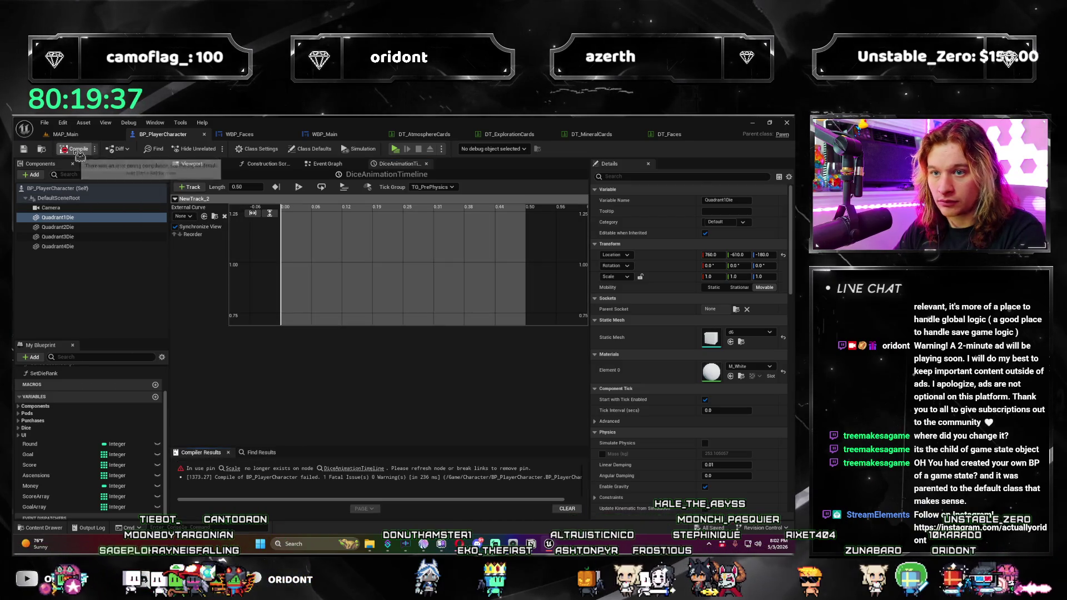
key("F7")
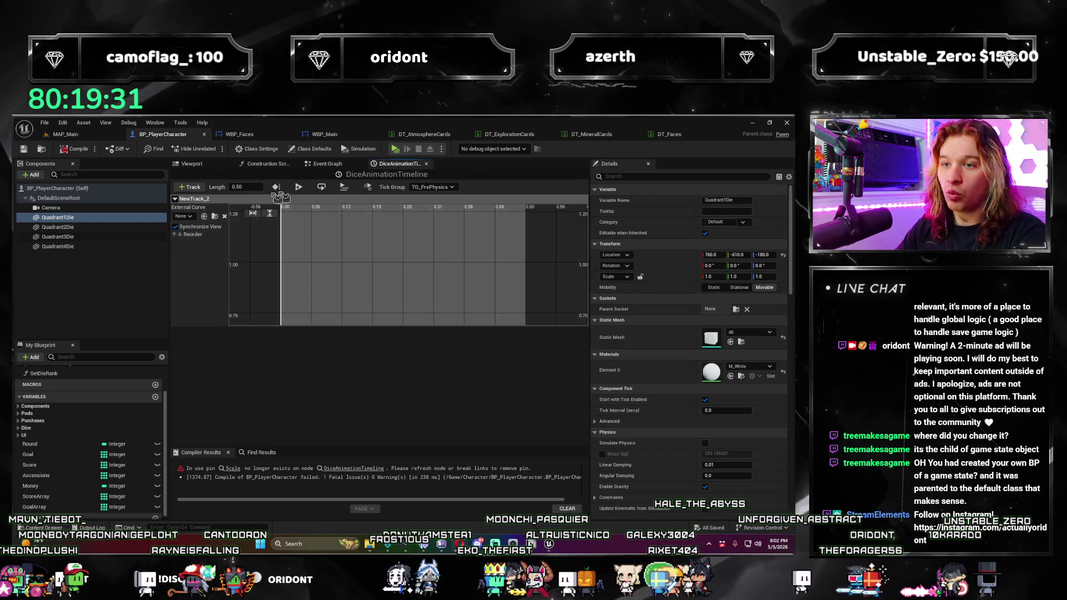
double_click(209, 201)
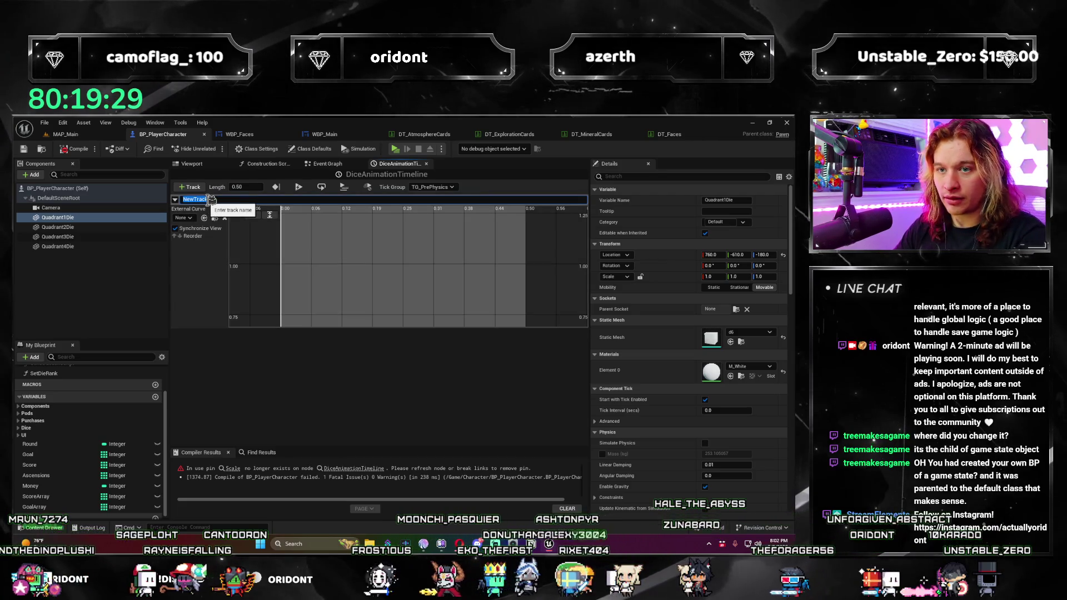
type("Scale")
key("Return")
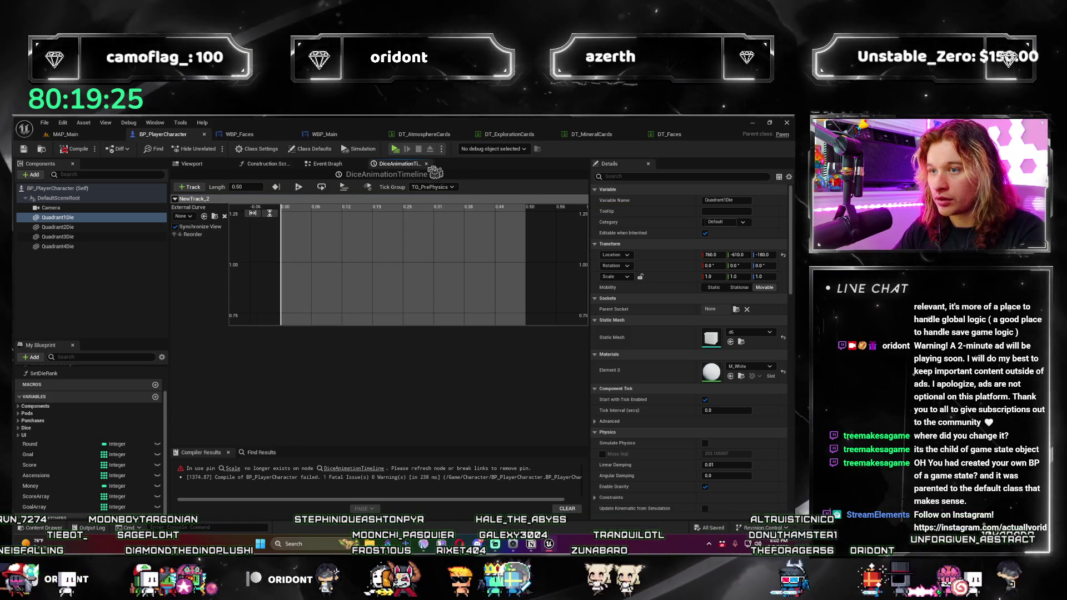
left_click(327, 164)
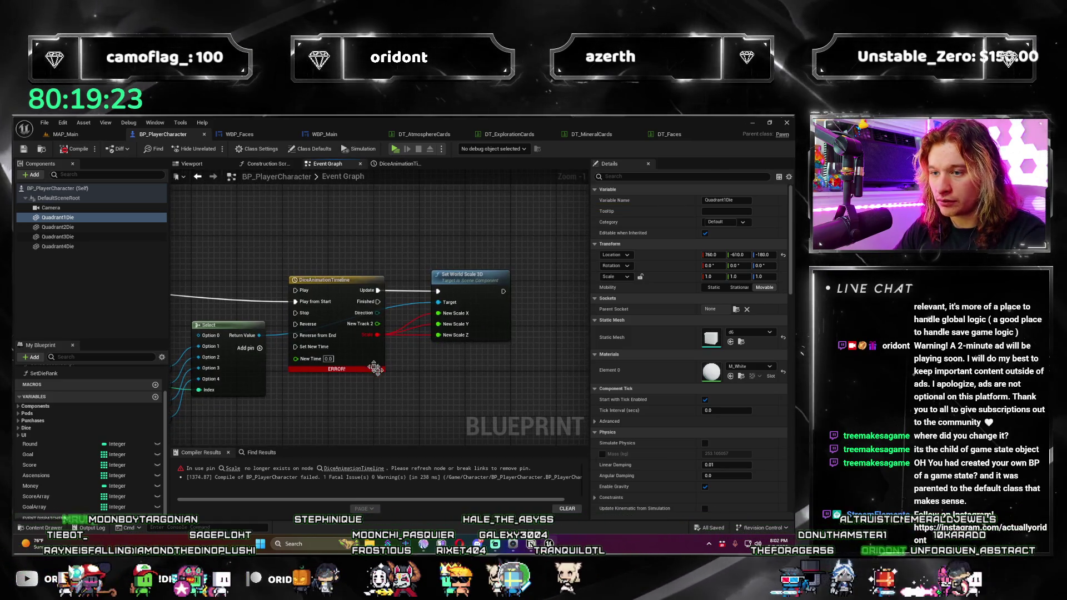
Step: Refresh the DiceAnimationTimeline node, then rename its new track to Scale
right_click(344, 347)
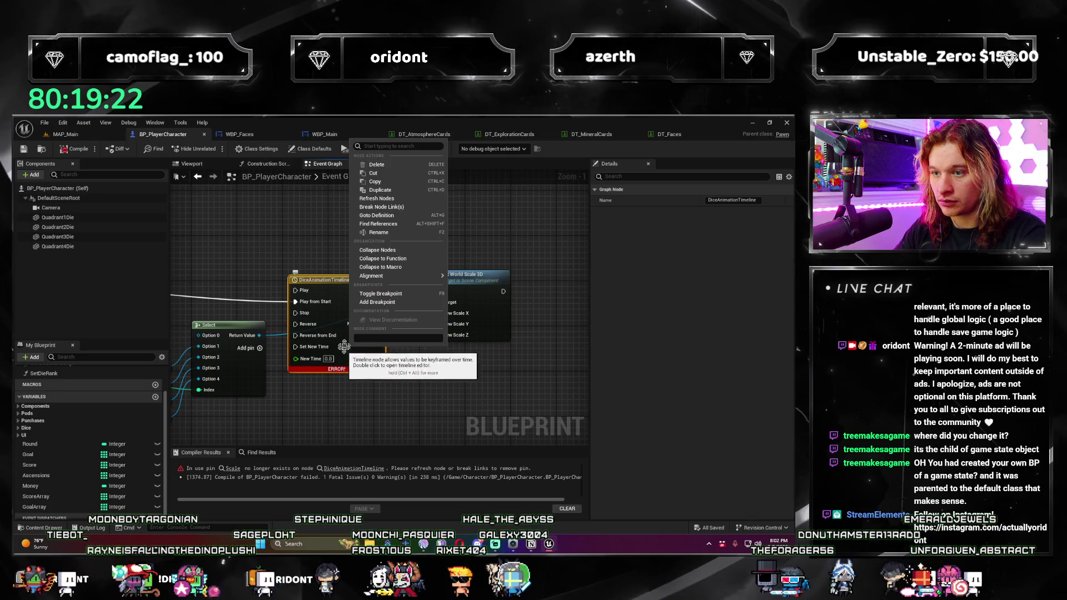
left_click(404, 198)
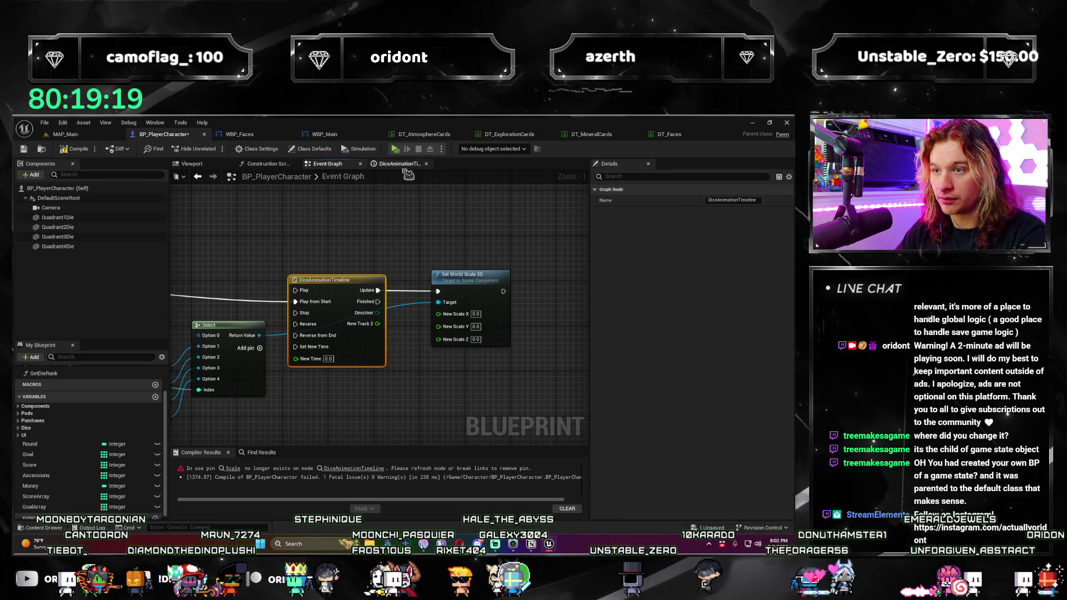
left_click(399, 163)
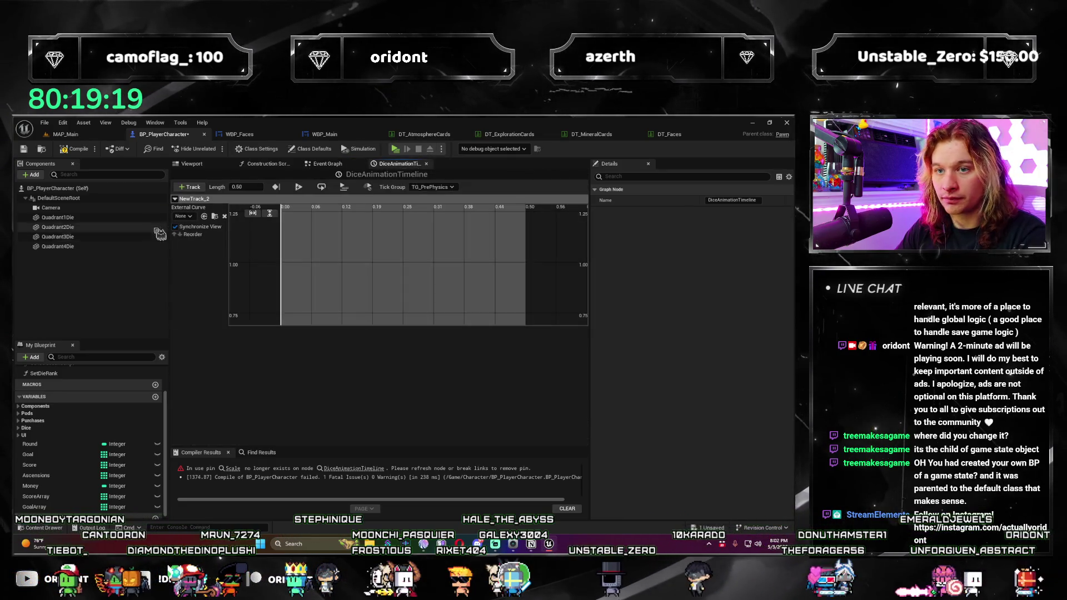
double_click(195, 199)
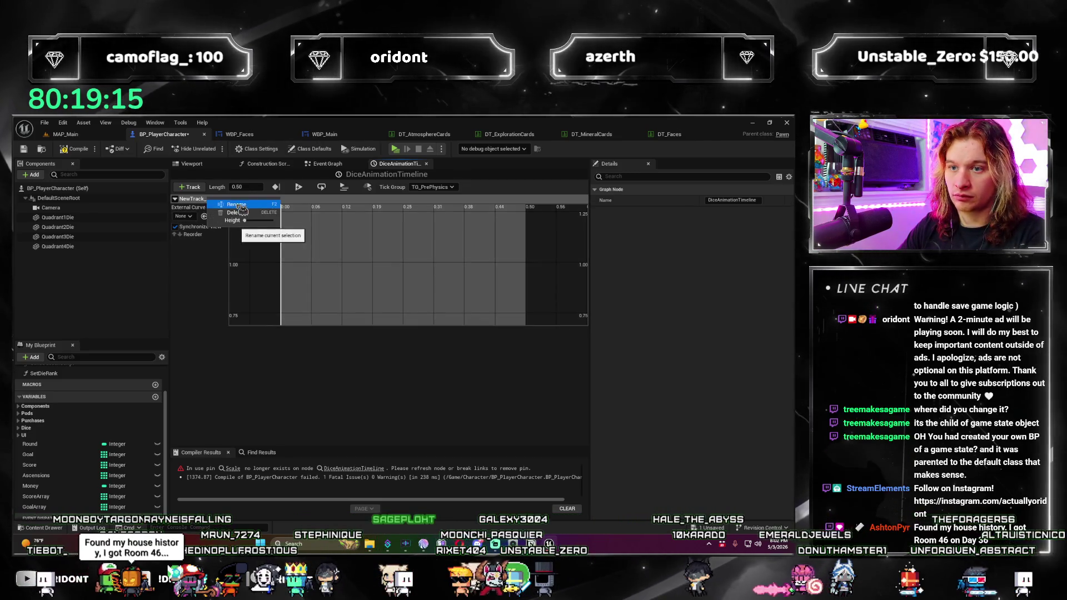
type("Scale")
key("Return")
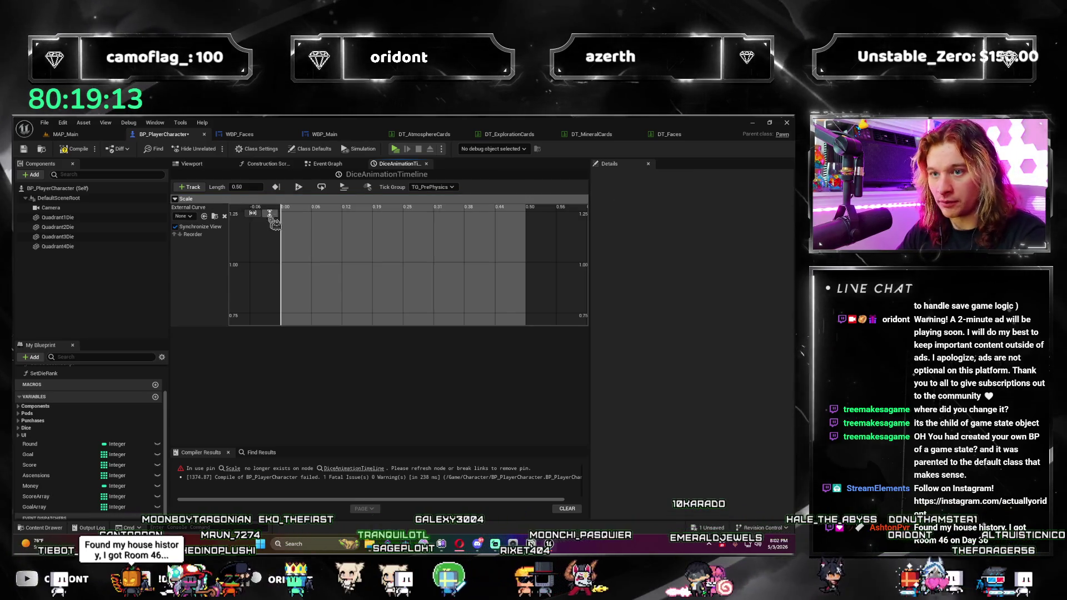
Step: Add Scale curve keys, setting one at time 0.25 with value 0.75
right_click(302, 264)
left_click(333, 285)
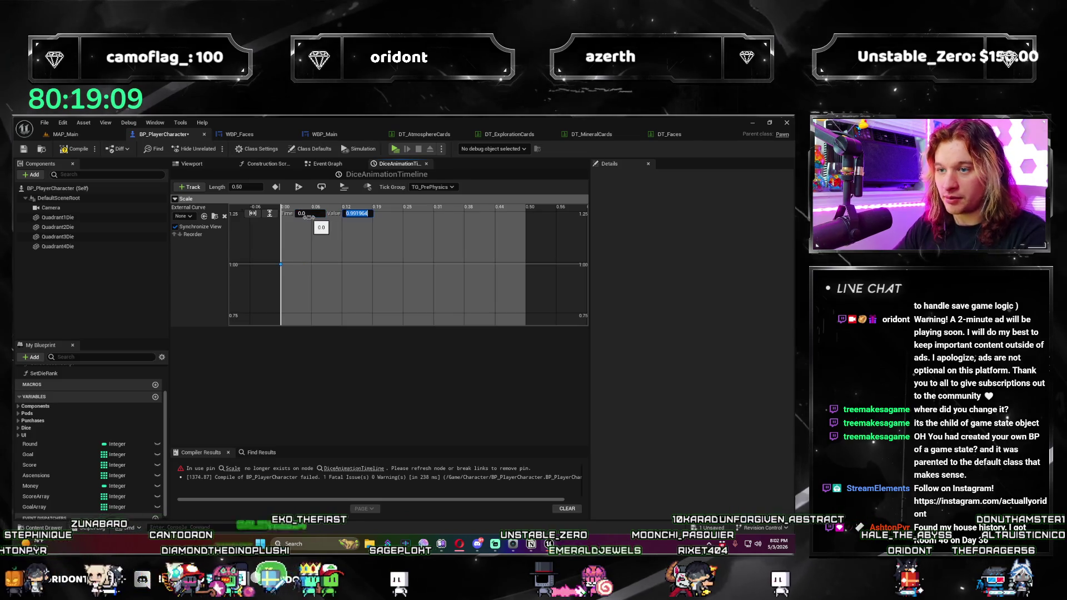
type("1")
right_click(342, 263)
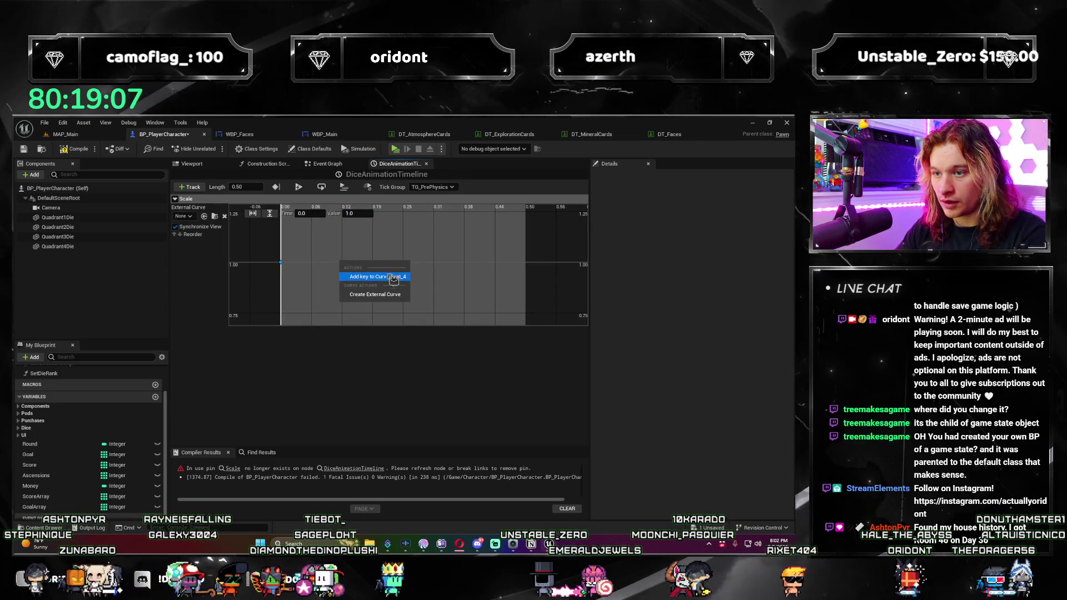
left_click(390, 278)
type("0.75")
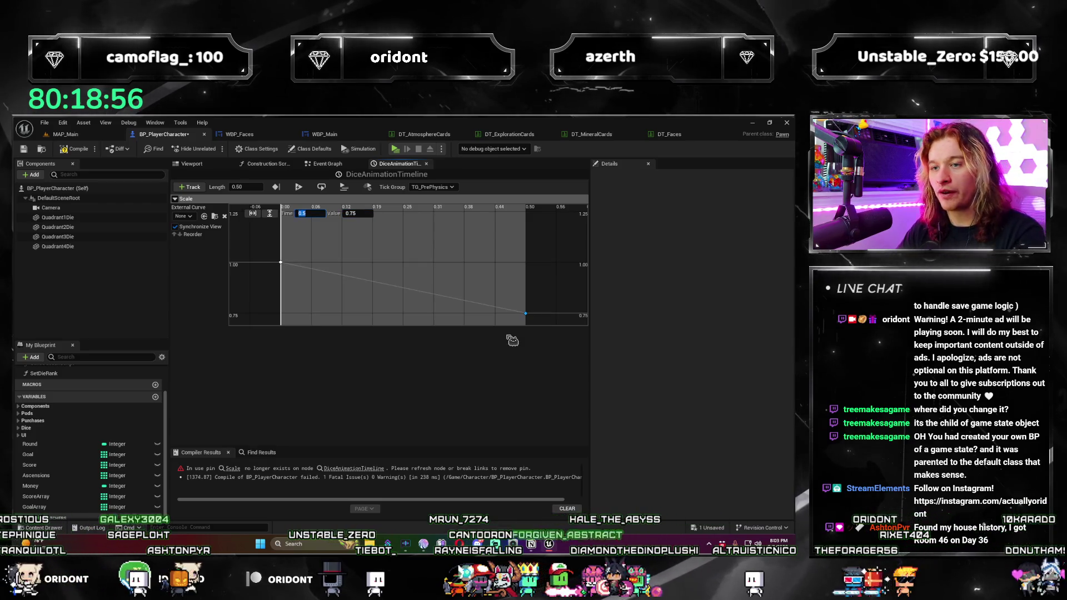
type("0.25")
key("Tab")
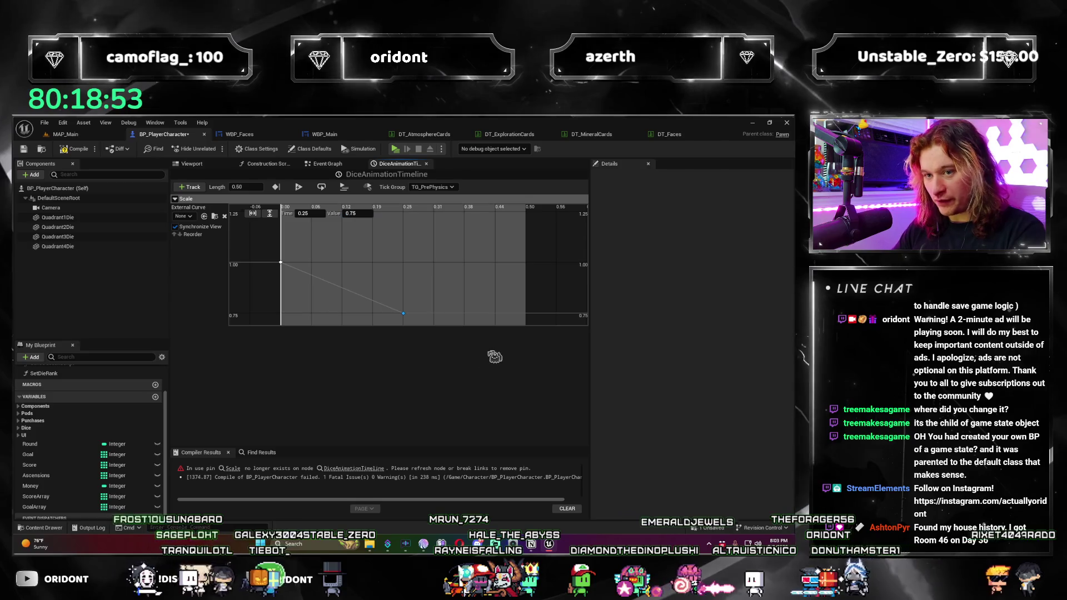
key("Return")
scroll(396, 407, "down", 1)
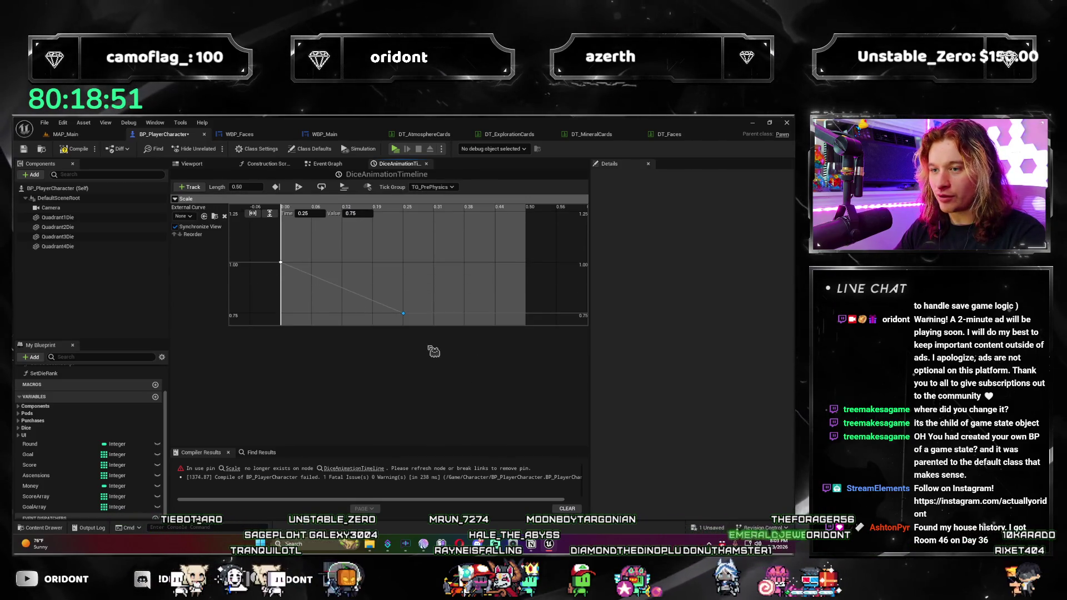
left_click_drag(383, 359, 452, 292)
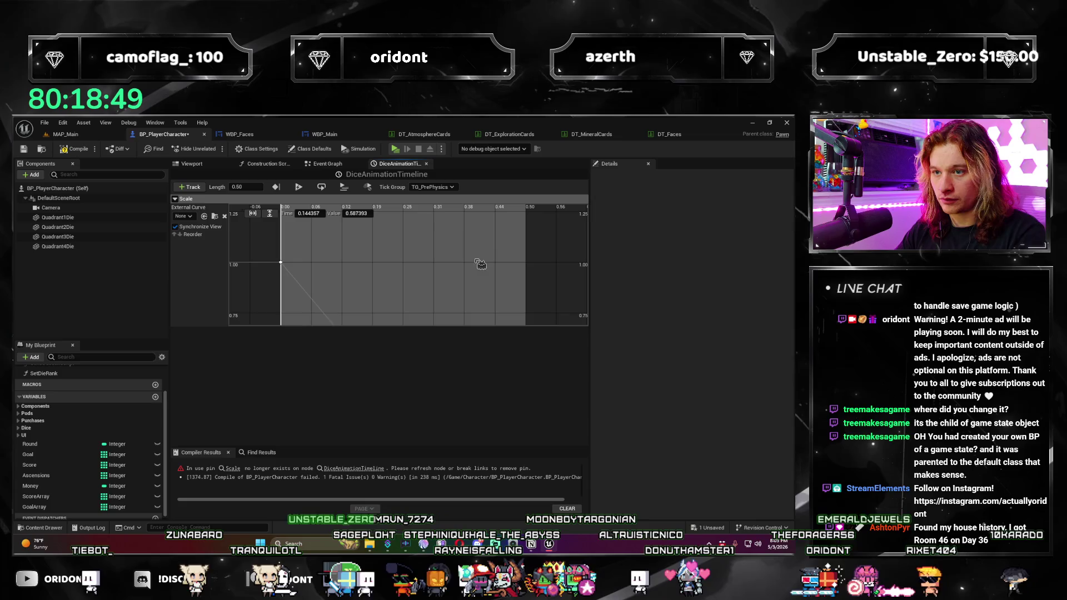
Step: Add a key at time 0.4 with value 1.2, undoing a stray extra key
right_click(421, 258)
left_click(444, 270)
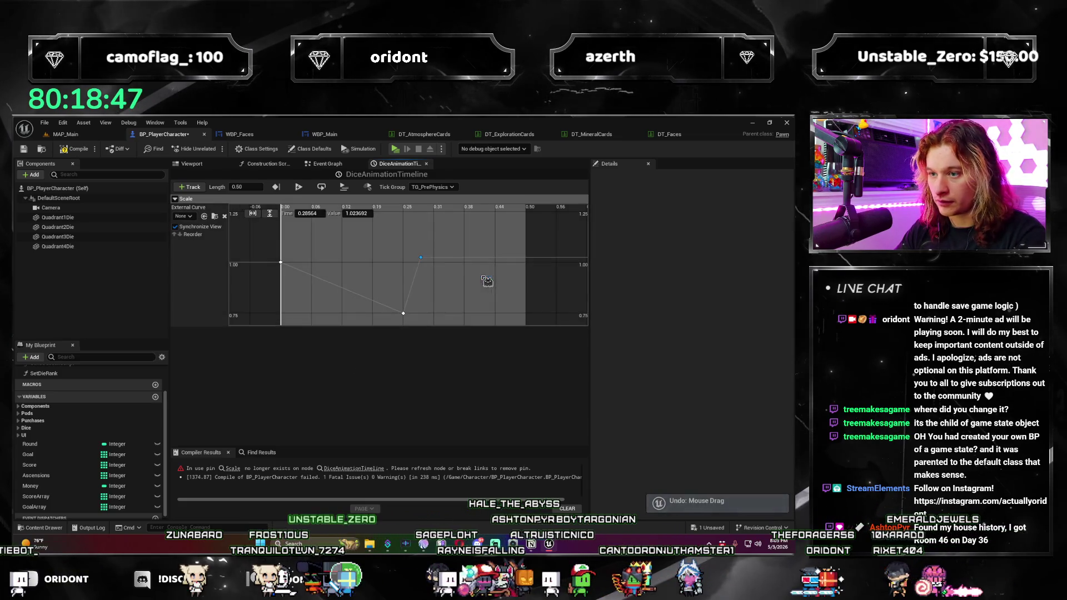
type("0.4")
key("Tab")
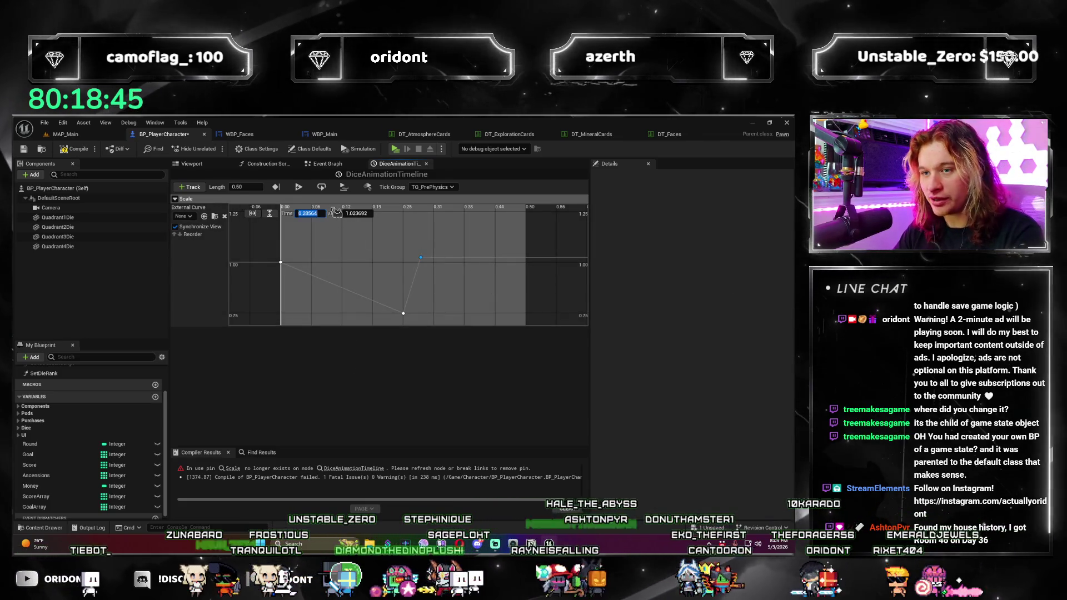
type("1.2")
key("Return")
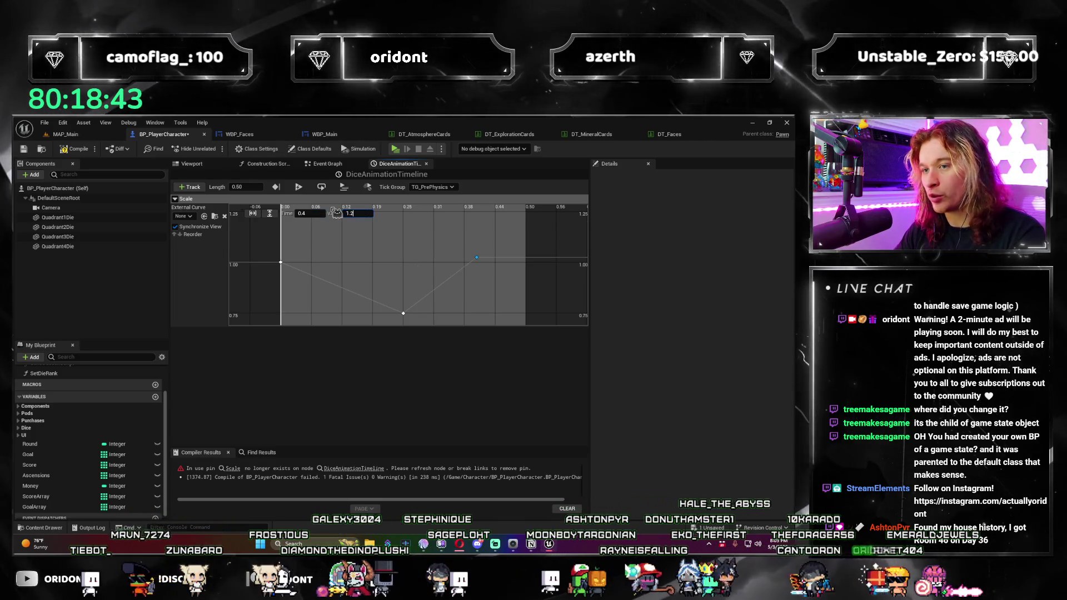
left_click(505, 260, "shift")
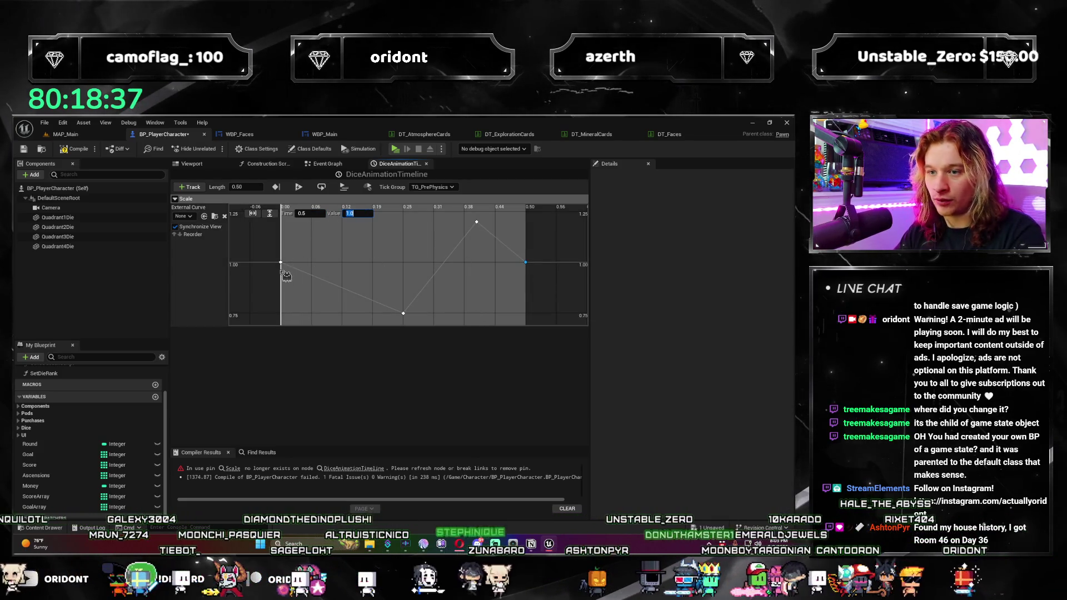
key("ctrl+z")
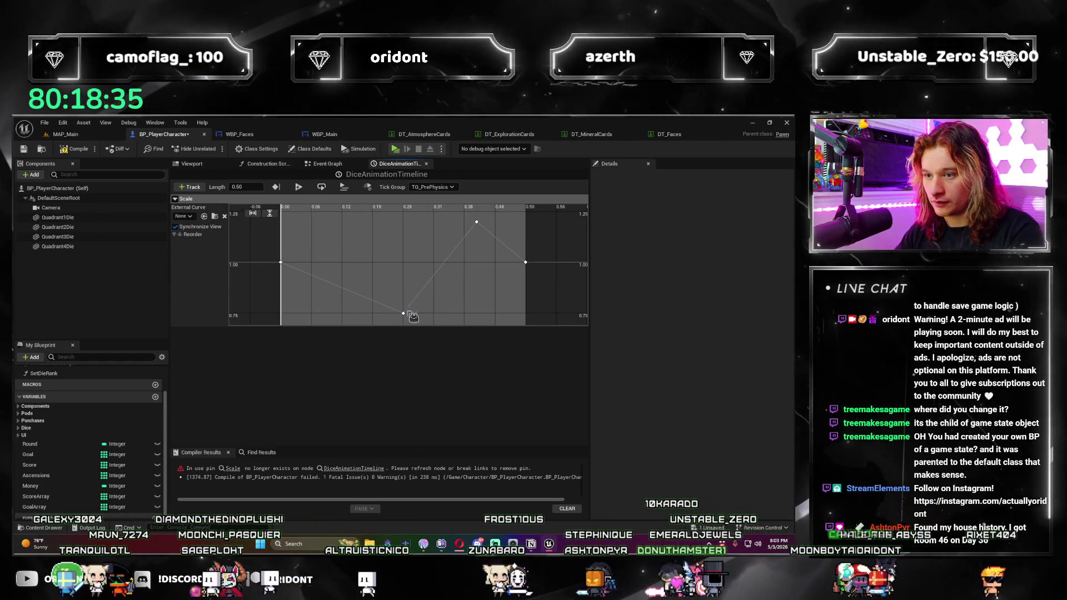
left_click(526, 263)
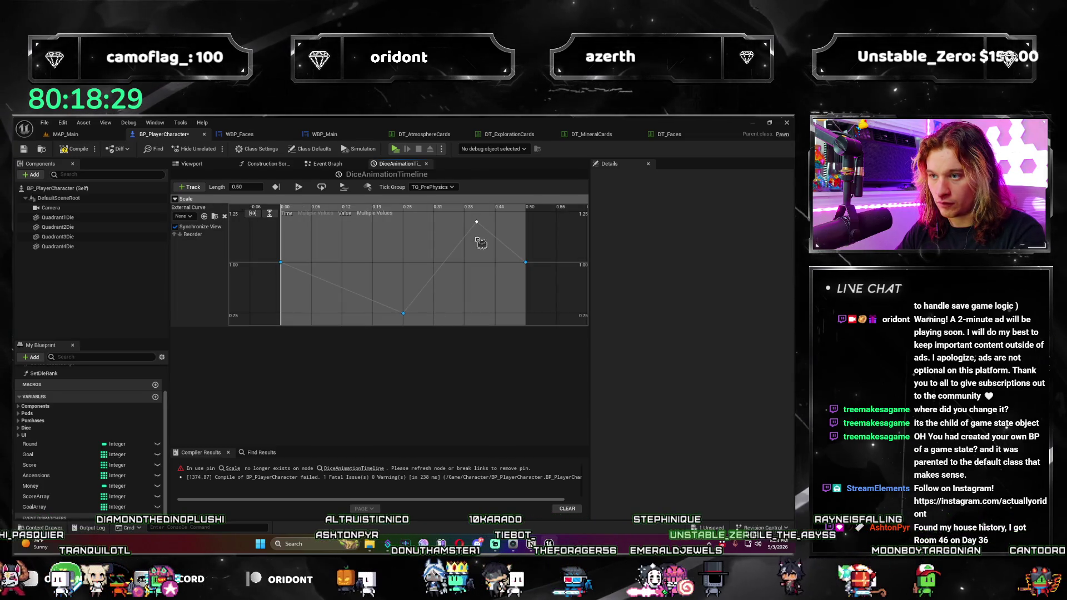
Step: Set all curve keys to Auto interpolation, then compile and save BP_PlayerCharacter
right_click(478, 224)
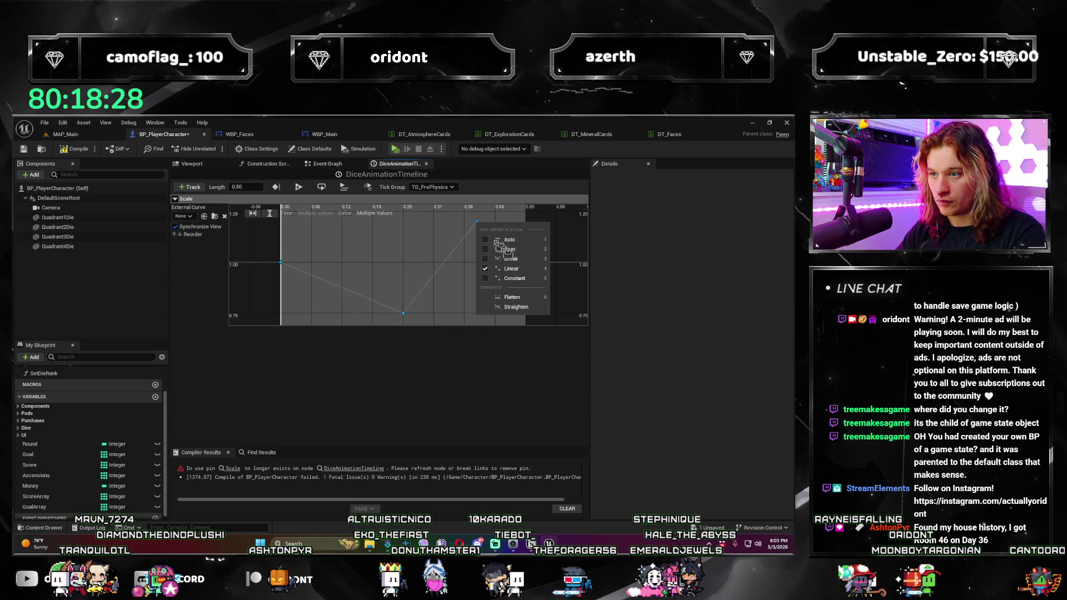
left_click(539, 241)
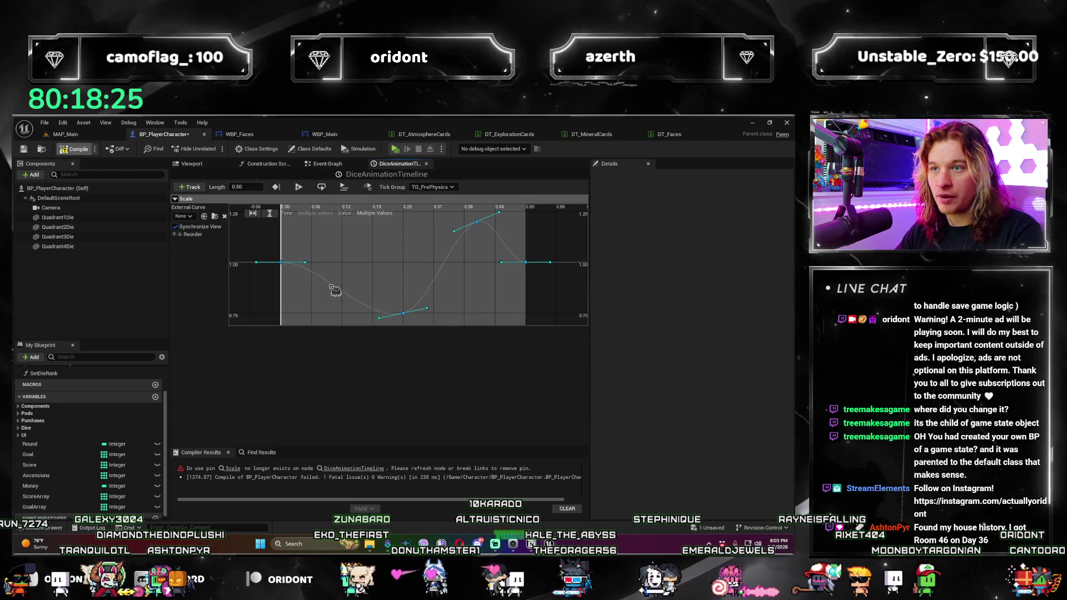
left_click(333, 280)
key("F7")
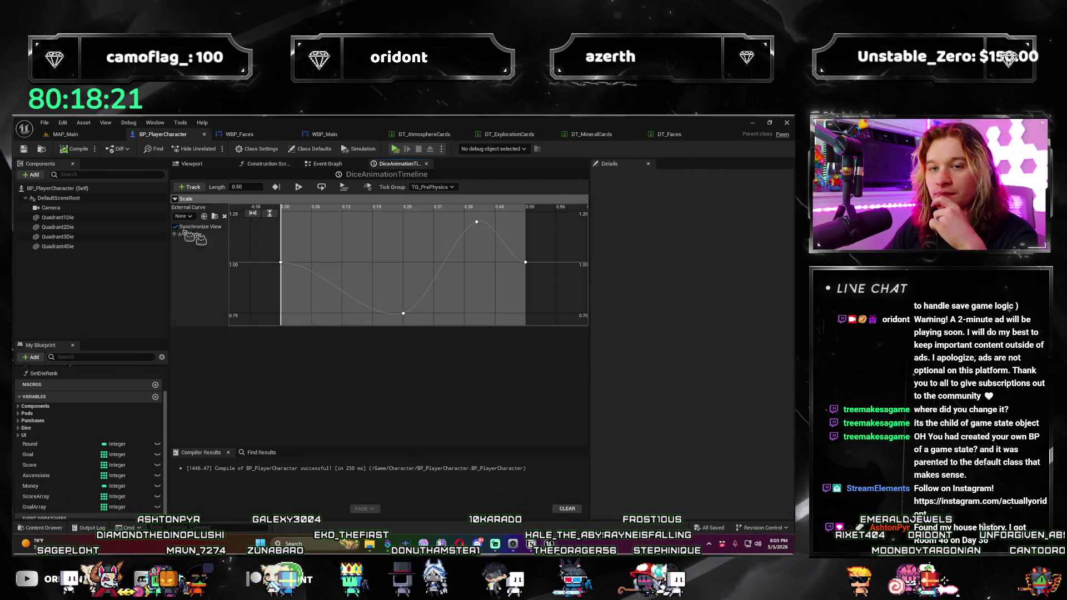
left_click(65, 134)
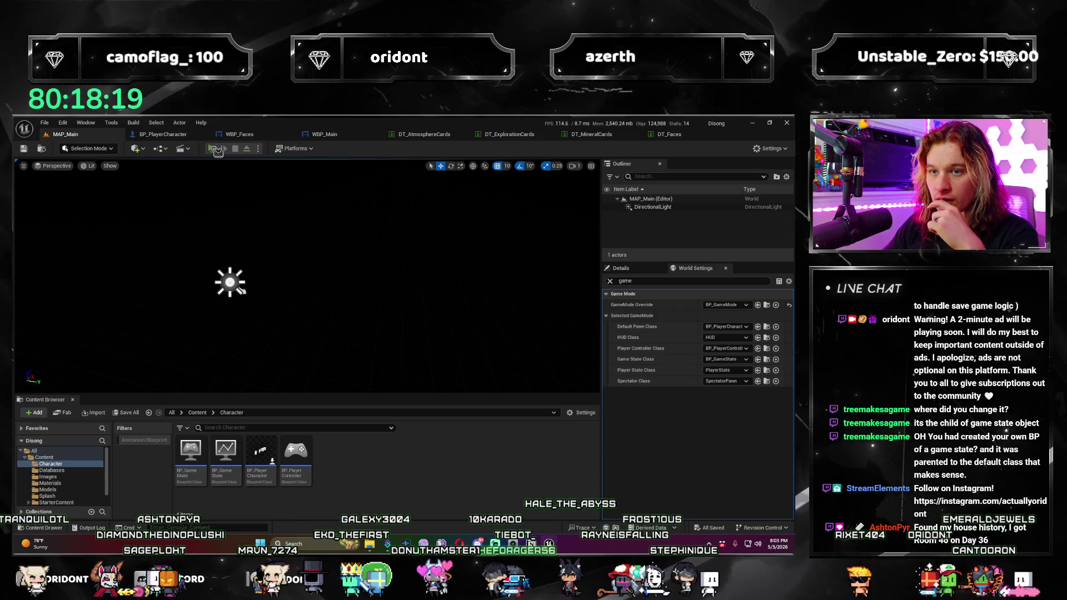
Step: Playtest one round, stop the preview, and return to BP_PlayerCharacter's event graph
left_click(213, 149)
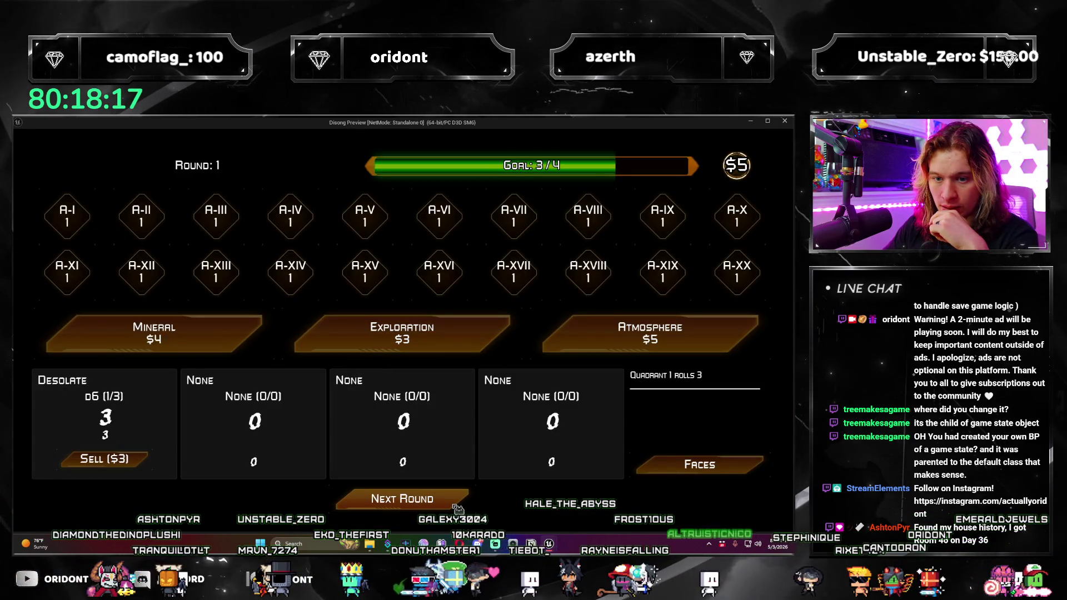
left_click(455, 506)
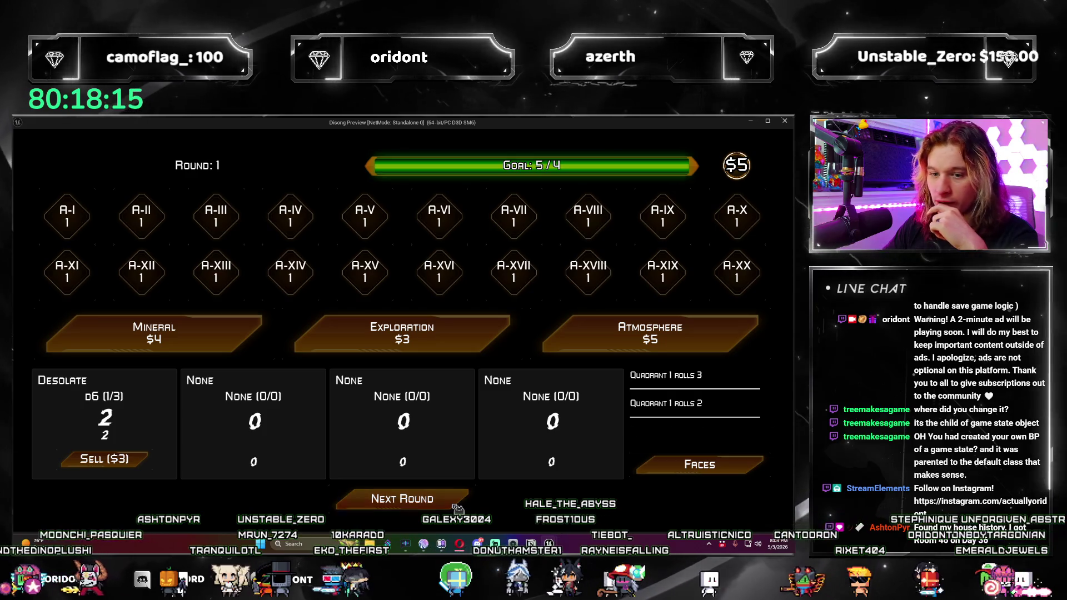
key("Escape")
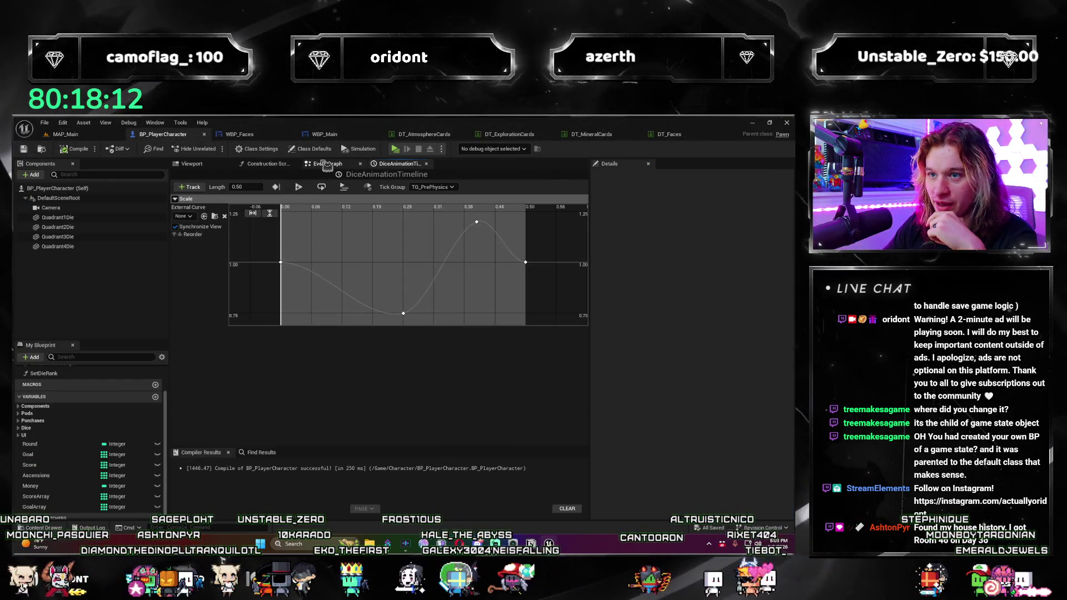
left_click(327, 163)
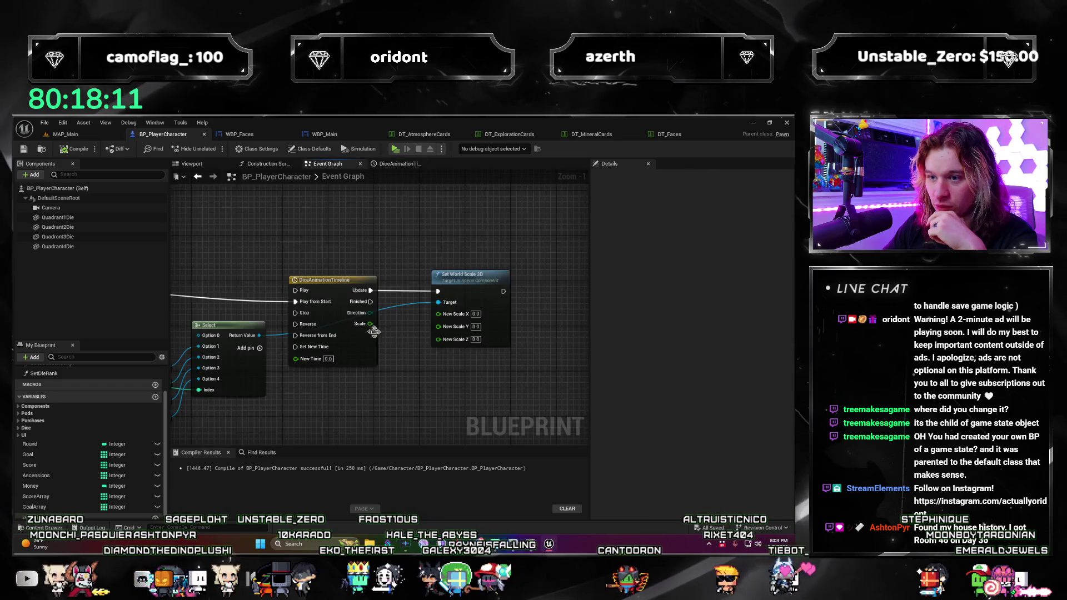
Step: Wire the timeline's Scale output into New Scale Y, then playtest the dice through Round 2 and restart
left_click_drag(405, 328, 377, 332)
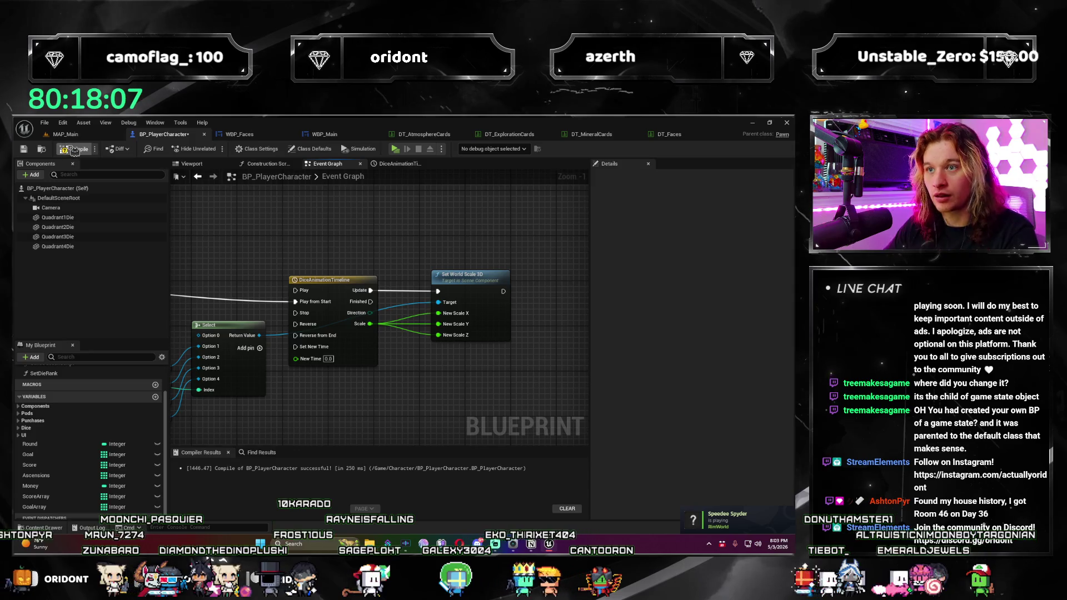
key("alt+p")
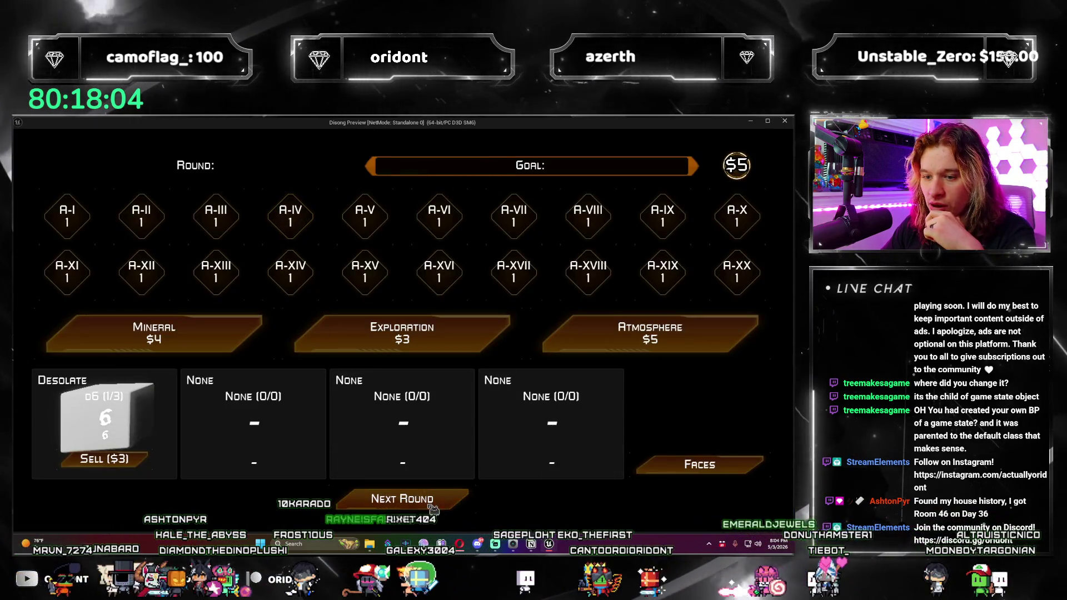
left_click(434, 506)
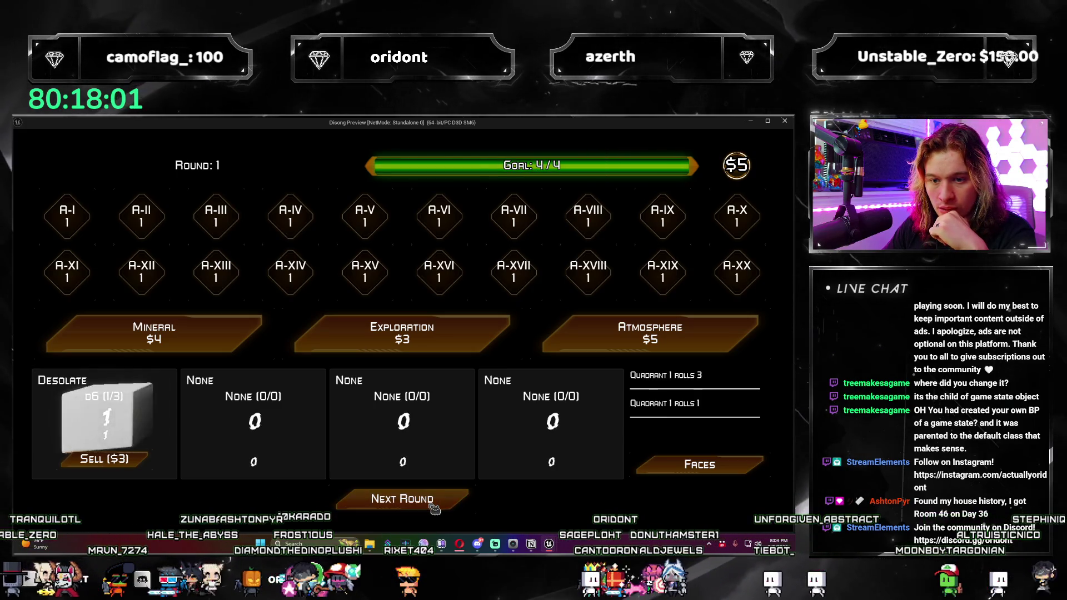
left_click(434, 509)
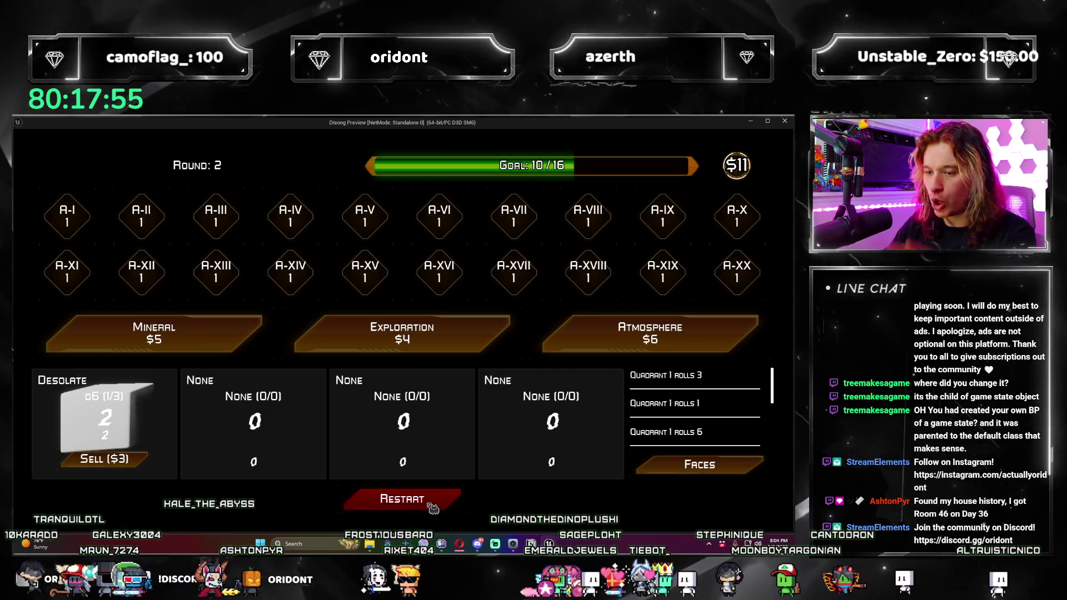
left_click(434, 508)
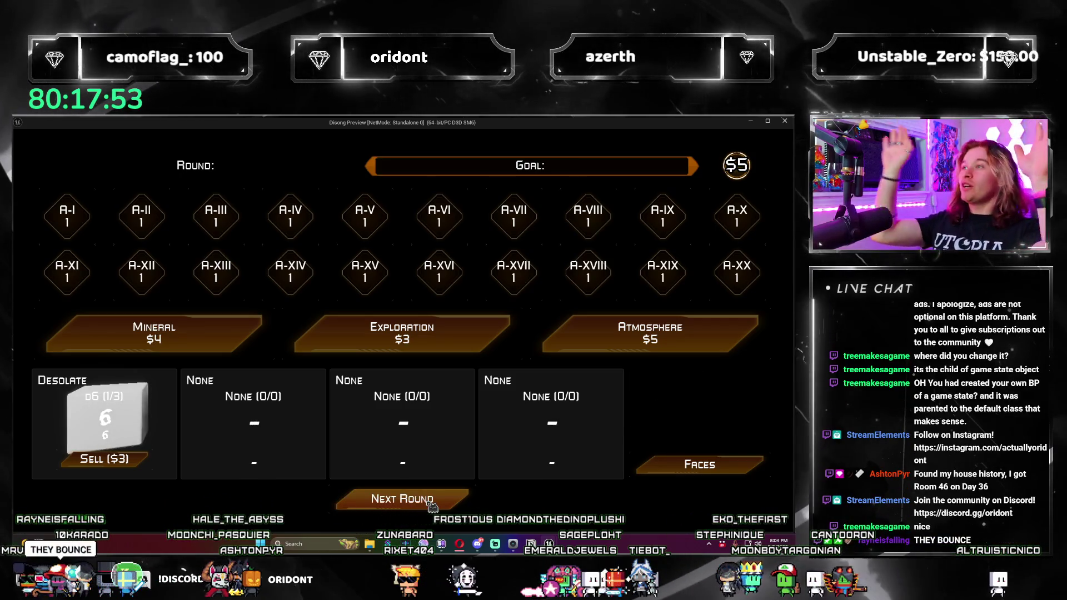
left_click(784, 121)
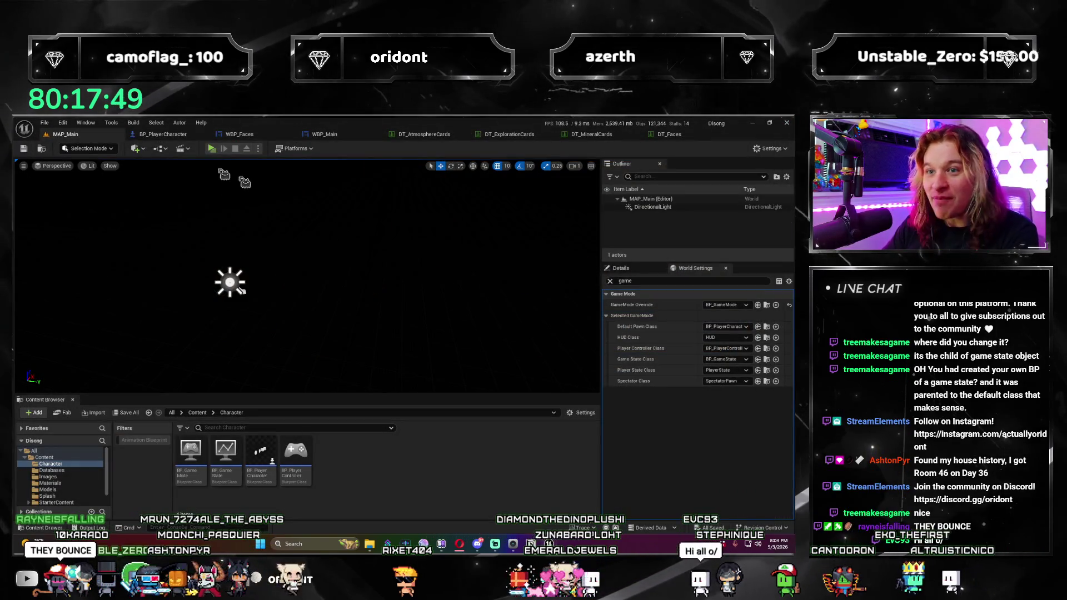
Step: Return to BP_PlayerCharacter and view the DiceAnimationTimeline's Scale curve
left_click(163, 136)
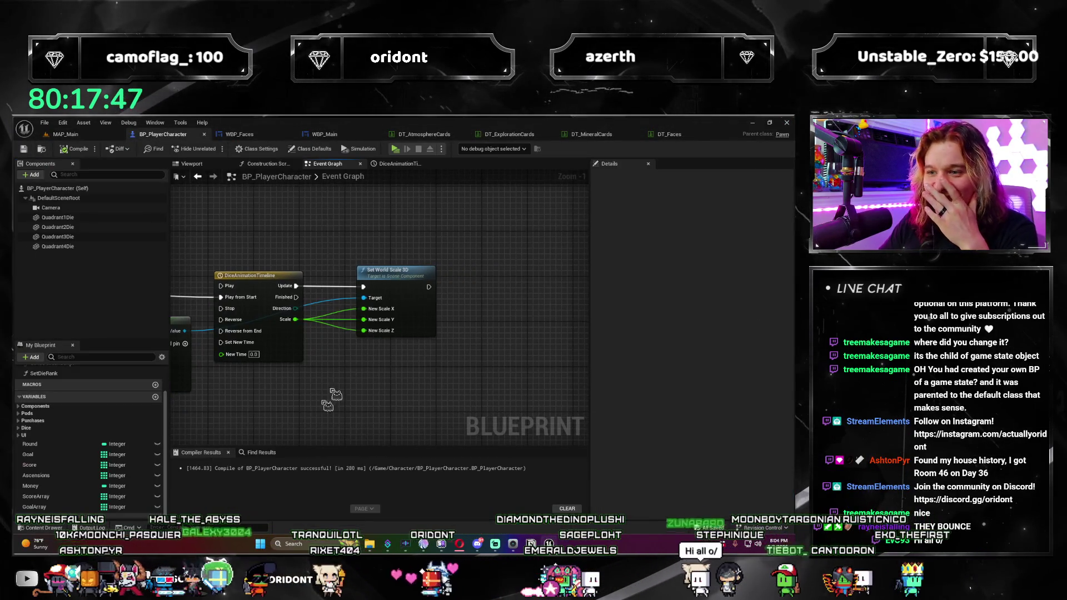
scroll(360, 354, "down", 2)
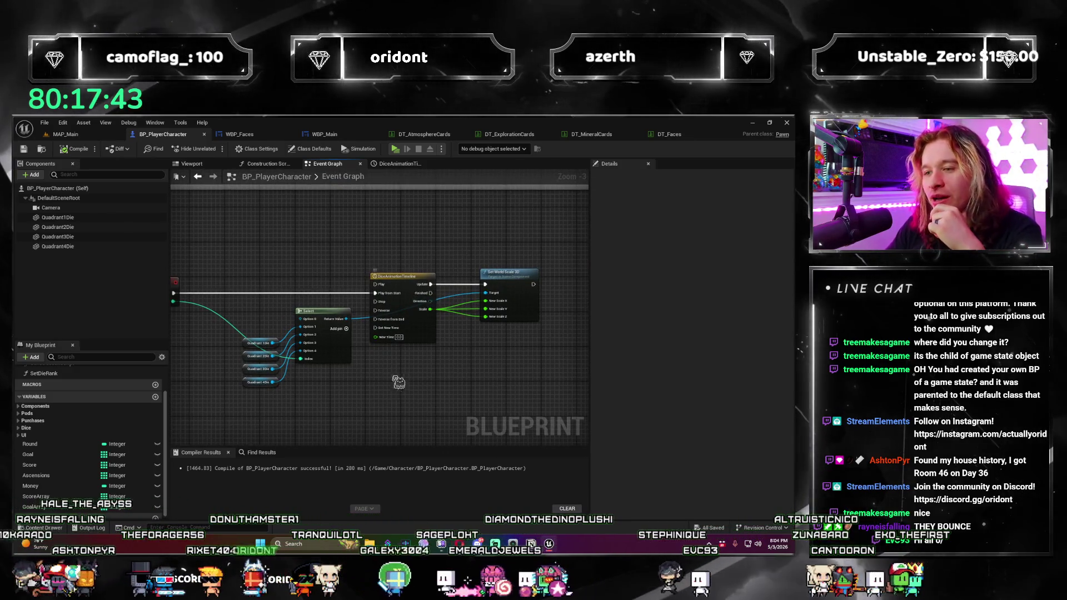
left_click(397, 163)
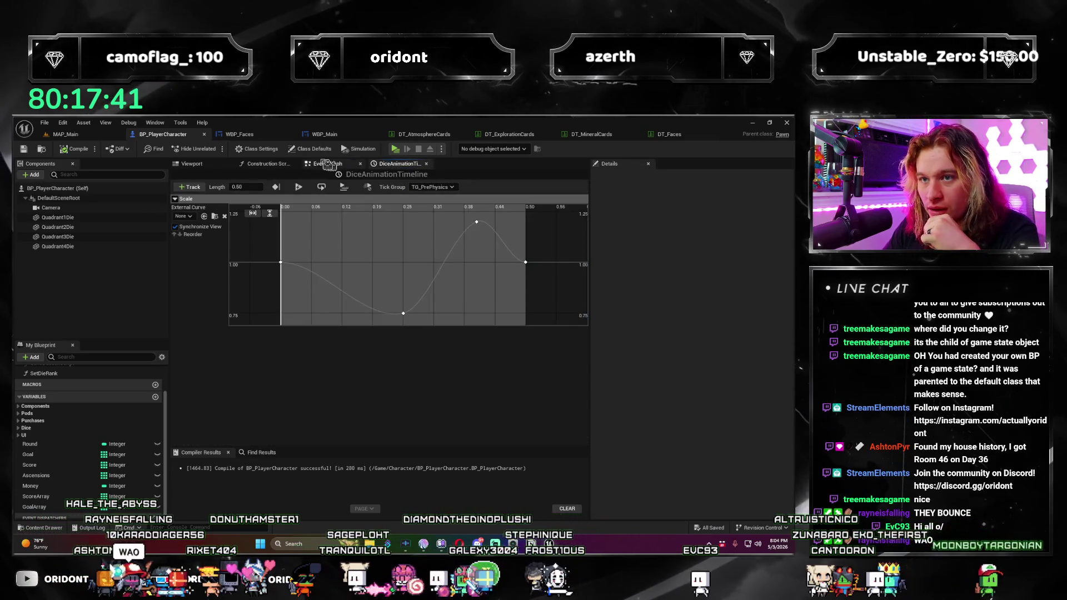
Step: Browse the WBP_Faces graph and open its New Face Option function
left_click(275, 134)
mouse_move(500, 266)
left_mouse_down()
mouse_move(444, 261)
mouse_move(312, 282)
left_mouse_up()
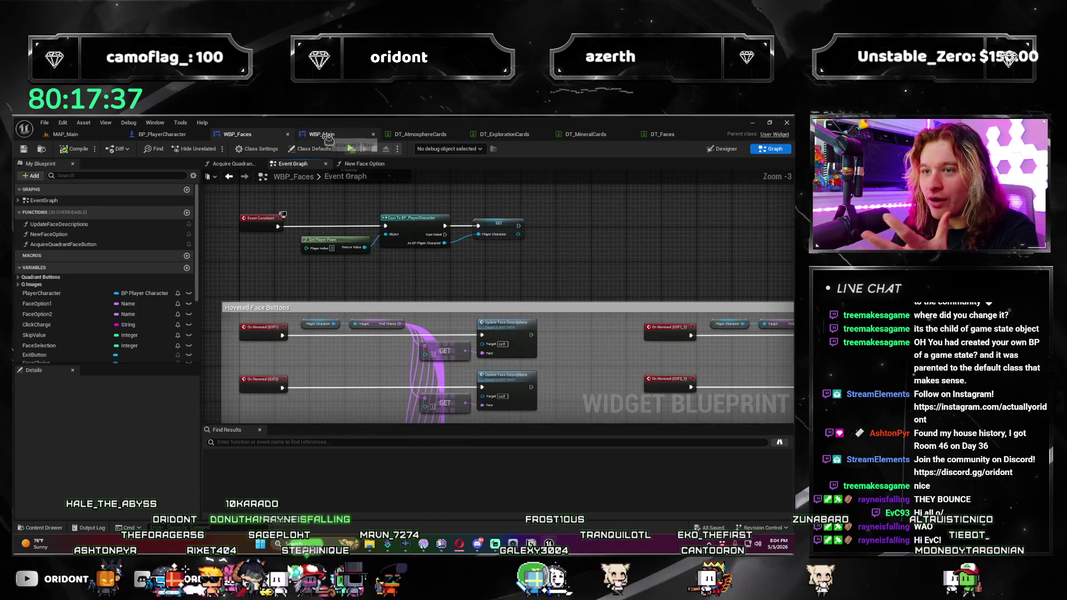
left_click(328, 136)
left_click(238, 135)
left_click(363, 163)
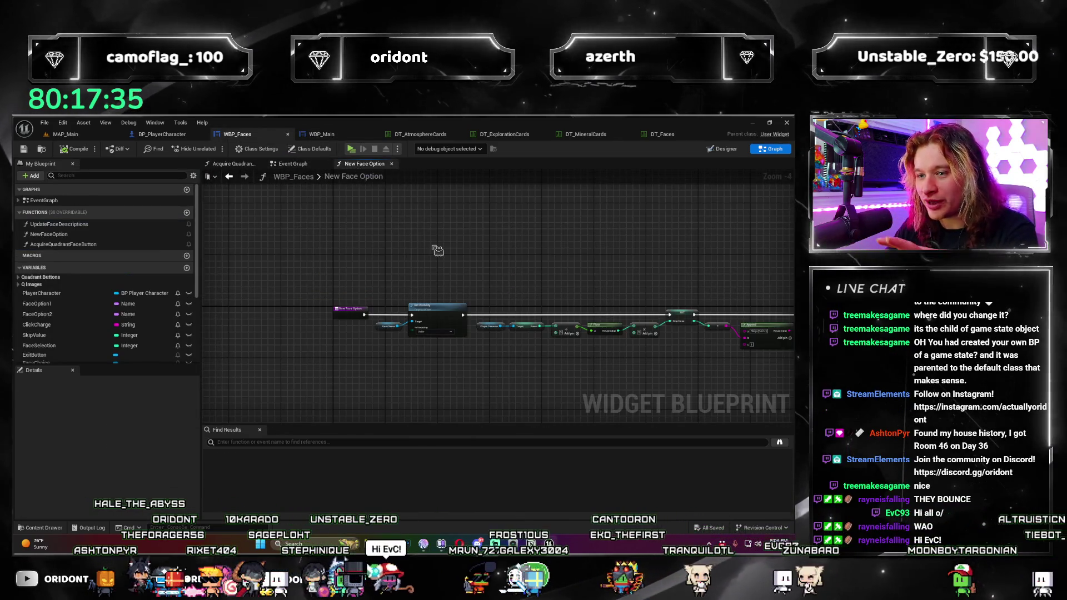
Step: In WBP_Main's Add Play Event, start adding a delay after Play Die Animation, then cancel it
left_click(322, 134)
left_click_drag(401, 347, 489, 317)
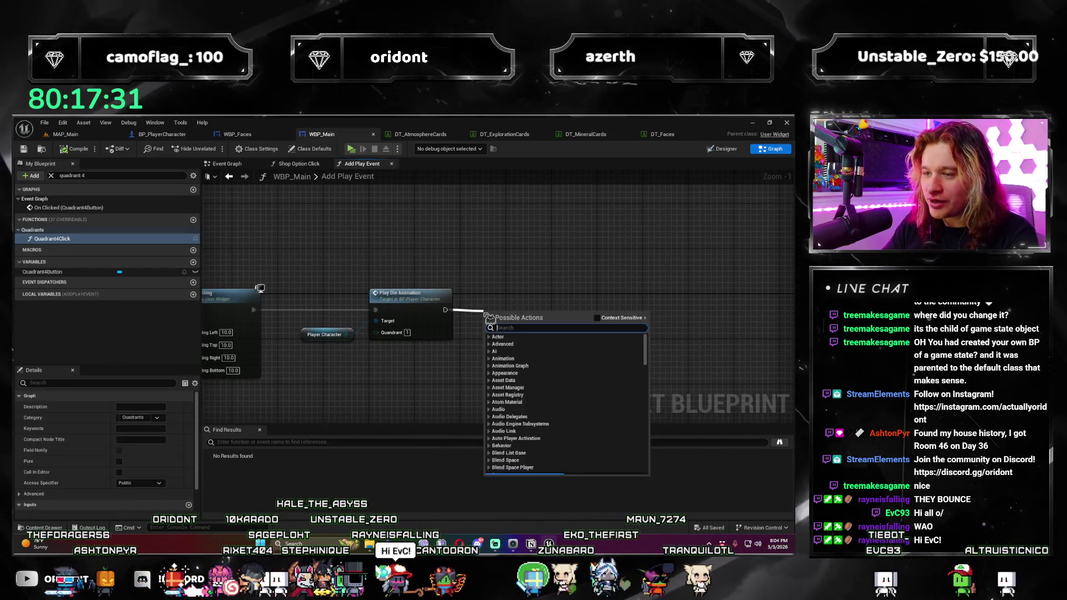
type("delay")
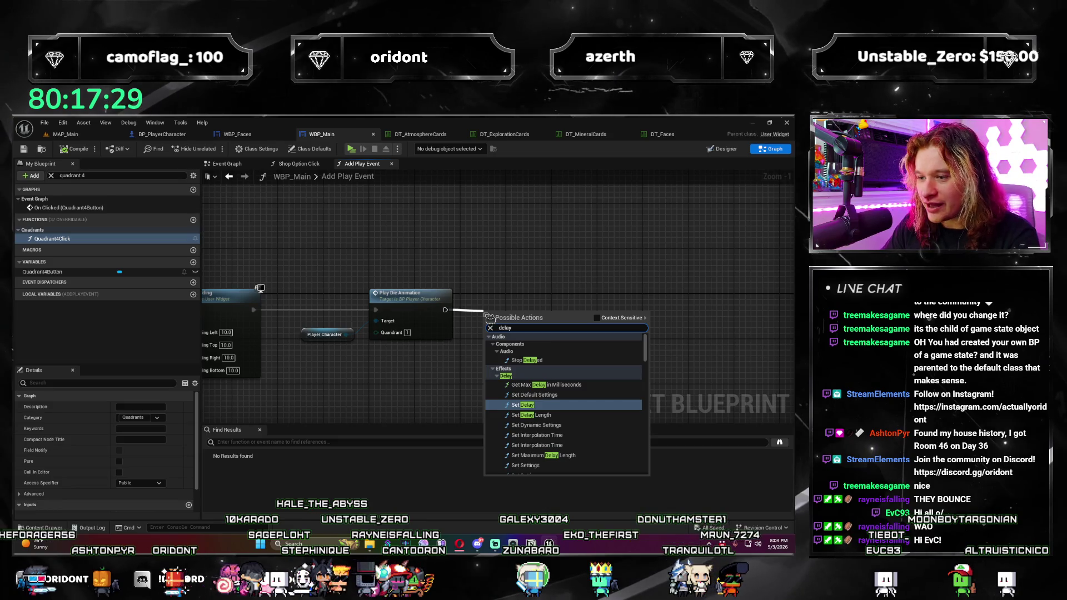
key("Escape")
left_click(427, 307)
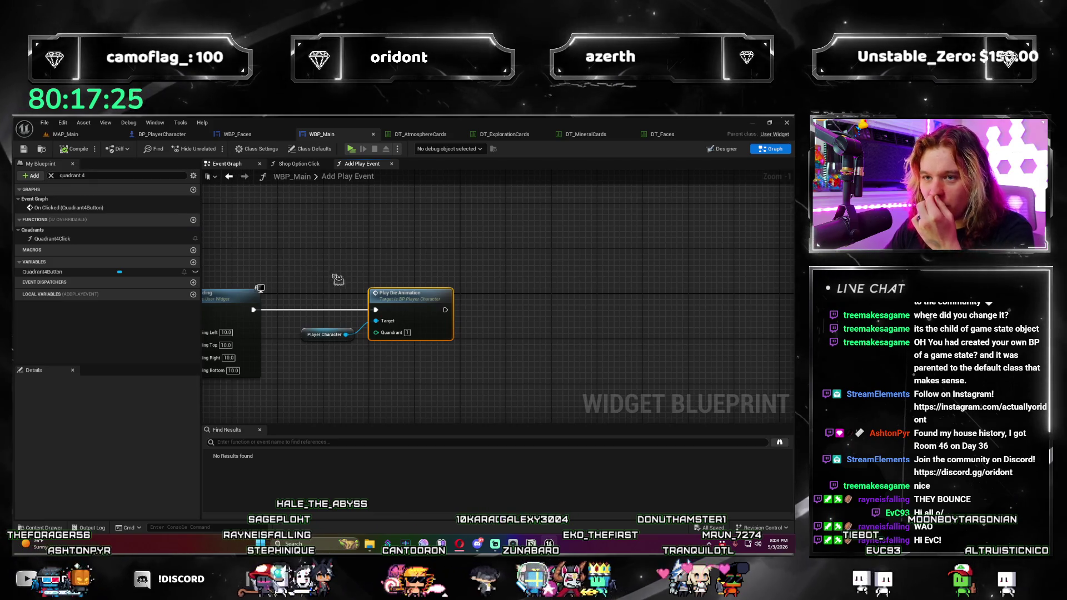
Step: Review WBP_Main's Event Graph, undock it into its own window, and go back to BP_PlayerCharacter
left_click(248, 162)
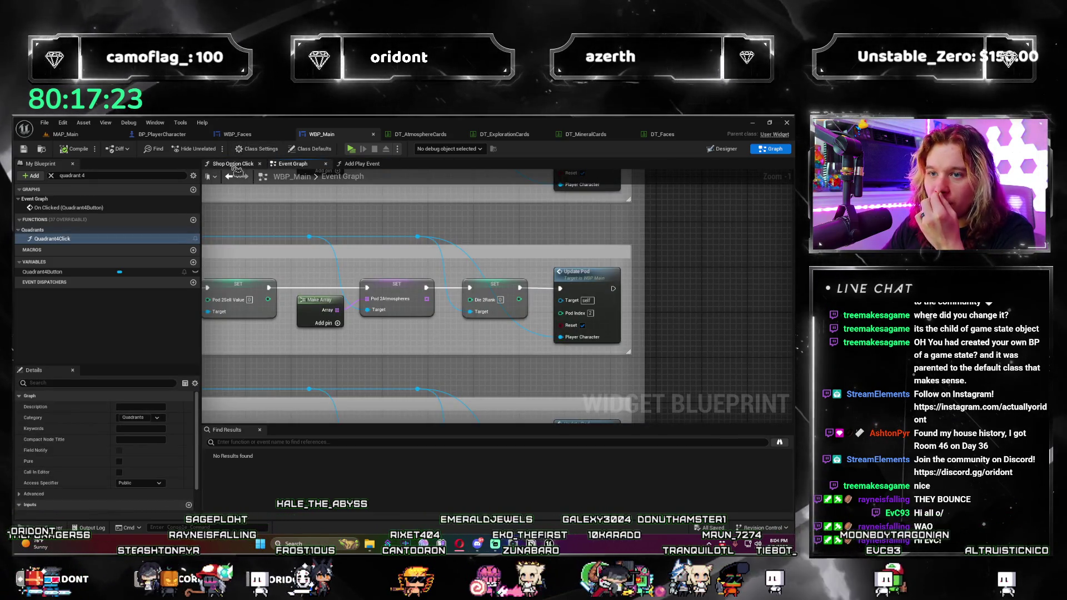
left_click(247, 163)
left_click(356, 163)
left_click(278, 166)
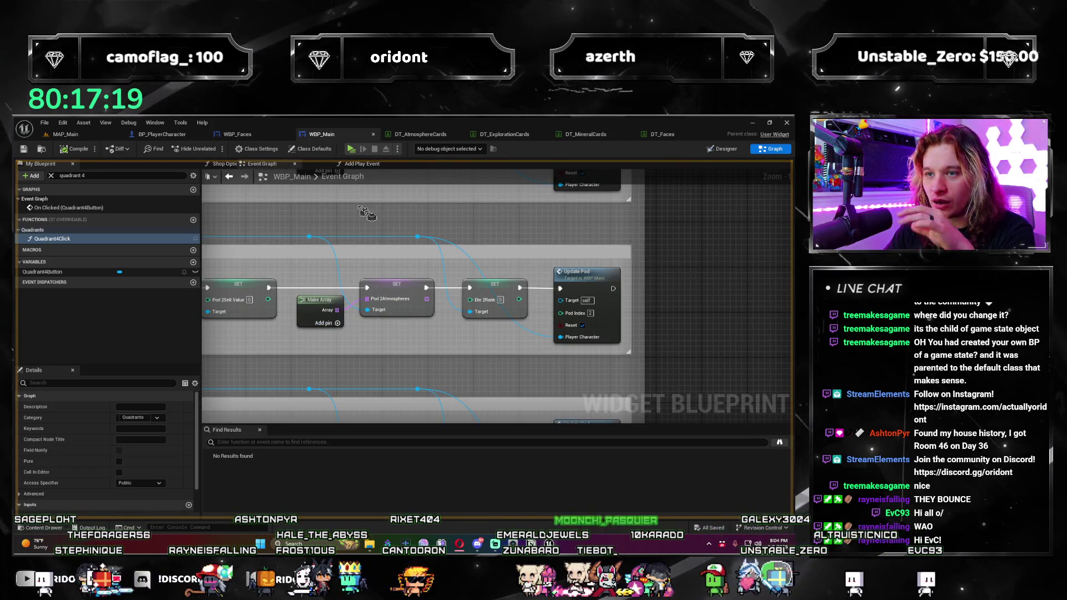
left_click_drag(350, 202, 453, 221)
mouse_move(86, 191)
left_mouse_down()
mouse_move(443, 197)
mouse_move(53, 167)
mouse_move(277, 266)
mouse_move(299, 166)
left_mouse_up()
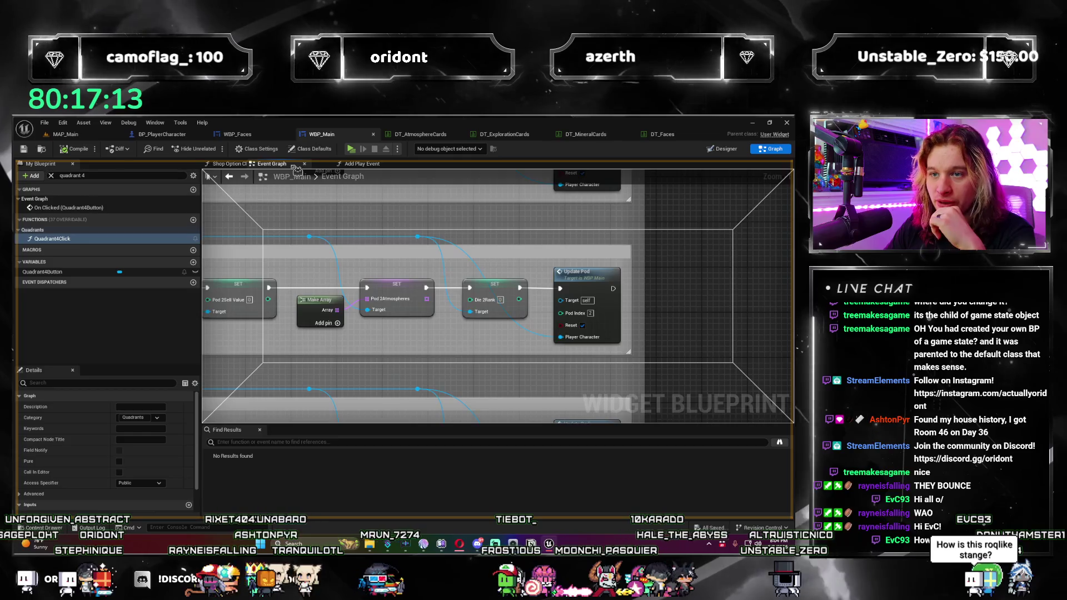
left_click(166, 134)
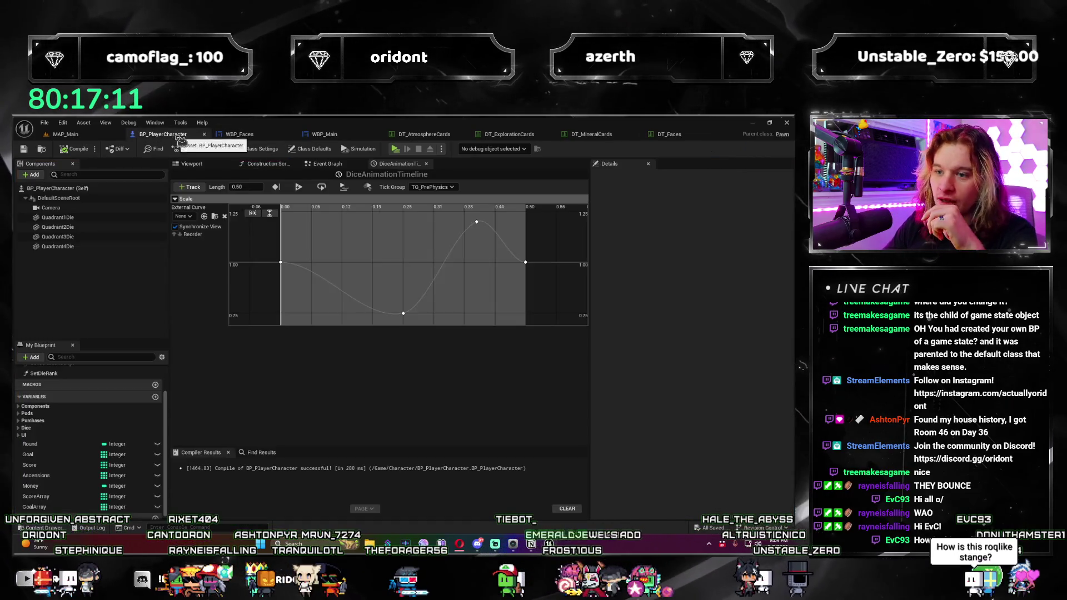
Step: In BP_PlayerCharacter's Event Graph, search 'output' from the timeline's Finished pin, then dismiss without adding
left_click(329, 165)
left_click_drag(448, 380, 370, 378)
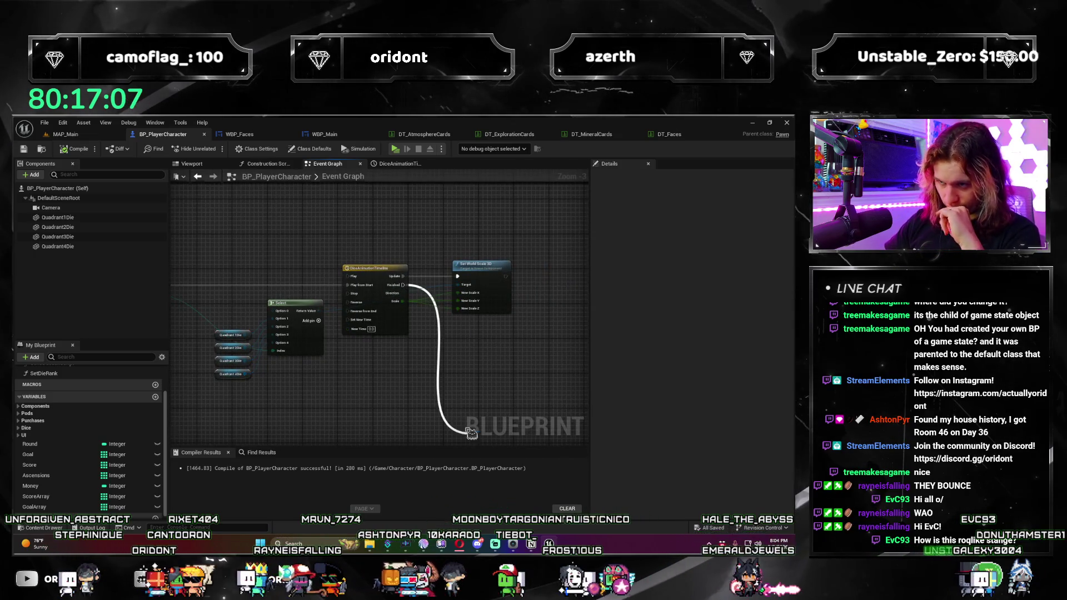
left_click_drag(471, 433, 471, 432)
key("BackSpace")
key("BackSpace")
key("BackSpace")
type("utput")
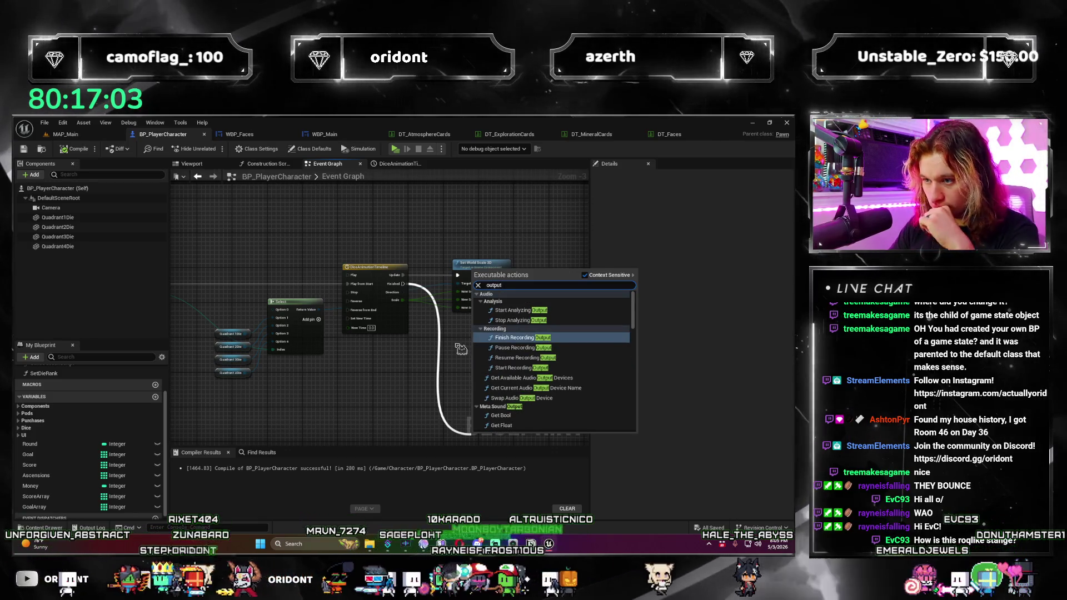
scroll(570, 386, "down", 5)
scroll(570, 386, "down", 5)
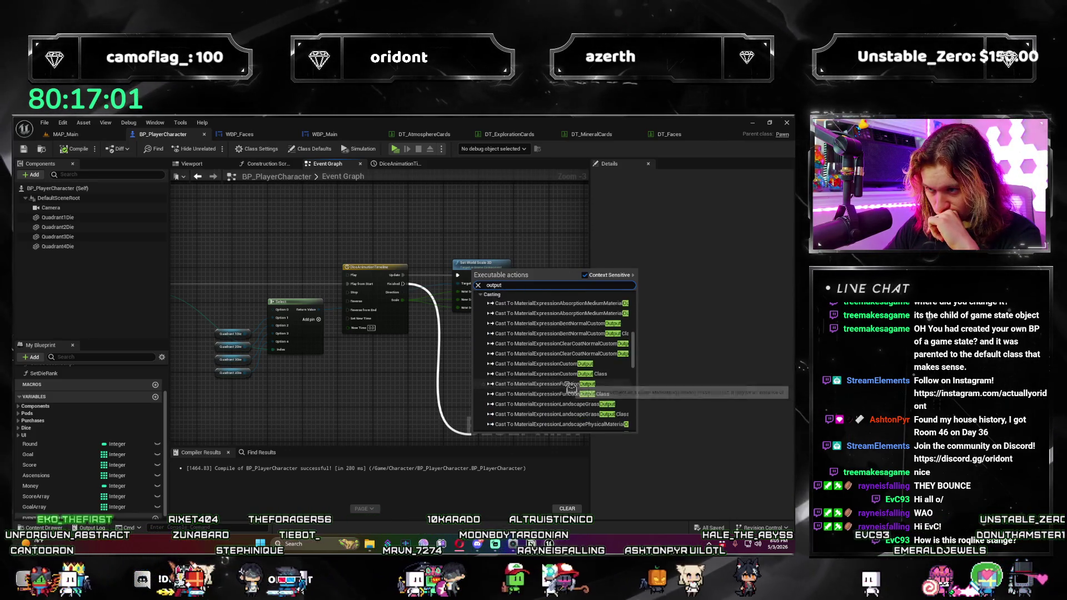
left_click(349, 399)
Step: Check the dice chain and Scale curve, then return to WBP_Main
mouse_move(350, 283)
left_mouse_down()
mouse_move(405, 226)
mouse_move(417, 228)
mouse_move(372, 229)
left_mouse_up()
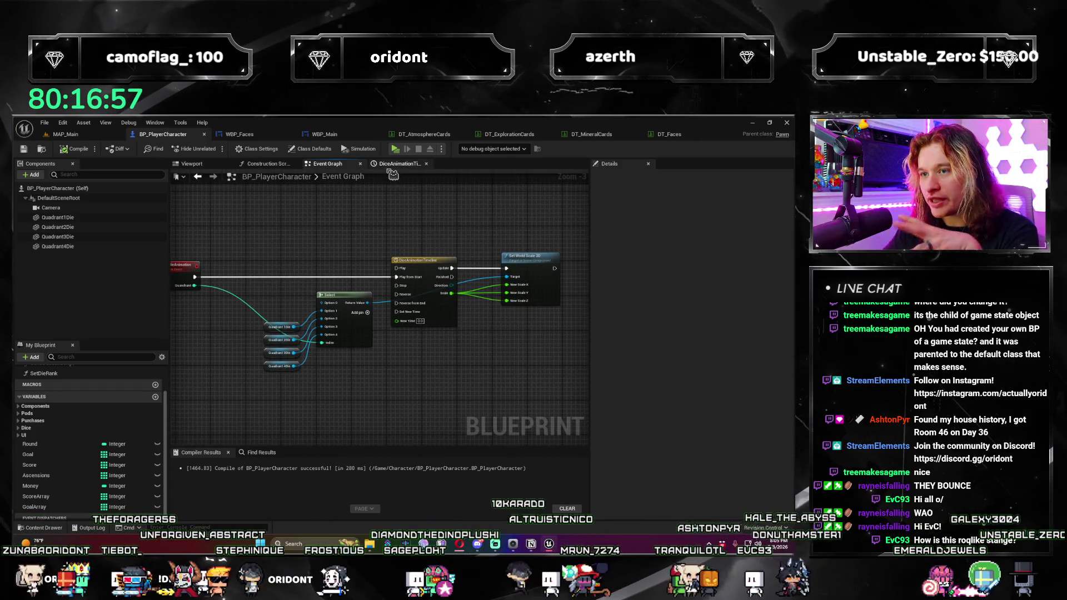
left_click(396, 165)
left_click(325, 134)
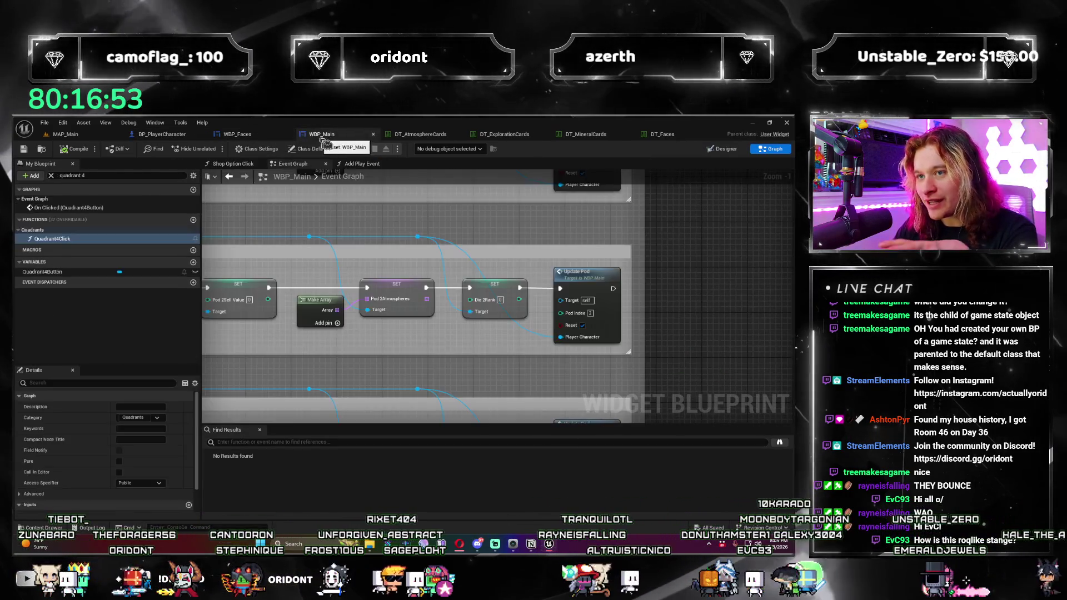
Step: Insert a Set Delay with Length 0.5 after Play Die Animation in Add Play Event and compile
left_click(362, 164)
mouse_move(482, 311)
left_mouse_down()
mouse_move(500, 296)
mouse_move(455, 293)
mouse_move(515, 303)
left_mouse_up()
type("delay")
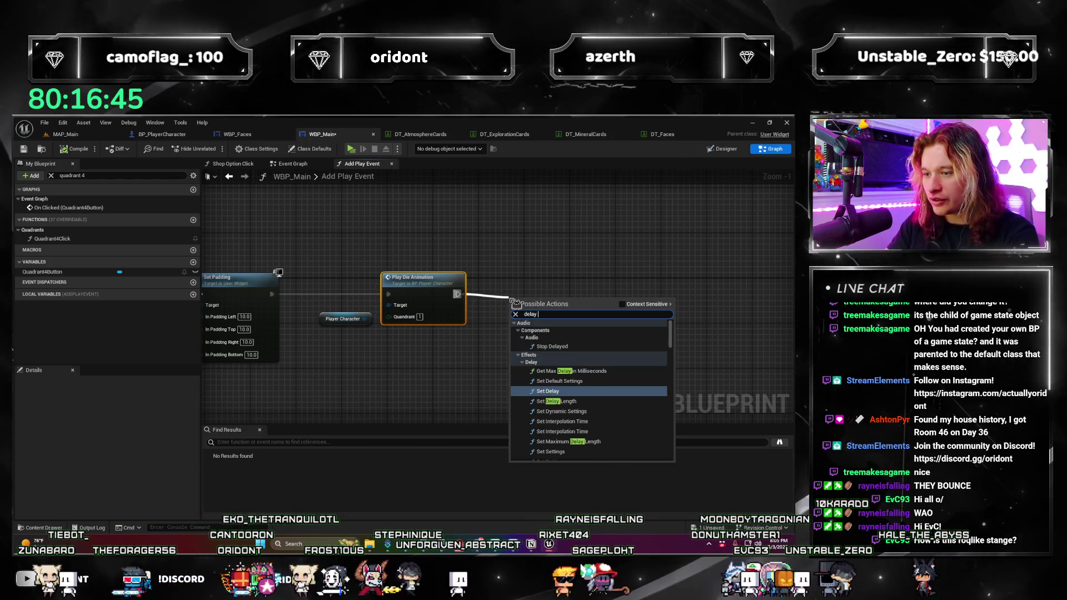
key("Return")
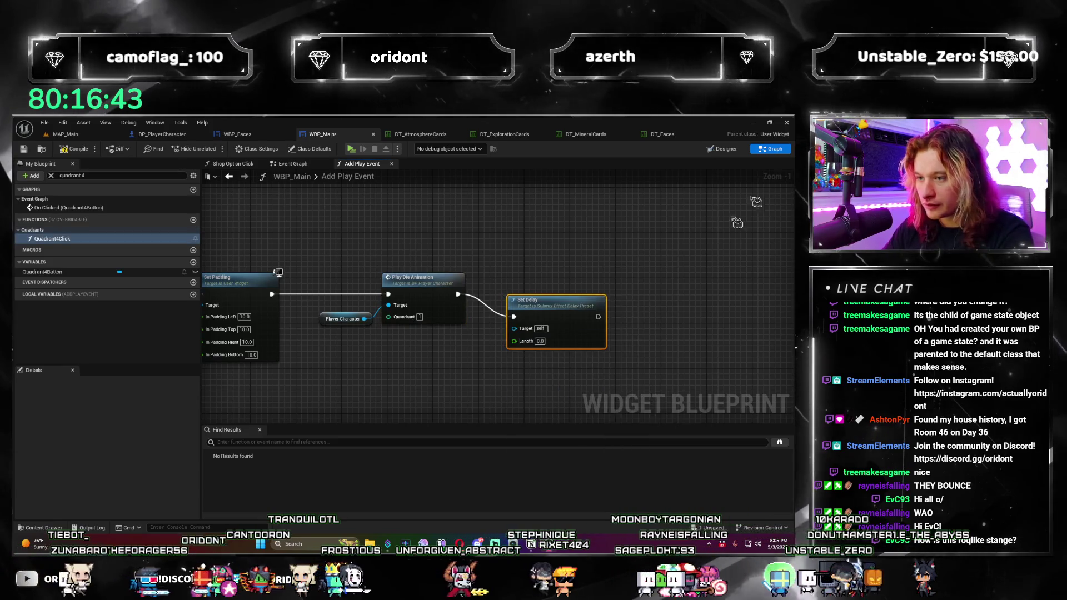
key("BackSpace")
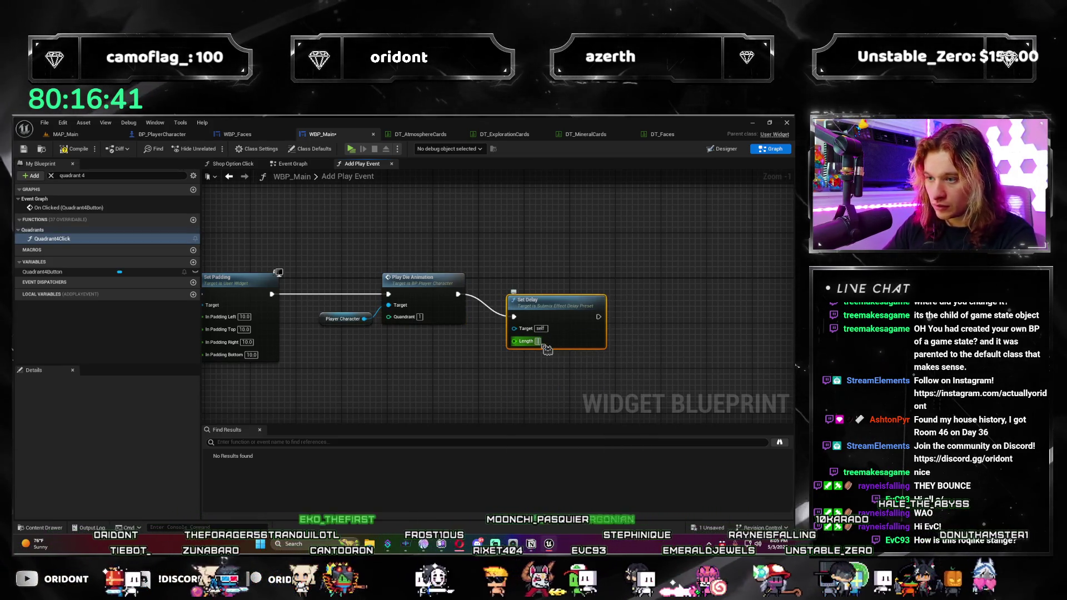
left_click_drag(553, 319, 548, 296)
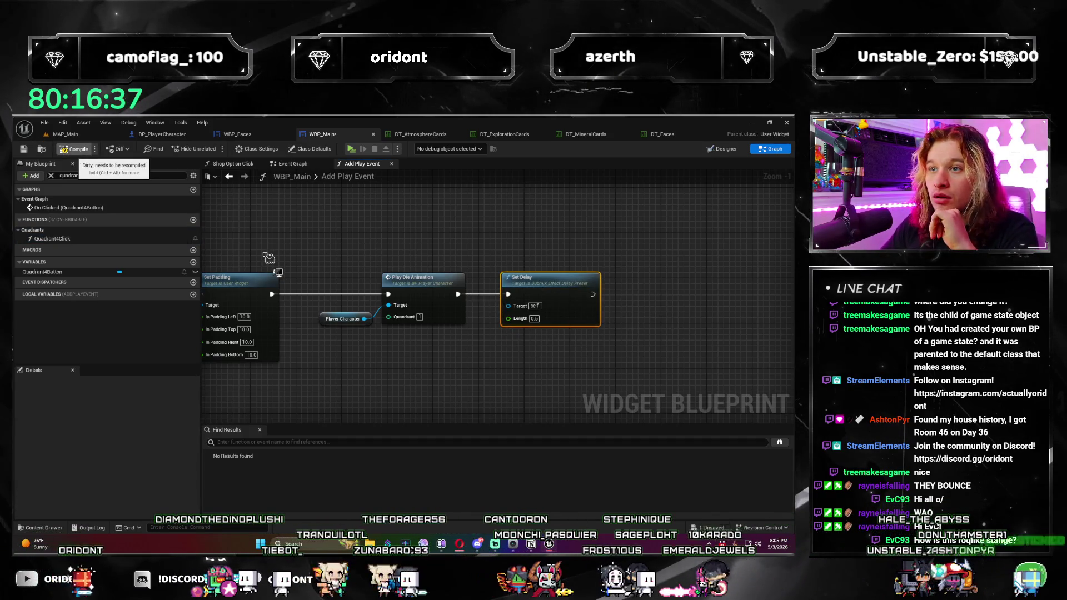
left_click(73, 149)
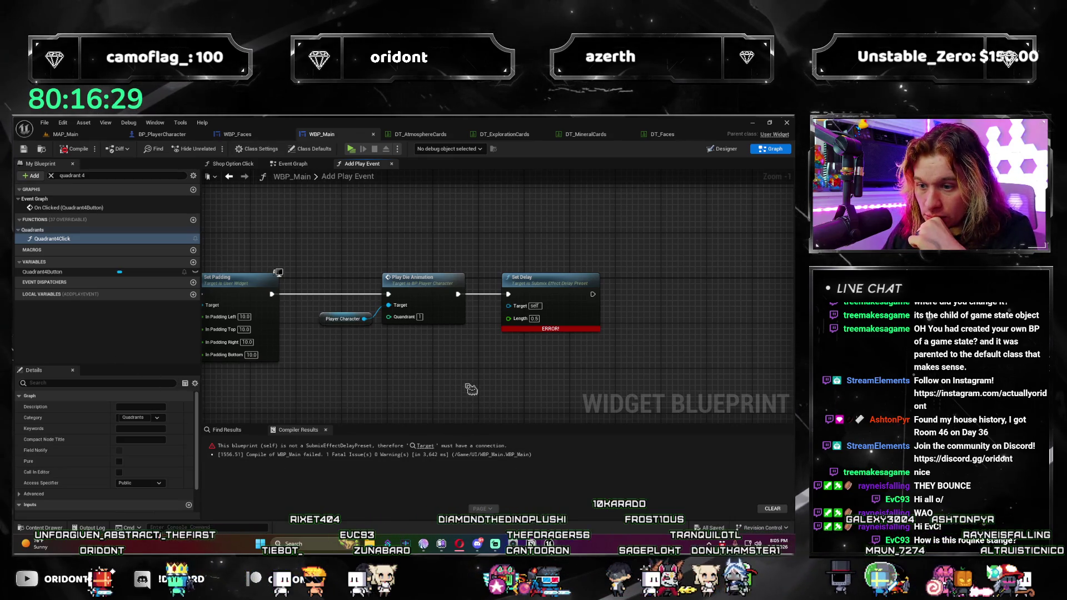
Step: Delete the failing Set Delay node and search for another delay action, closing the list unused
left_click_drag(562, 389, 555, 263)
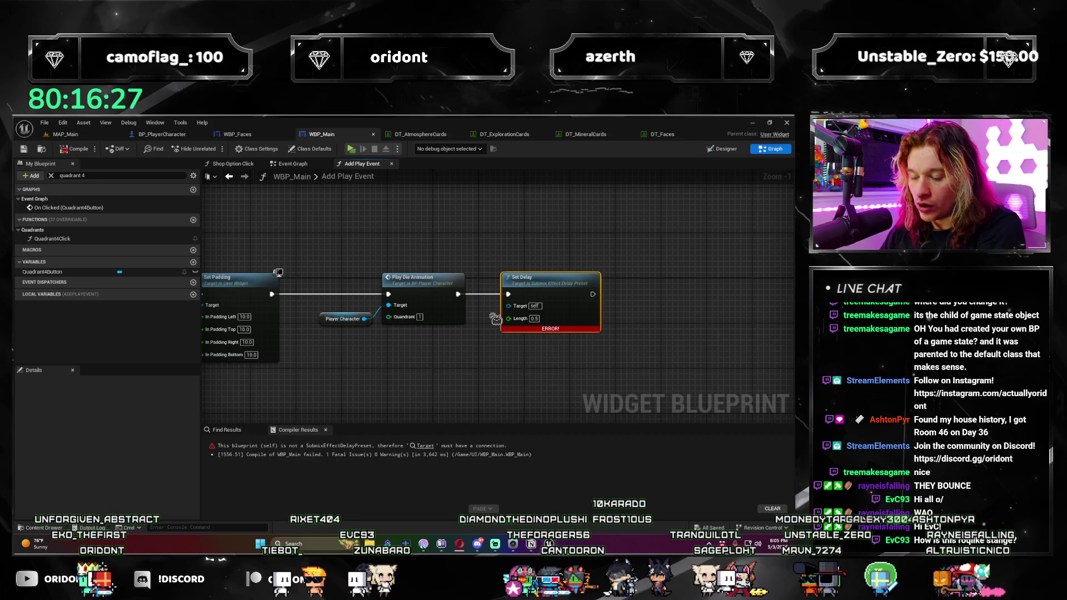
key("Delete")
left_click_drag(479, 297, 488, 290)
type("delay")
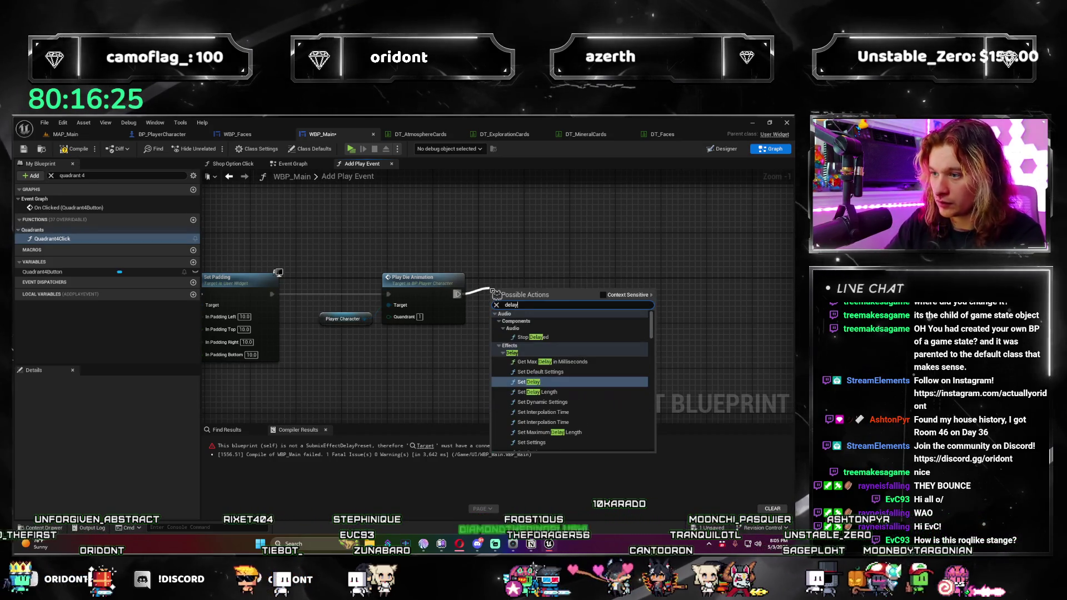
left_click(627, 296)
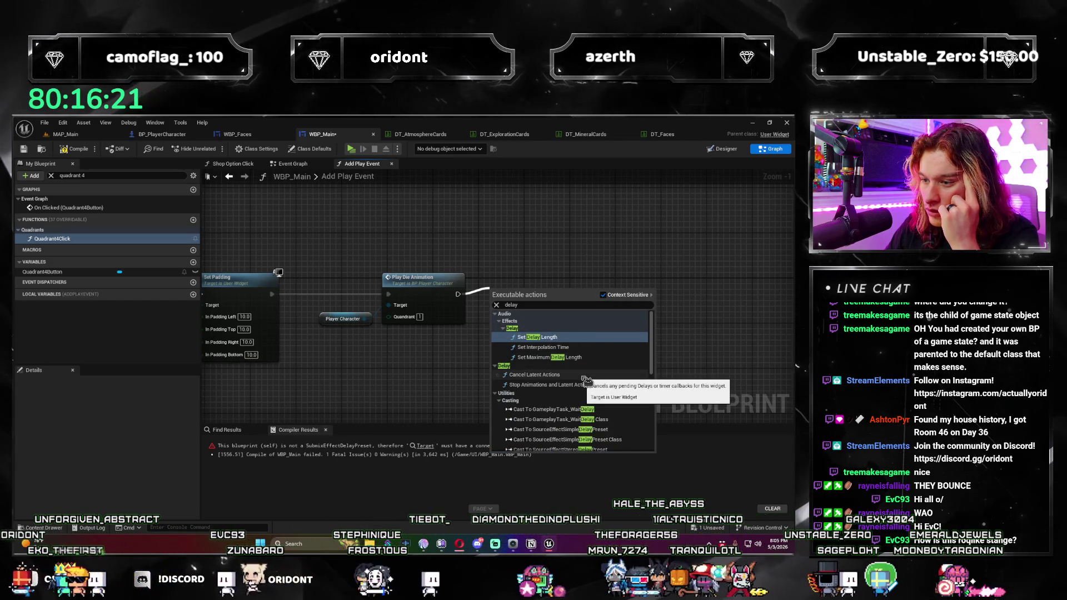
right_click(613, 253)
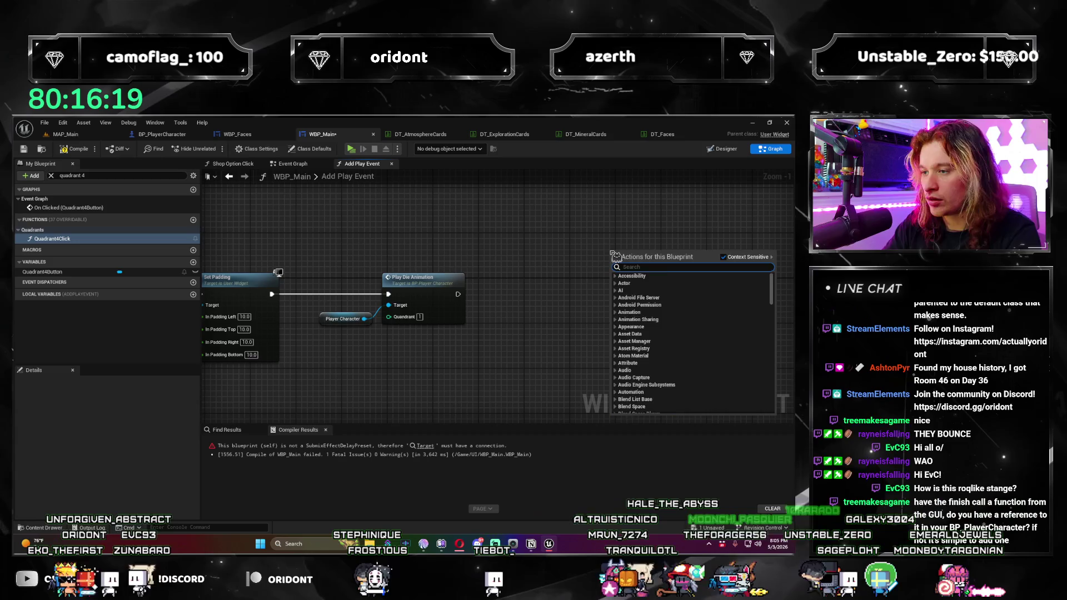
type("delay")
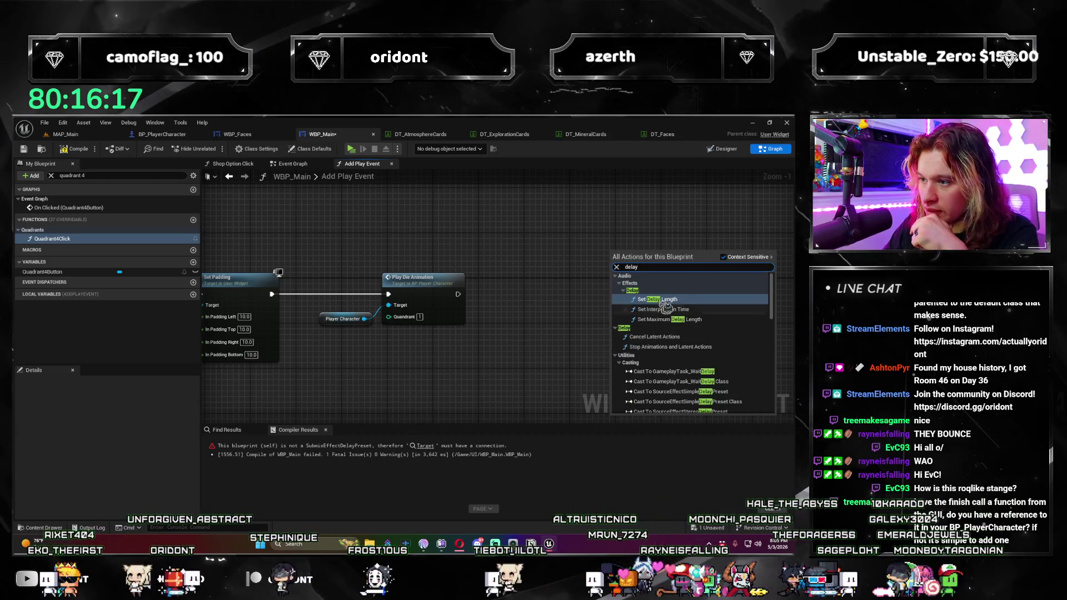
scroll(680, 306, "down", 15)
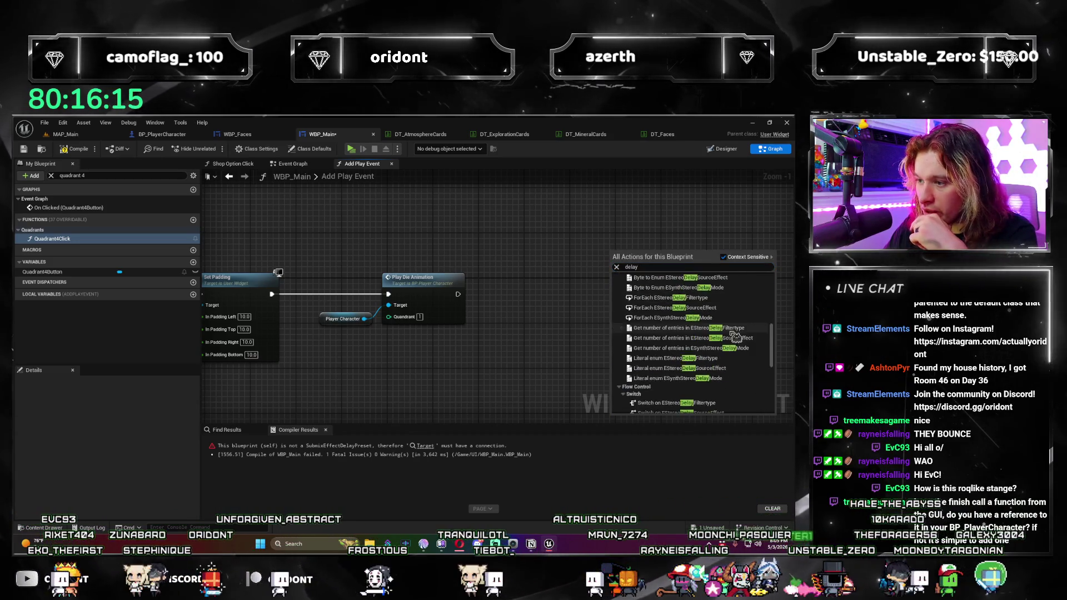
left_click(507, 352)
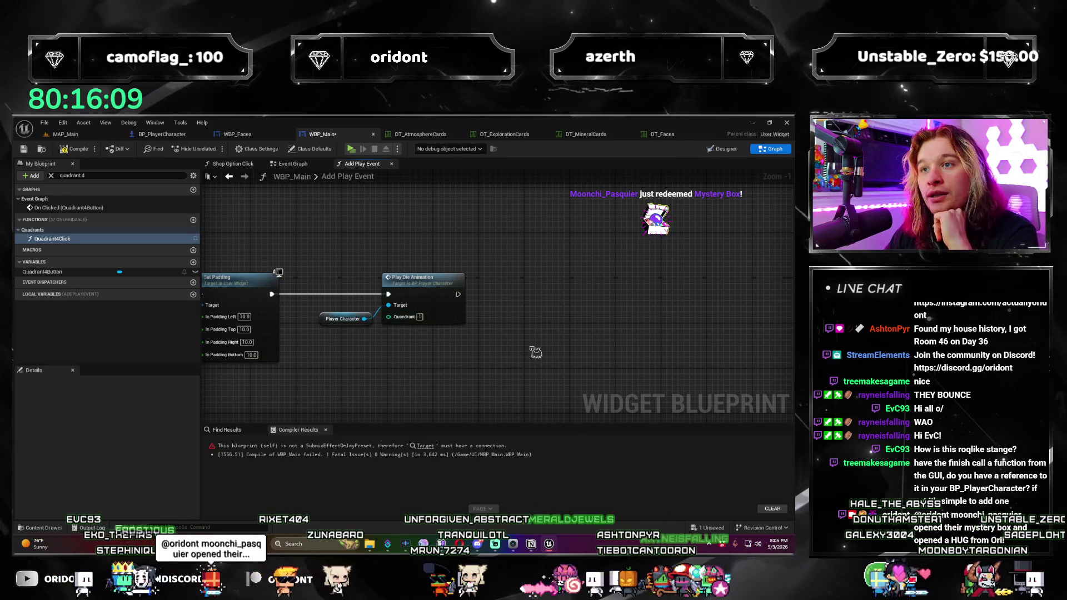
Step: Inspect the Player Character reference node and bring Set Padding and Play Die Animation into view
scroll(353, 373, "down", 1)
scroll(353, 373, "up", 1)
left_click(381, 330)
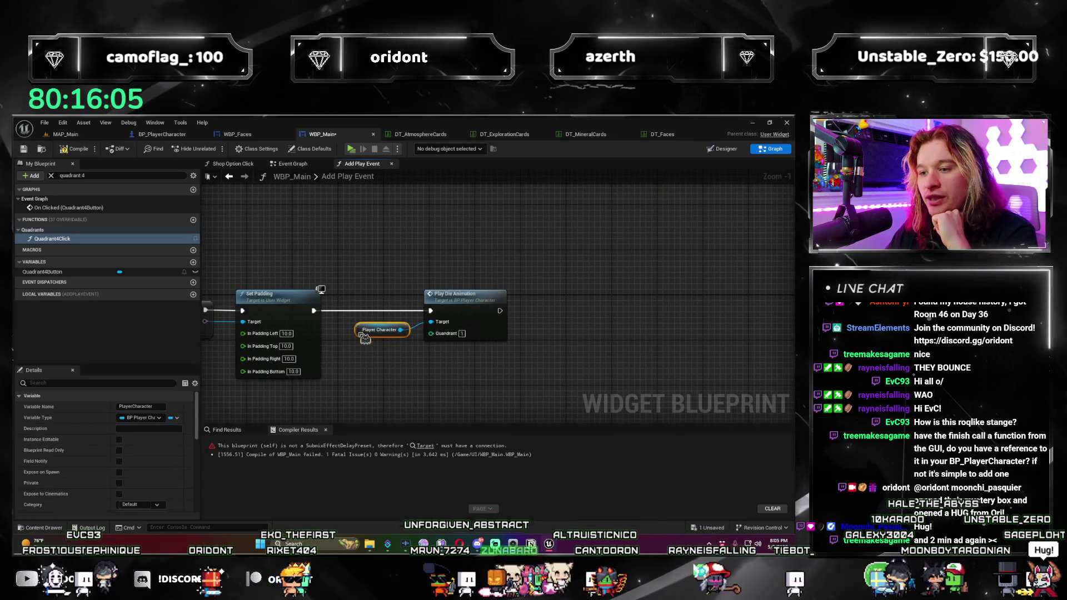
left_click(571, 294)
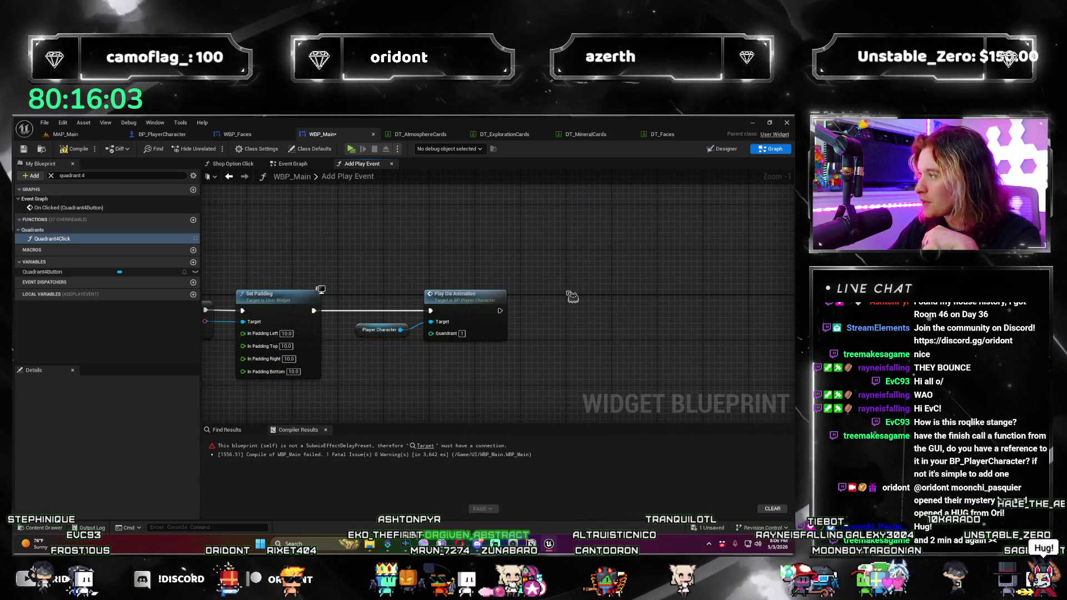
scroll(550, 359, "down", 2)
scroll(485, 352, "up", 3)
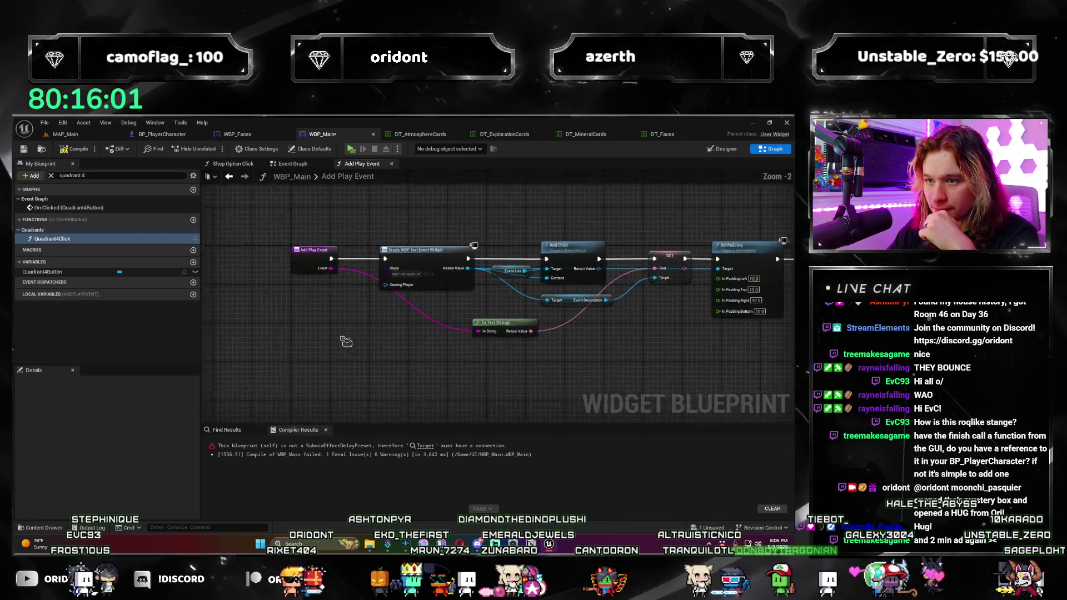
scroll(492, 336, "down", 2)
mouse_move(492, 335)
left_mouse_down()
mouse_move(335, 350)
mouse_move(353, 334)
mouse_move(353, 356)
left_mouse_up()
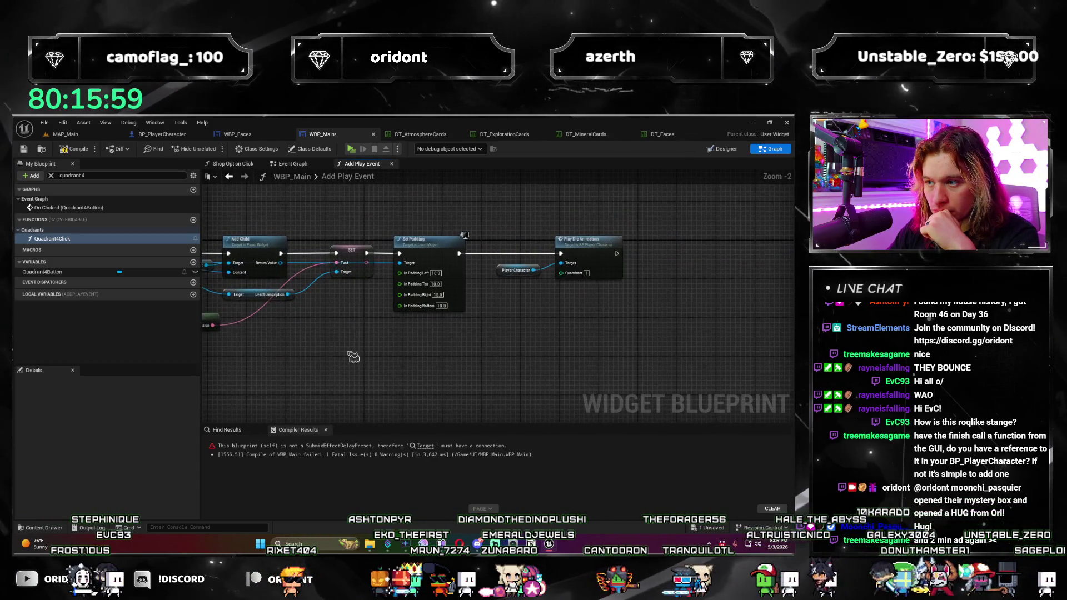
scroll(353, 357, "down", 2)
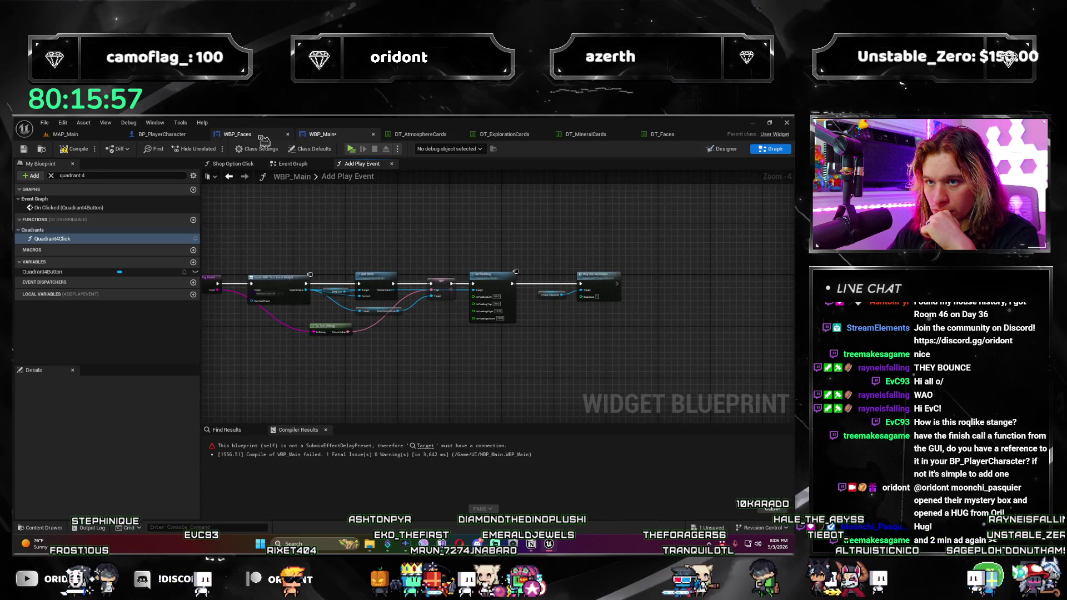
Step: Glance at WBP_Faces and BP_PlayerCharacter's Event Graph, then return to MAP_Main
left_click(264, 139)
left_click(162, 134)
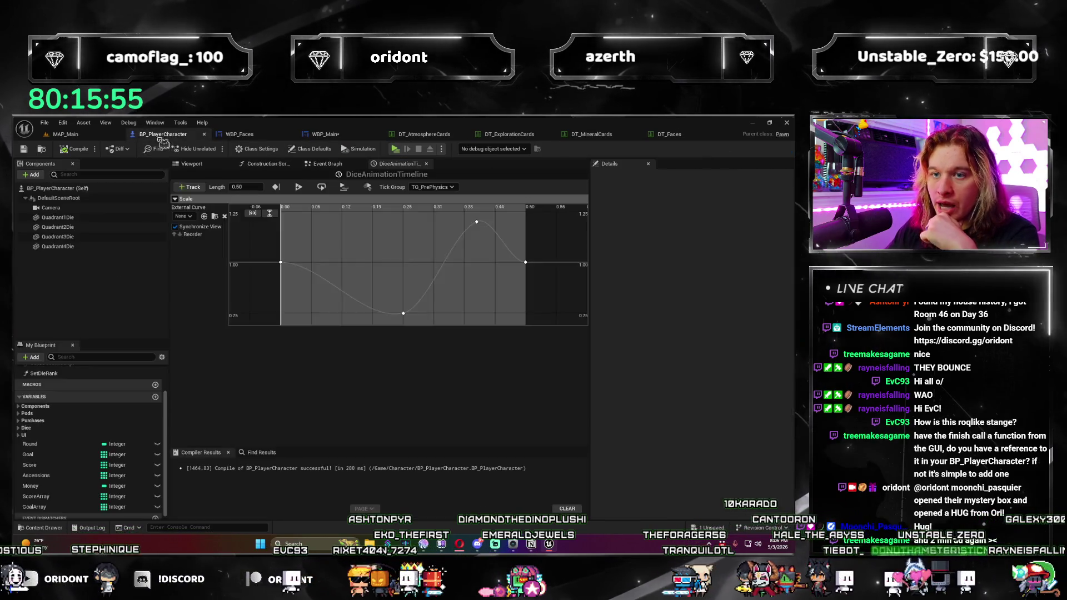
left_click(323, 164)
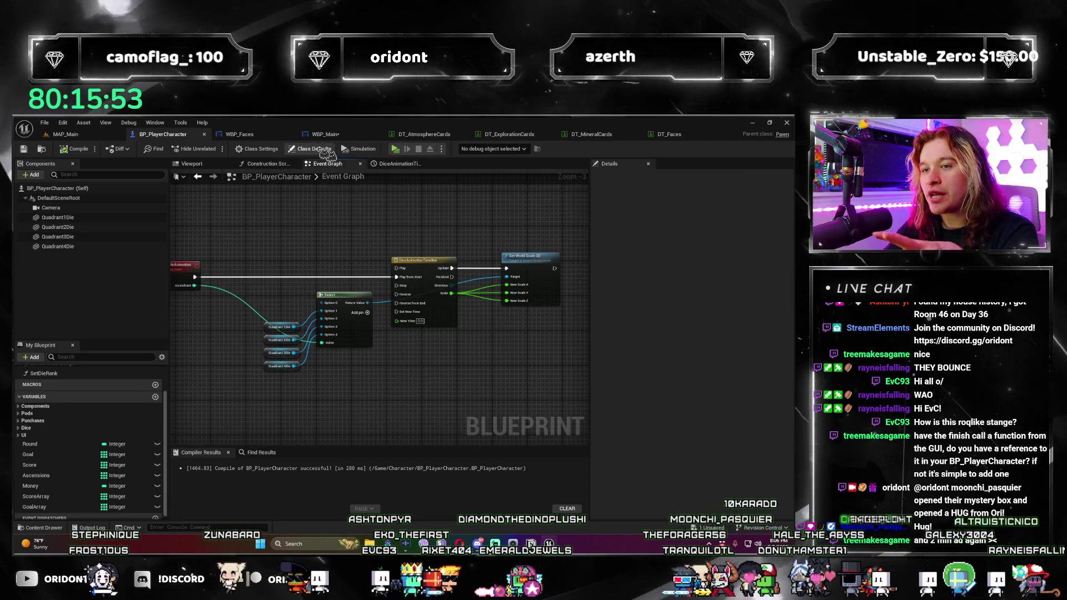
left_click(67, 135)
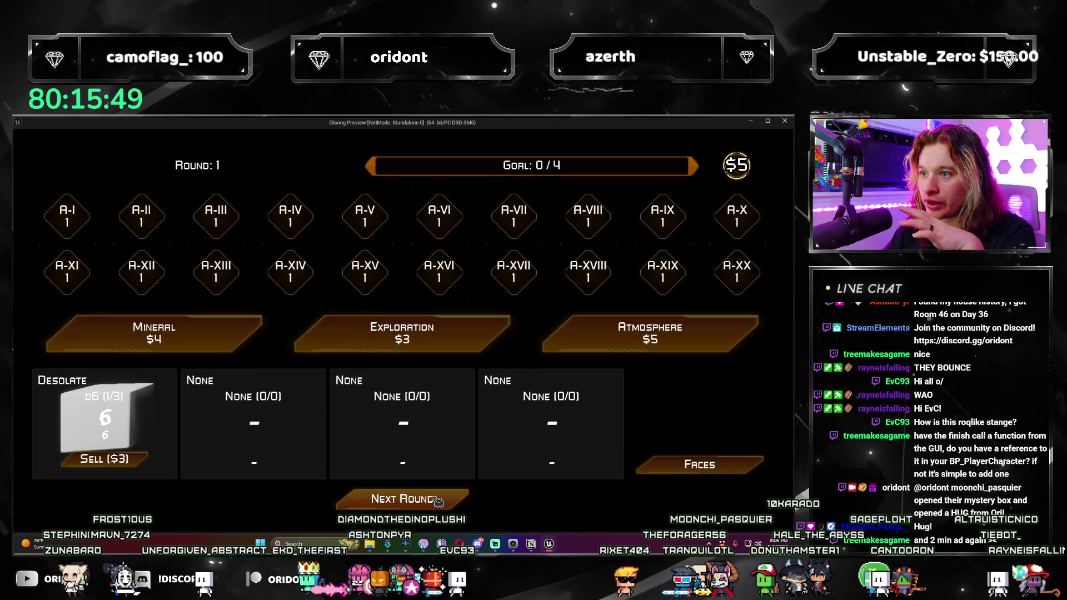
Step: Roll the Desolate die, reach round 2, buy and place an Unstable d8, advance to round 3, then exit
left_click(439, 502)
left_click(439, 502)
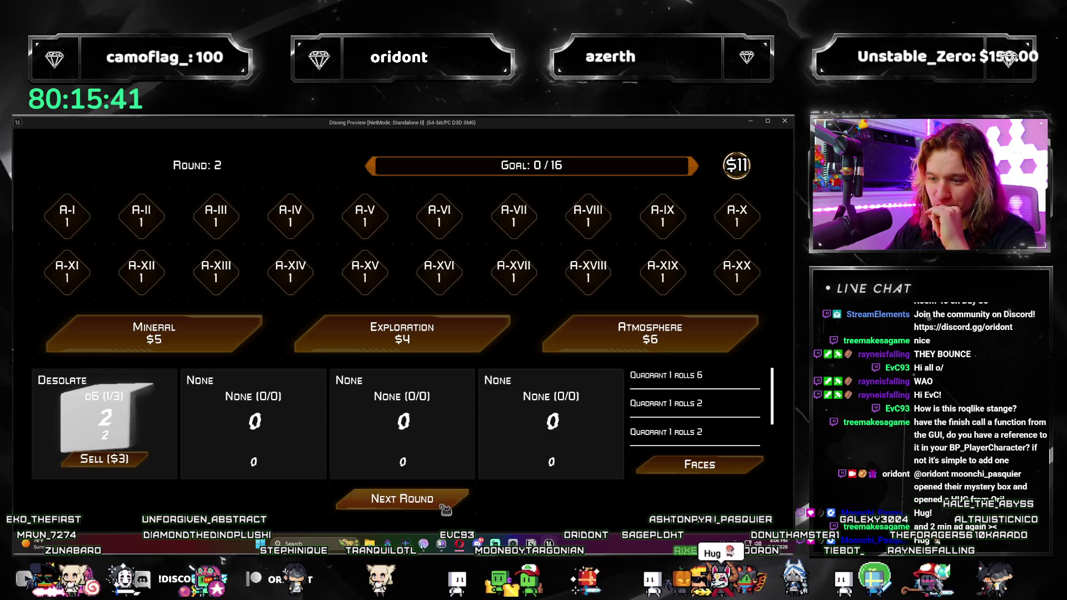
left_click(562, 339)
left_click(409, 410)
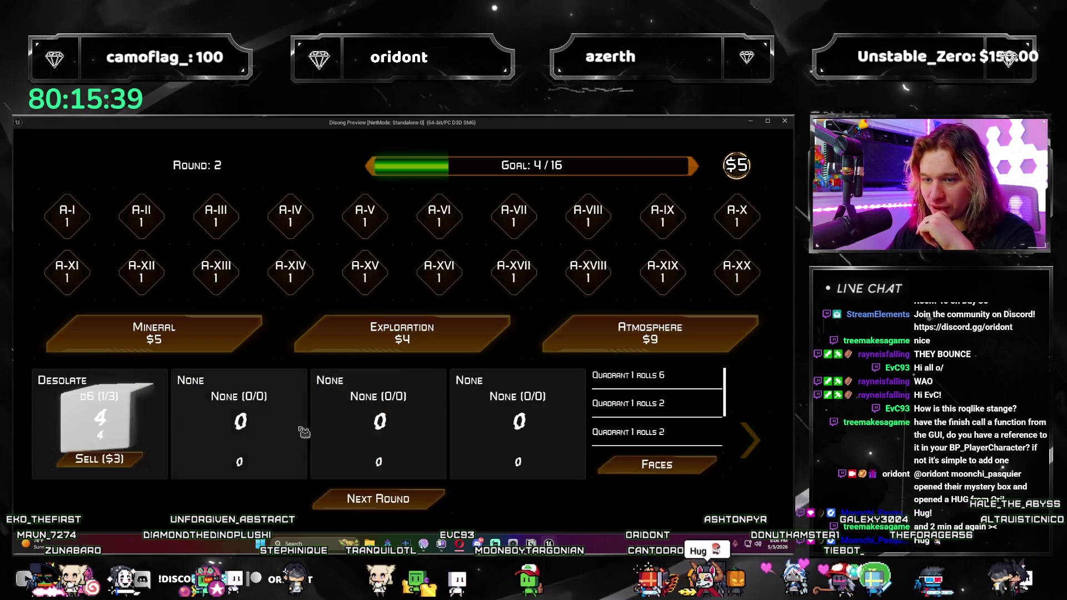
left_click(448, 510)
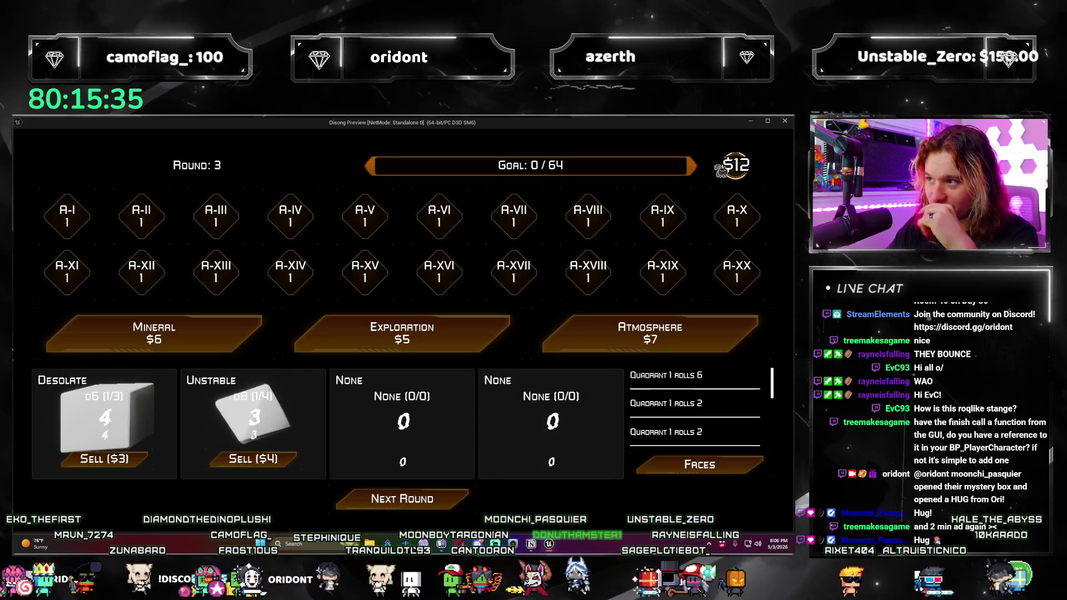
key("Escape")
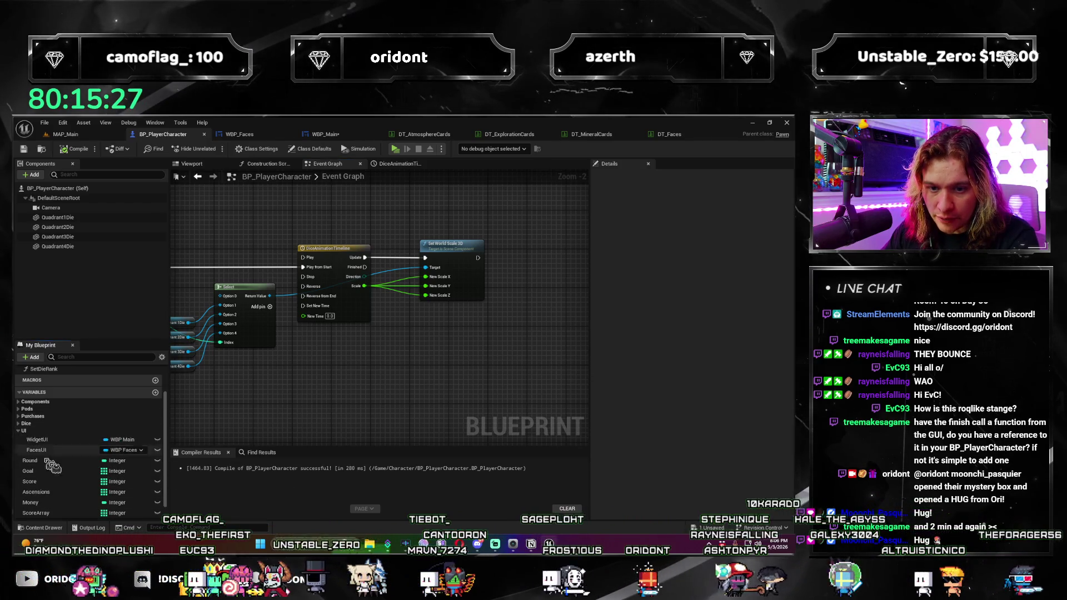
Step: Drop a WidgetUI getter into BP_PlayerCharacter's Event Graph, then switch to WBP_Faces
mouse_move(57, 445)
left_mouse_down()
mouse_move(401, 404)
mouse_move(422, 358)
mouse_move(411, 405)
left_mouse_up()
left_click(75, 406)
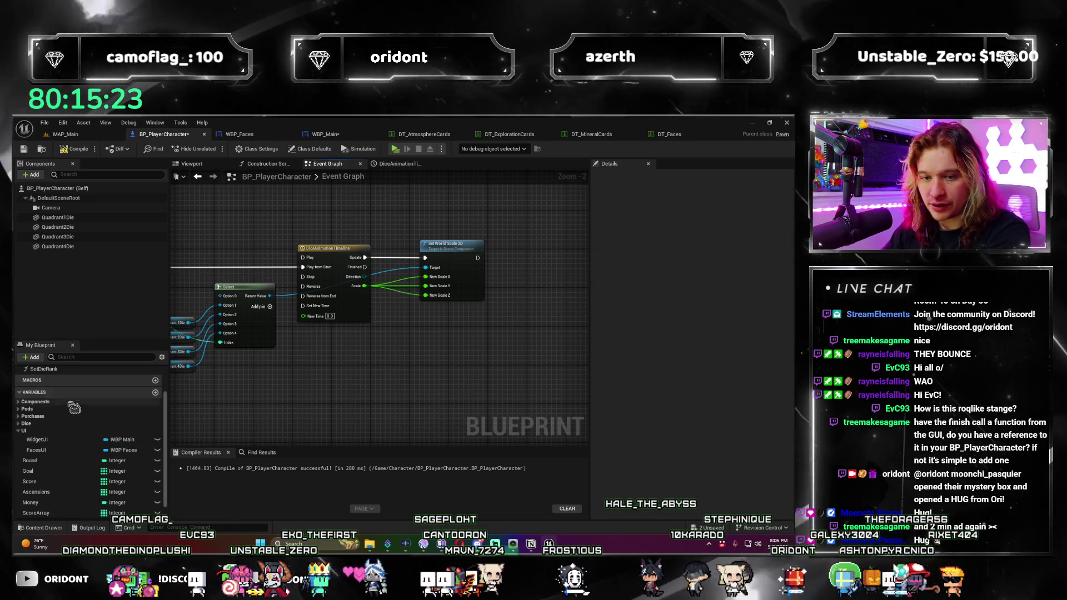
mouse_move(37, 439)
left_mouse_down()
mouse_move(392, 383)
mouse_move(448, 362)
left_mouse_up()
left_click(405, 387)
left_click(488, 352)
left_click(532, 295)
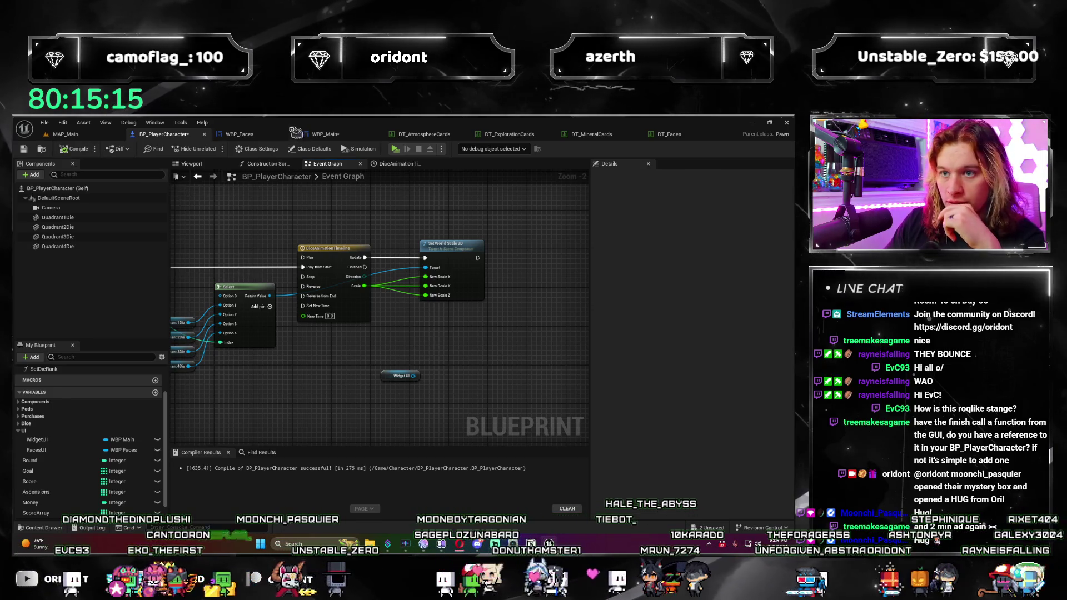
left_click(239, 134)
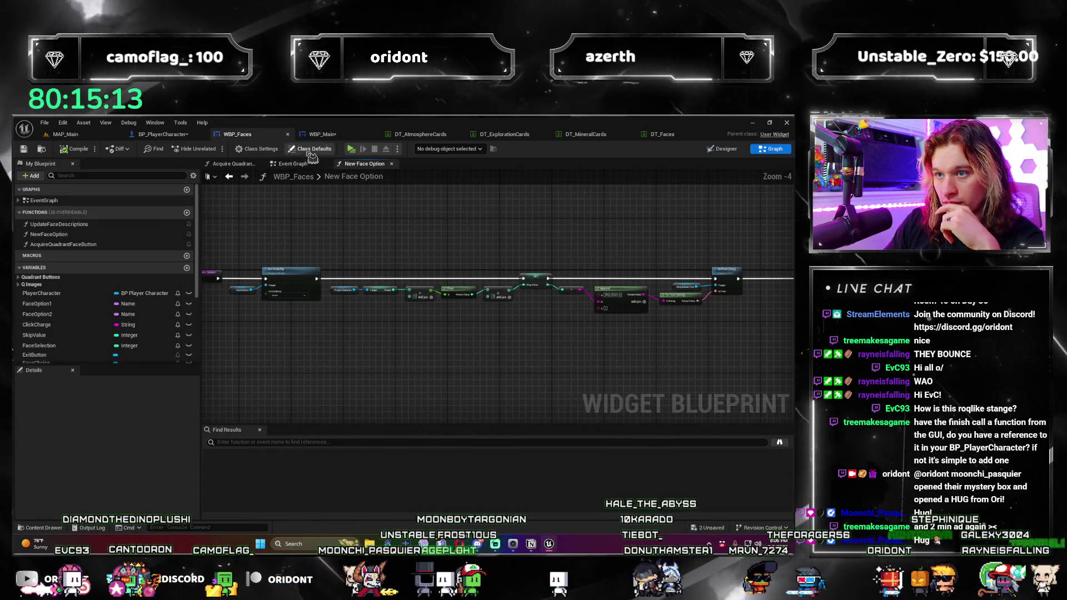
Step: Open WBP_Main's Add Play Event and bring the entry and Set Padding nodes into view
left_click(319, 134)
mouse_move(341, 277)
left_mouse_down()
mouse_move(341, 245)
mouse_move(309, 243)
left_mouse_up()
scroll(309, 243, "down", 1)
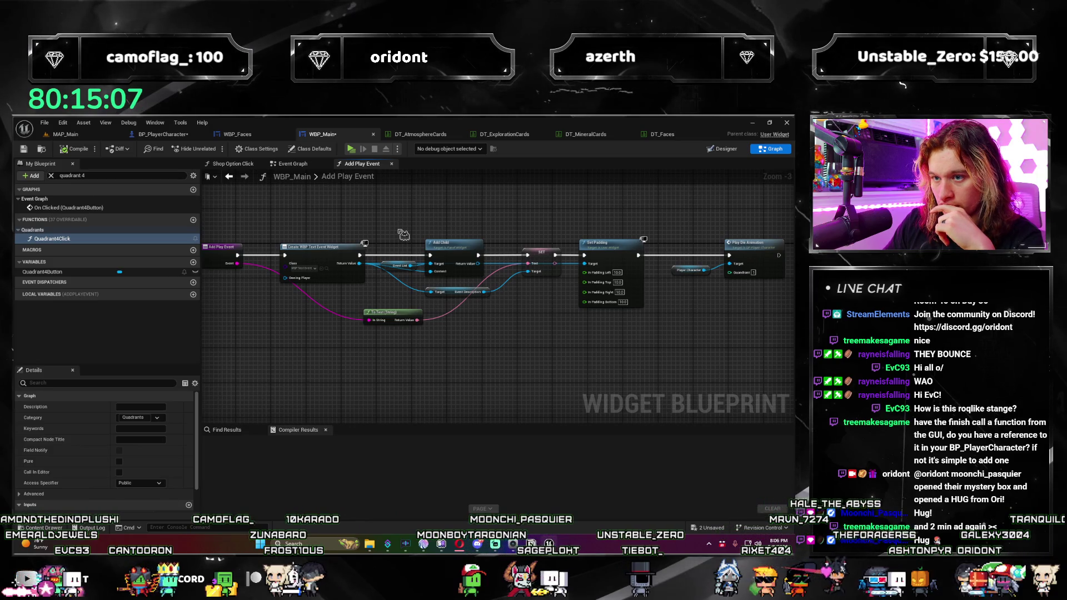
left_click_drag(404, 235, 422, 251)
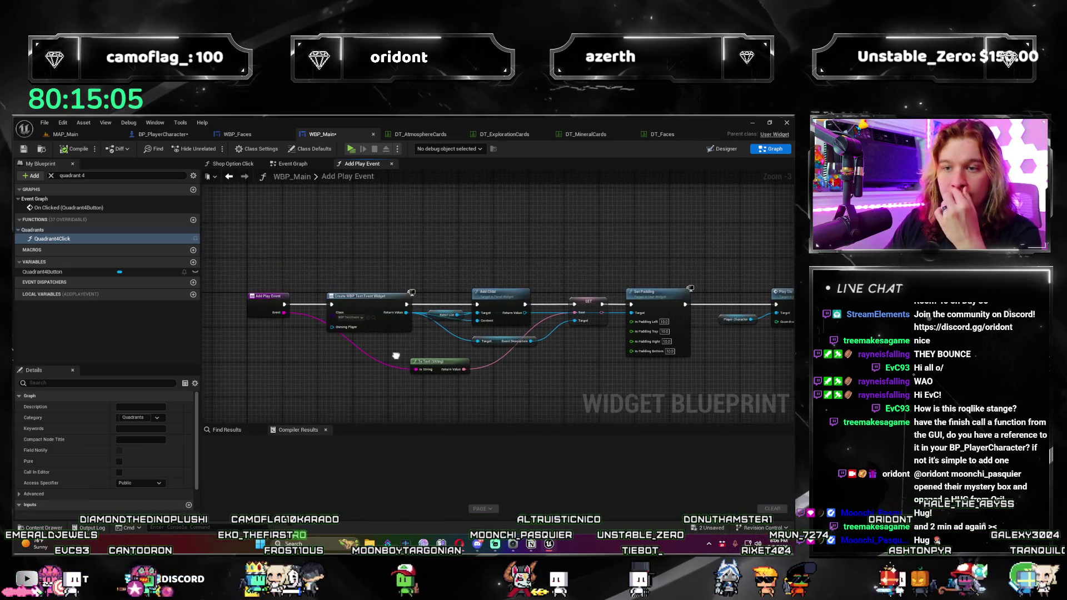
left_click_drag(314, 328, 333, 344)
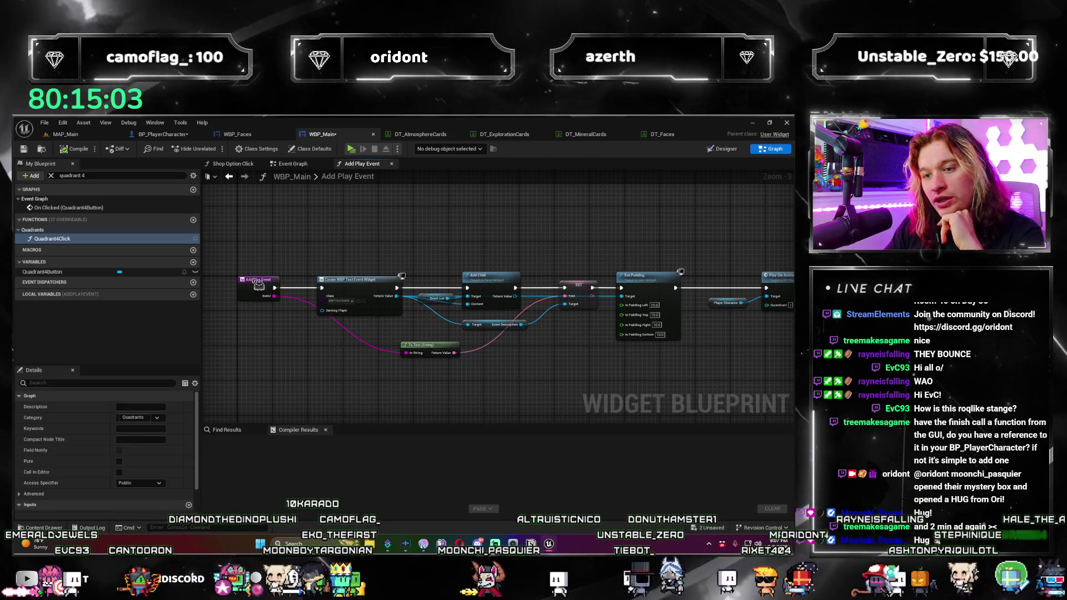
left_click_drag(407, 364, 336, 344)
left_click_drag(478, 372, 405, 355)
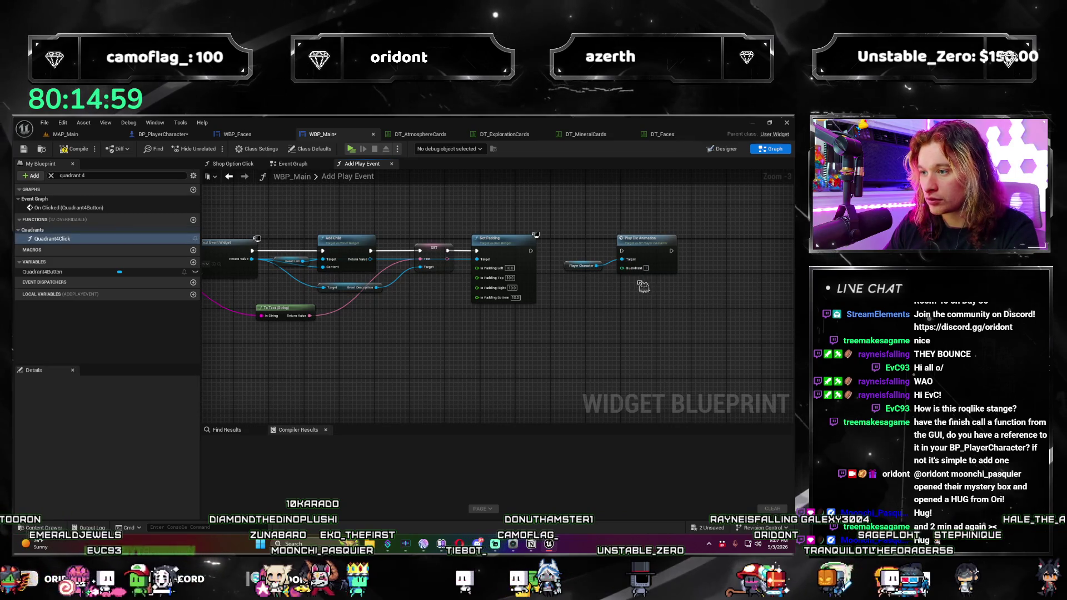
Step: Frame the Create WBP Text Event Widget nodes and Play Die Animation, then clear the quadrant 4 search
scroll(486, 314, "down", 3)
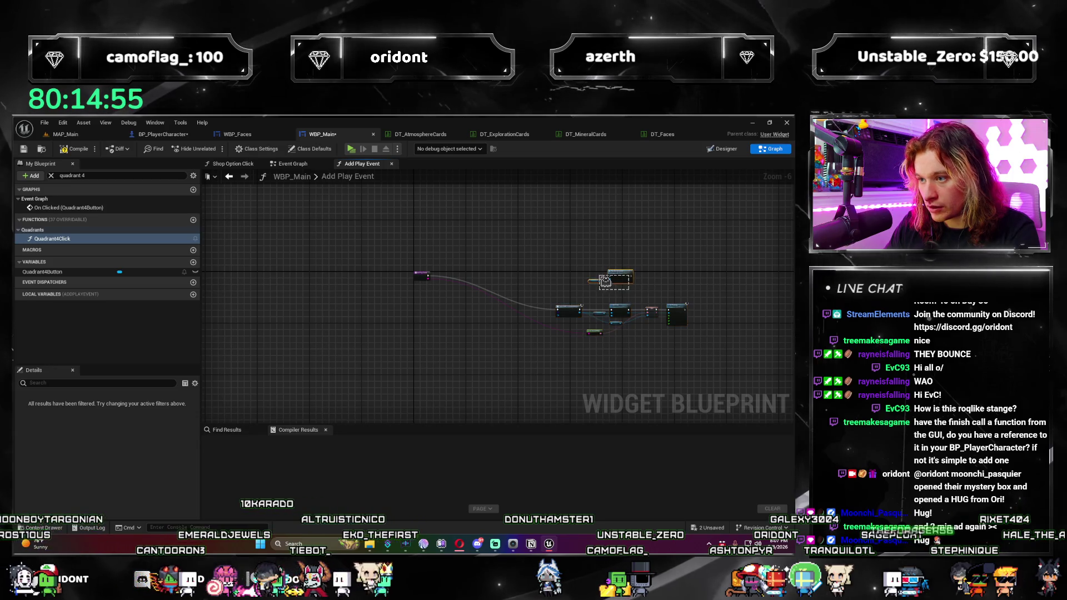
scroll(489, 281, "up", 5)
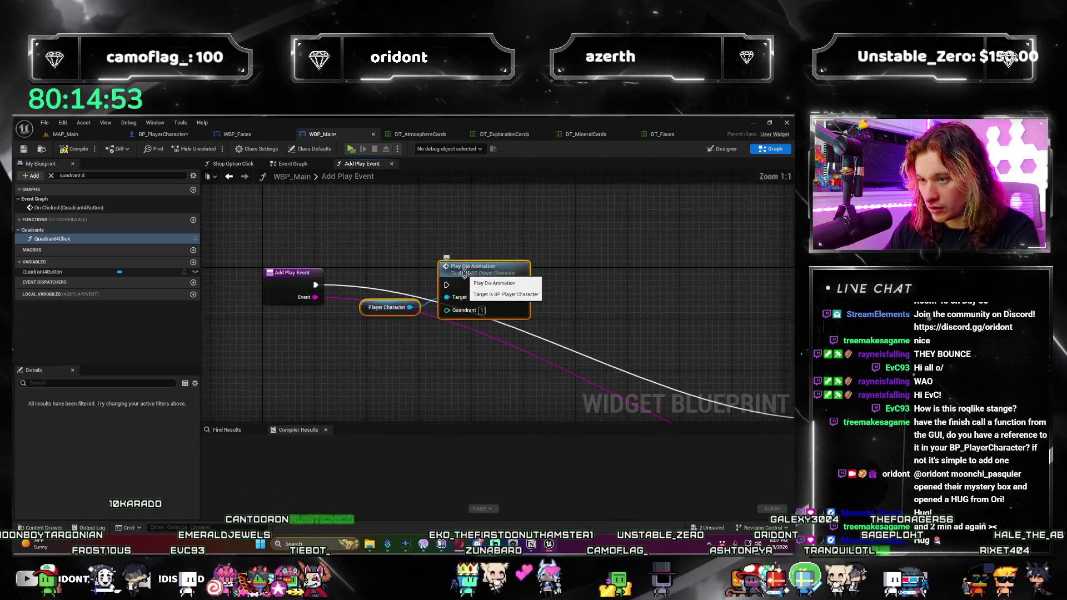
scroll(477, 350, "down", 2)
left_click_drag(481, 353, 390, 304)
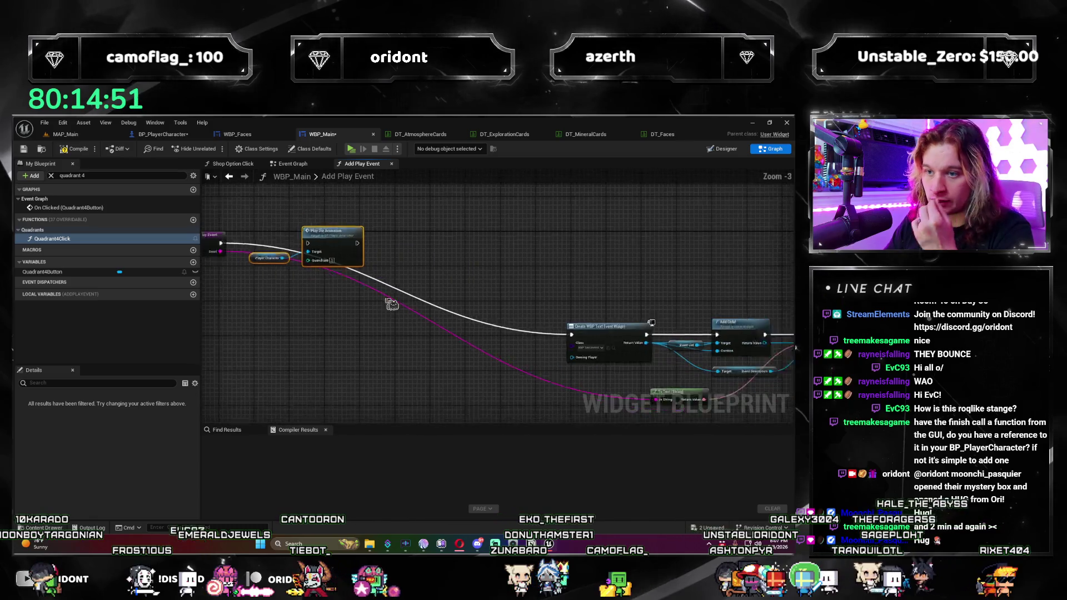
scroll(391, 305, "down", 2)
scroll(491, 291, "up", 2)
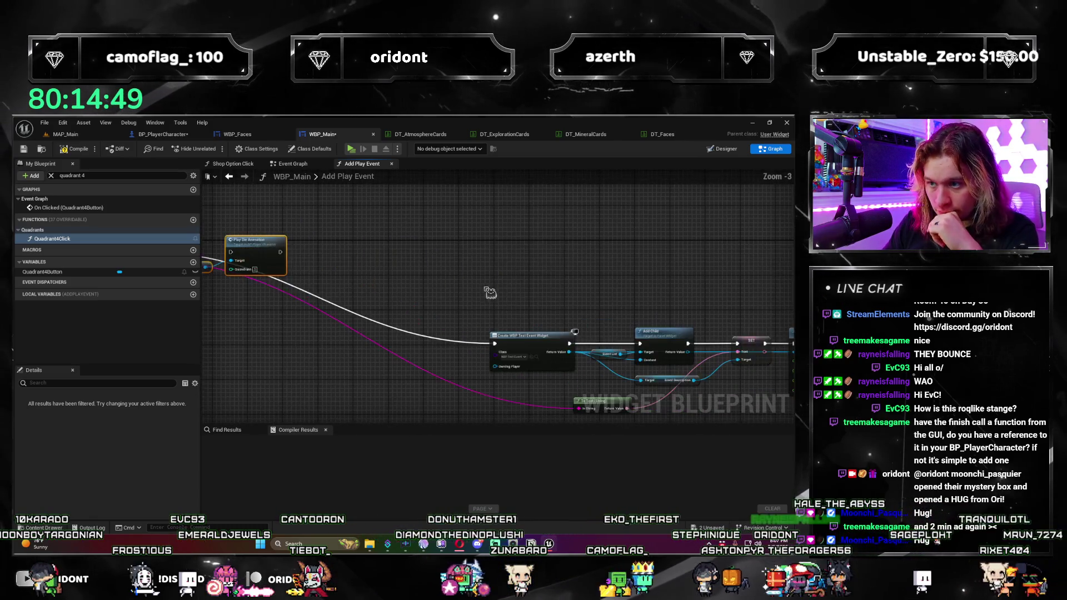
left_click_drag(490, 291, 589, 308)
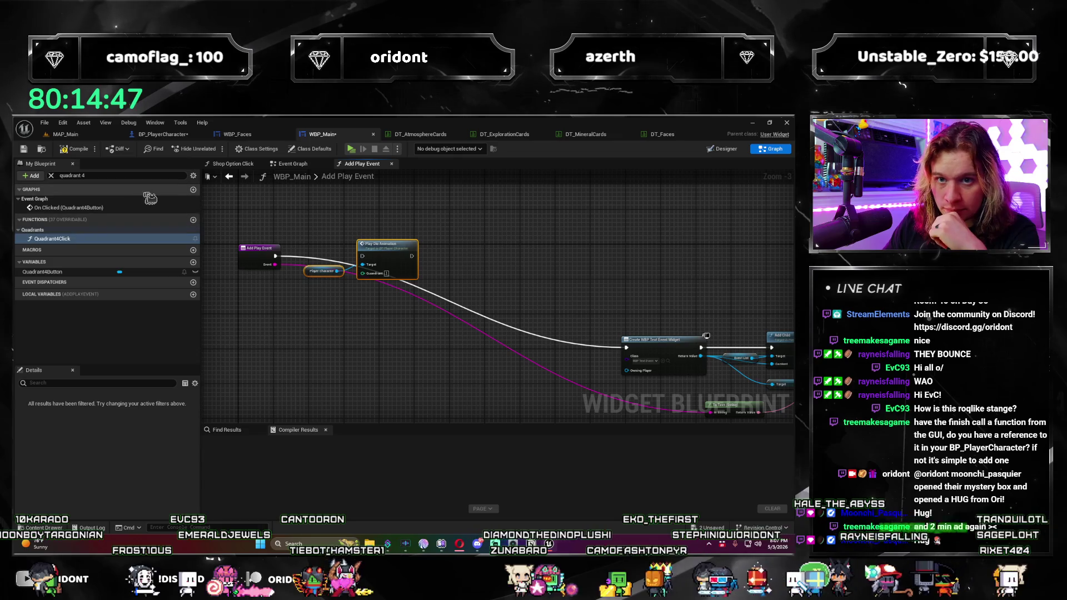
left_click(51, 176)
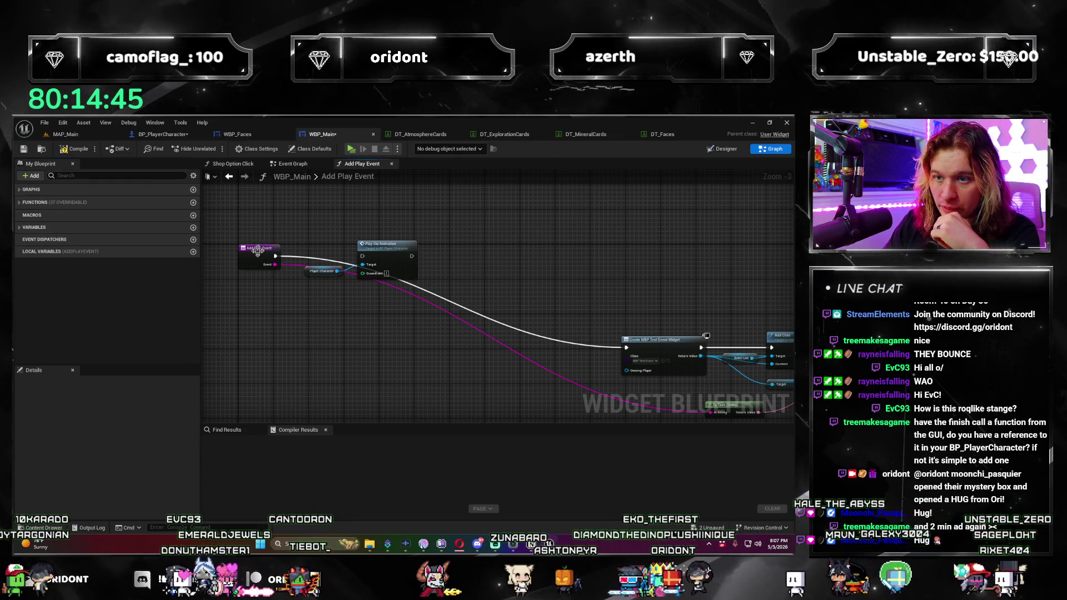
left_click(259, 256)
left_click(25, 203)
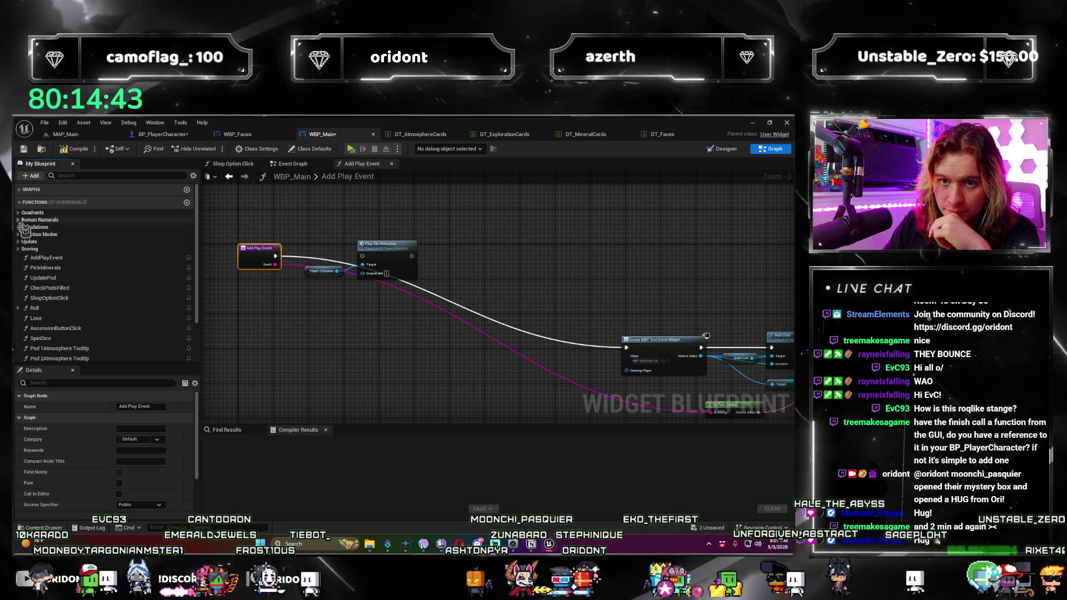
scroll(83, 334, "down", 1)
scroll(87, 339, "up", 1)
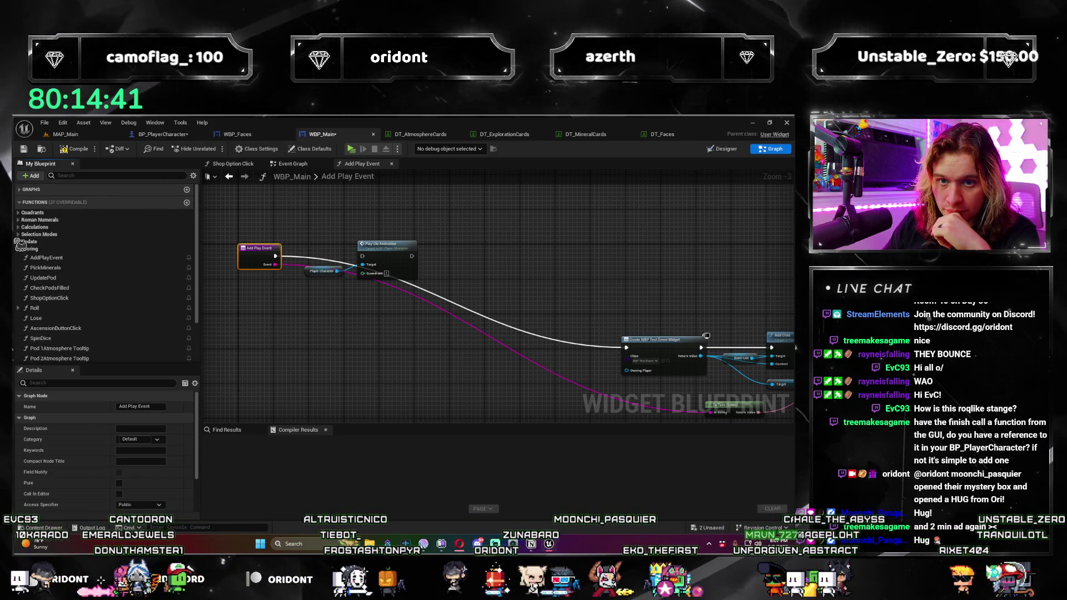
left_click(21, 221)
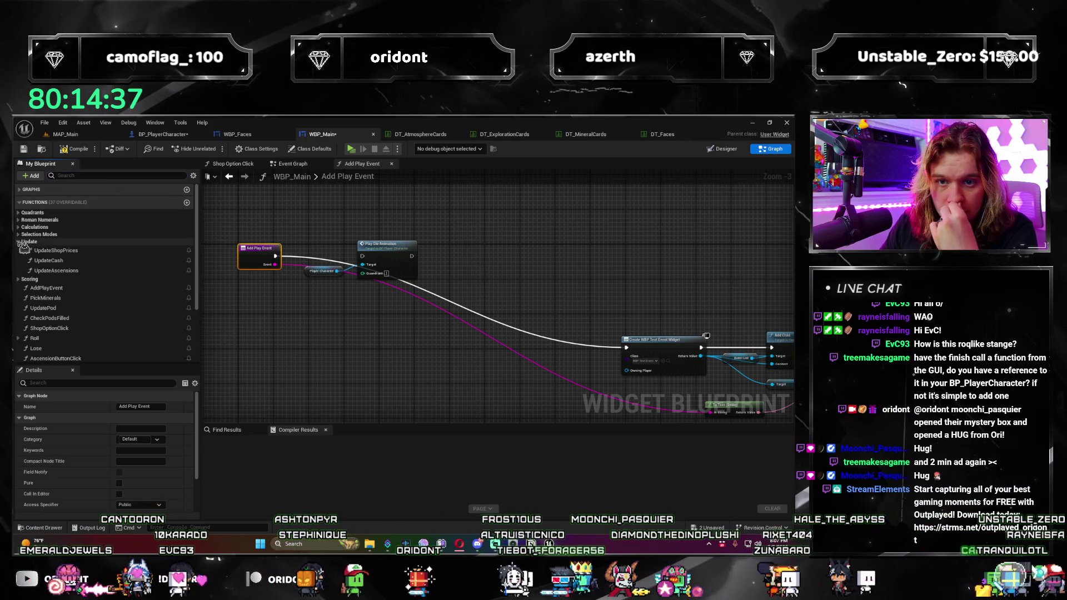
scroll(83, 289, "down", 5)
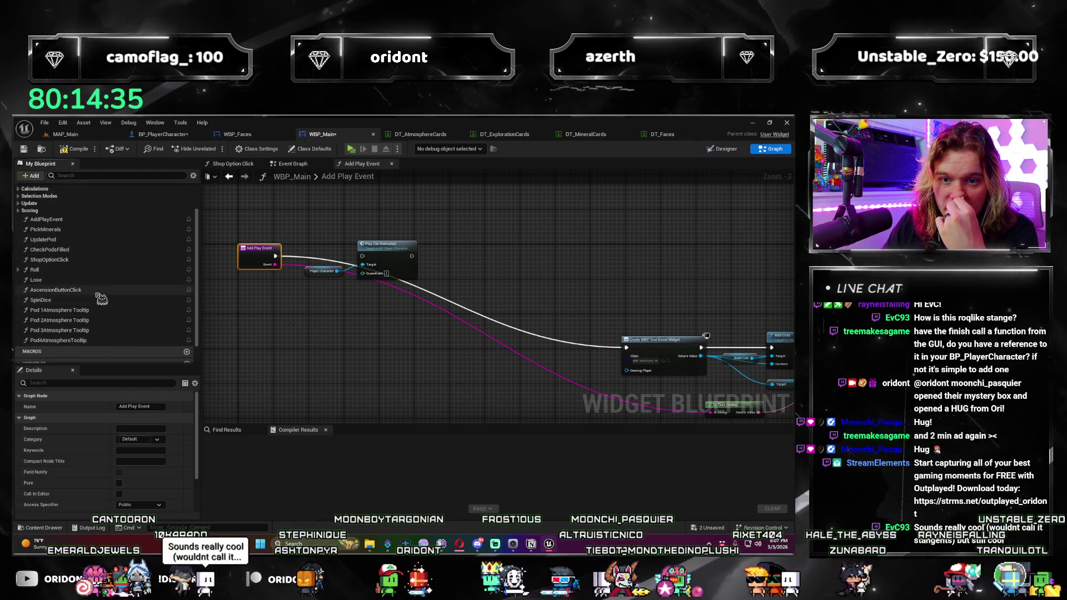
scroll(83, 267, "up", 4)
left_click(20, 235)
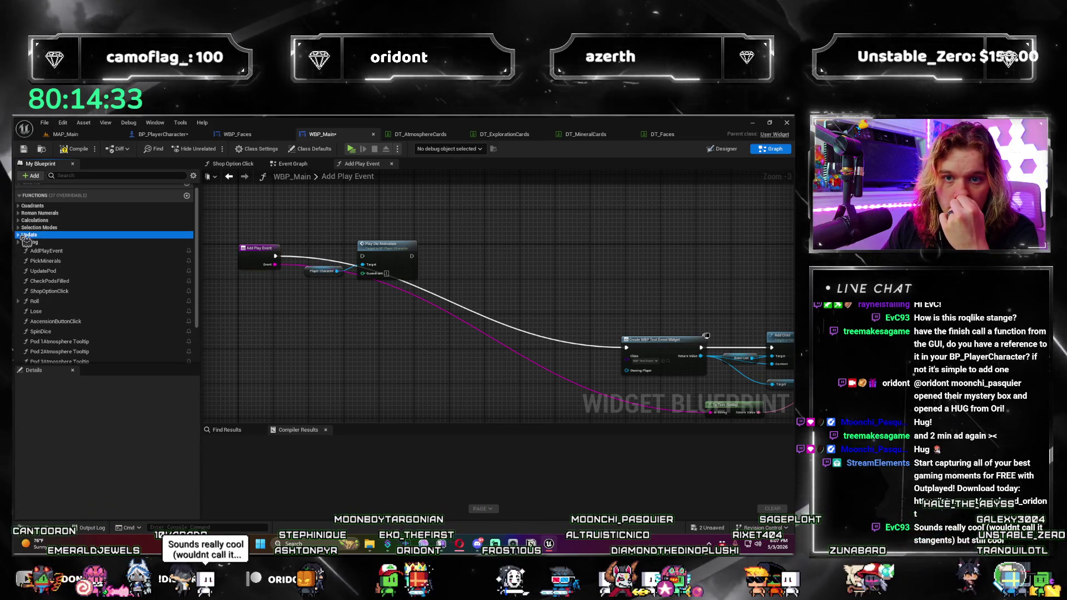
left_click(20, 235)
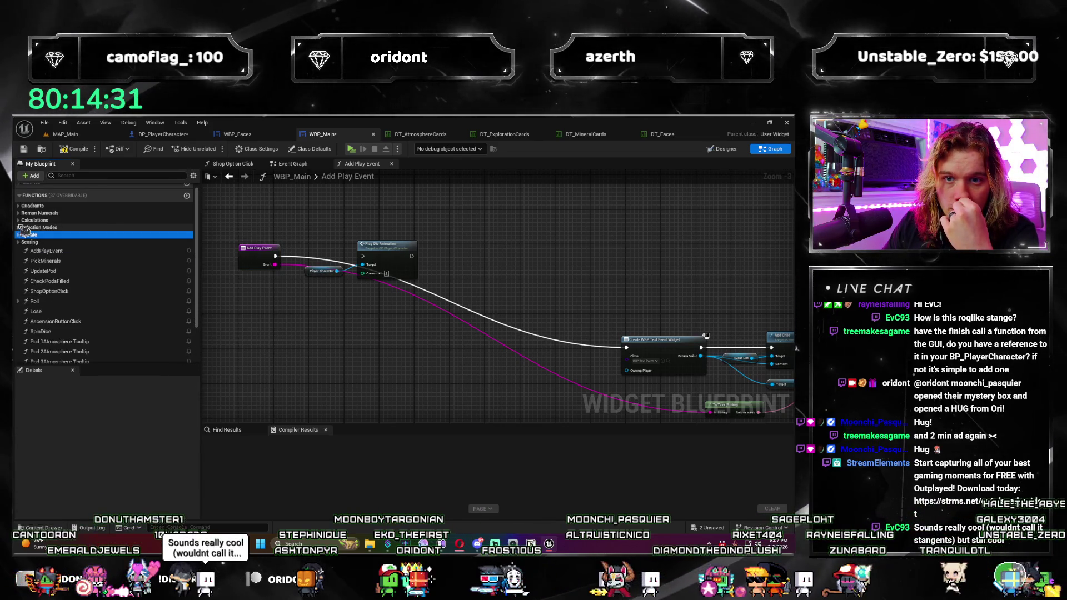
left_click(20, 221)
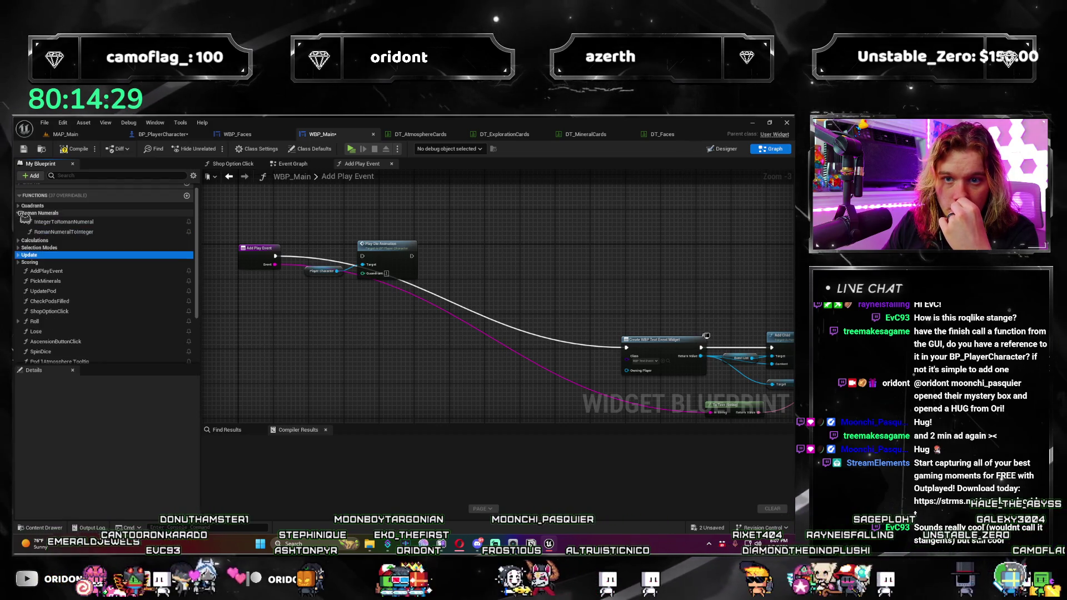
scroll(83, 278, "up", 1)
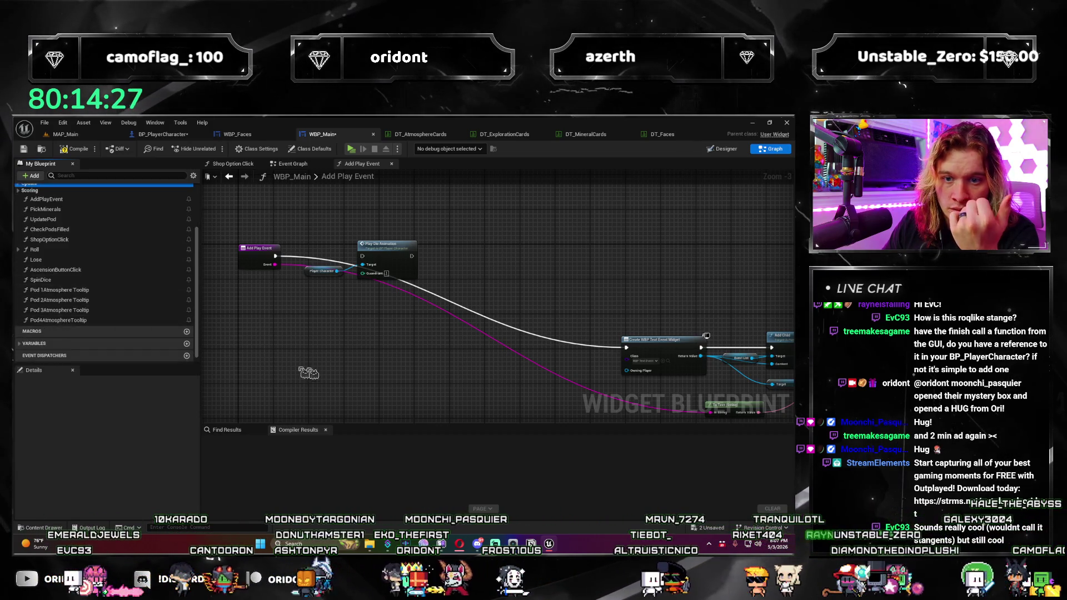
left_click(252, 250)
scroll(127, 249, "down", 3)
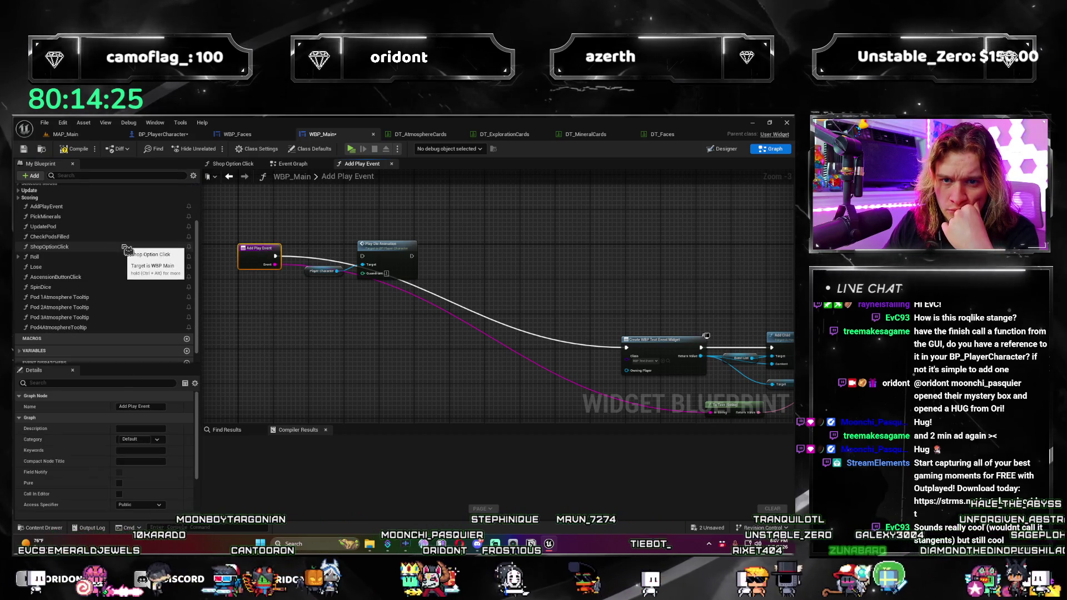
scroll(83, 278, "up", 2)
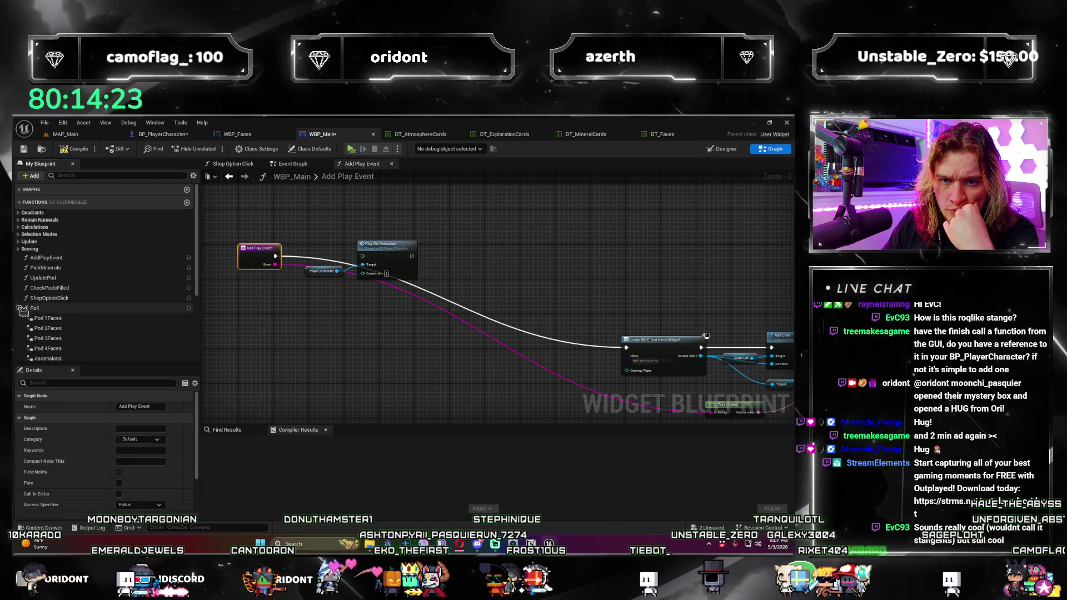
left_click(18, 282)
scroll(47, 294, "down", 2)
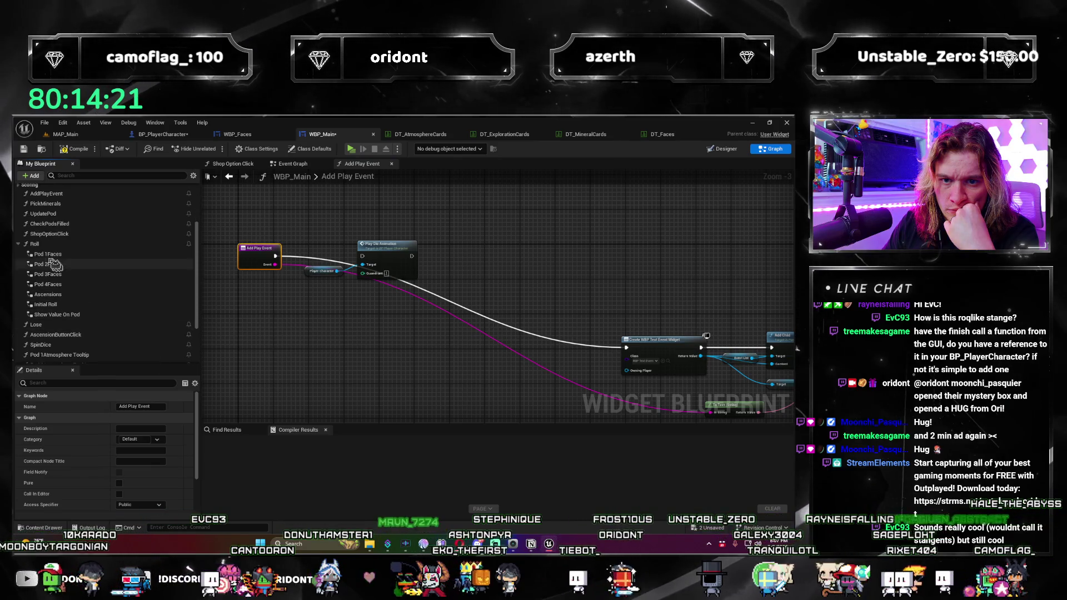
left_click(20, 244)
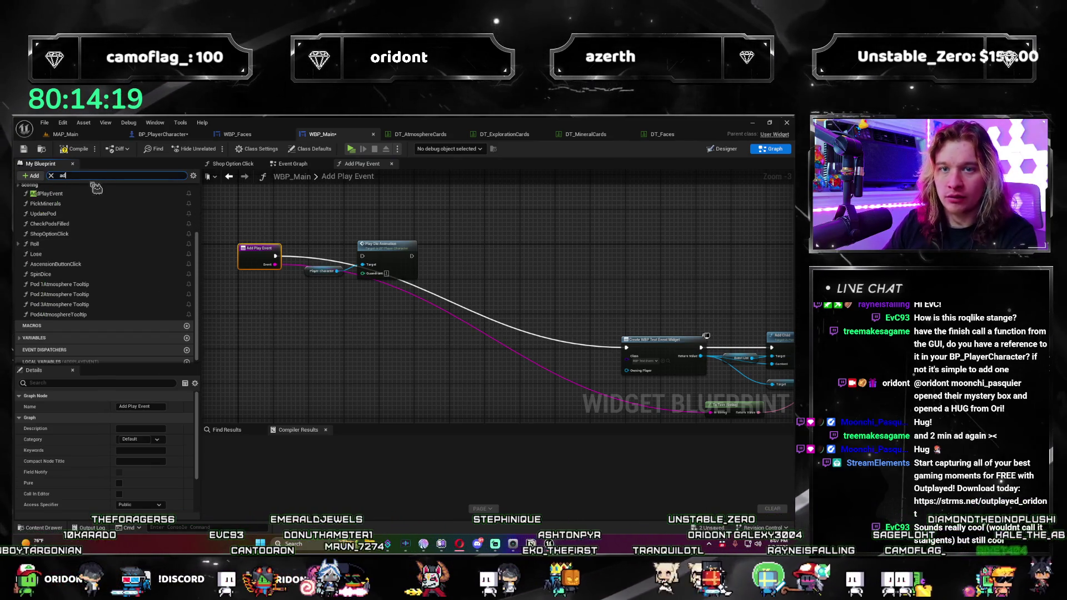
type("d")
key("BackSpace")
key("BackSpace")
key("BackSpace")
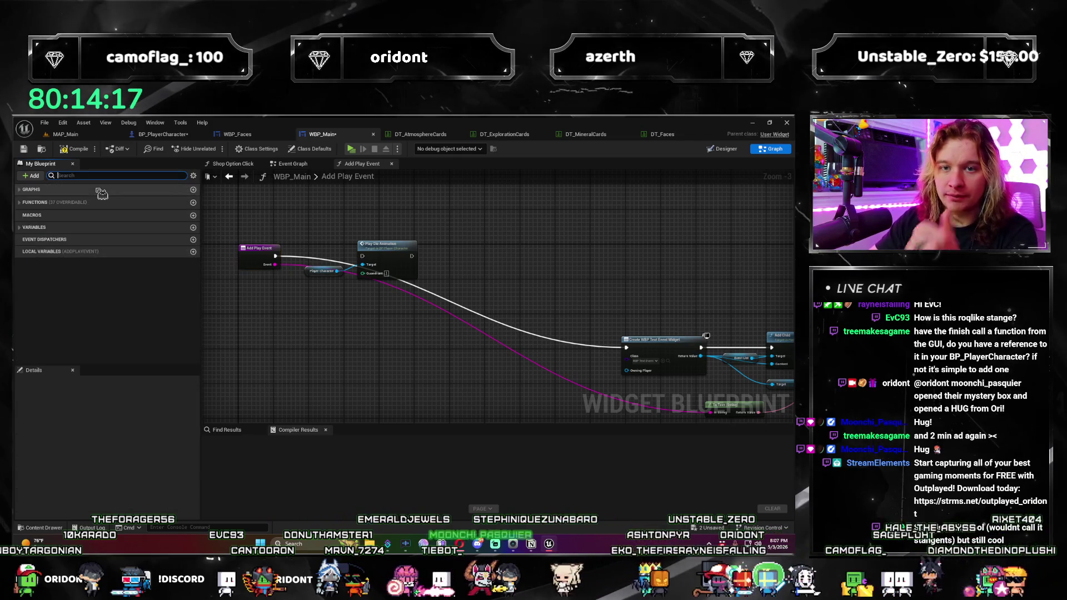
left_click(55, 199)
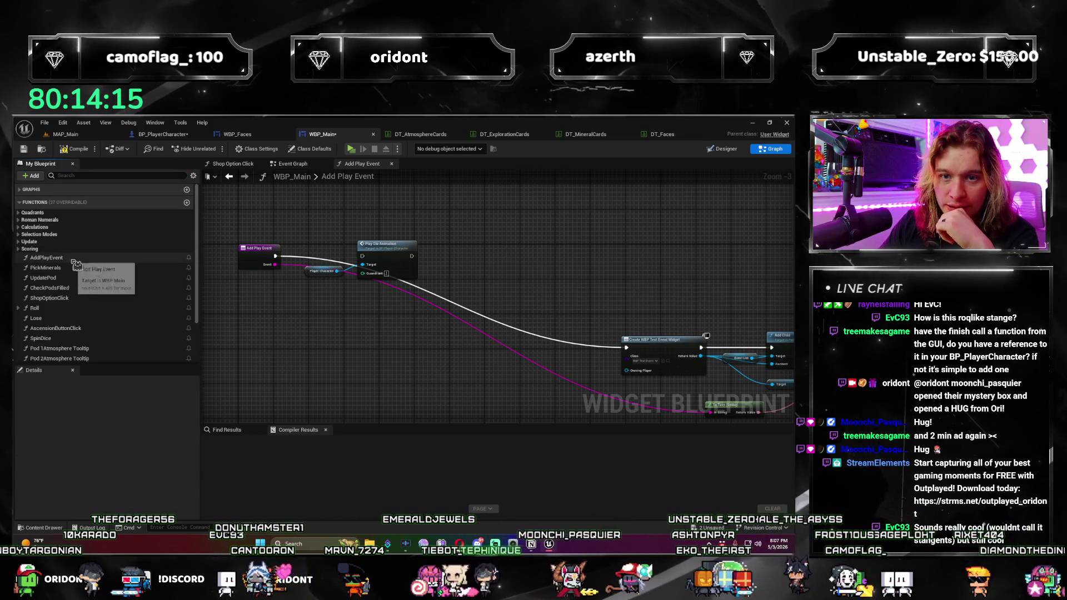
scroll(347, 301, "up", 2)
Step: Pan and zoom across Add Play Event to frame the widget nodes and Play Die Animation
left_click_drag(347, 302, 406, 323)
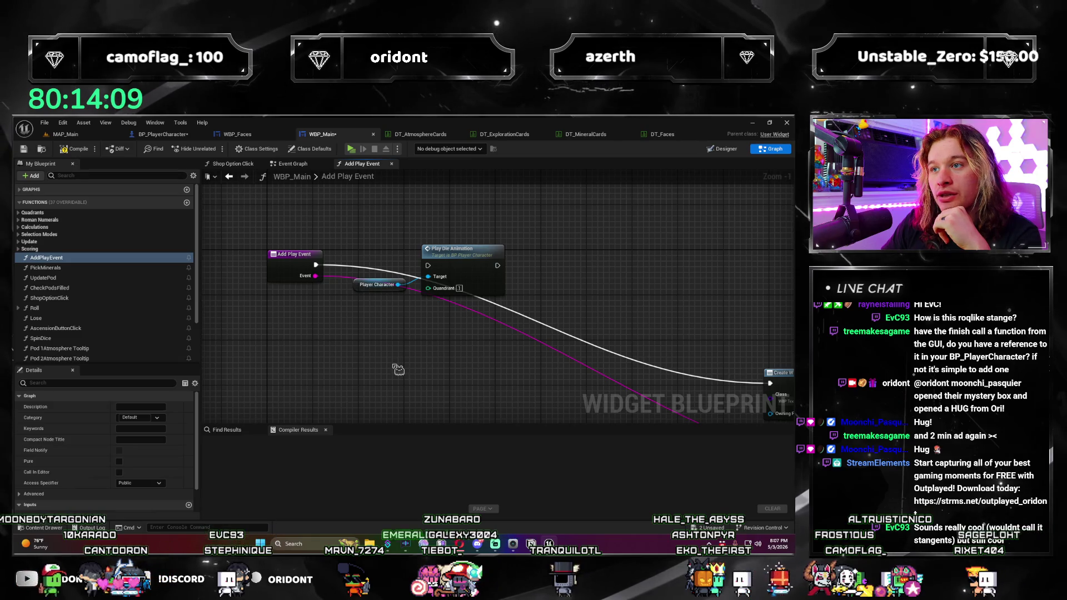
left_click_drag(417, 377, 348, 371)
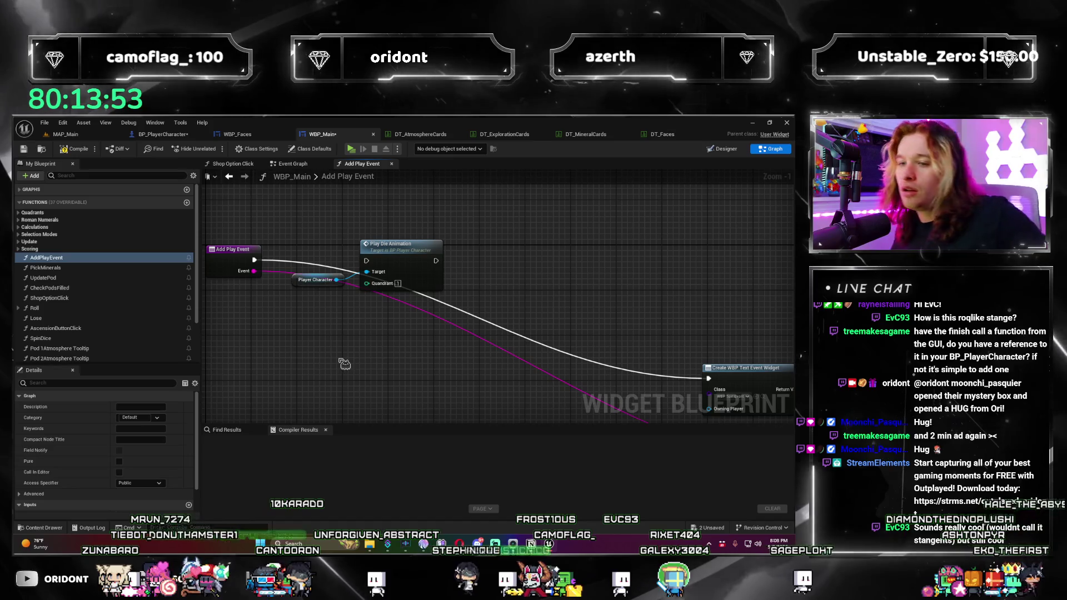
mouse_move(345, 364)
left_mouse_down()
mouse_move(400, 395)
mouse_move(388, 322)
left_mouse_up()
scroll(397, 326, "down", 5)
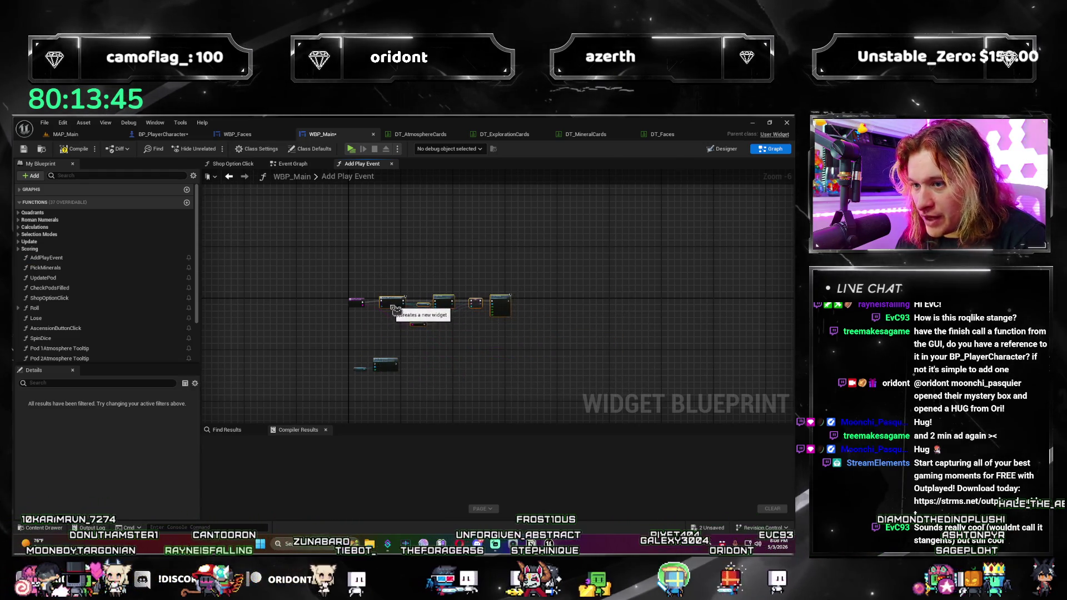
scroll(450, 345, "up", 4)
left_click_drag(354, 346, 411, 246)
scroll(411, 246, "down", 2)
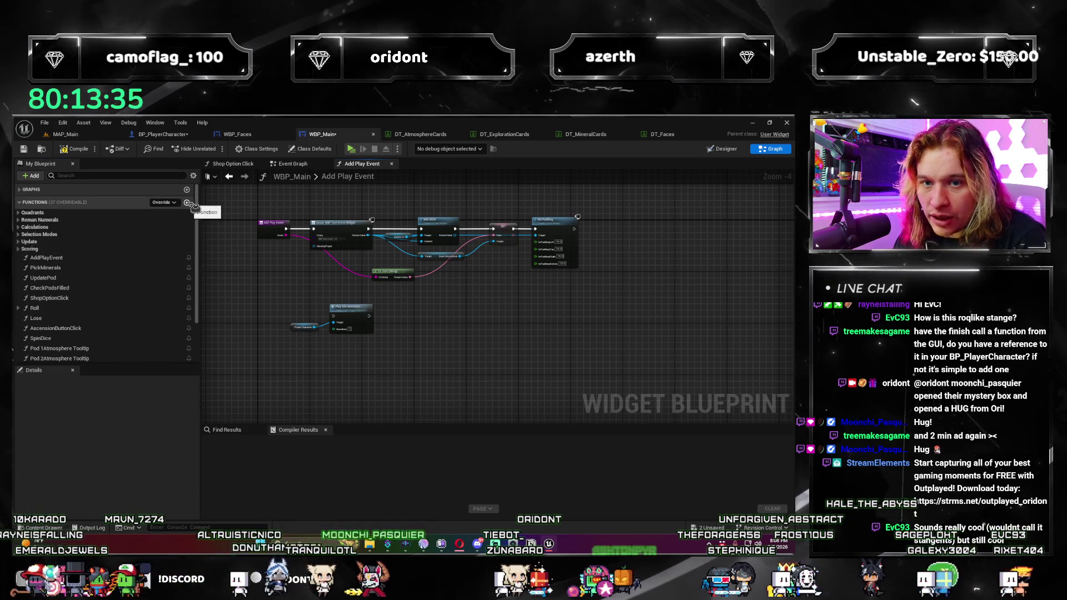
Step: Add a new function named AddConsoleLog to WBP_Main
left_click(188, 203)
type("AddConso")
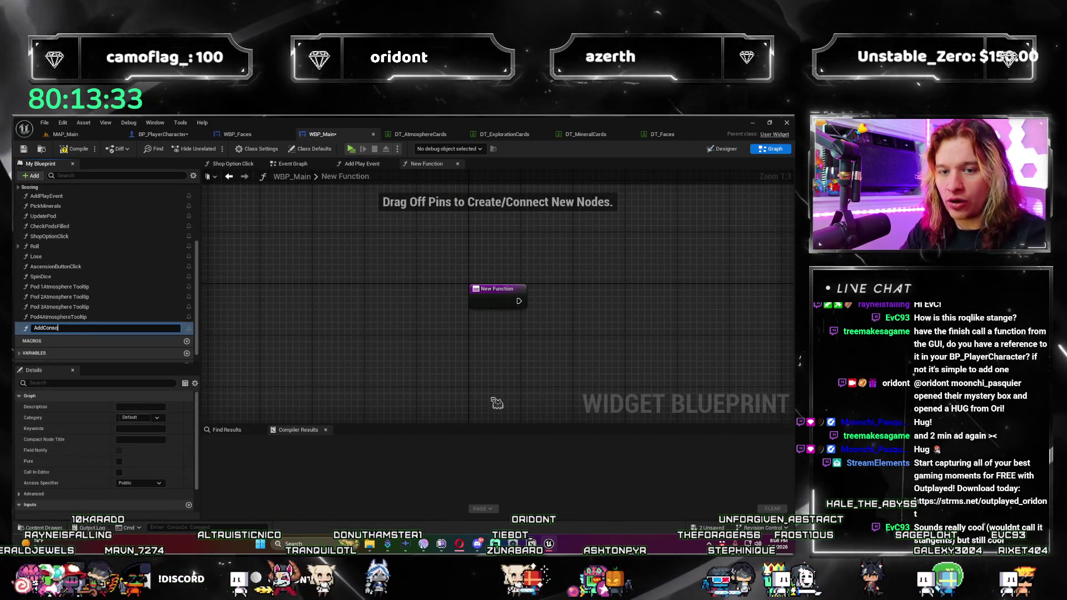
type("leLog")
key("Return")
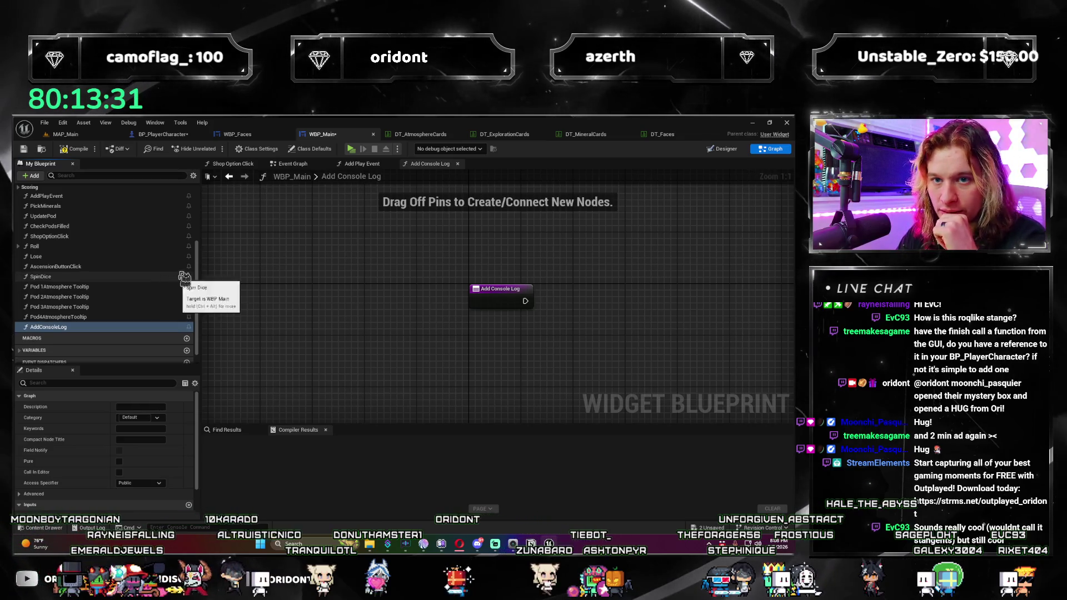
key("ctrl+f")
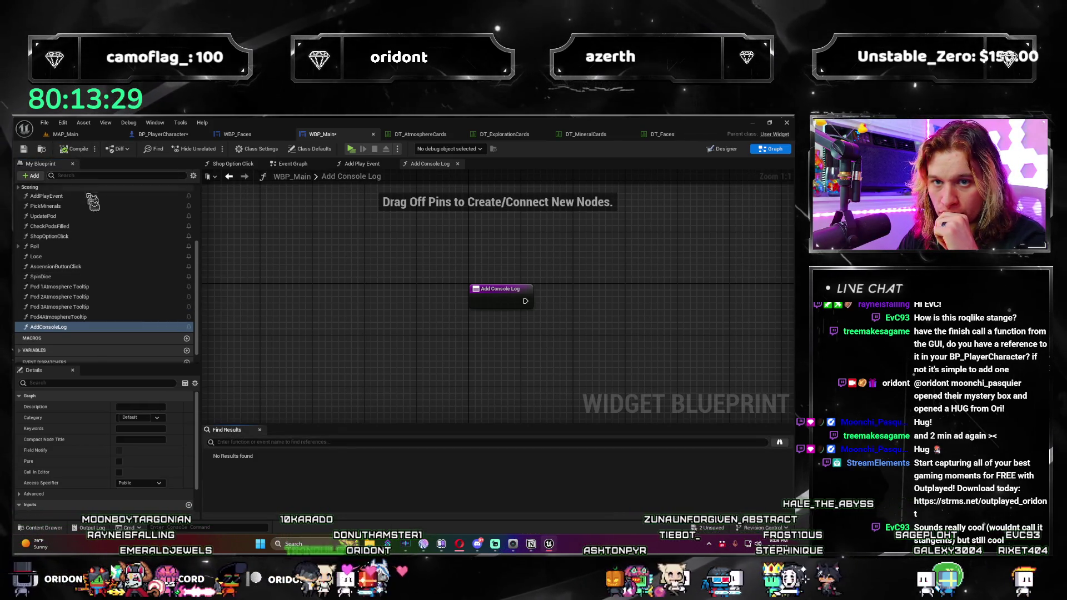
scroll(101, 233, "up", 2)
left_click(63, 354)
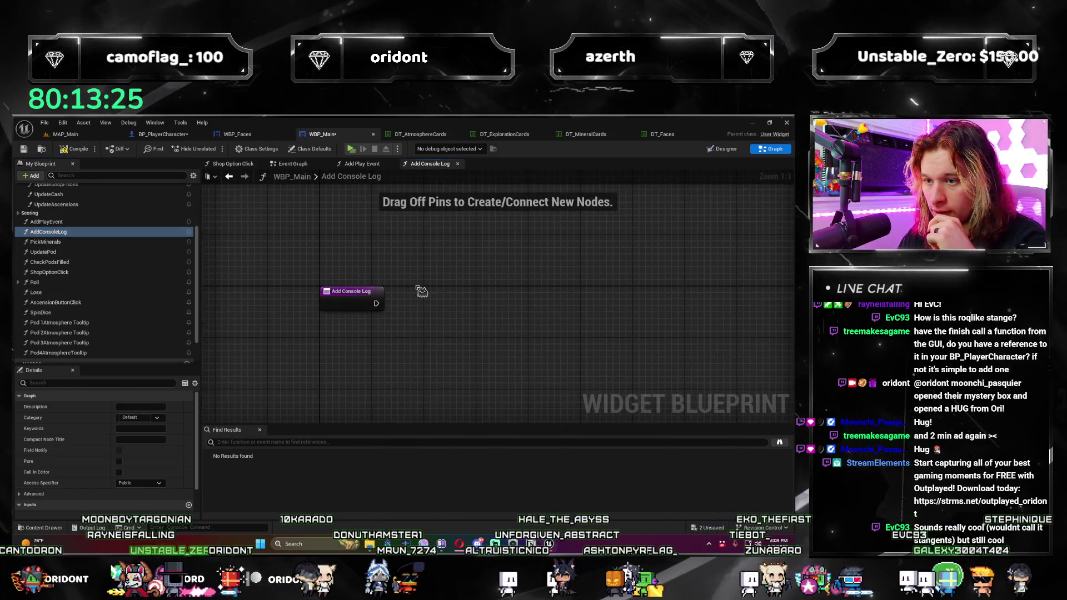
Step: Paste the logging nodes from Add Play Event into AddConsoleLog beside its entry node
left_click(362, 164)
scroll(319, 240, "up", 1)
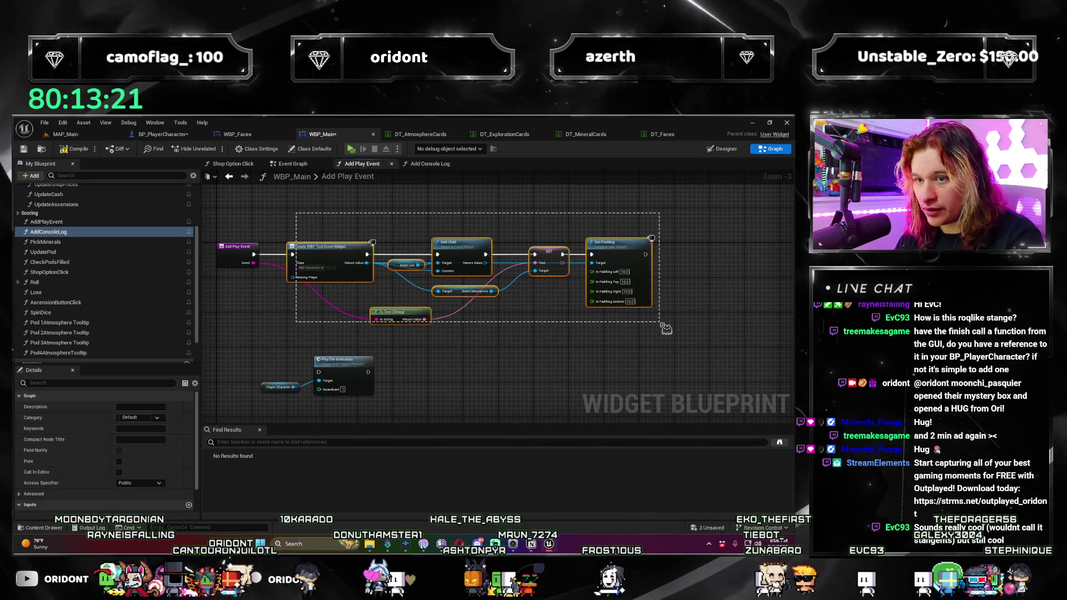
left_click(429, 163)
key("ctrl+v")
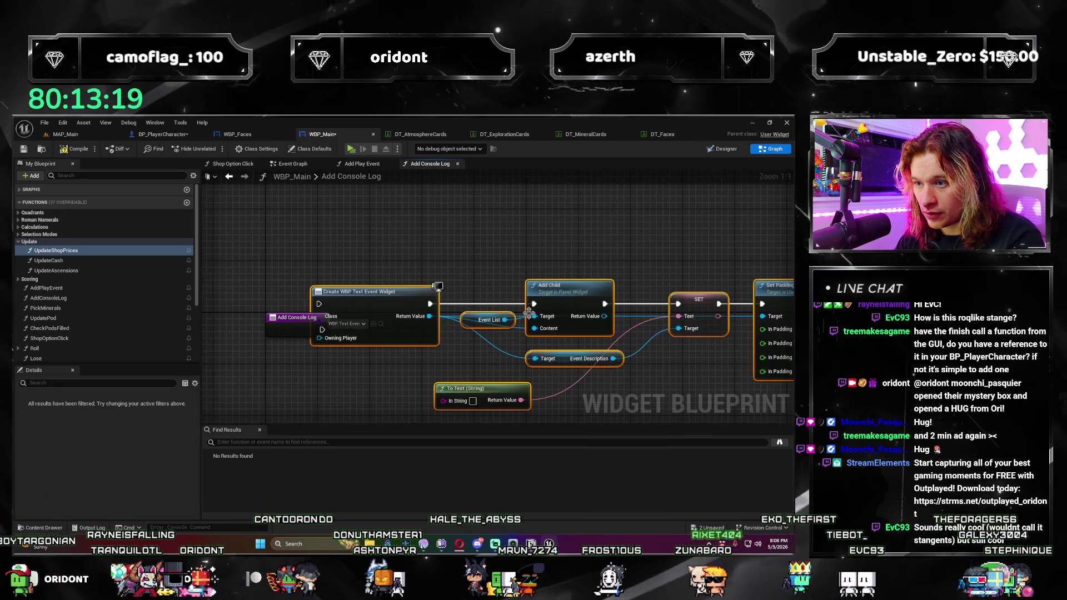
mouse_move(384, 301)
left_mouse_down()
mouse_move(447, 327)
mouse_move(379, 330)
left_mouse_up()
Step: Restore the logging nodes in Add Play Event, re-paste them into AddConsoleLog, and align its entry node
left_click(361, 164)
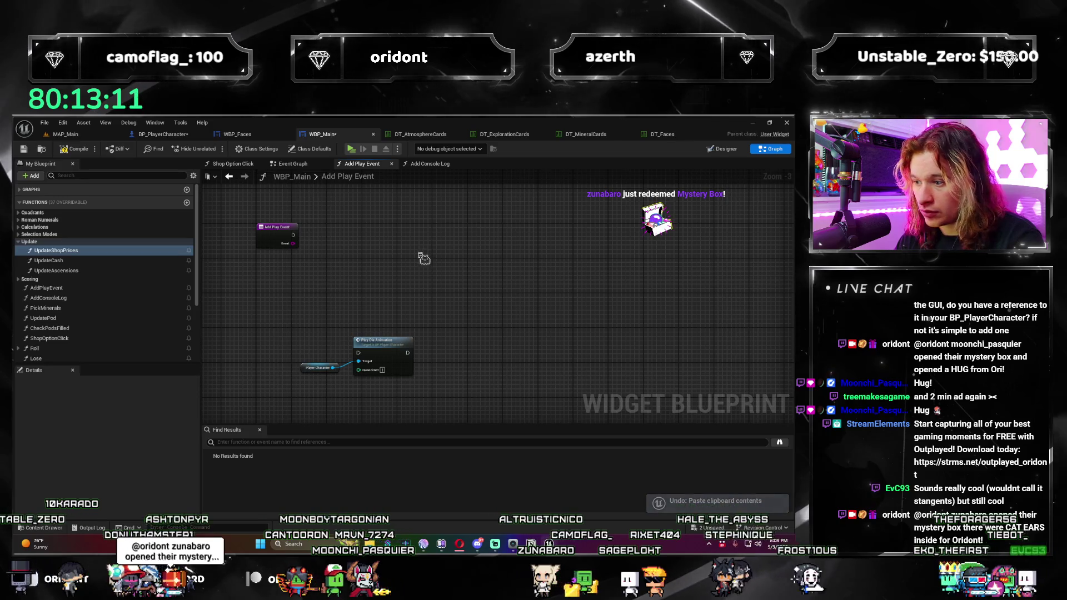
key("ctrl+z")
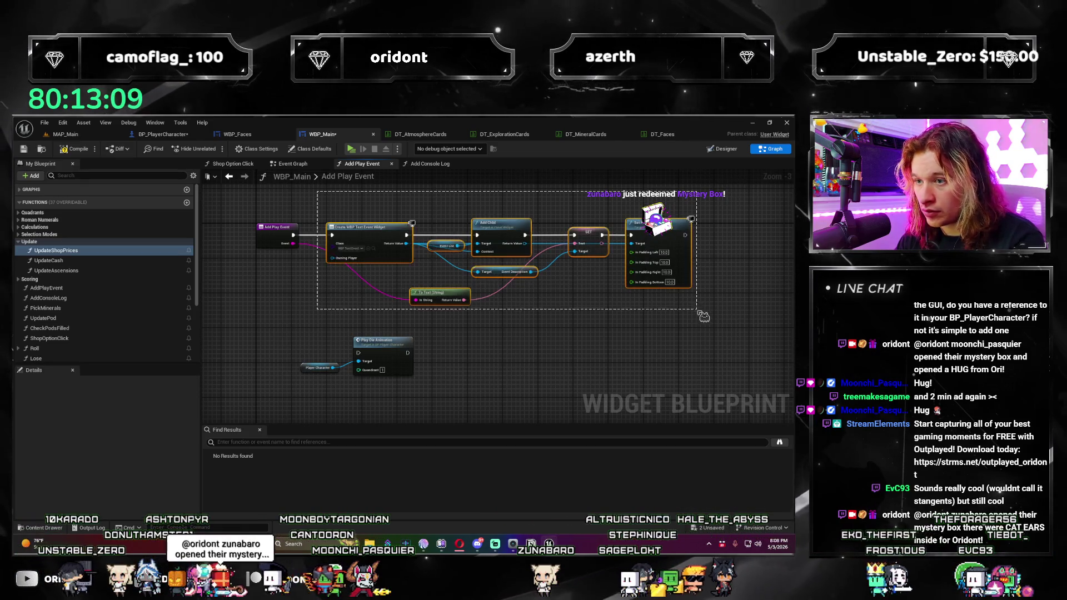
left_click(430, 164)
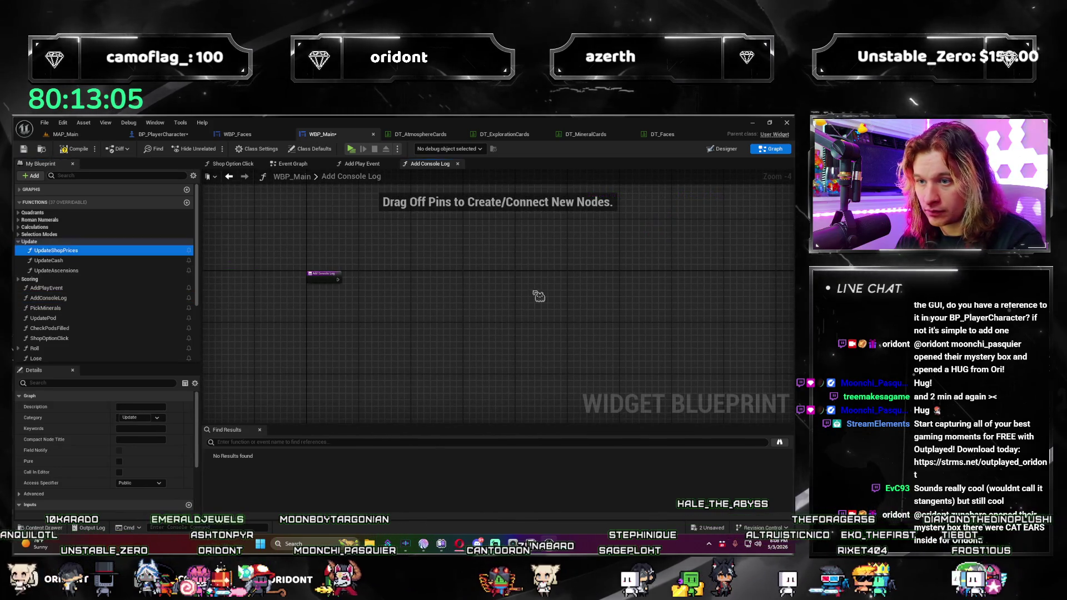
key("ctrl+v")
left_click_drag(342, 280, 351, 275)
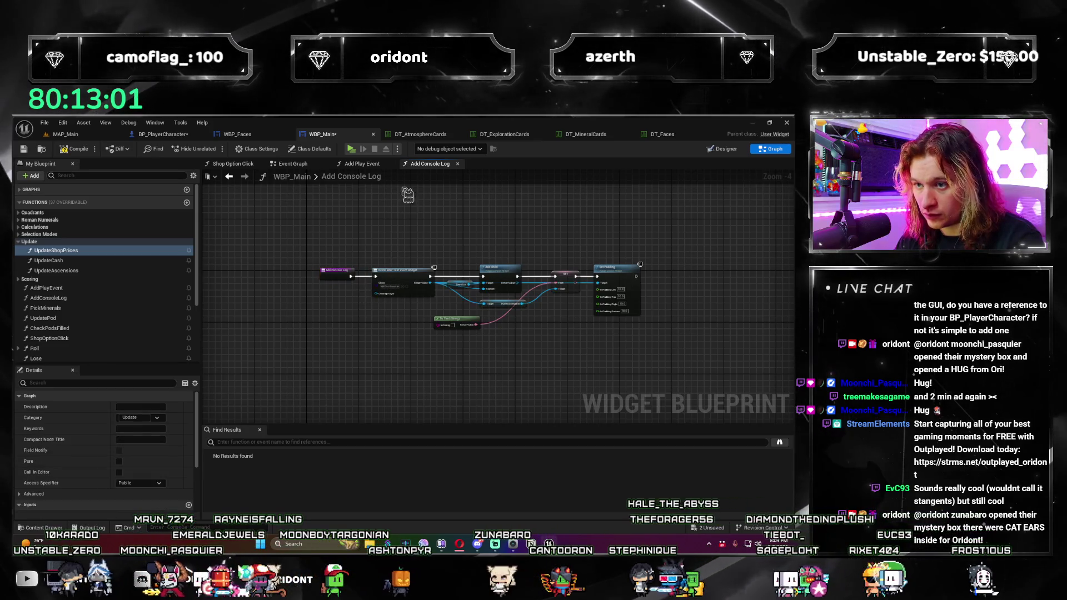
left_click(372, 165)
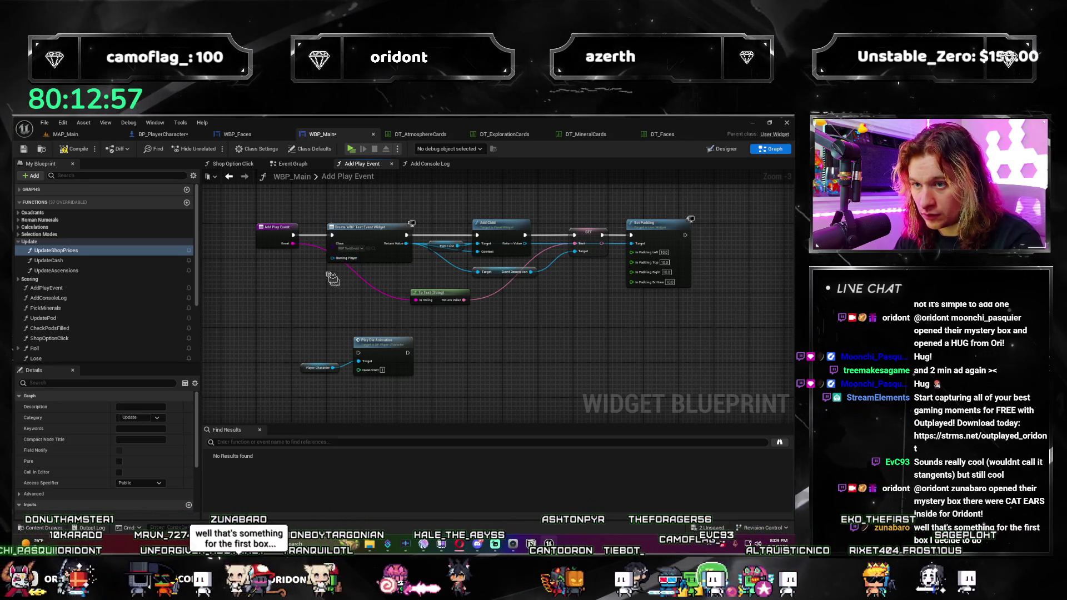
Step: Select the Play Die Animation node in Add Play Event and compile WBP_Main
scroll(313, 315, "up", 2)
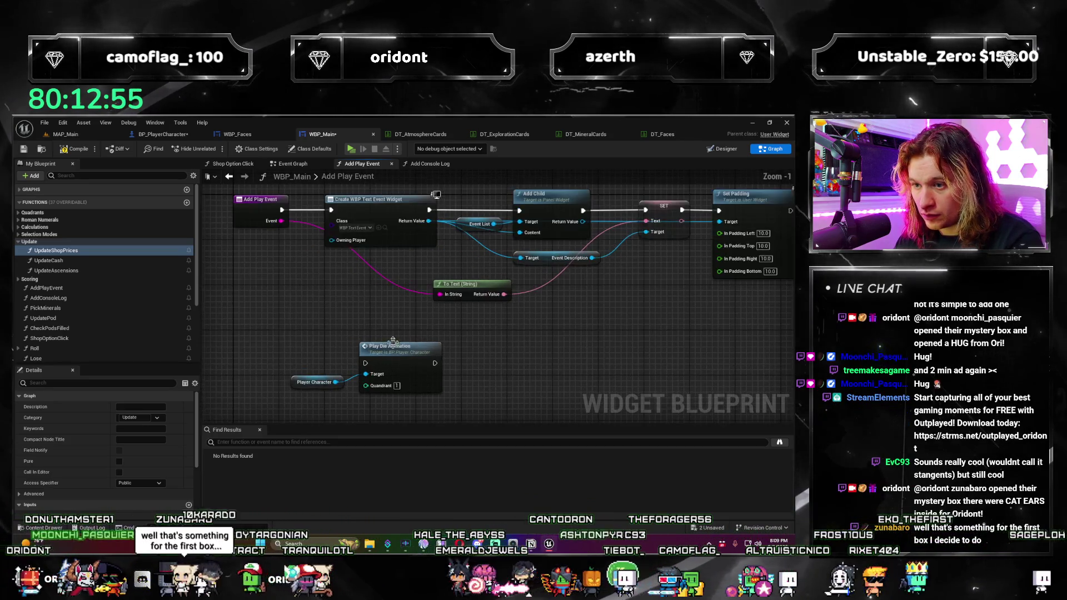
left_click(396, 350)
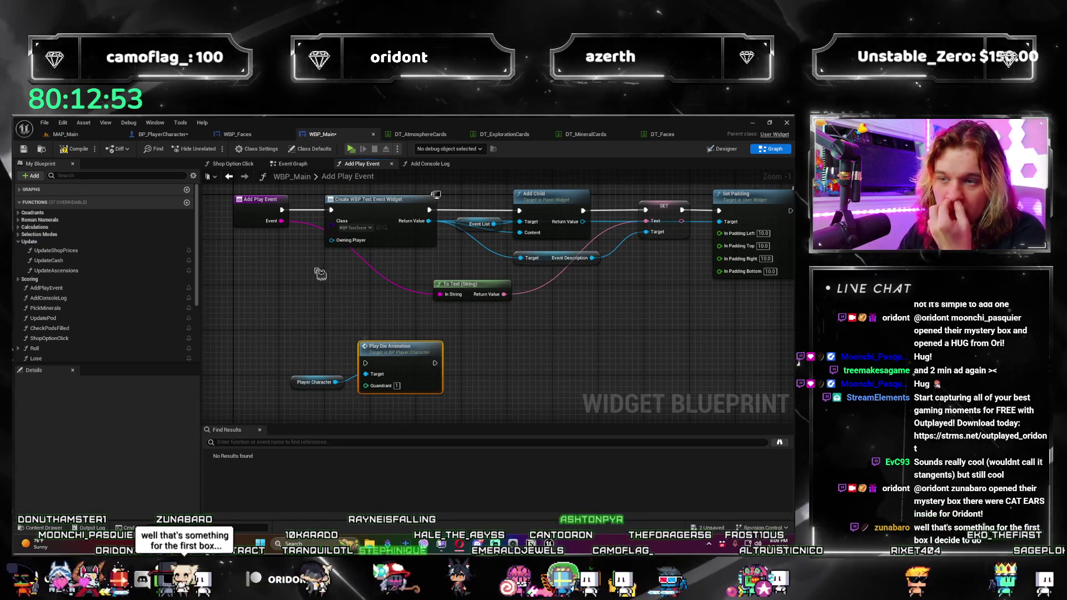
left_click(71, 155)
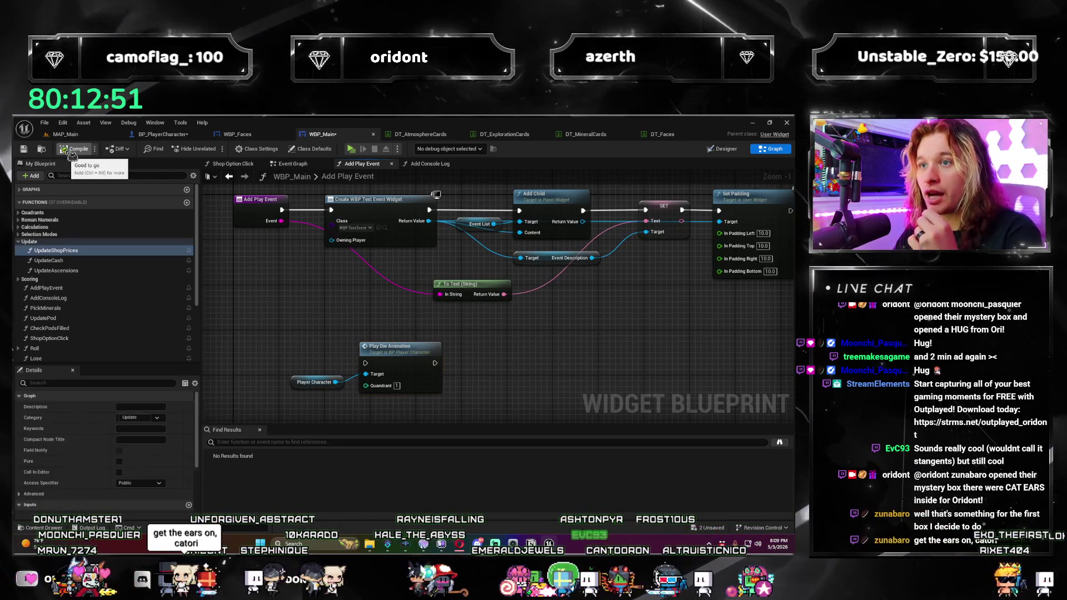
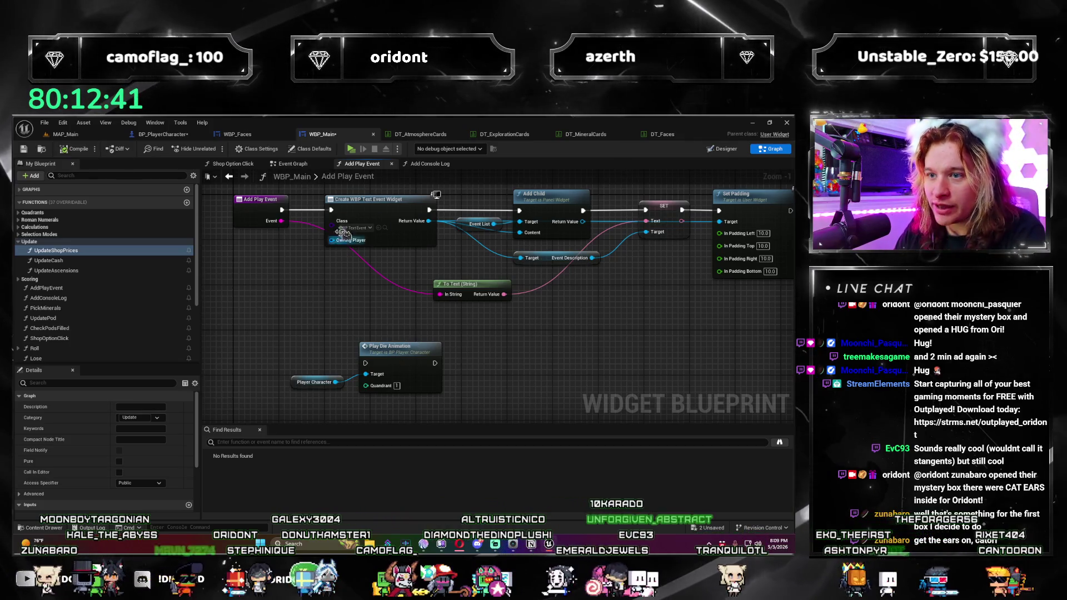
Step: Move Play Die Animation and Player Character up beside Add Play Event, then open the PlayDieAnimation event
scroll(343, 243, "down", 4)
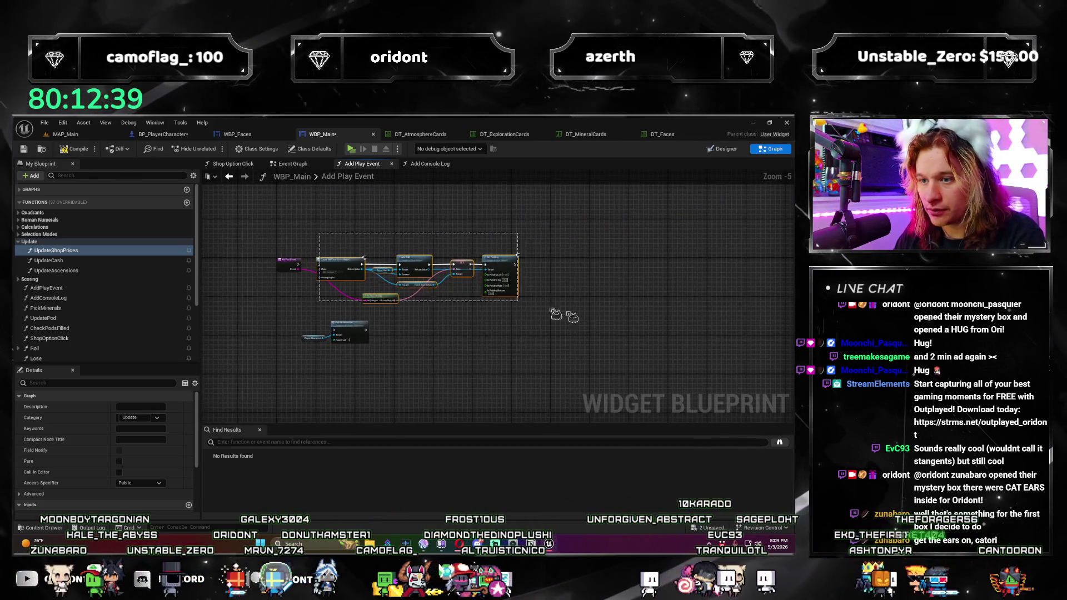
scroll(311, 300, "up", 3)
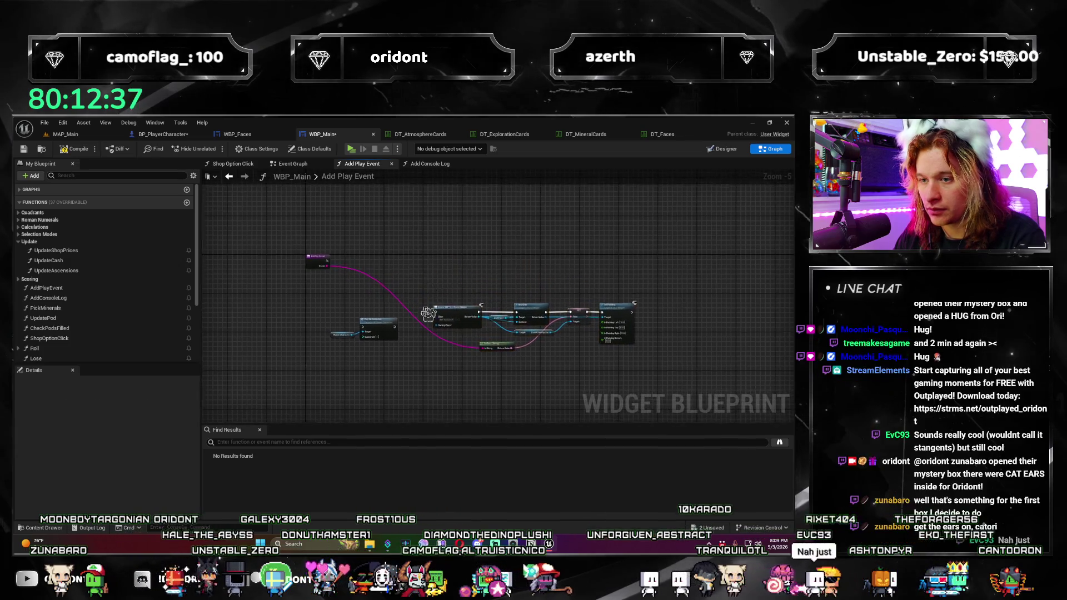
left_click_drag(427, 372, 318, 300)
mouse_move(422, 303)
left_mouse_down()
mouse_move(432, 189)
mouse_move(388, 234)
left_mouse_up()
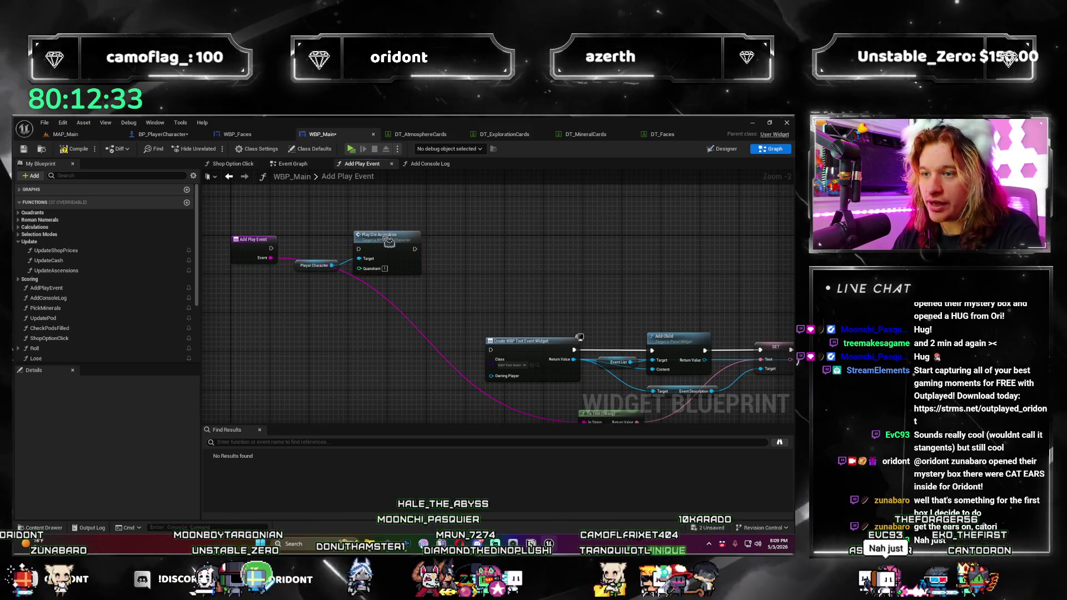
double_click(390, 234)
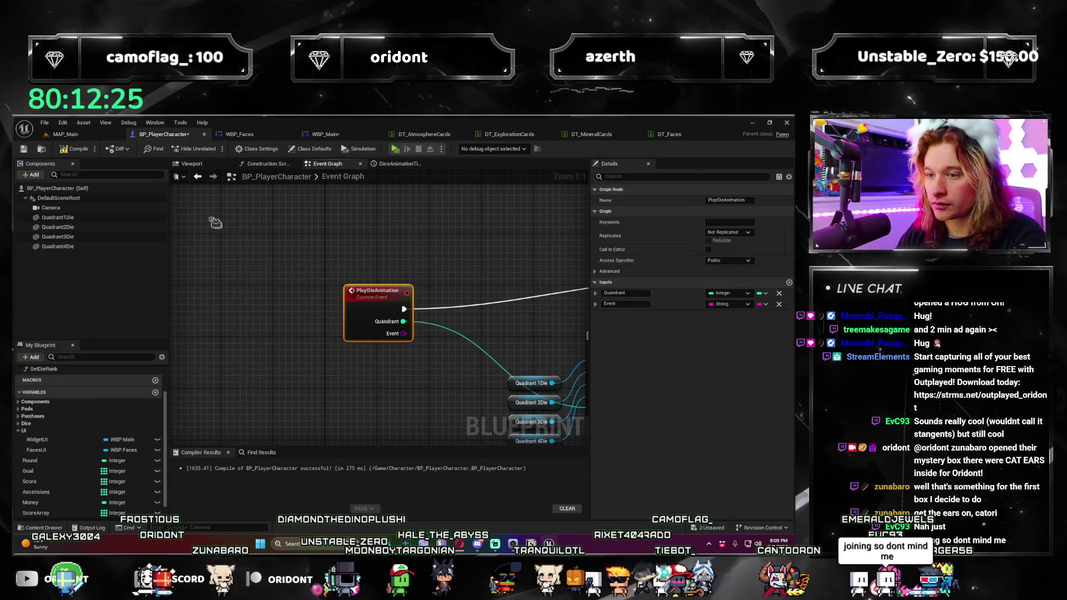
Step: Save all blueprint changes and go back to WBP_Main's Add Play Event graph
key("ctrl+shift+s")
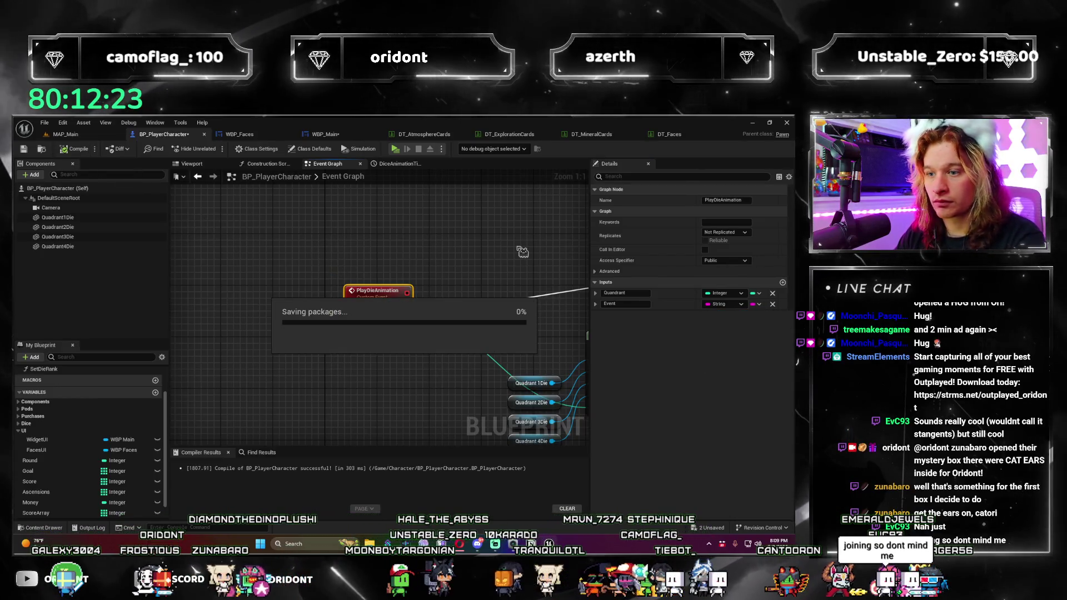
scroll(389, 250, "down", 5)
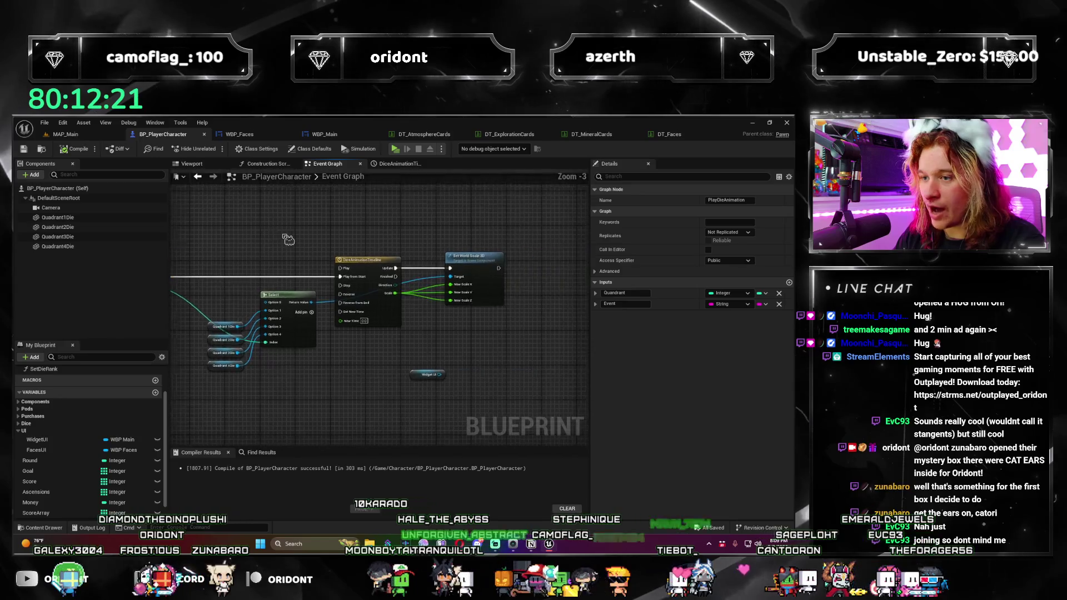
scroll(403, 258, "up", 3)
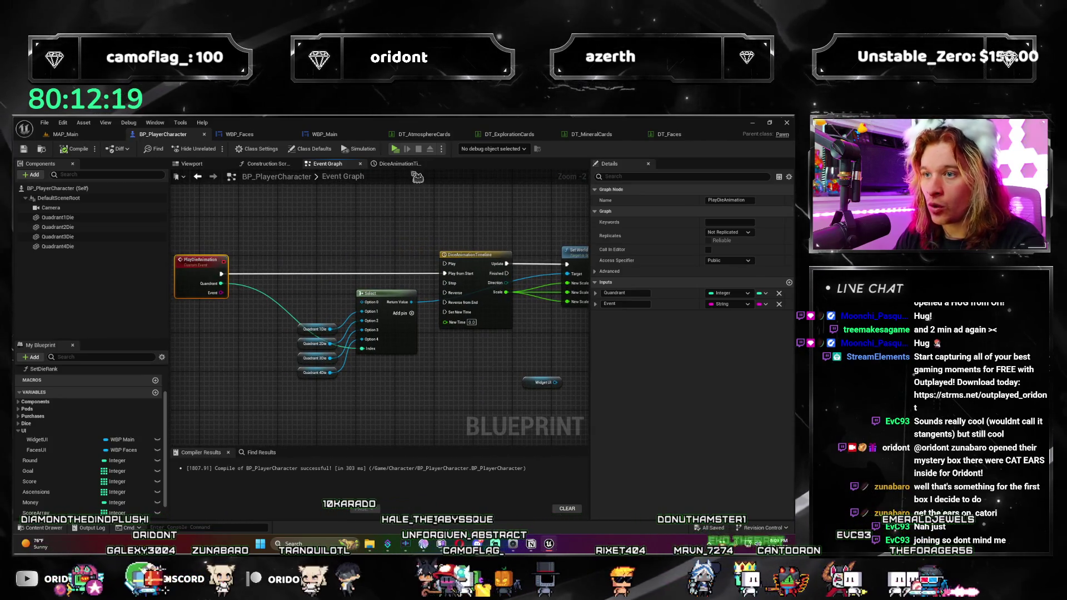
left_click(332, 138)
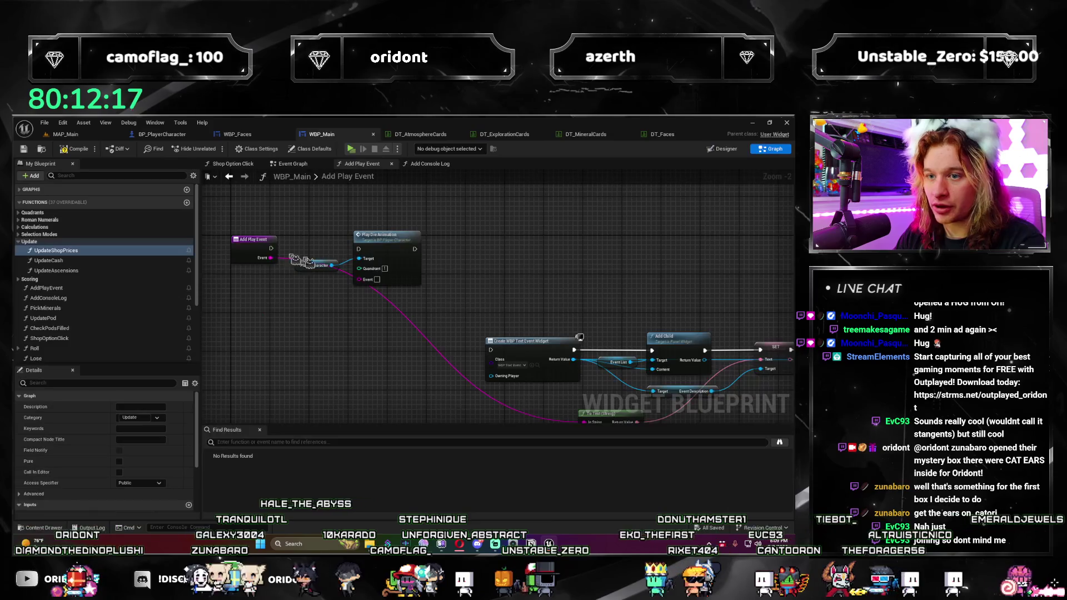
Step: Add a new input parameter named Event to the Add Console Log function
double_click(118, 302)
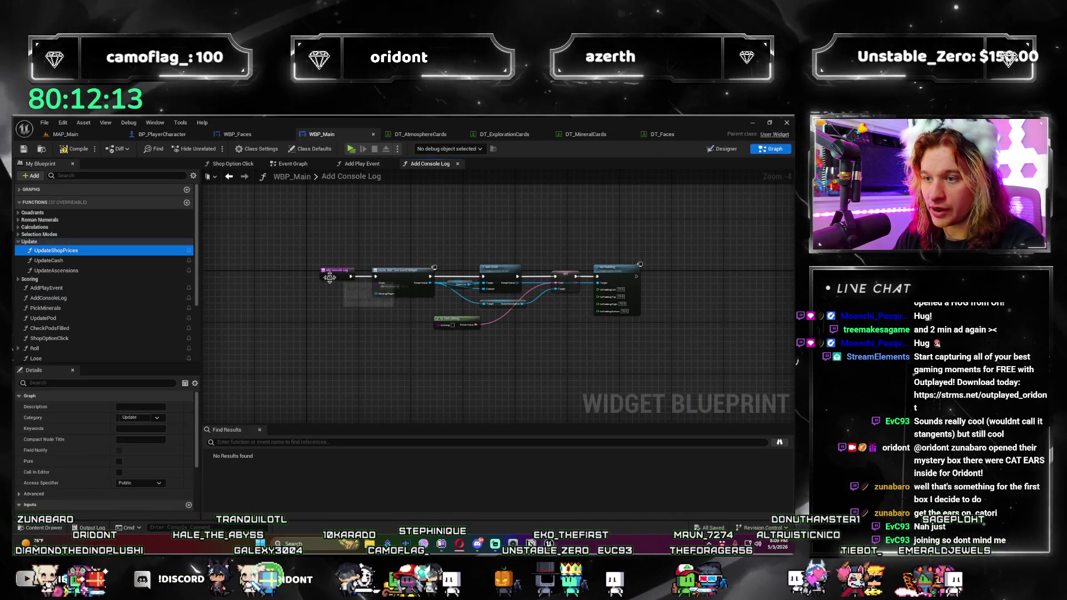
left_click(329, 278)
scroll(329, 278, "up", 3)
scroll(86, 493, "down", 2)
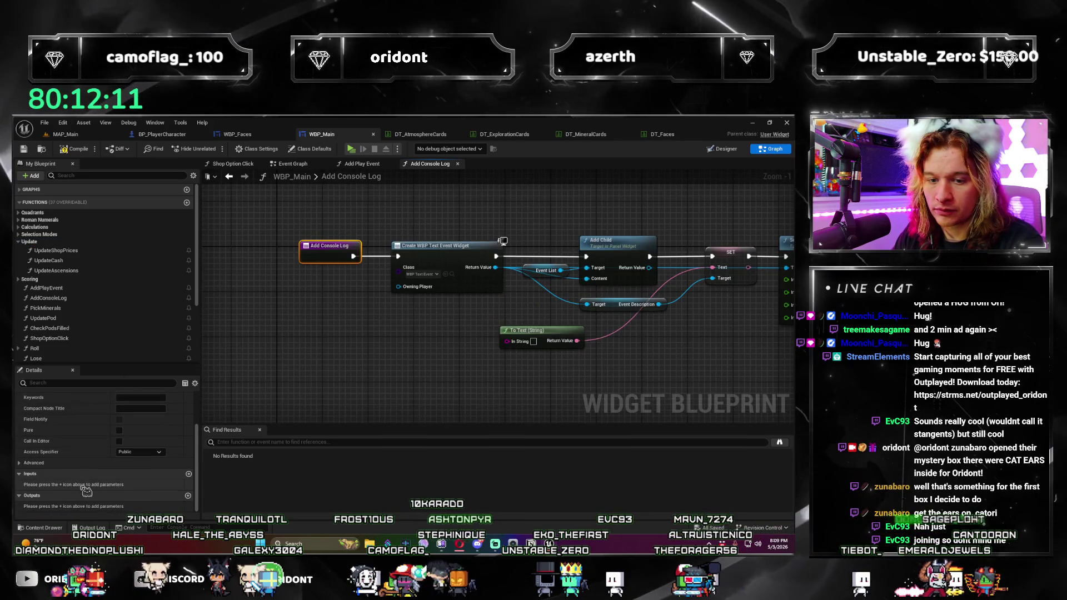
key("ctrl+z")
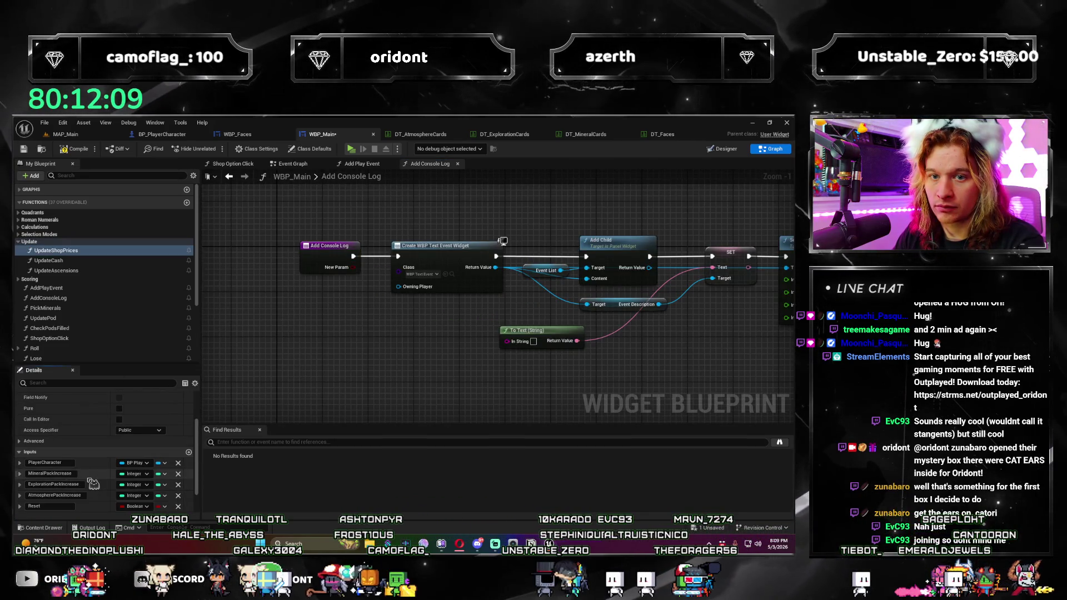
left_click(332, 260)
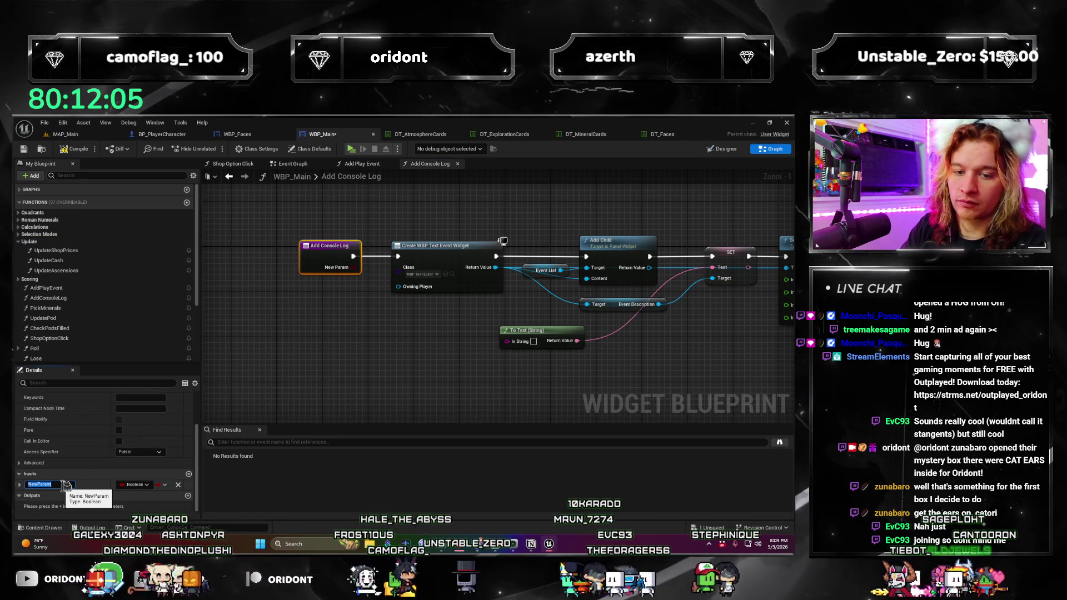
key("ctrl+z")
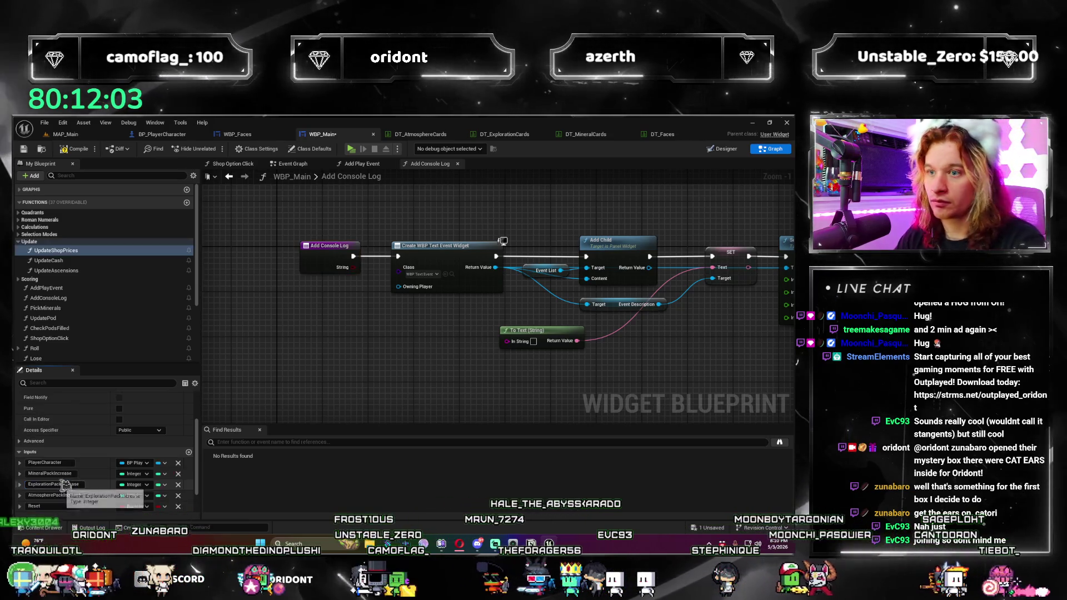
key("ctrl+z")
key("ctrl+z")
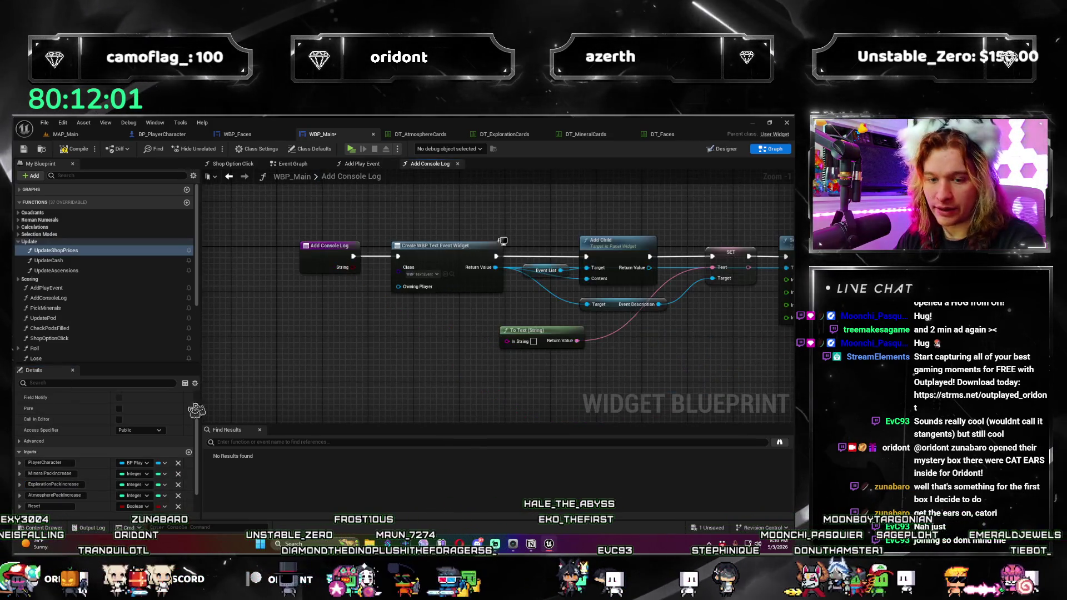
key("ctrl+z")
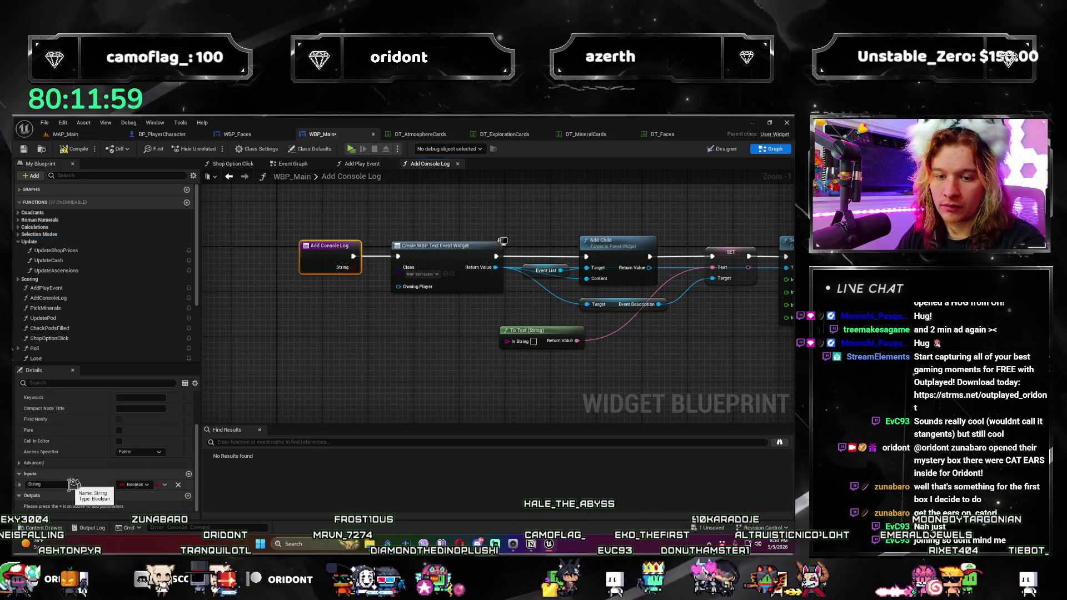
key("Return")
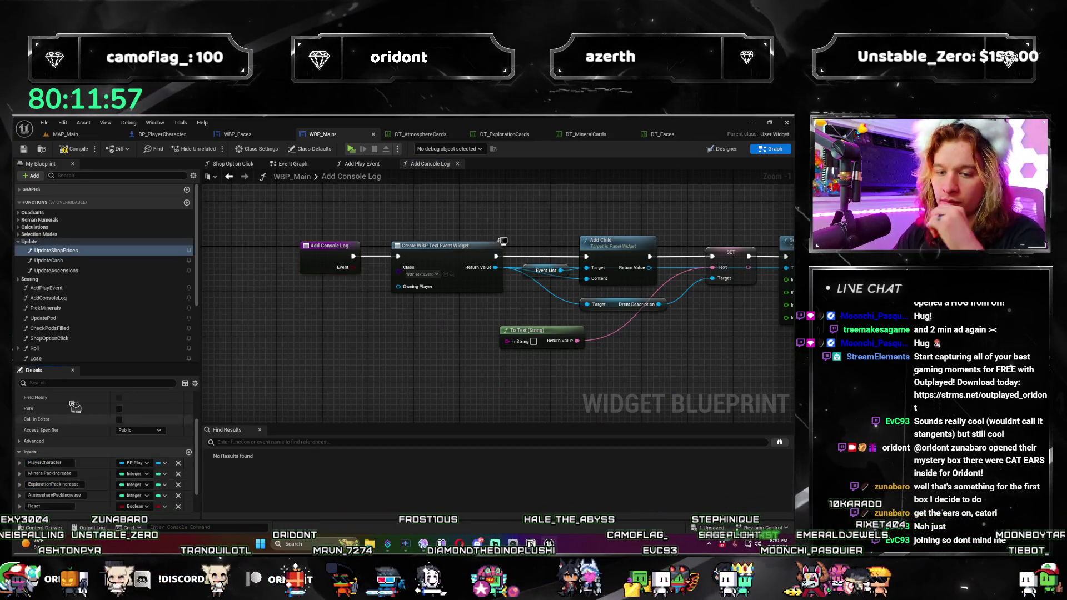
Step: Make Event a String input and wire it into To Text's In String
left_click(324, 259)
left_click(146, 485)
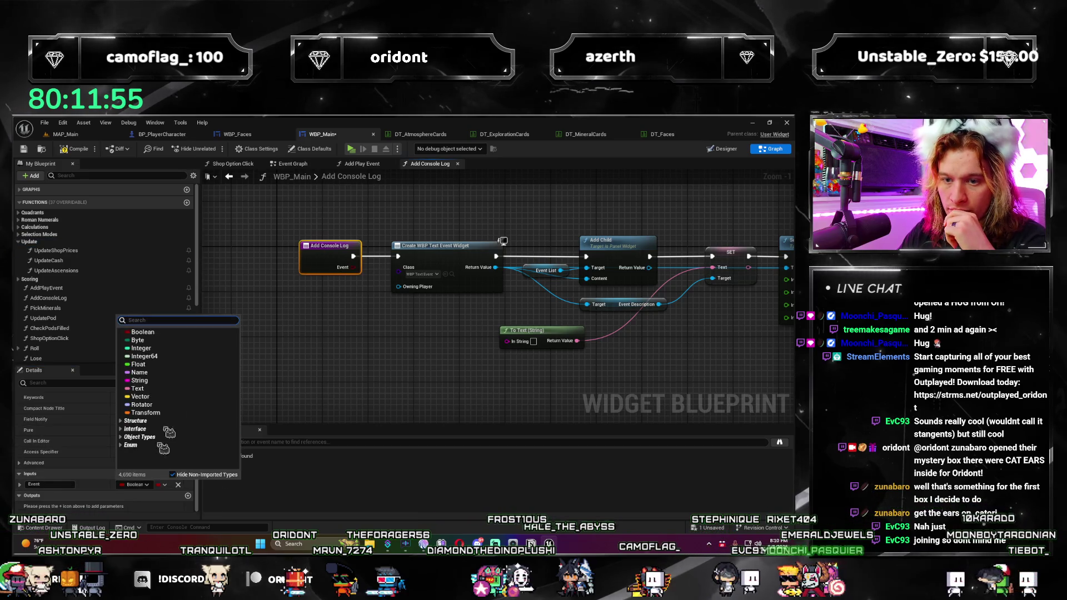
left_click(139, 381)
left_click_drag(272, 273, 425, 346)
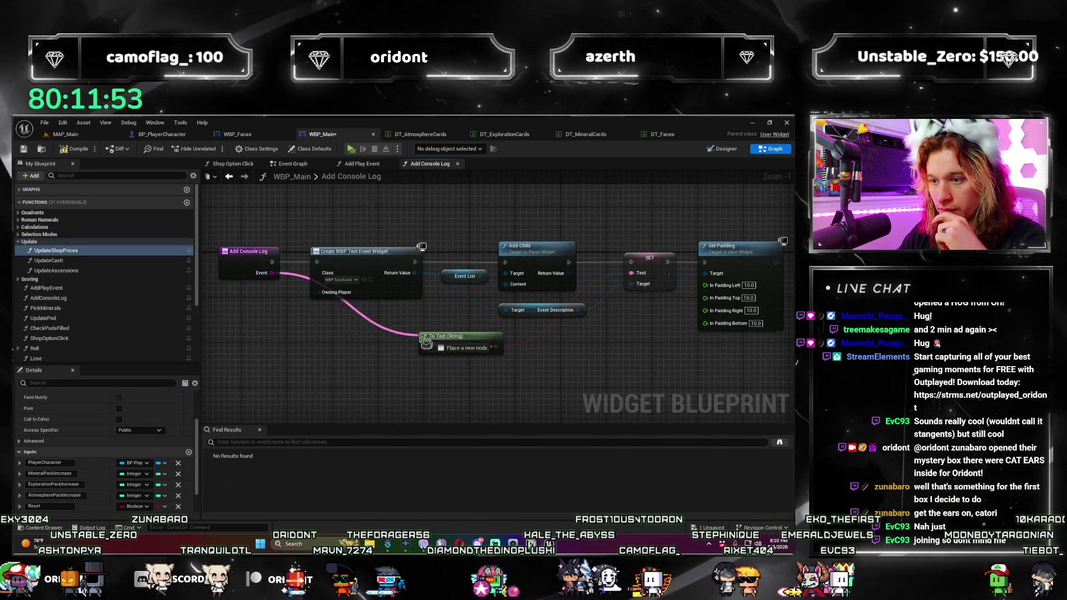
scroll(475, 376, "down", 1)
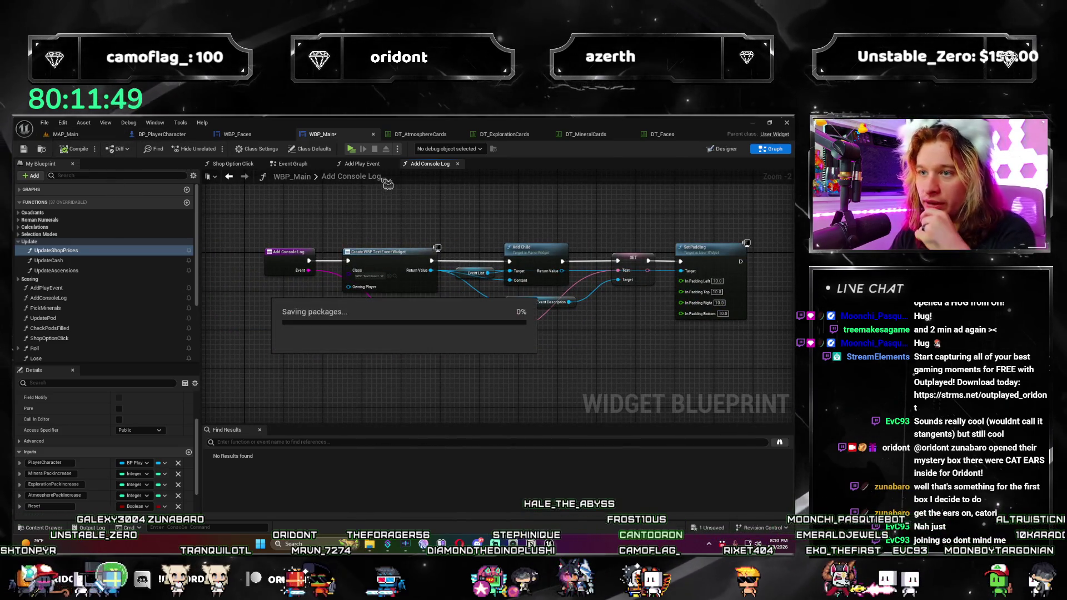
left_click(371, 163)
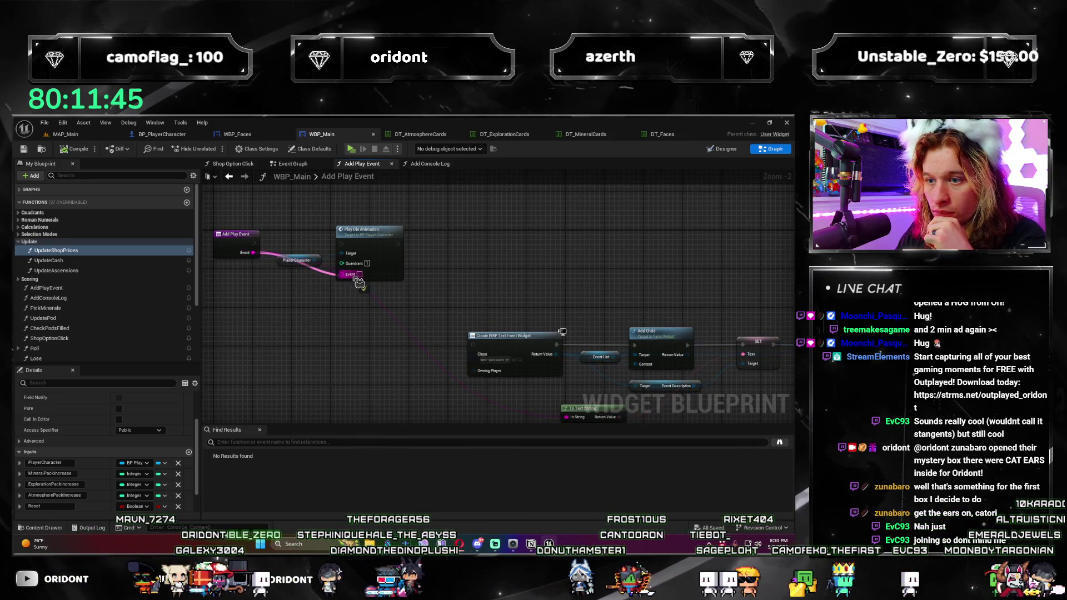
Step: Connect Add Play Event's execution to Play Die Animation and add an input named Quadrant
left_click_drag(340, 287, 254, 289)
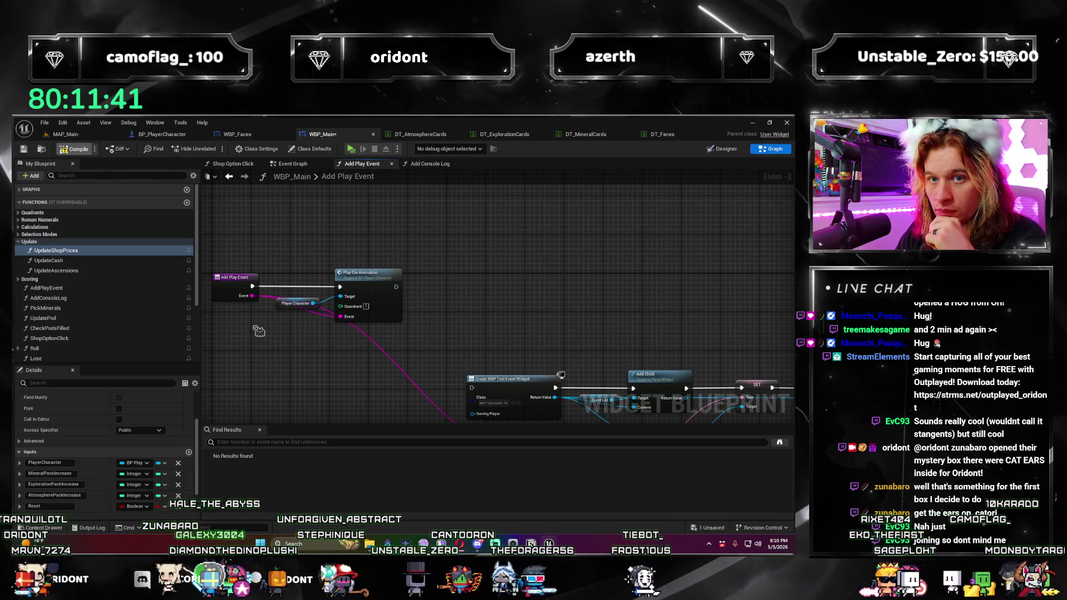
left_click(239, 289)
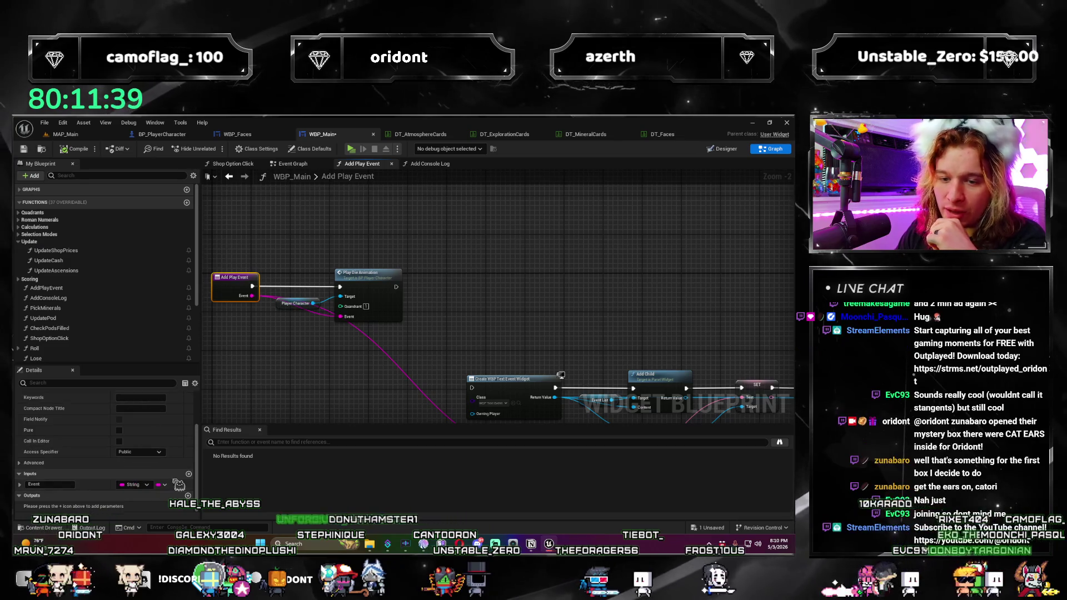
left_click(189, 476)
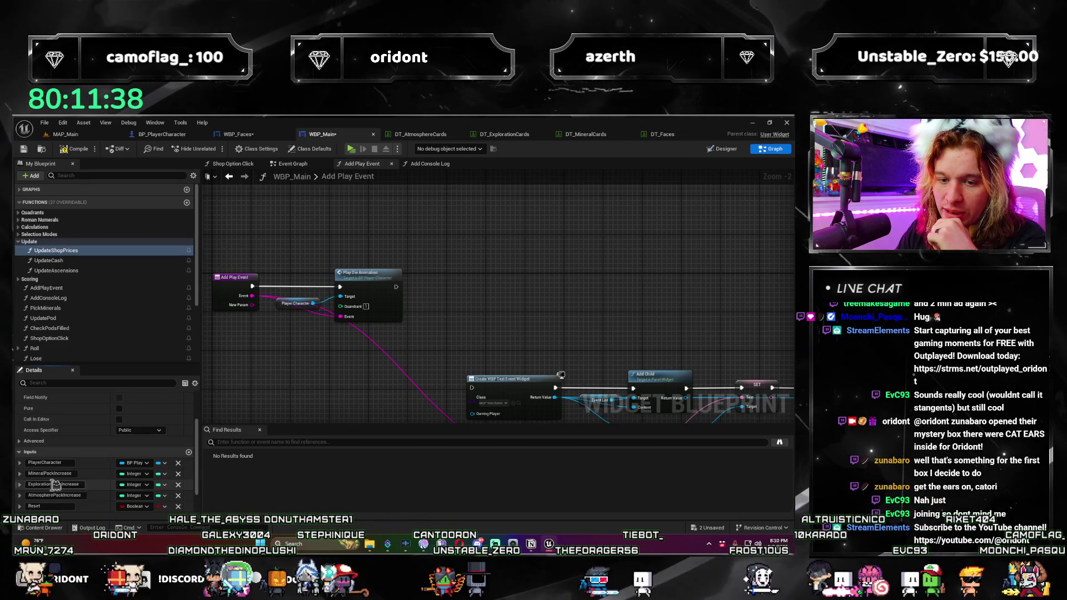
left_click(243, 285)
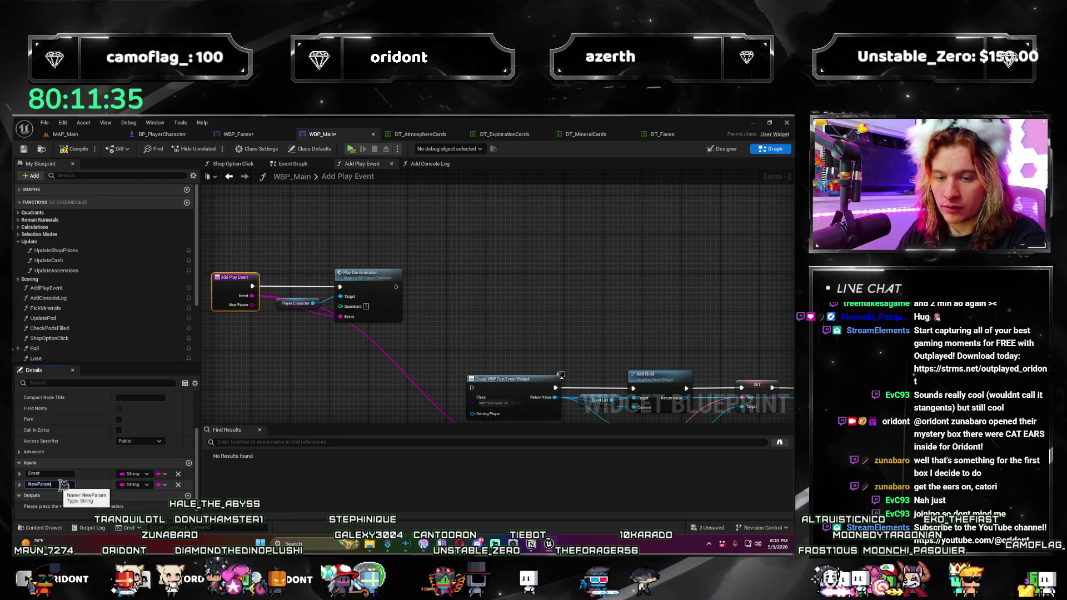
type("Quad")
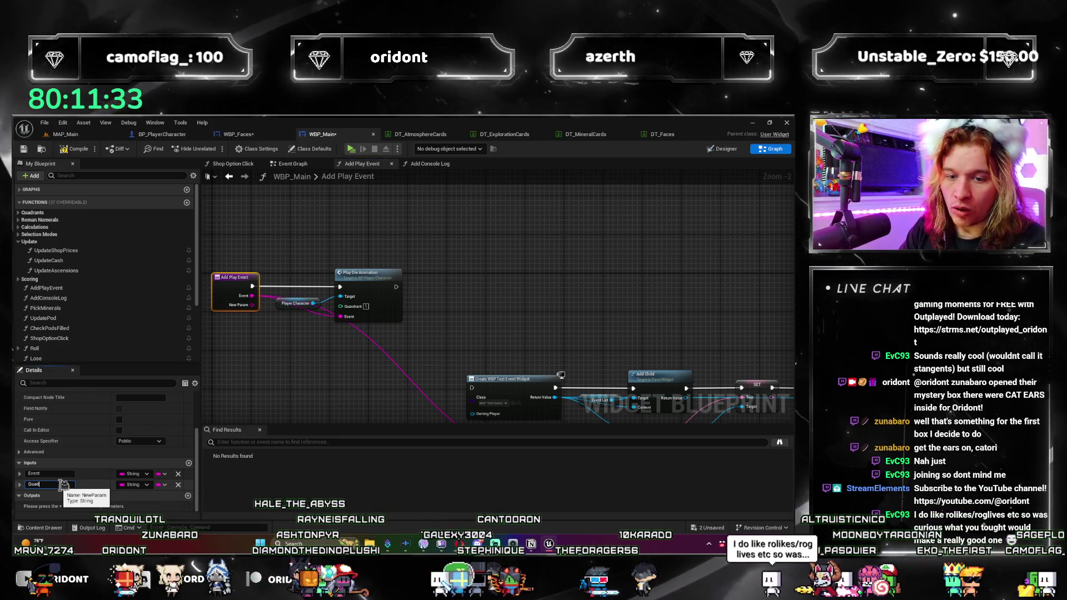
type("rant")
key("Return")
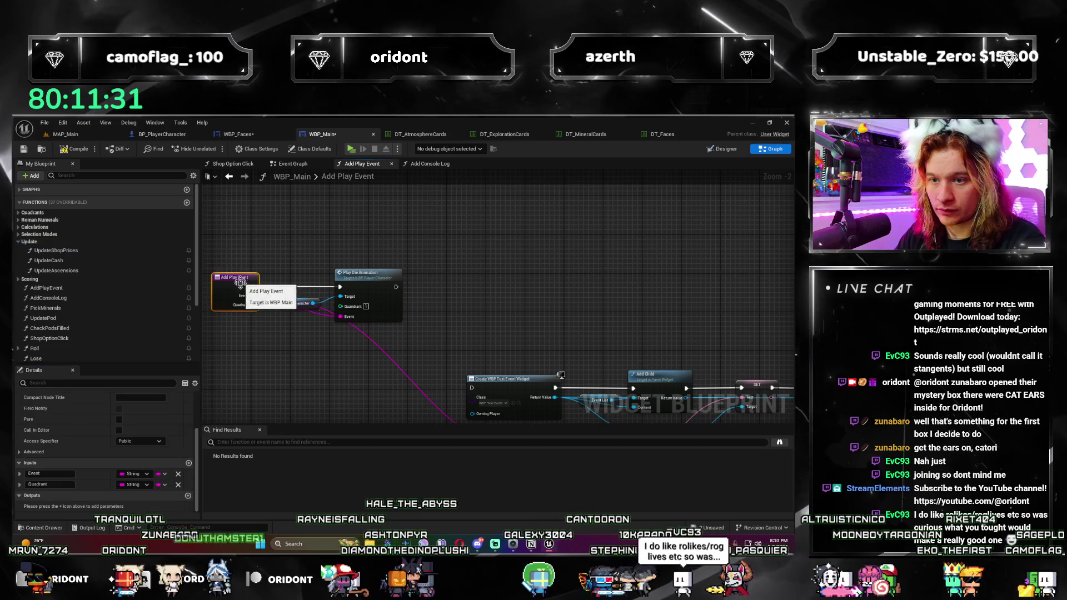
Step: Make Quadrant an Integer input on Add Play Event and save WBP_Main
left_click(146, 485)
left_click(192, 348)
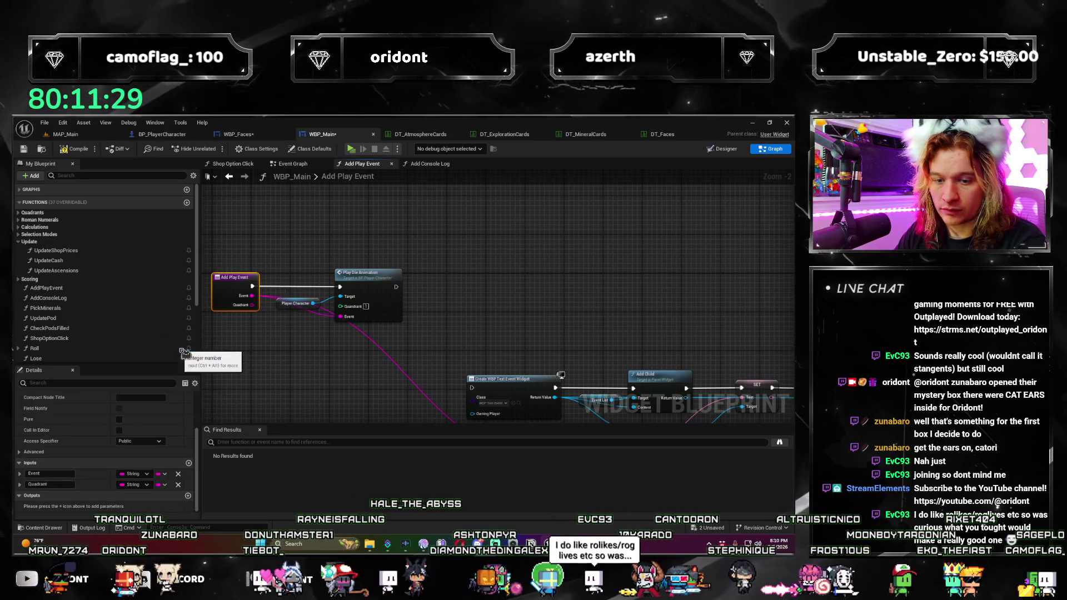
left_click(221, 273)
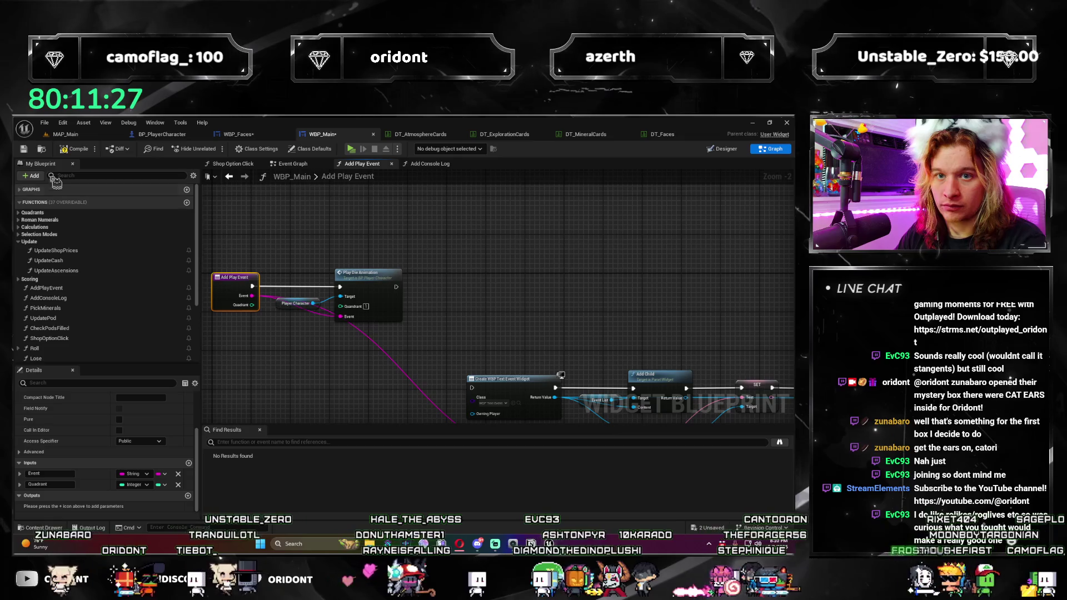
key("ctrl+s")
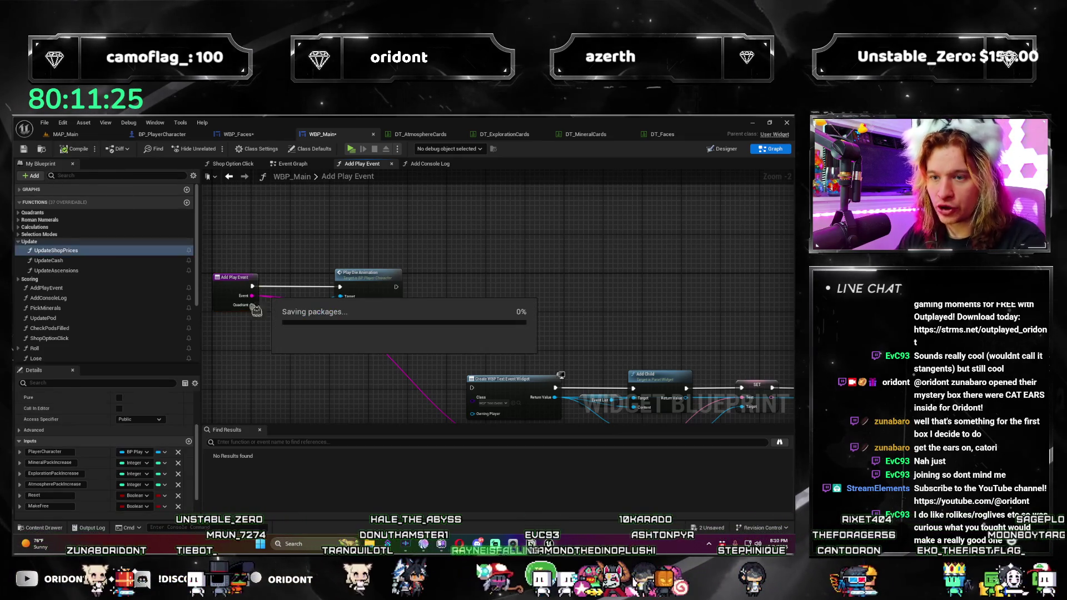
left_click(230, 286)
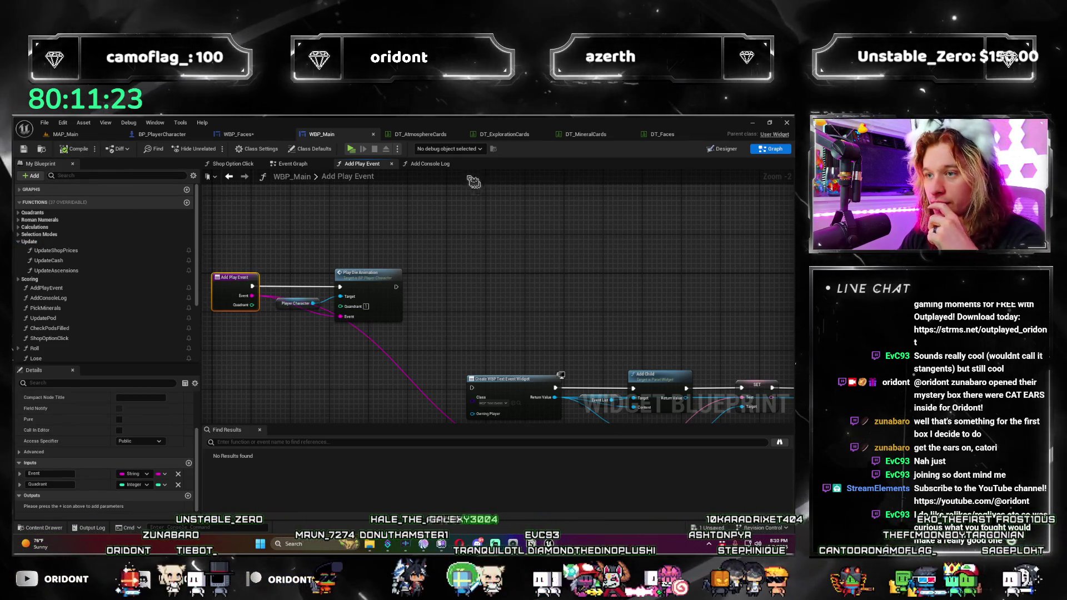
double_click(362, 273)
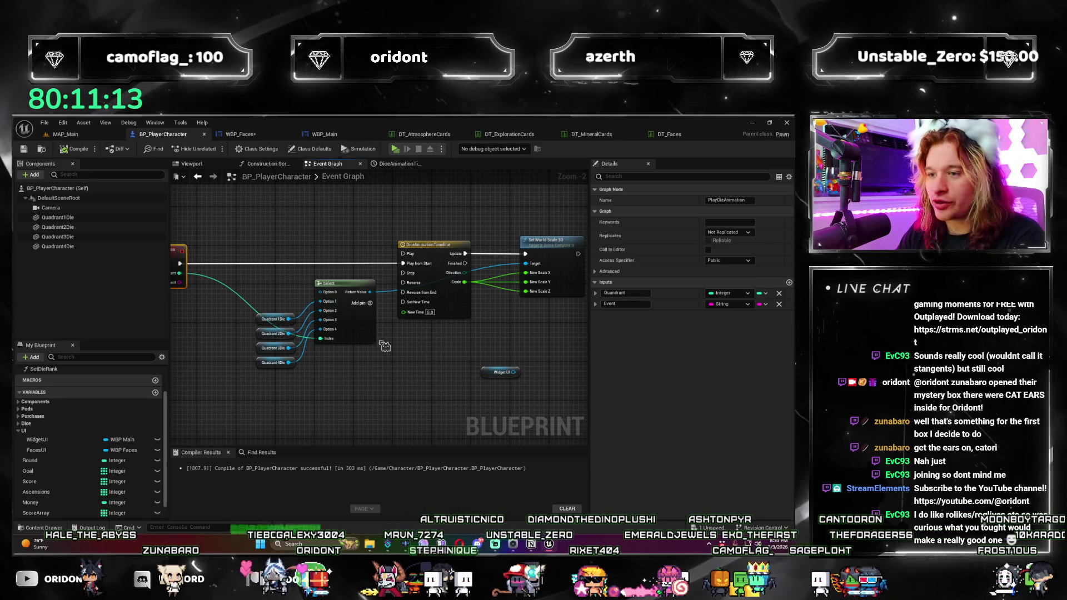
Step: Pan and zoom around the PlayDieAnimation event, Select node and timeline nodes
left_click_drag(443, 348, 386, 341)
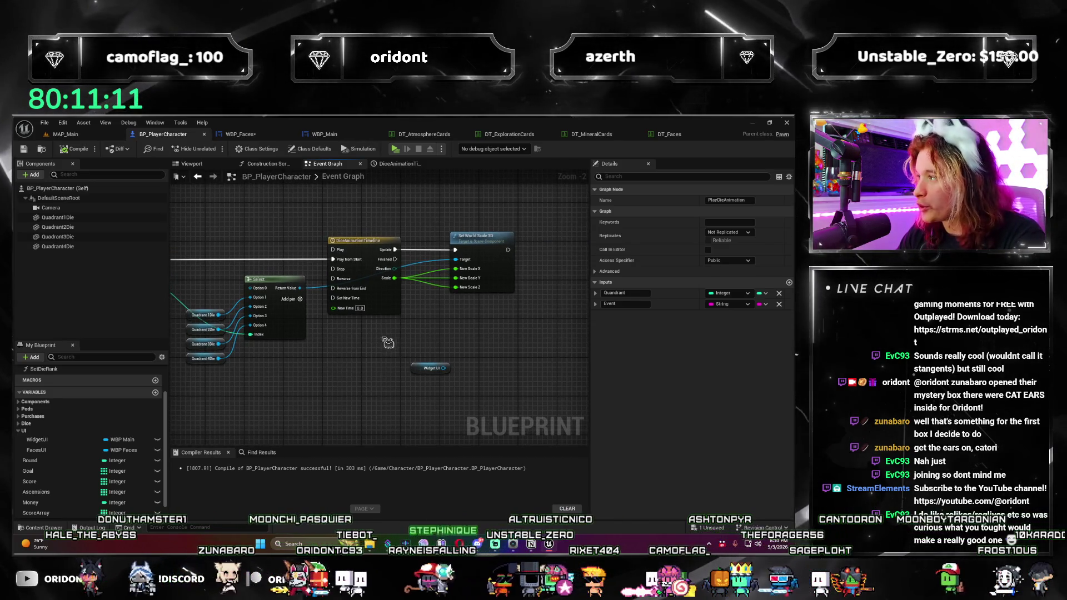
left_click_drag(338, 372, 386, 360)
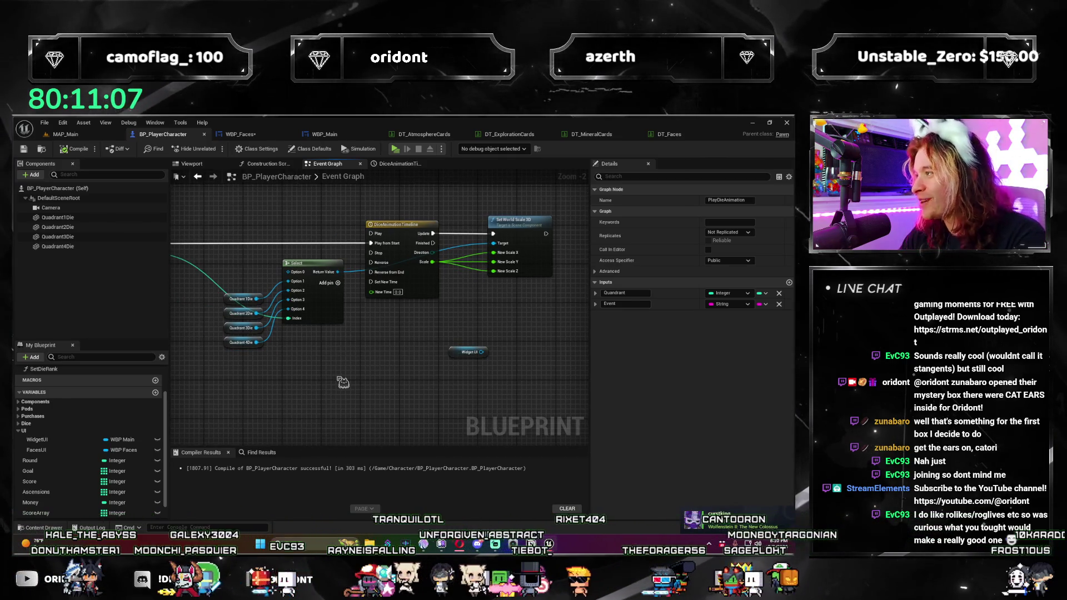
left_click_drag(327, 367, 339, 368)
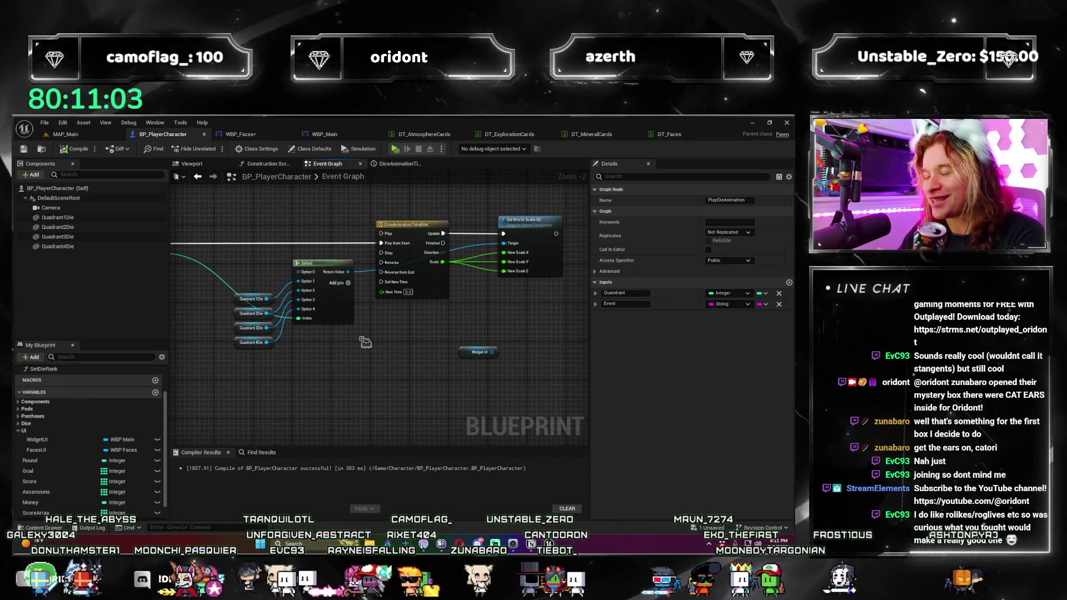
left_click_drag(348, 312, 404, 338)
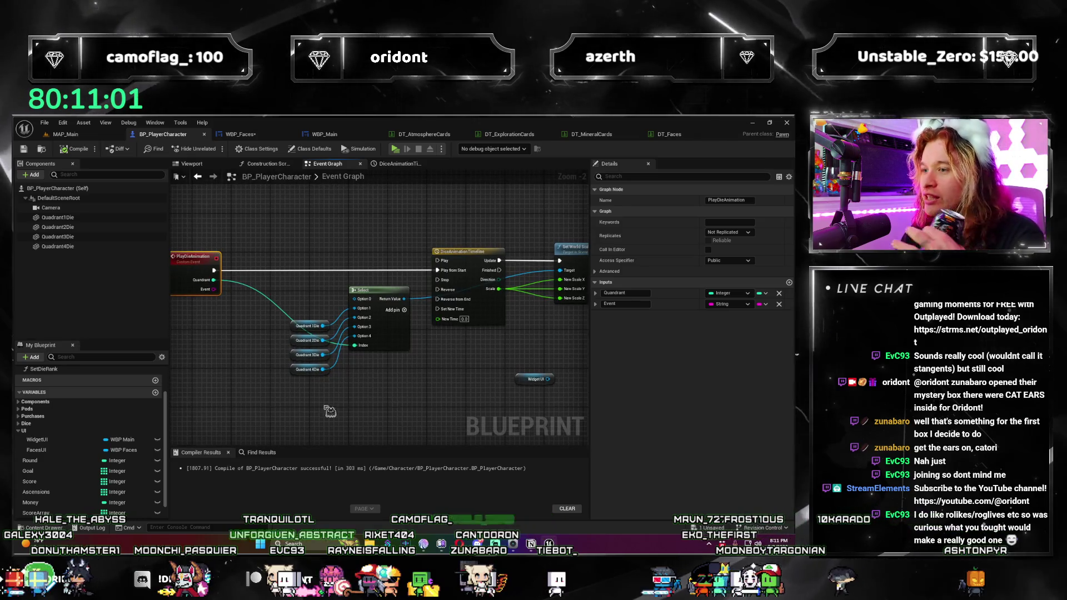
left_click_drag(328, 418, 313, 388)
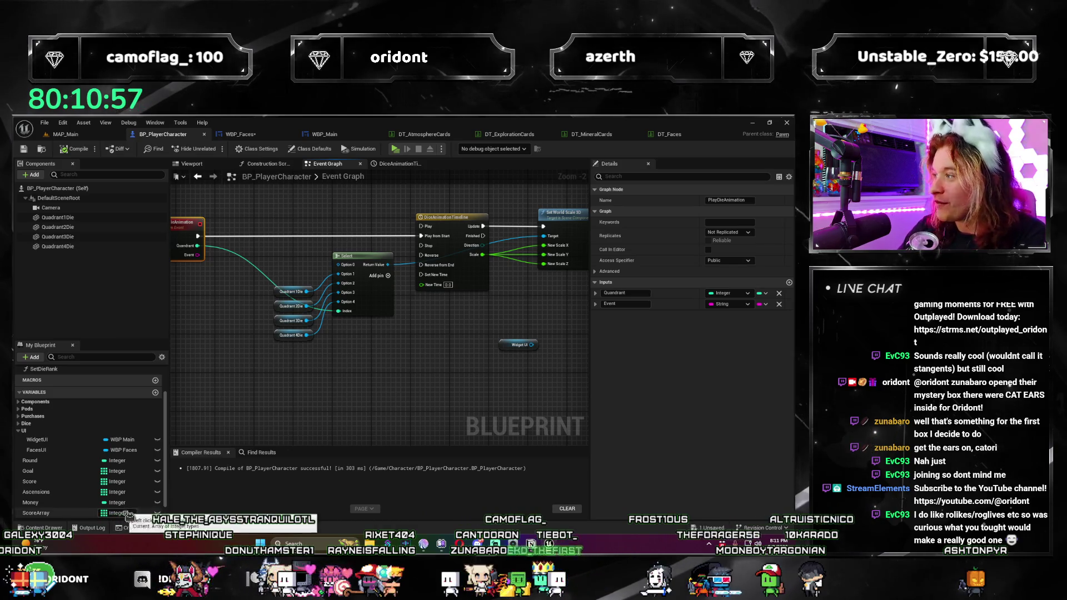
scroll(295, 395, "up", 1)
left_click_drag(295, 395, 256, 377)
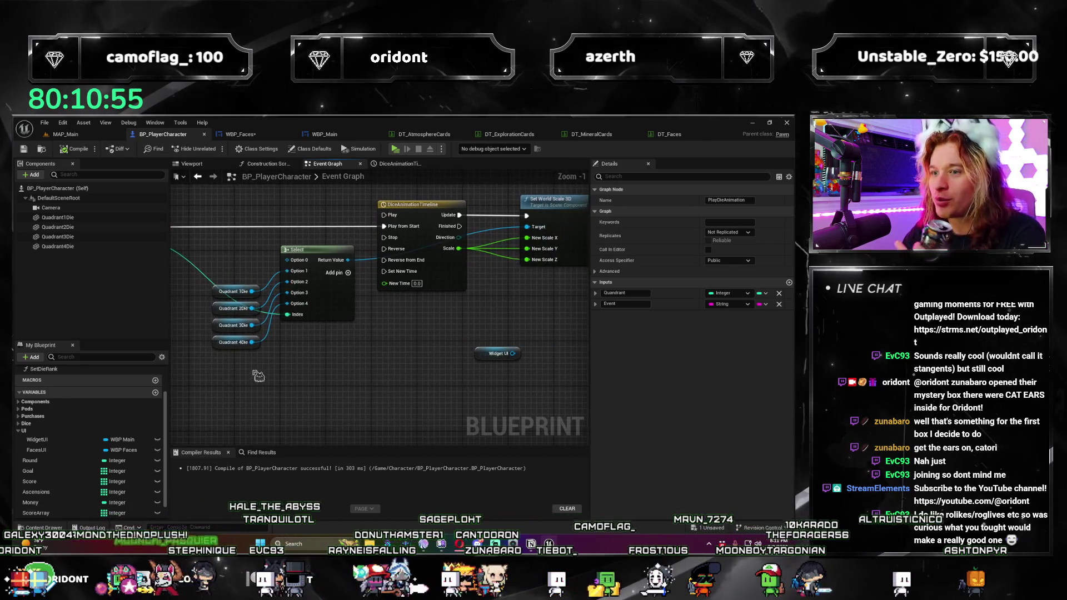
left_click_drag(296, 325, 393, 377)
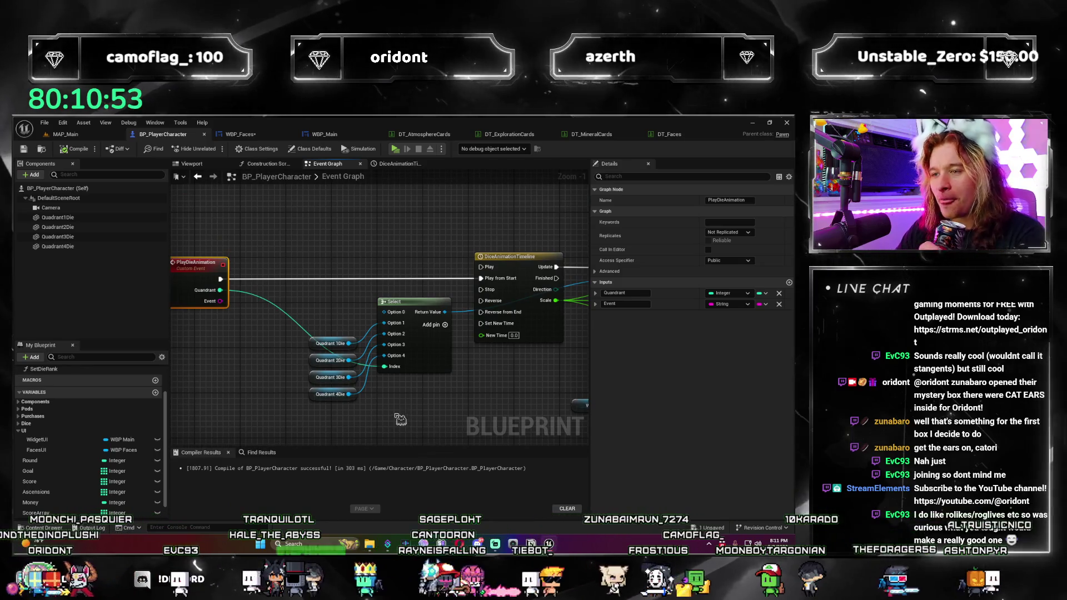
Step: Zoom out to Set World Scale 3D and Widget UI, then list Widget UI's available actions
left_click_drag(400, 419, 500, 387)
scroll(410, 374, "down", 1)
left_click_drag(409, 374, 272, 358)
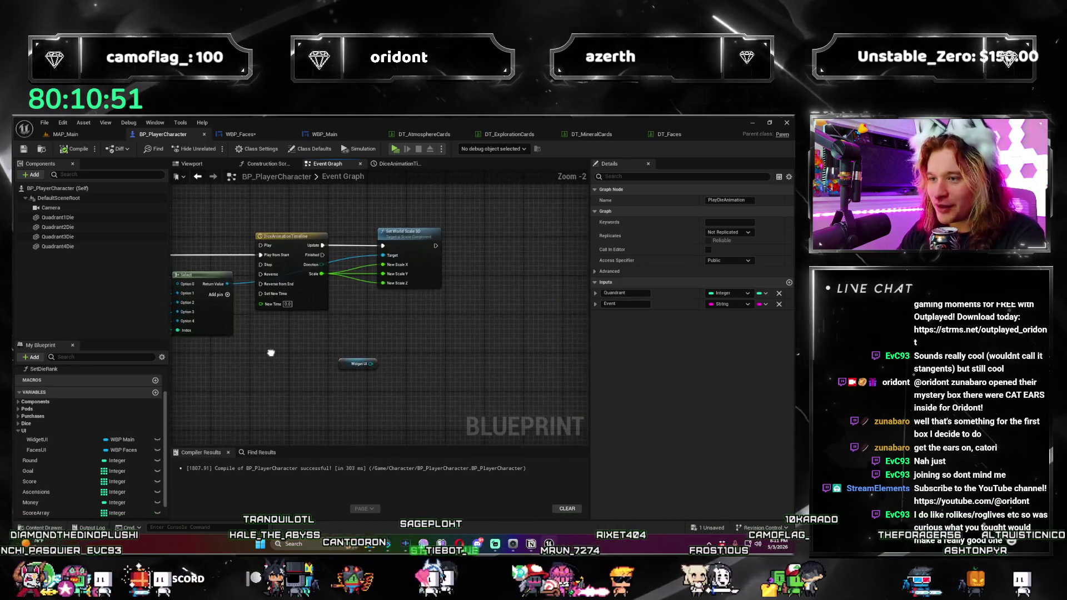
left_click_drag(348, 387, 390, 390)
scroll(364, 381, "down", 1)
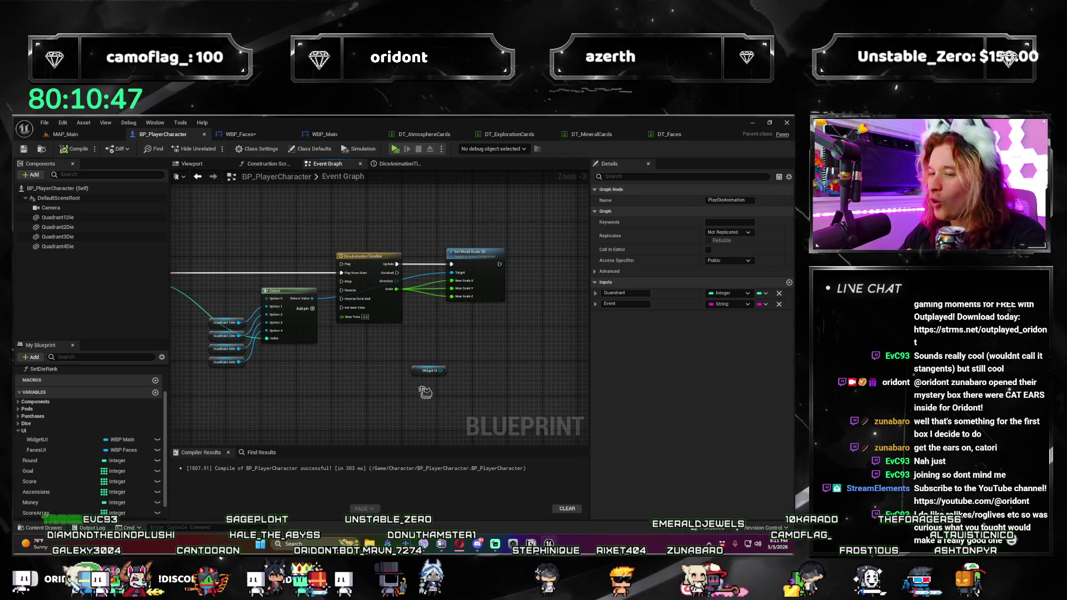
left_click_drag(492, 367, 494, 367)
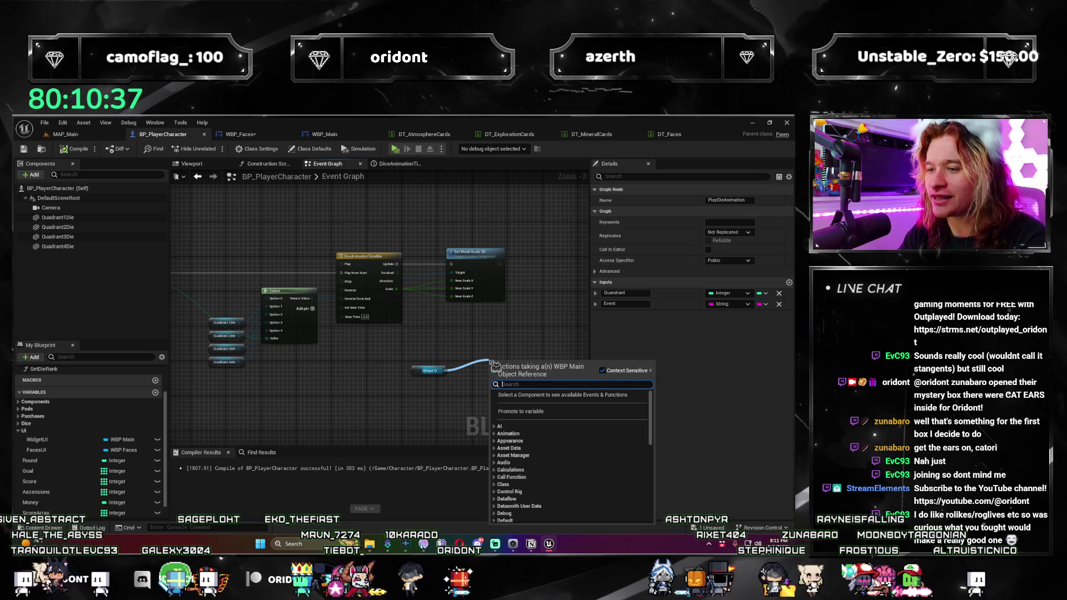
Step: Add Widget UI's Add Console Log call beside Set World Scale 3D, feed it the Event string, and save
type("layconsole log")
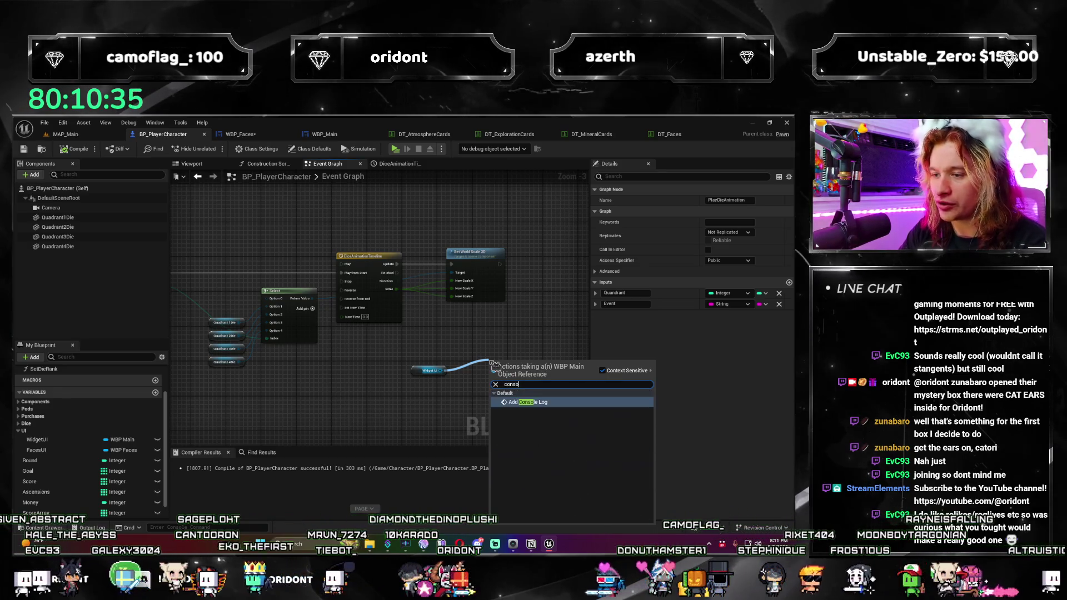
key("Return")
left_click_drag(524, 377, 572, 268)
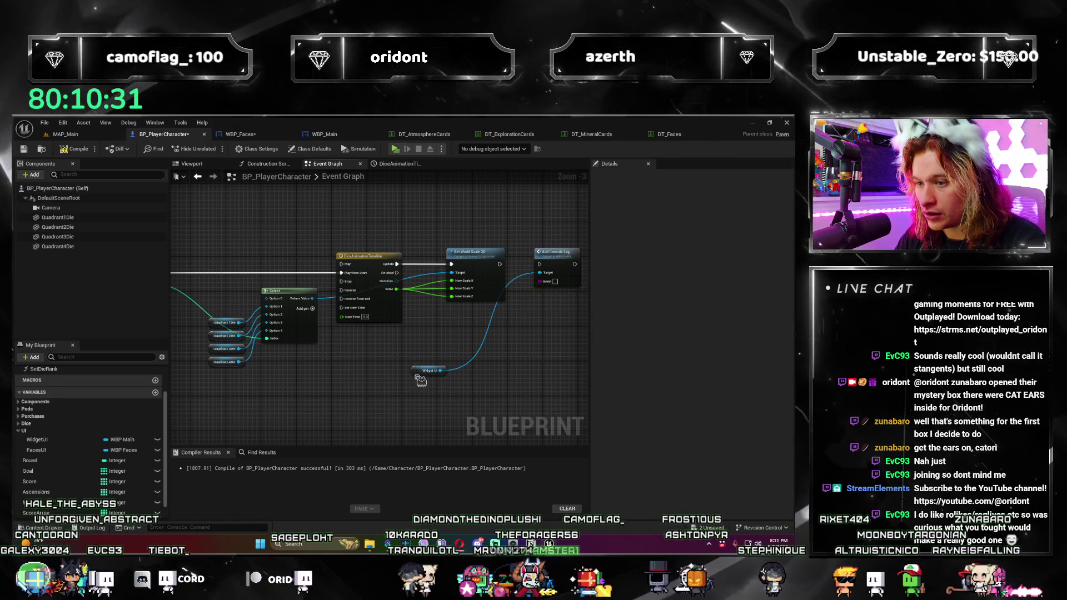
left_click_drag(434, 300, 473, 329)
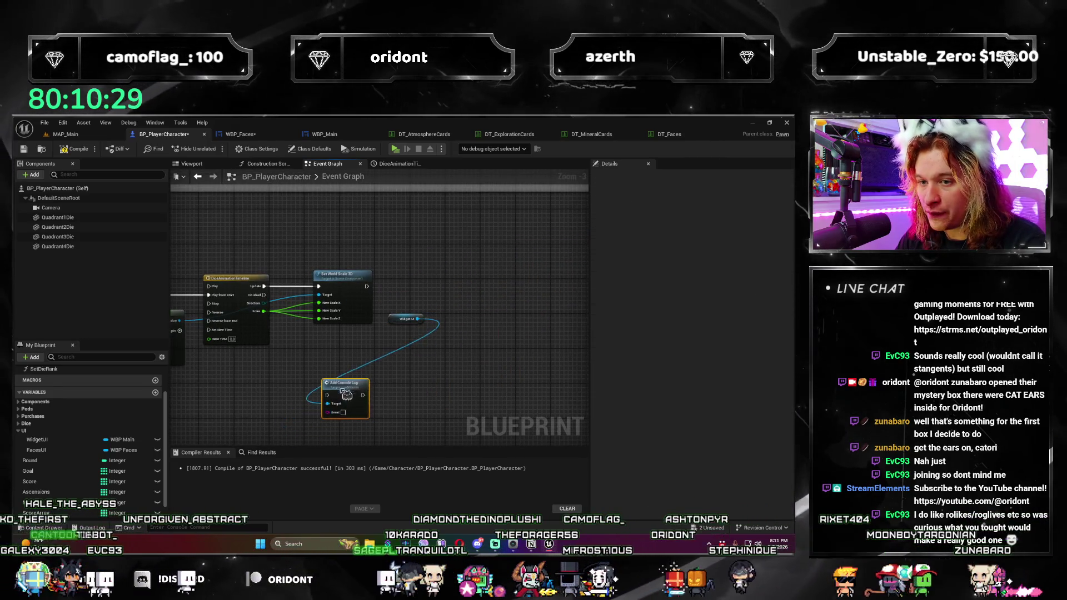
mouse_move(387, 326)
left_mouse_down()
mouse_move(309, 404)
mouse_move(350, 391)
left_mouse_up()
scroll(350, 390, "down", 1)
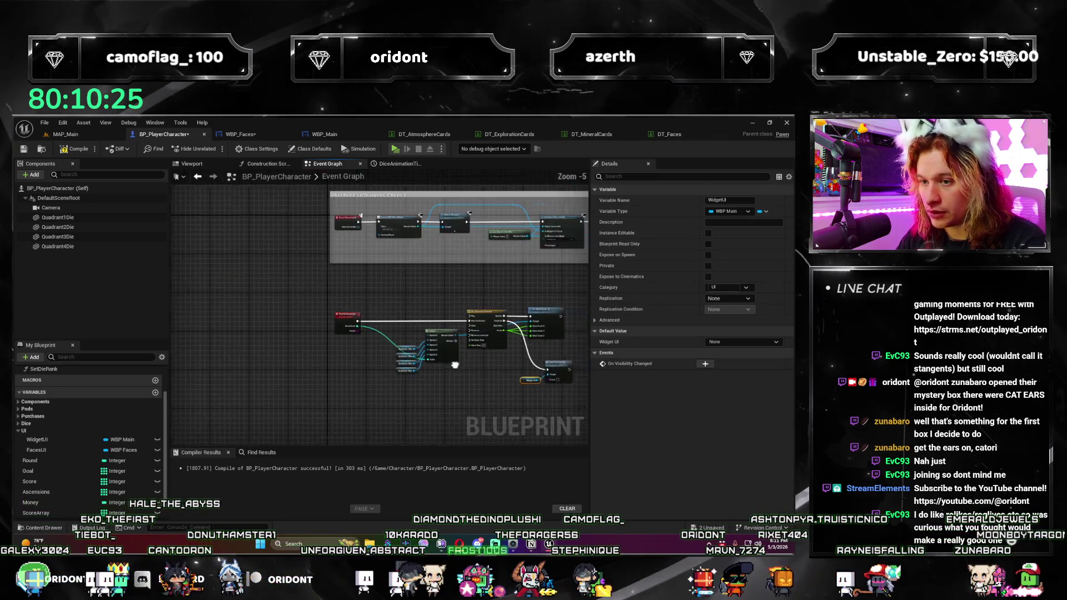
mouse_move(224, 303)
left_mouse_down()
mouse_move(389, 355)
mouse_move(477, 369)
left_mouse_up()
scroll(496, 382, "up", 2)
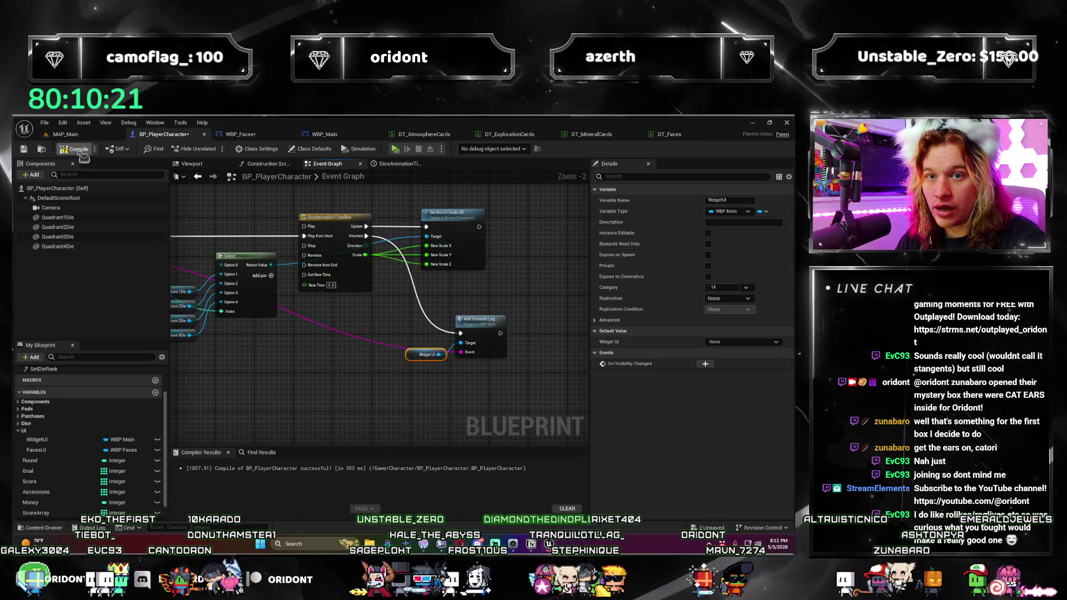
key("ctrl+s")
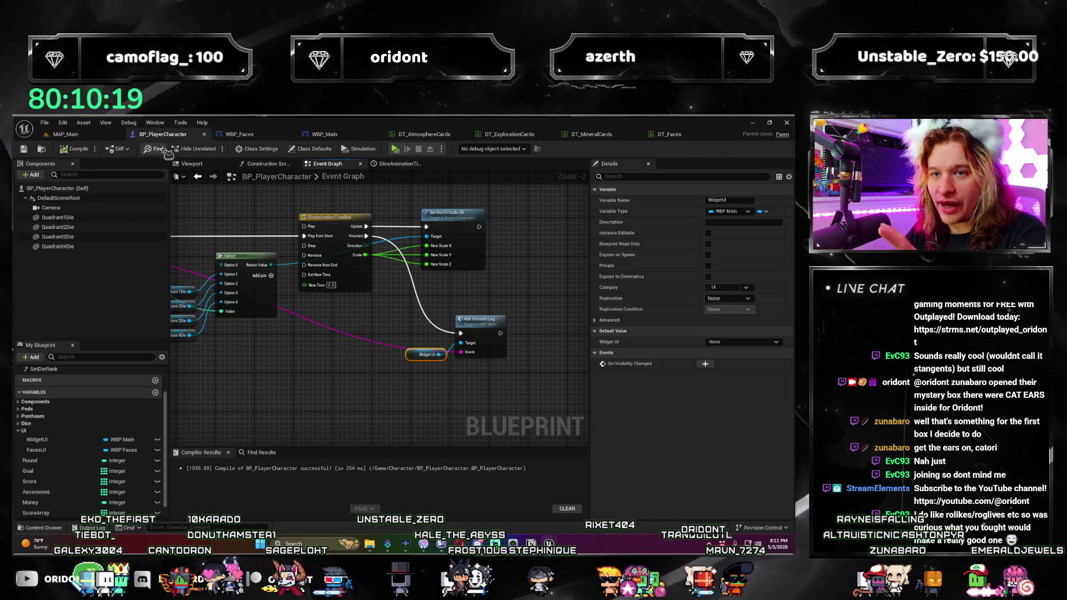
left_click(90, 138)
Step: Play-test the game, buying an Atmosphere die and picking Acidic, through to round 3, then close it
left_click(212, 150)
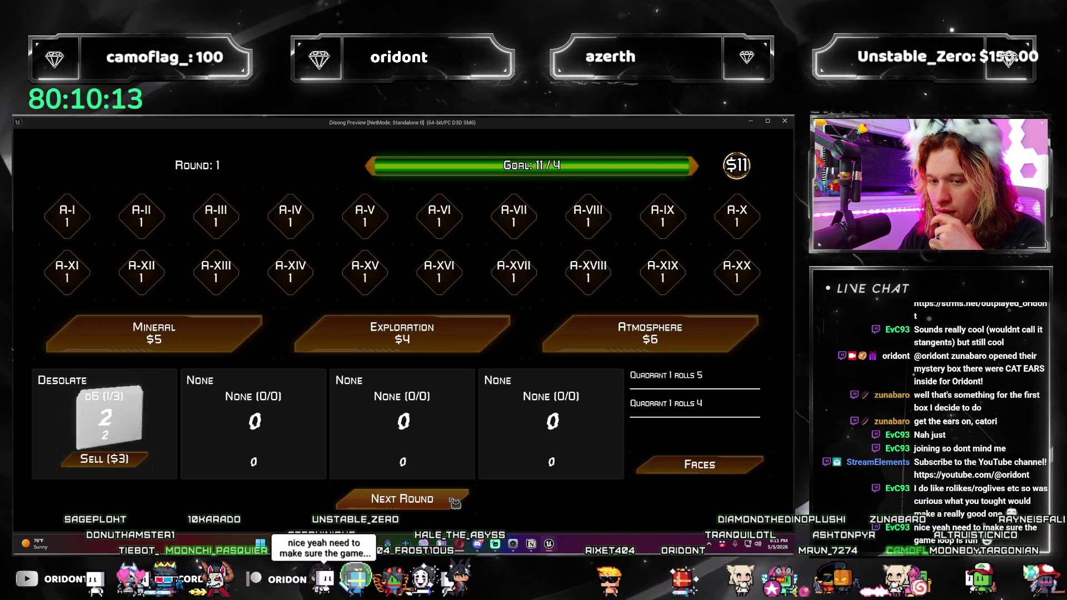
left_click(453, 502)
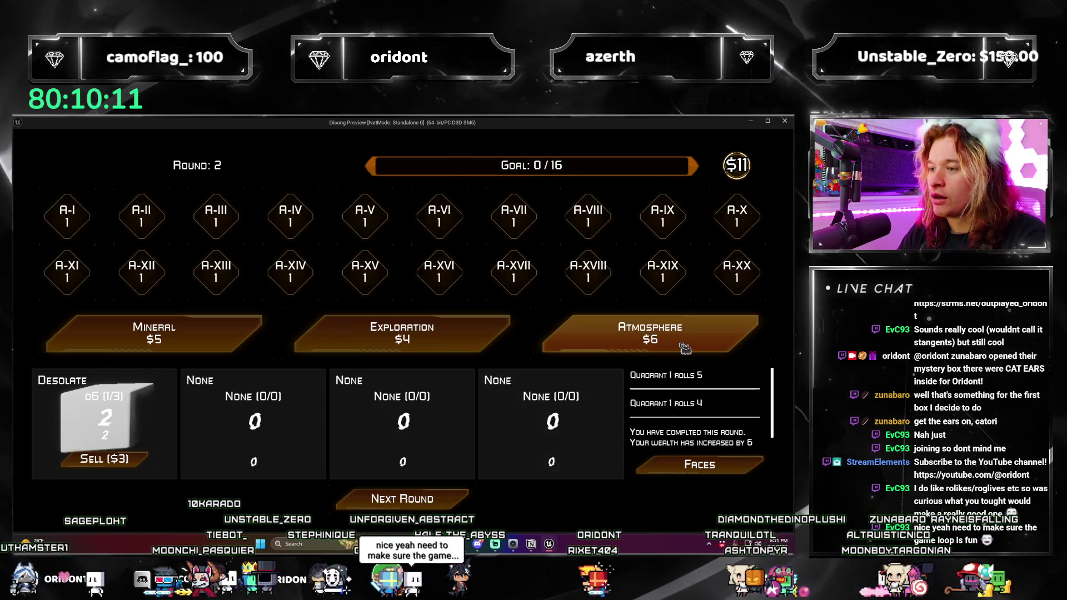
left_click(685, 345)
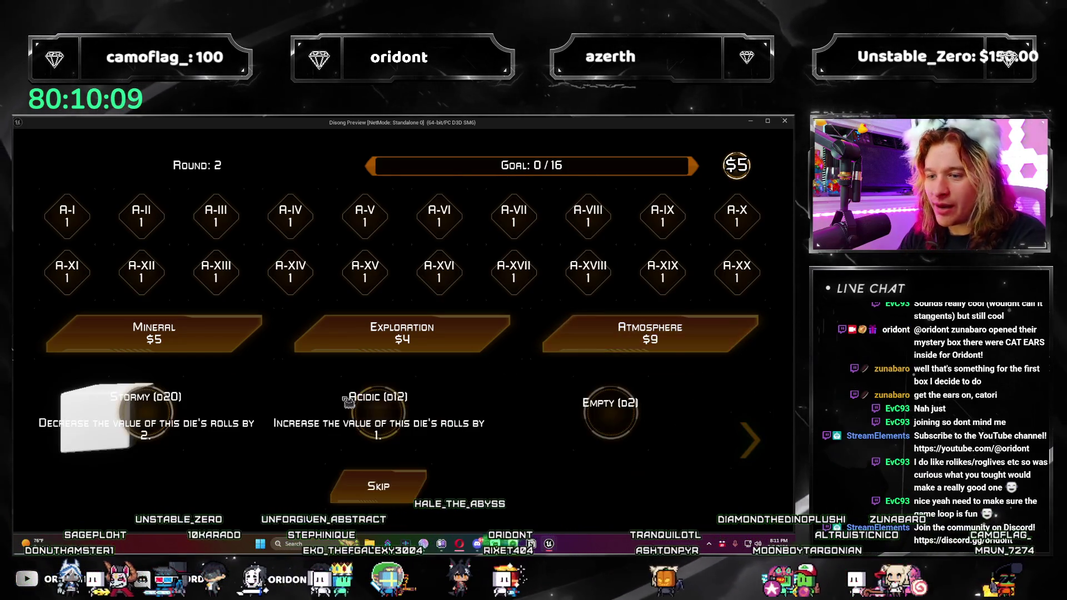
left_click(396, 415)
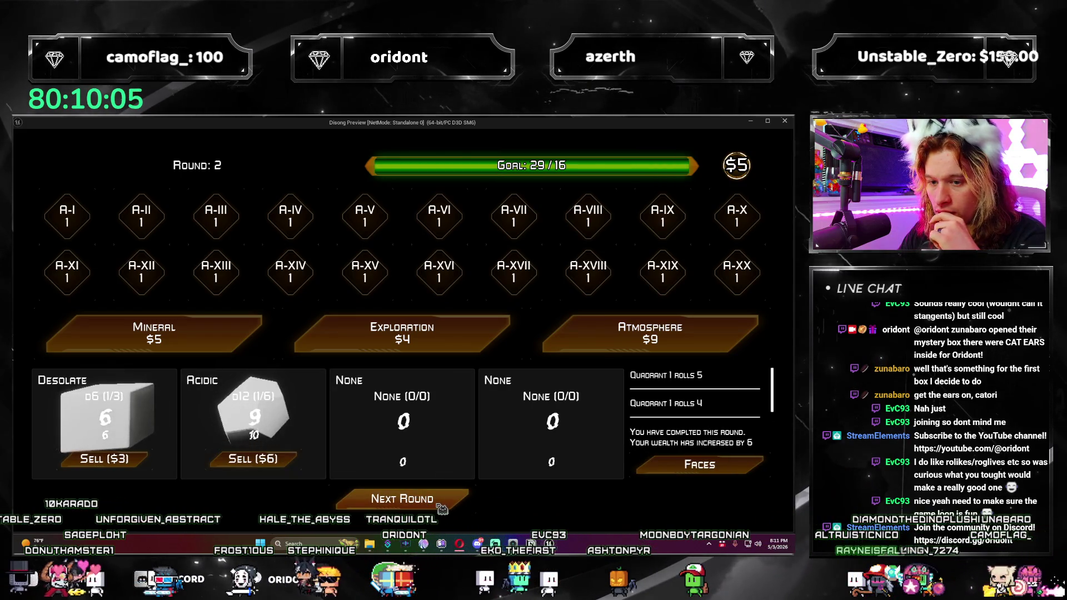
left_click(442, 507)
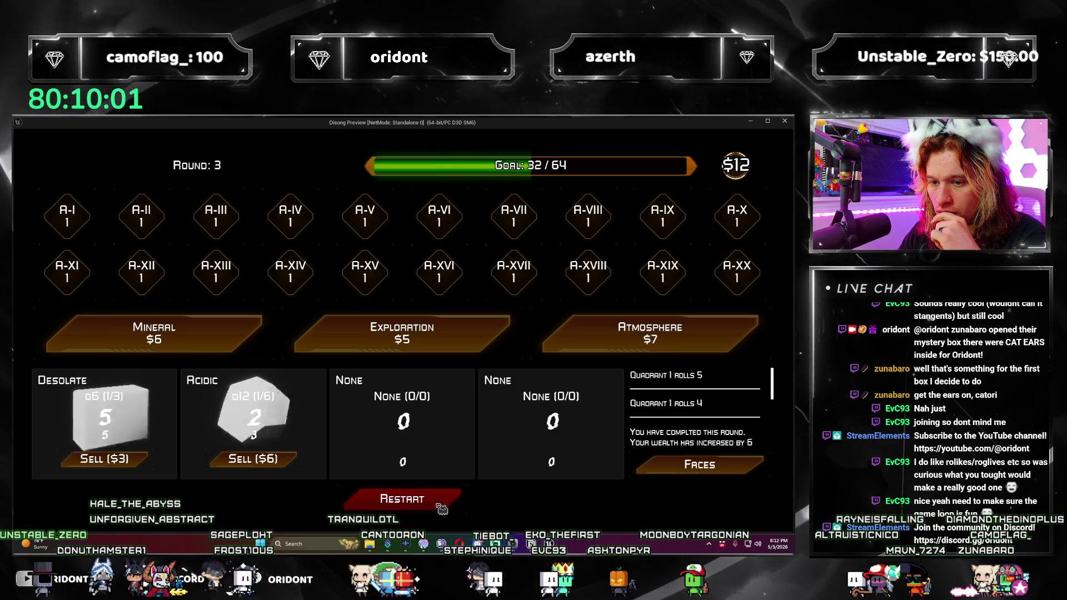
left_click(784, 122)
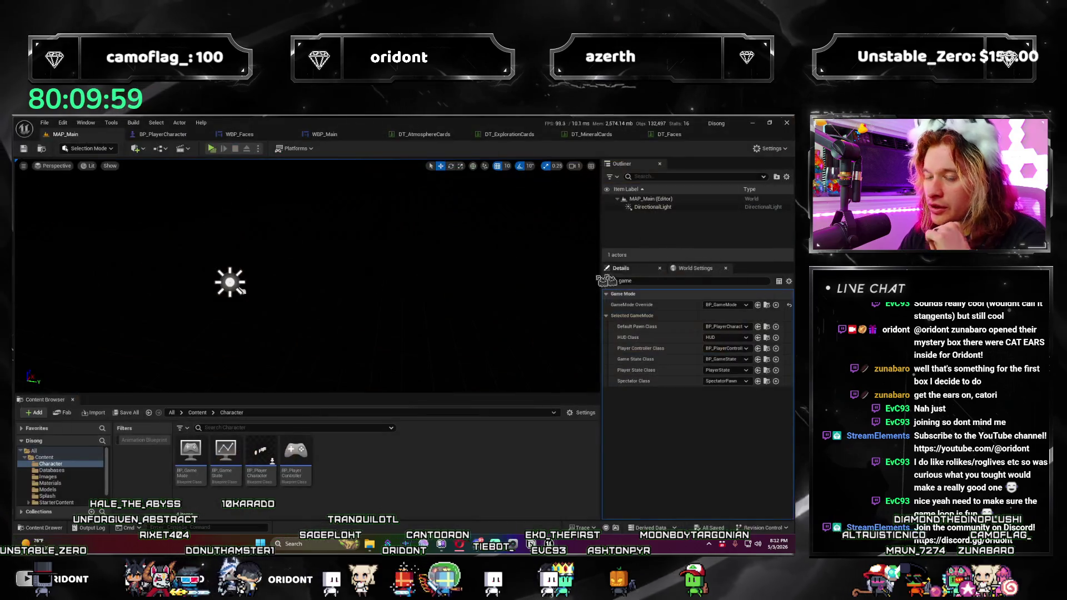
Step: Tuck the Widget UI getter beneath Add Console Log in BP_PlayerCharacter's Event Graph
left_click(197, 136)
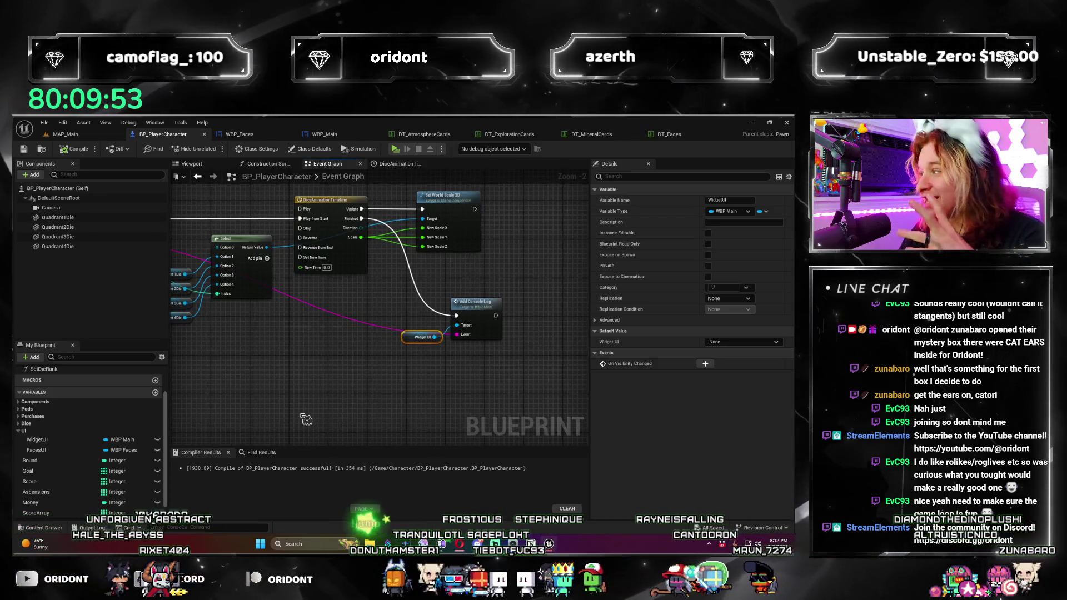
scroll(318, 337, "up", 1)
left_click_drag(358, 293, 352, 314)
left_click(288, 332)
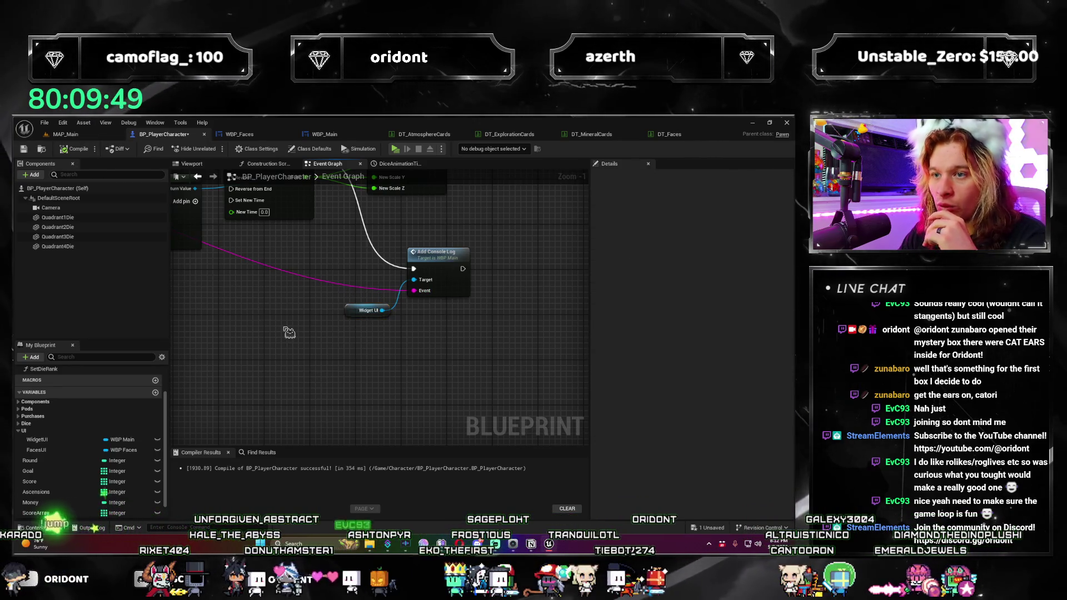
scroll(368, 342, "down", 3)
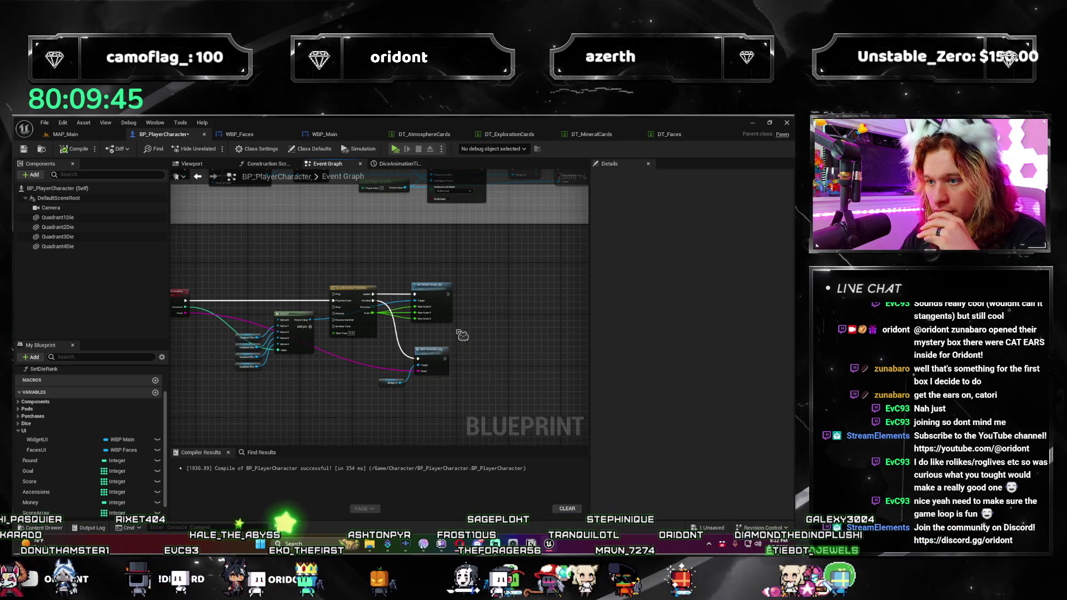
scroll(311, 384, "up", 2)
mouse_move(399, 396)
left_mouse_down()
mouse_move(389, 405)
mouse_move(507, 387)
mouse_move(460, 354)
left_mouse_up()
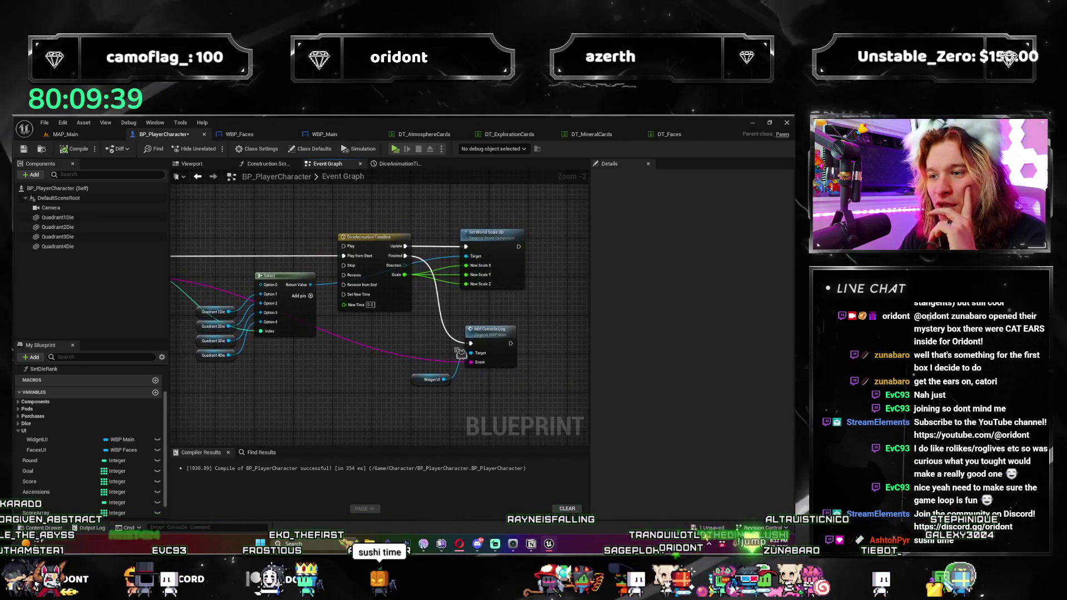
double_click(481, 331)
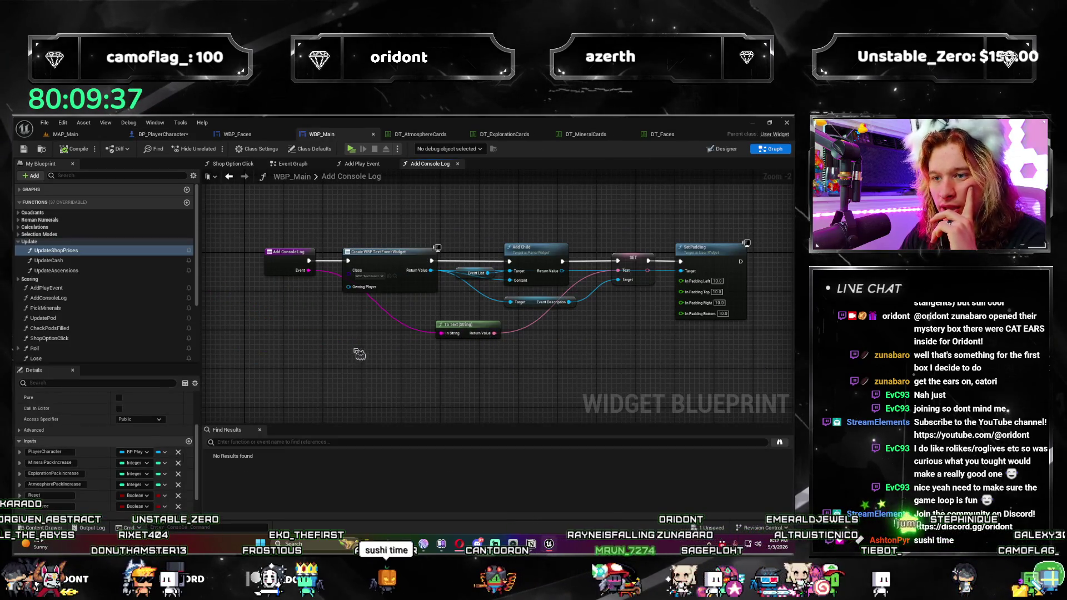
Step: Open WBP_Main's Add Play Event function graph from its call in the Event Graph
left_click_drag(358, 354, 298, 372)
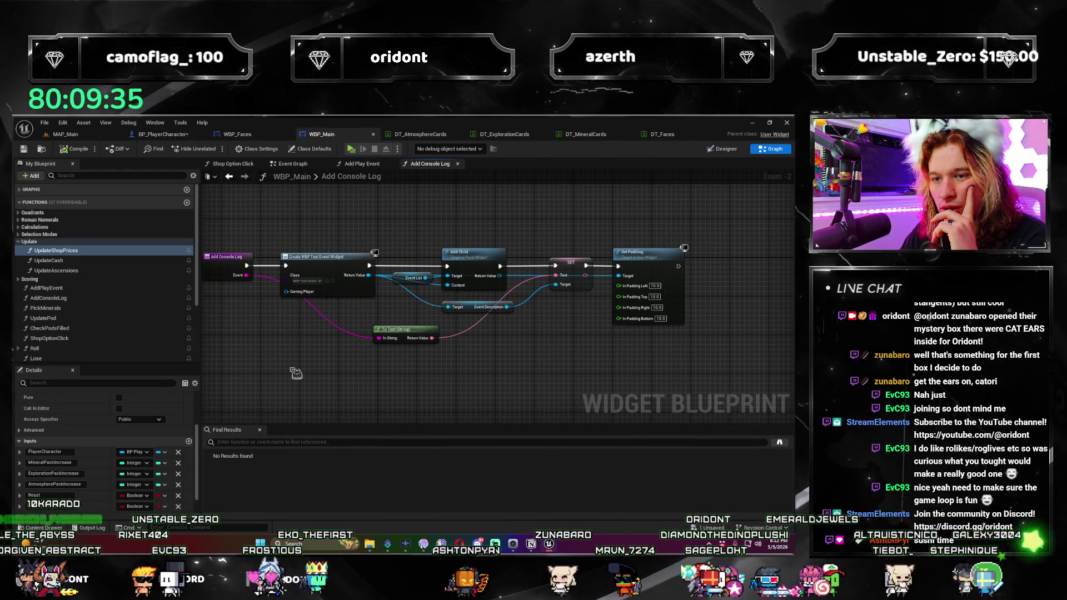
left_click(361, 164)
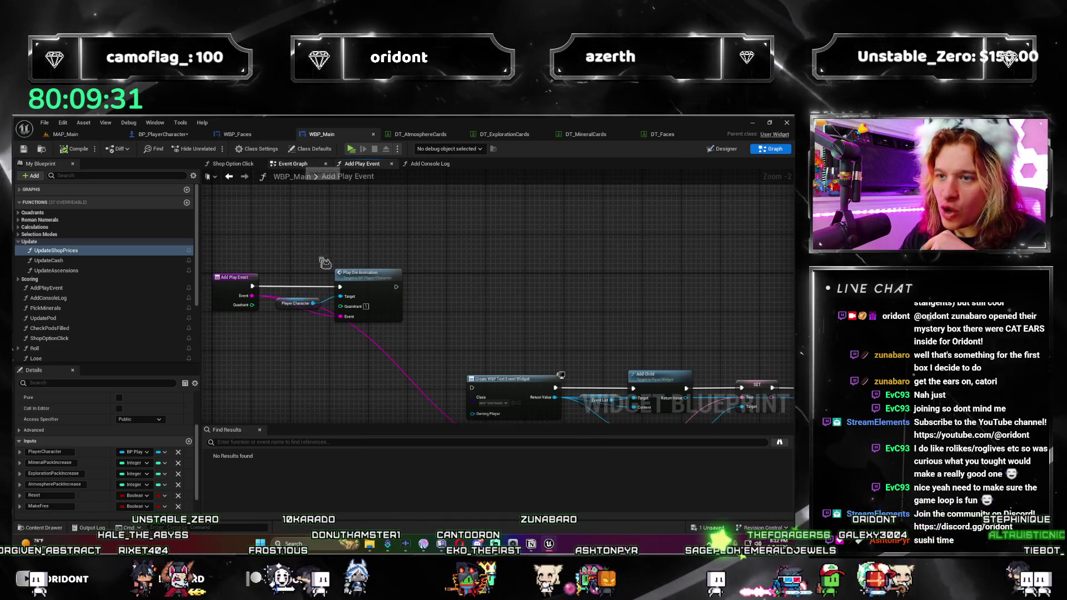
key("alt+Left")
scroll(341, 265, "down", 5)
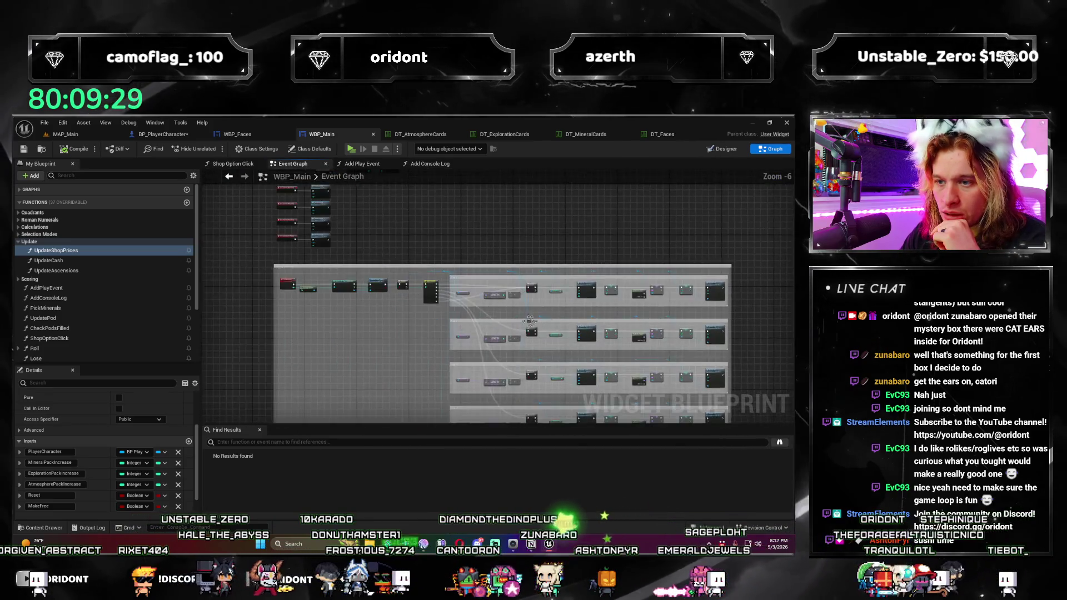
scroll(343, 323, "up", 3)
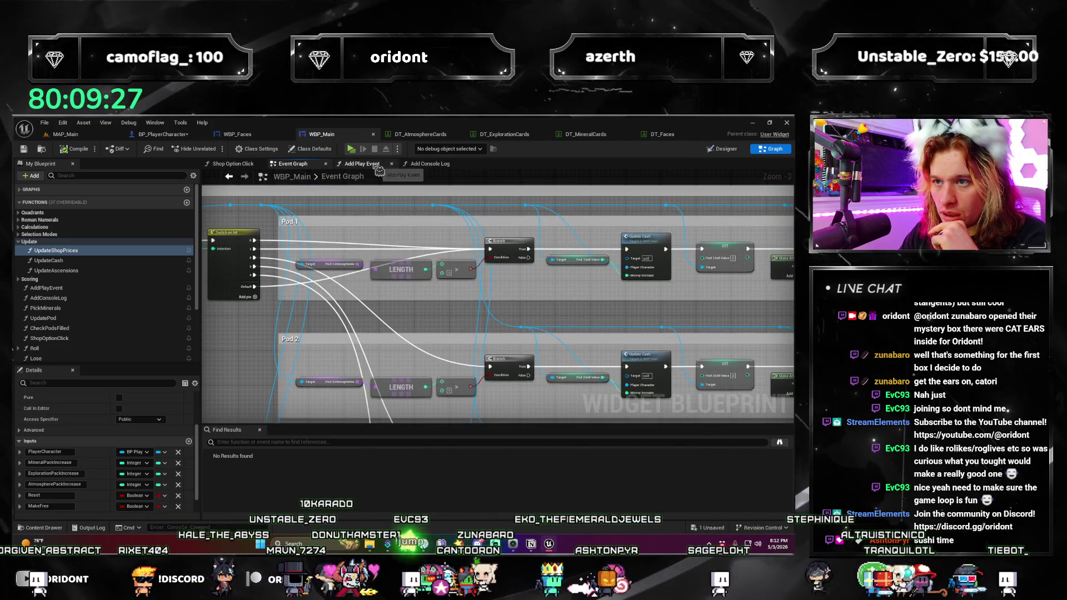
left_click(376, 165)
left_click(299, 167)
scroll(429, 304, "down", 4)
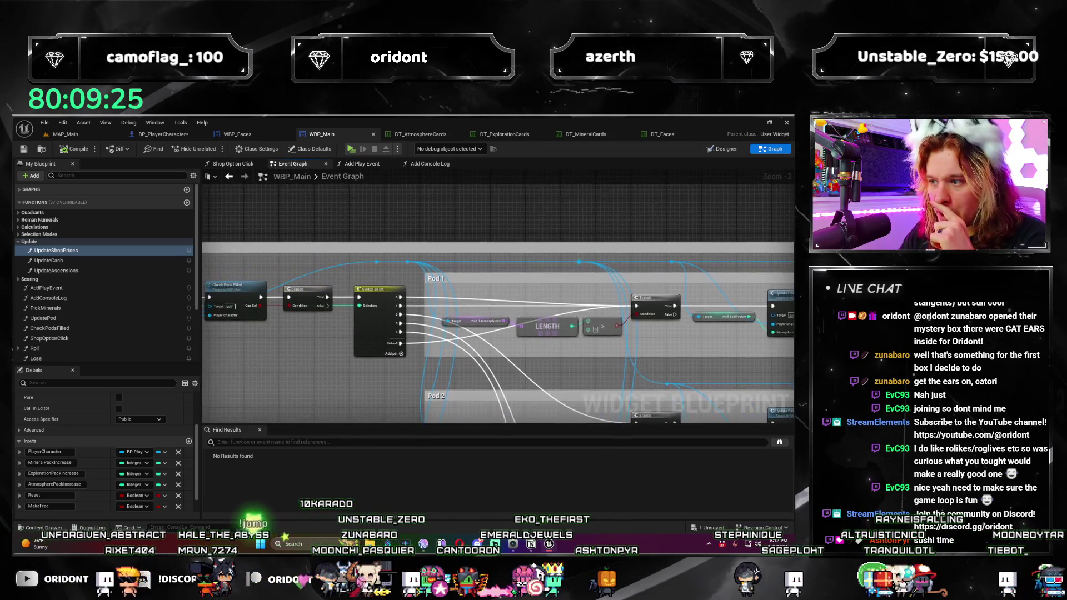
scroll(428, 304, "up", 3)
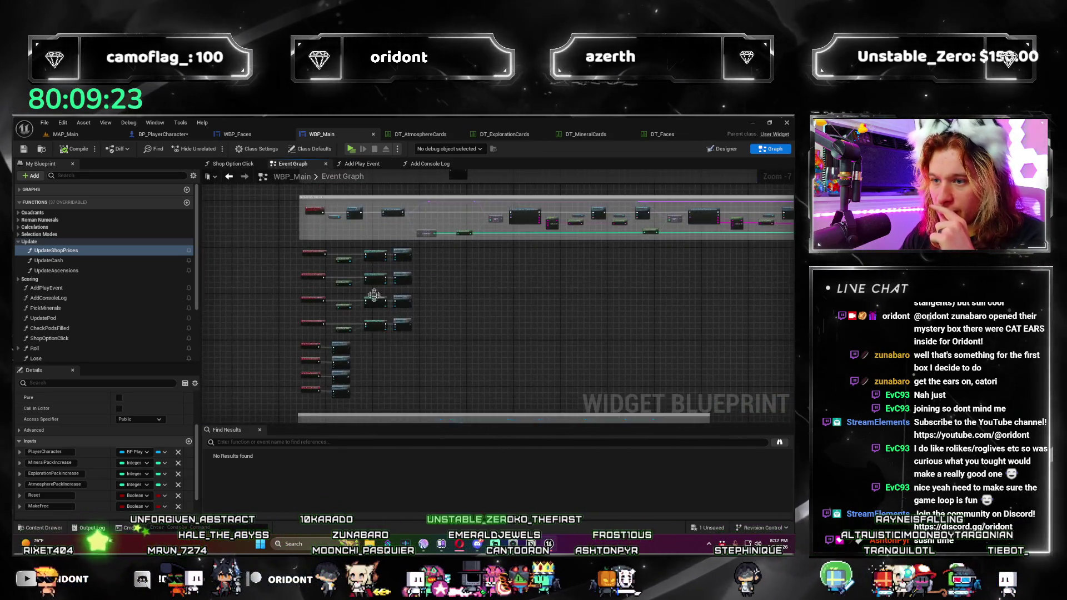
scroll(452, 310, "up", 4)
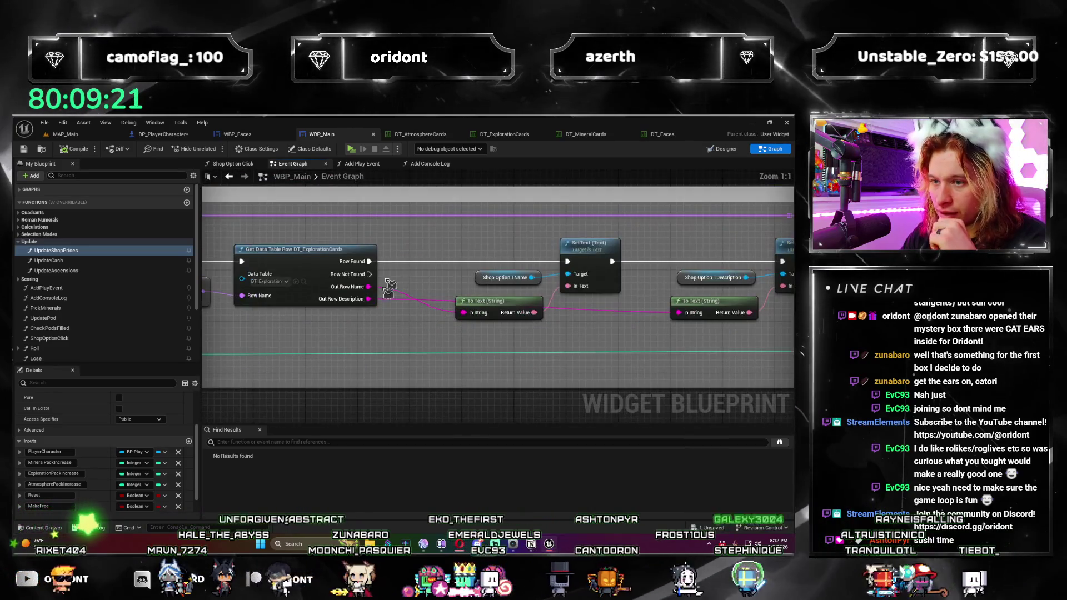
double_click(457, 191)
Step: Delete the Create Widget, Add Child and Set Padding nodes, then save both modified assets
left_click_drag(434, 225, 548, 269)
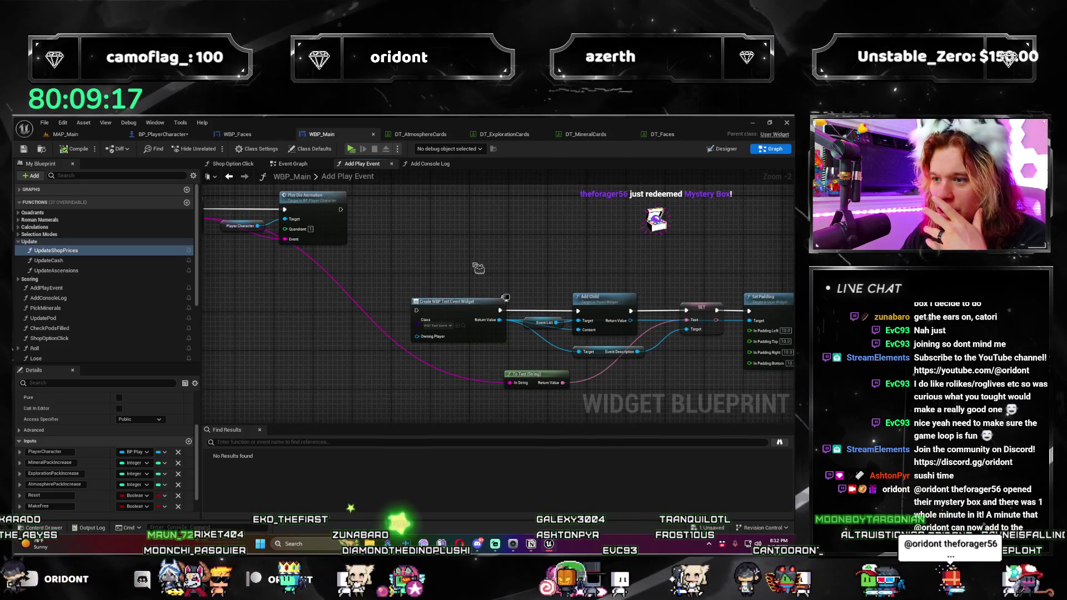
scroll(378, 229, "down", 2)
left_click_drag(663, 357, 664, 357)
key("Delete")
scroll(466, 356, "up", 3)
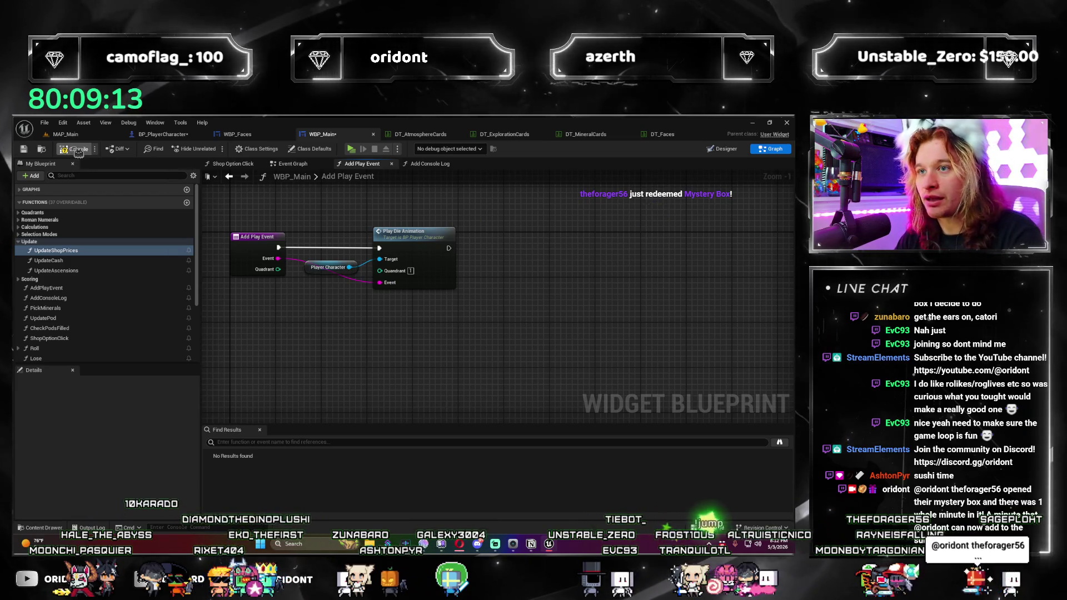
key("ctrl+shift+s")
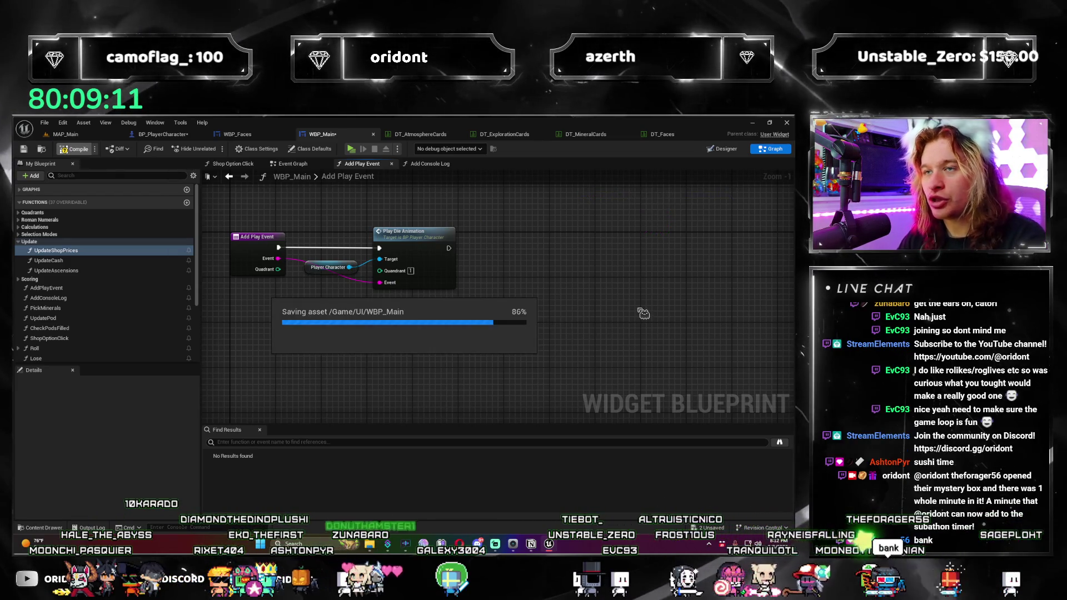
left_click(266, 136)
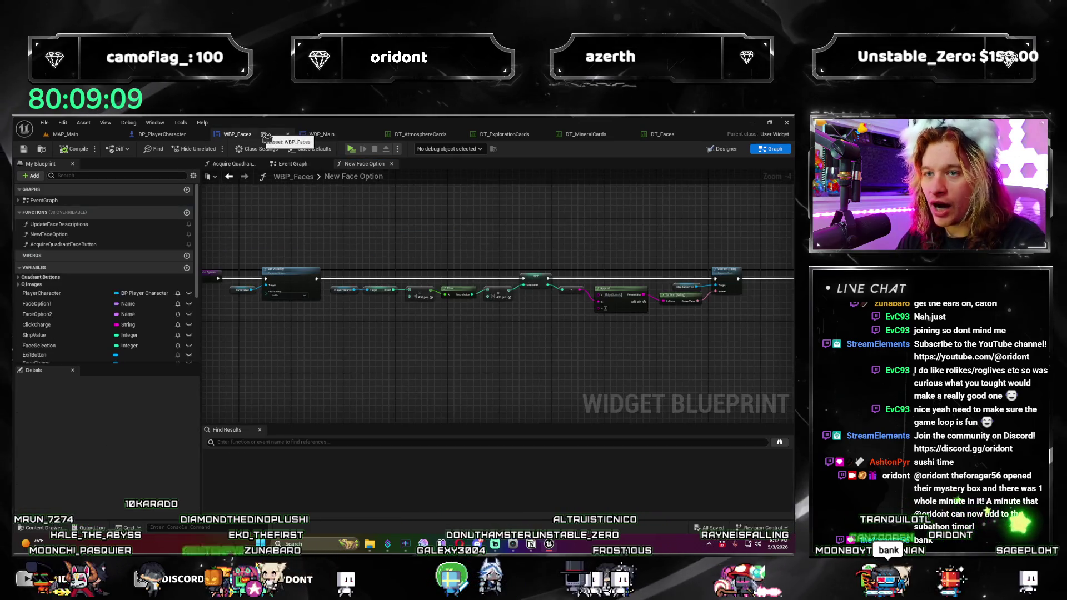
Step: Return to BP_PlayerCharacter's event graph and shift the Add Console Log nodes right for room
left_click(163, 135)
mouse_move(511, 330)
left_mouse_down()
mouse_move(464, 305)
mouse_move(400, 301)
mouse_move(477, 336)
mouse_move(558, 349)
mouse_move(524, 324)
left_mouse_up()
left_click(244, 134)
left_click(180, 138)
key("Escape")
left_click(352, 359, "ctrl")
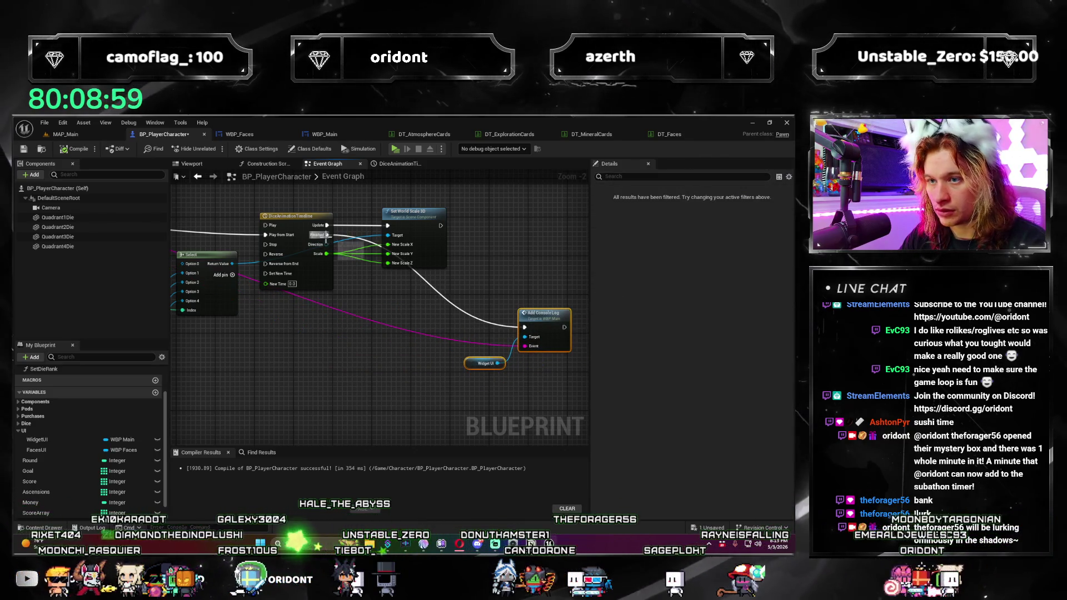
Step: Insert a 0.5-second Delay after the timeline's Finished output, before Add Console Log
left_click_drag(326, 235, 388, 323)
type("delay")
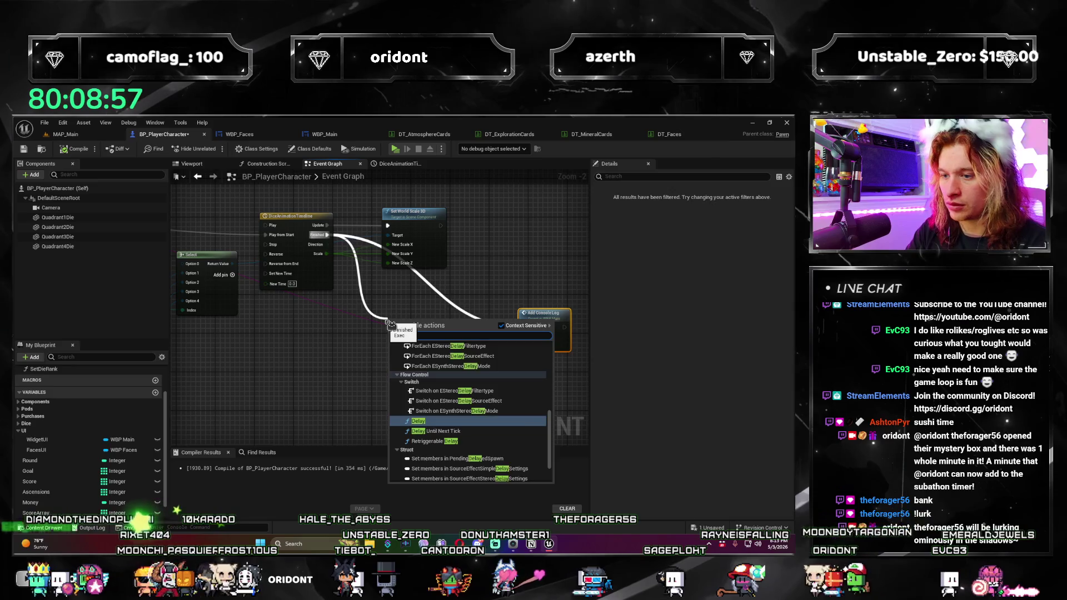
key("Return")
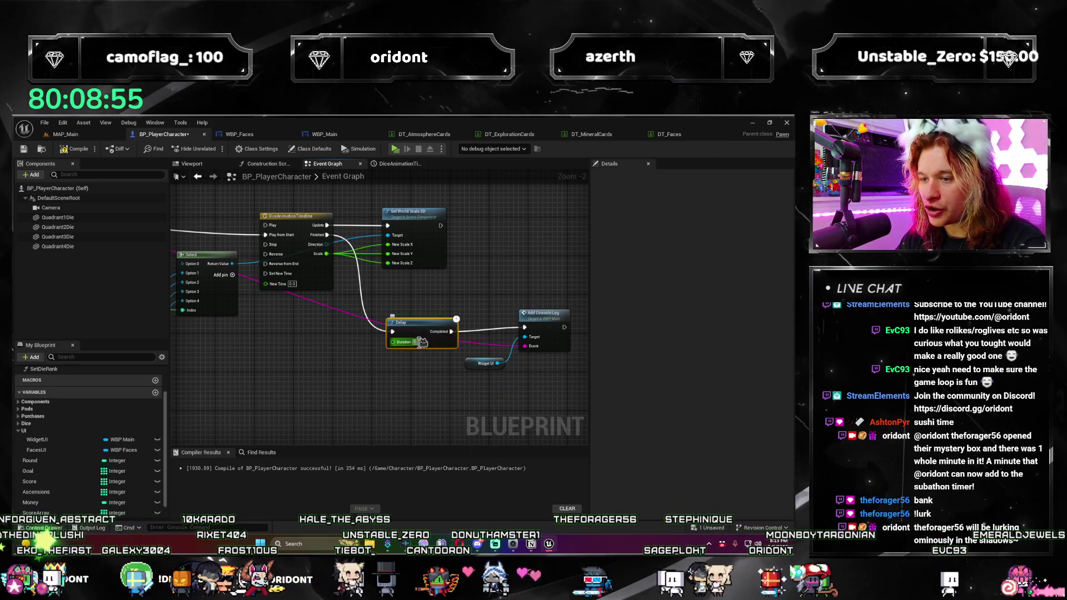
type("0.5")
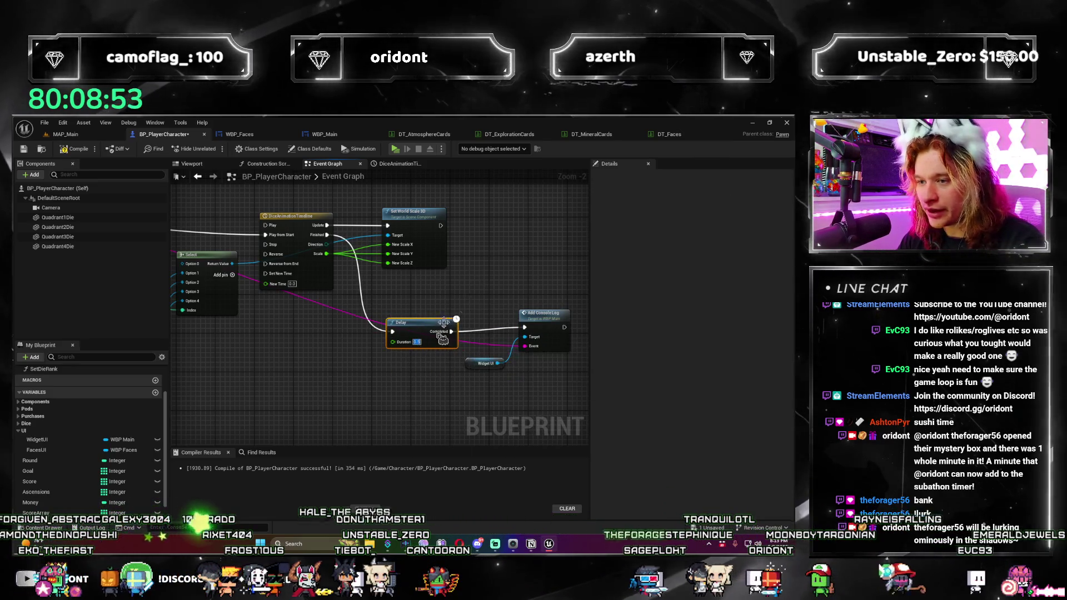
left_click_drag(414, 331, 434, 328)
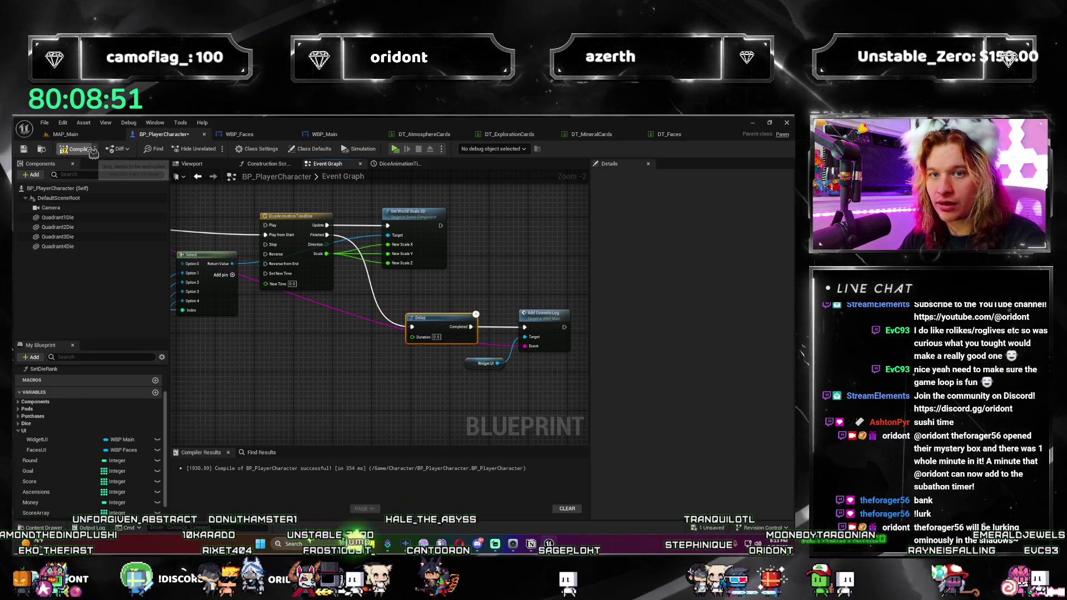
left_click(95, 136)
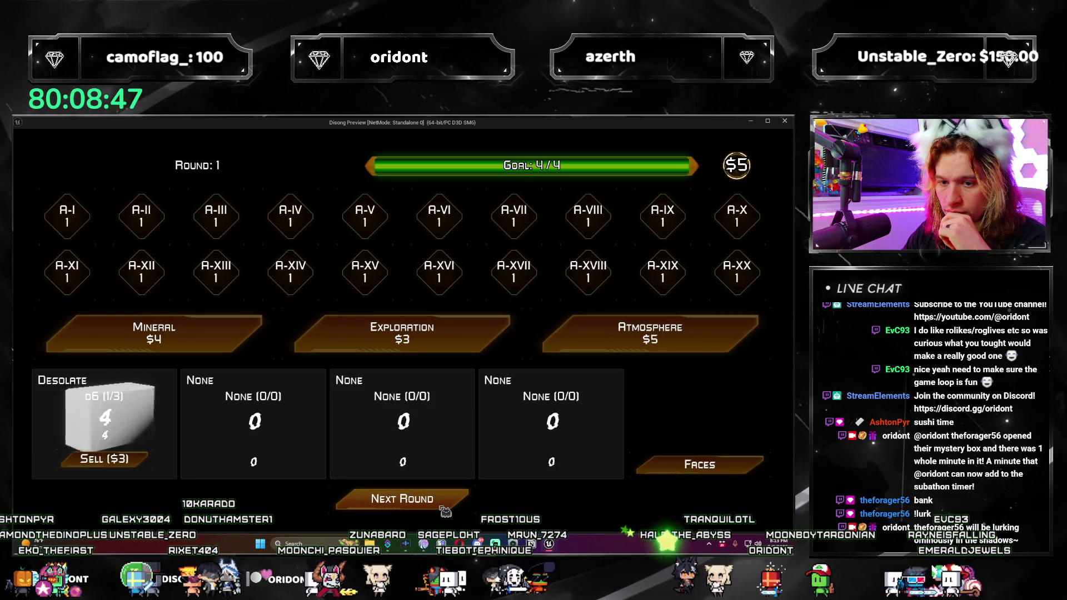
Step: Advance a round, buy an Oxygen Poor Atmosphere die, reach round 3, then close the play preview
left_click(444, 508)
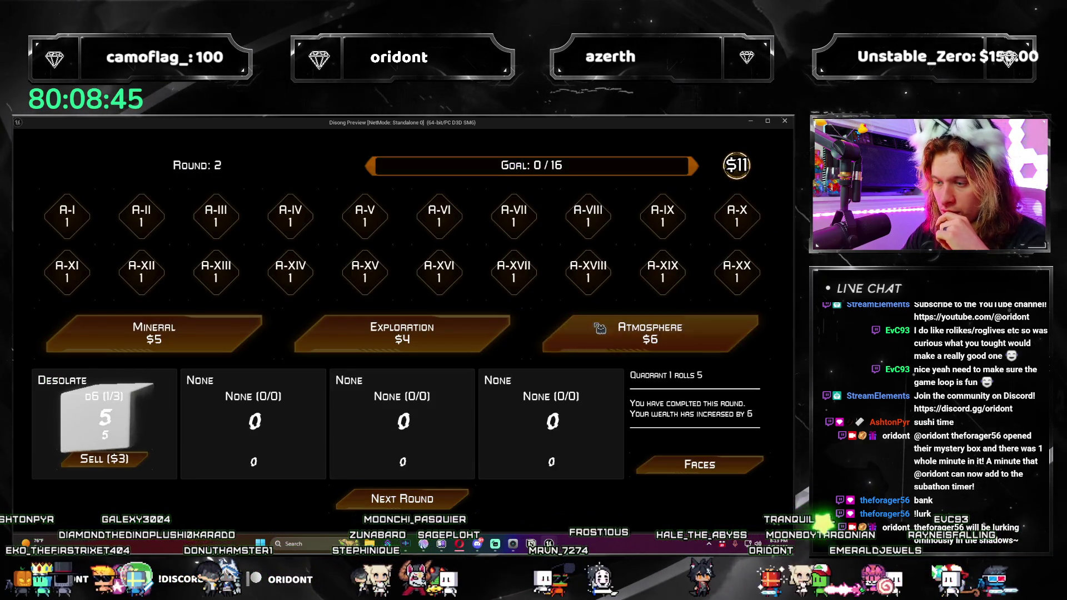
left_click(600, 328)
left_click(383, 489)
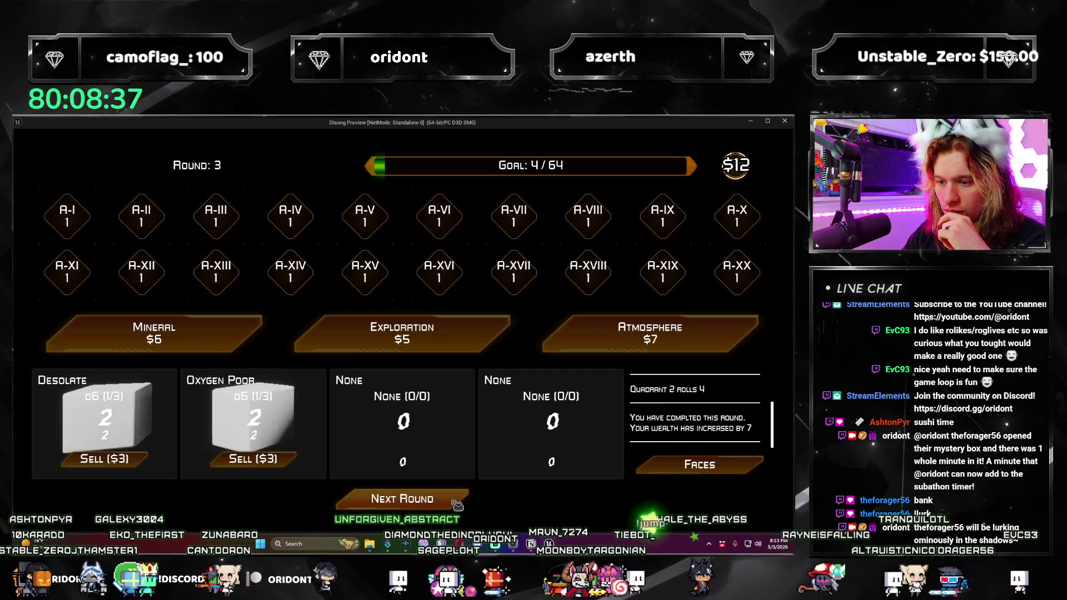
left_click(785, 121)
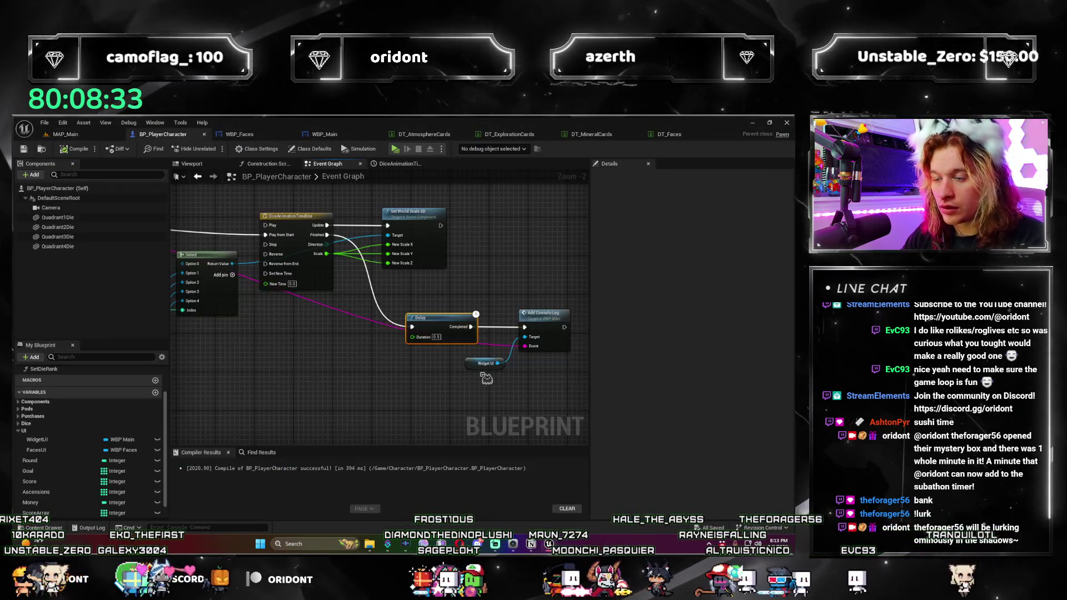
Step: Pan the BP_PlayerCharacter graph, then switch via WBP_Faces to WBP_Main's Add Play Event graph
left_click_drag(438, 325, 465, 322)
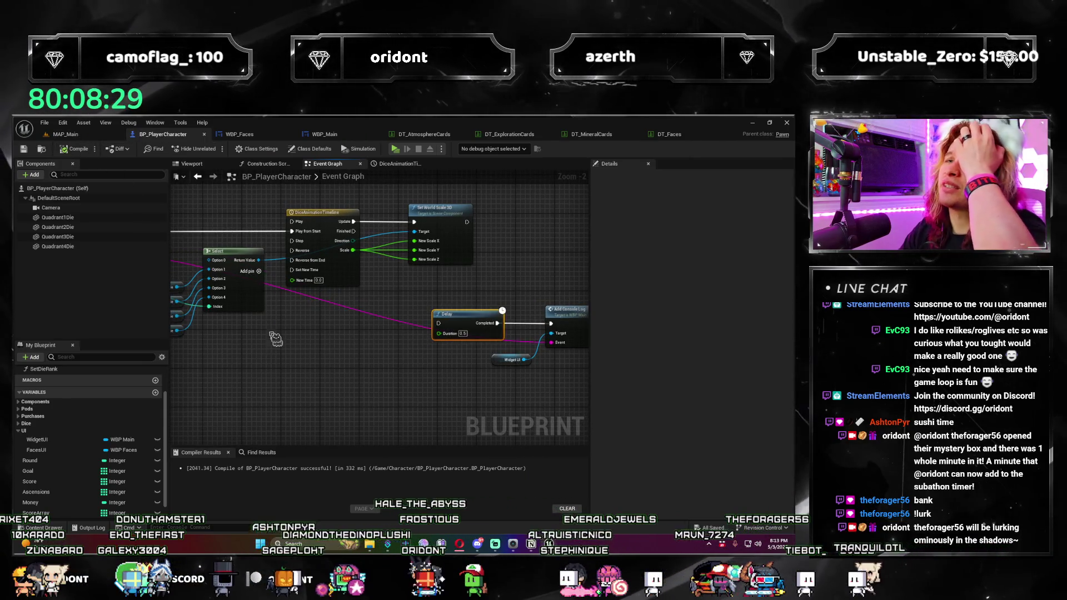
left_click(258, 137)
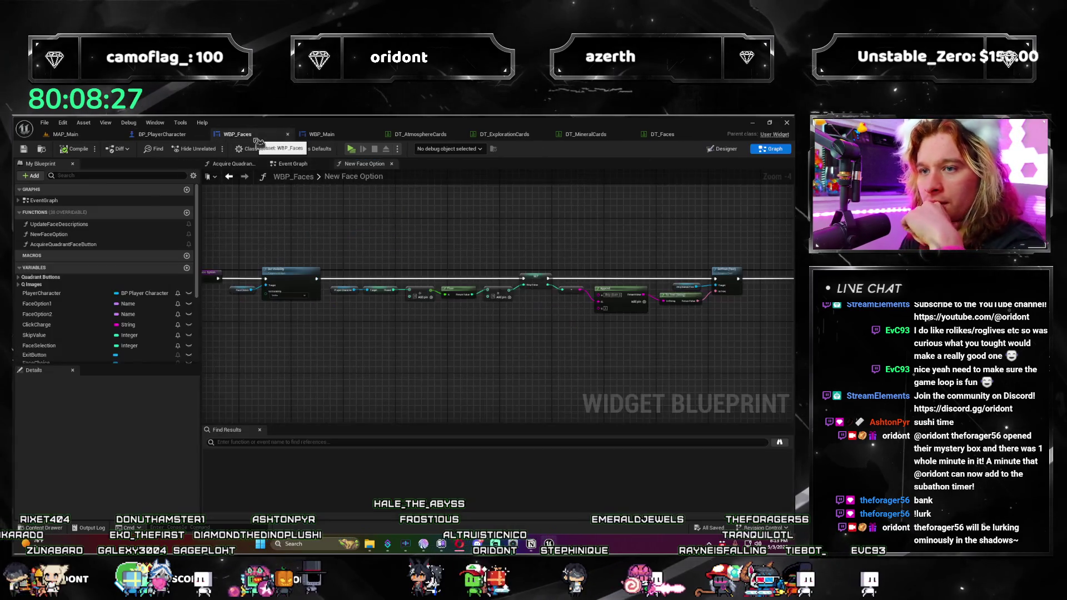
scroll(338, 305, "up", 1)
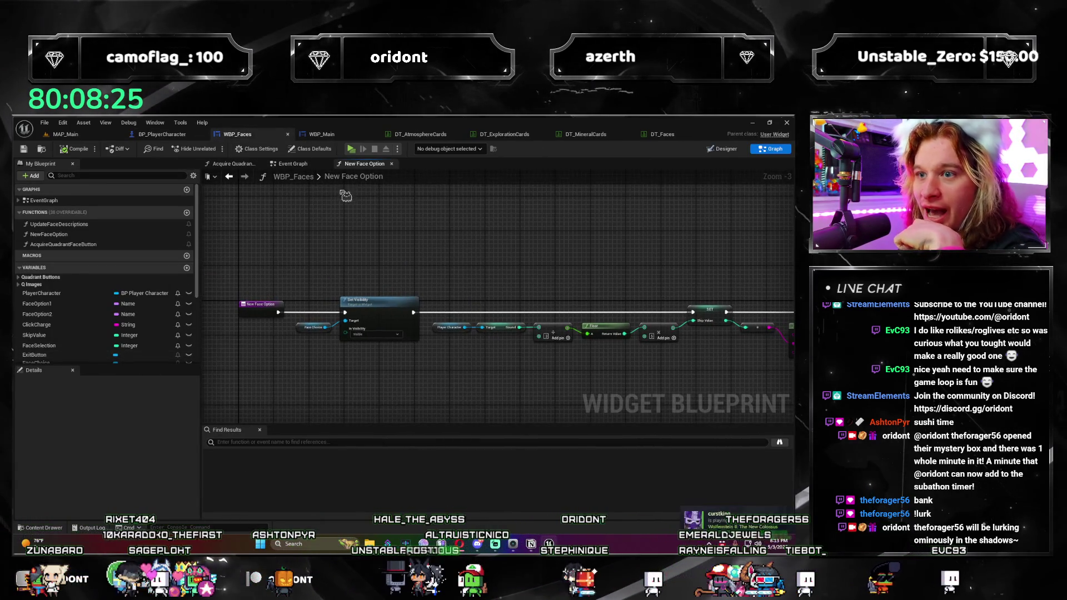
left_click(322, 134)
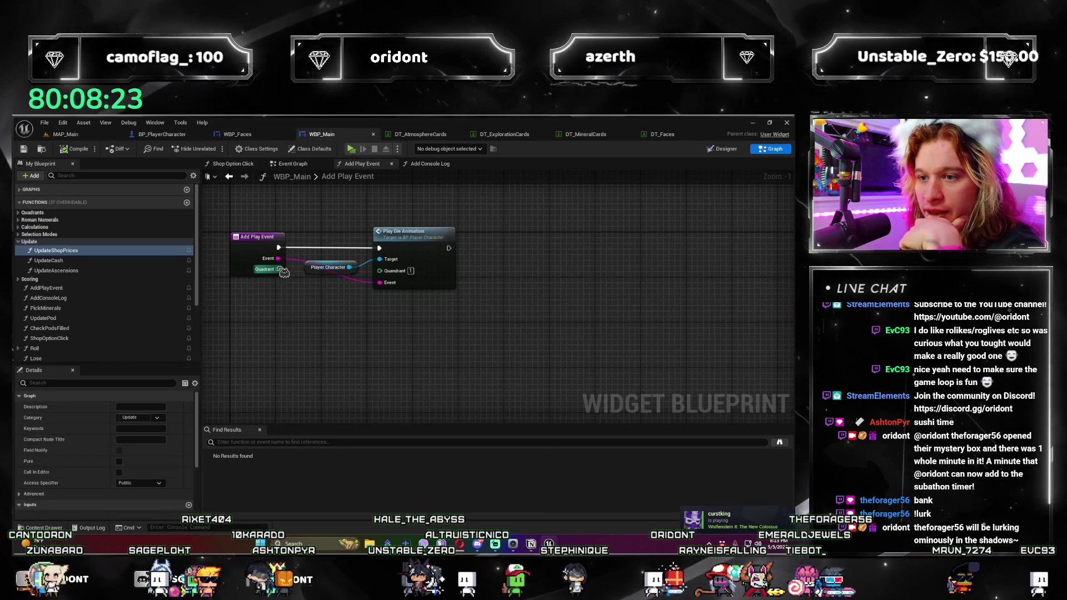
Step: Move the Player Character node below the Quadrant wire, save everything, and return to the Event Graph
left_click_drag(328, 267, 331, 290)
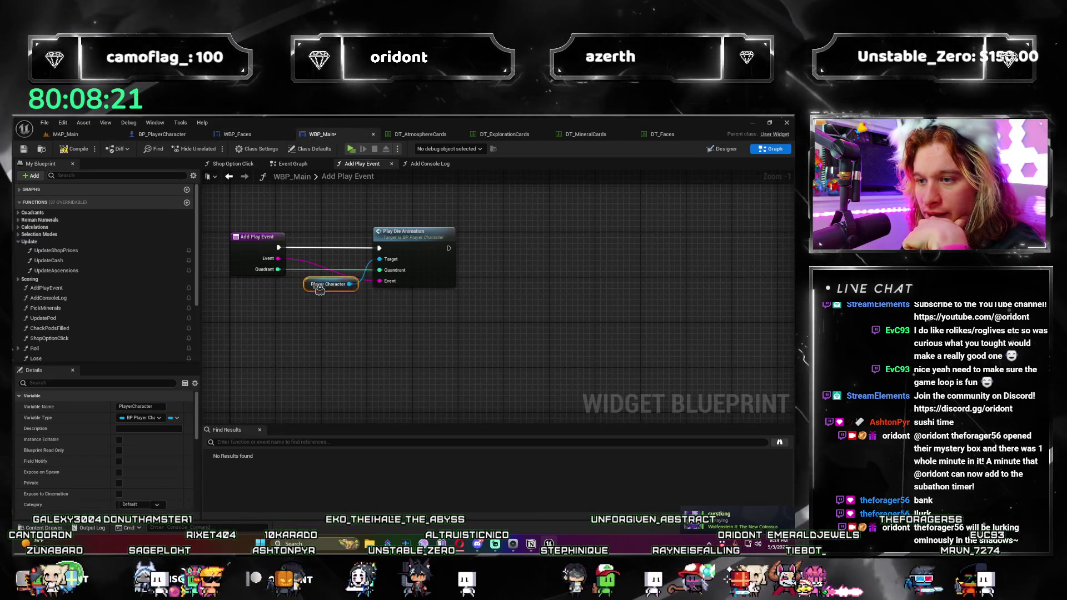
left_click(312, 351)
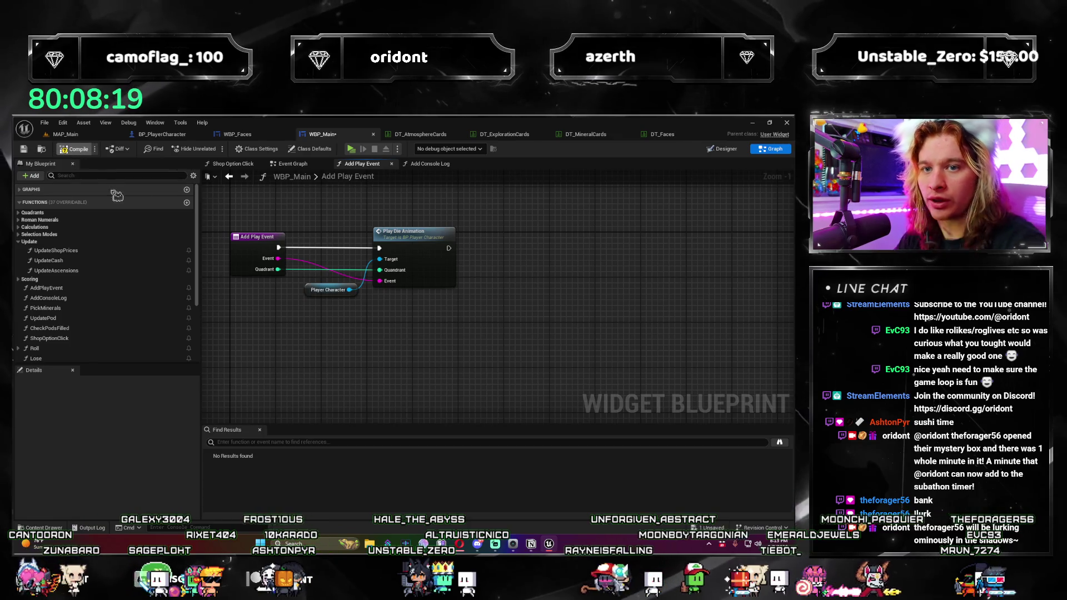
key("ctrl+s")
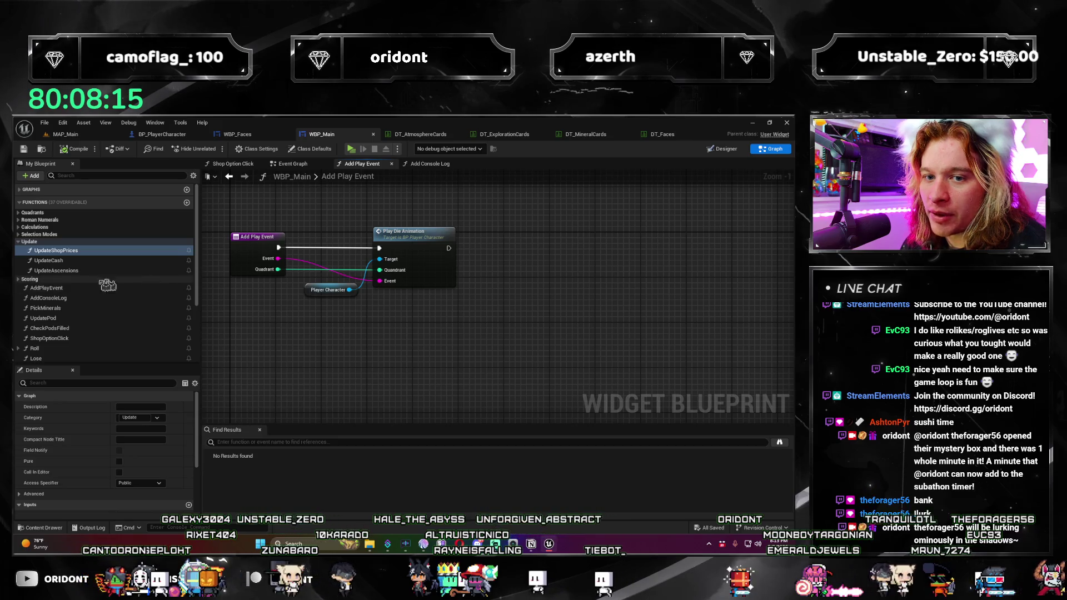
left_click(301, 165)
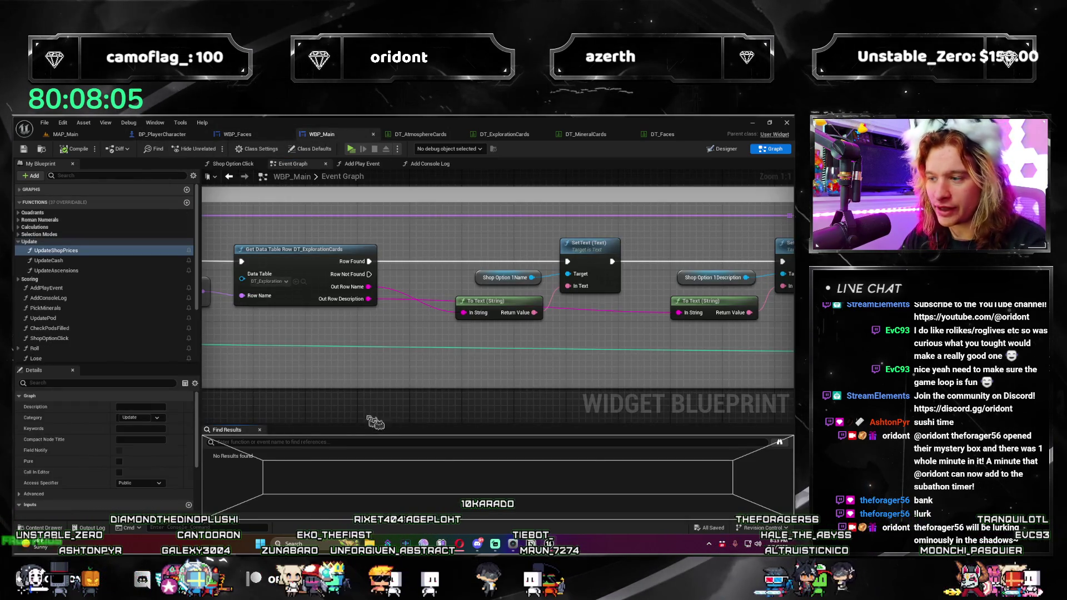
Step: Jump to the Purchase Mineral Pack Add Play Event call from Find Results, then open the function graph
mouse_move(231, 434)
left_mouse_down()
mouse_move(379, 511)
mouse_move(350, 340)
mouse_move(360, 420)
left_mouse_up()
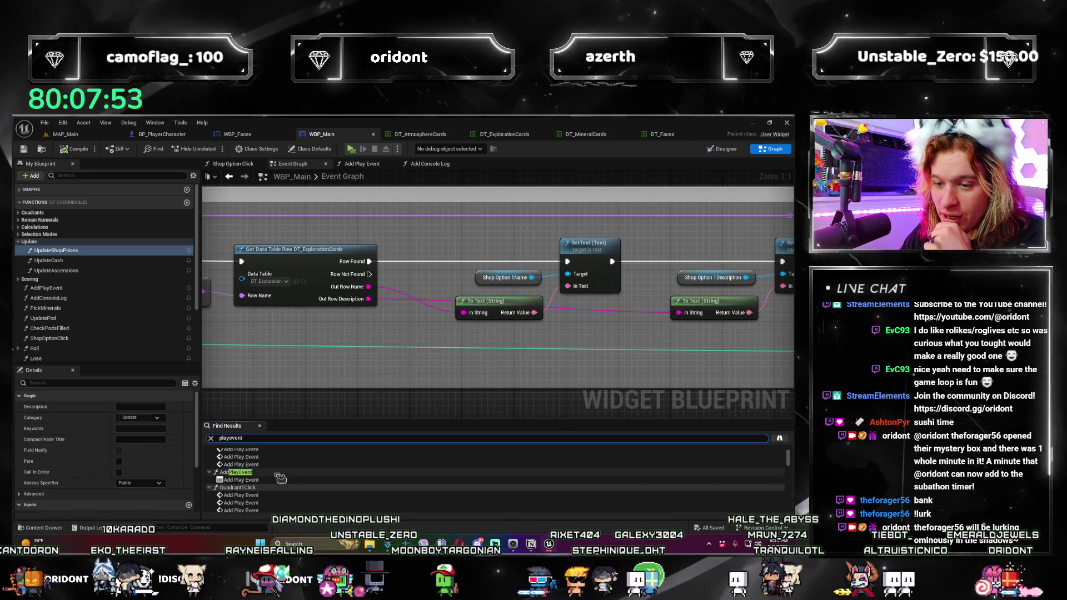
left_click(249, 460)
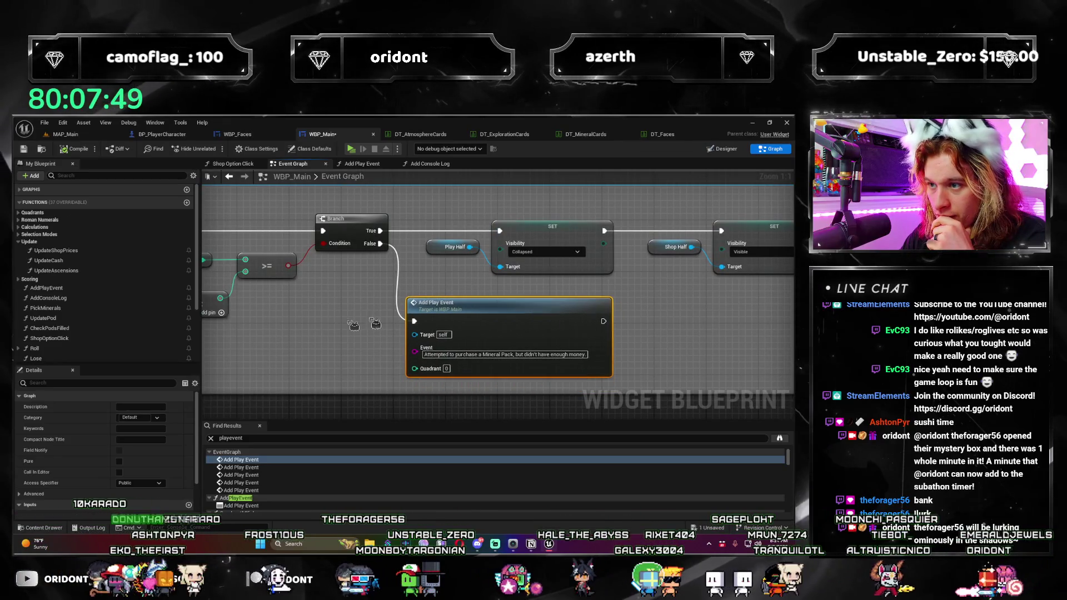
scroll(510, 321, "down", 2)
scroll(567, 368, "down", 1)
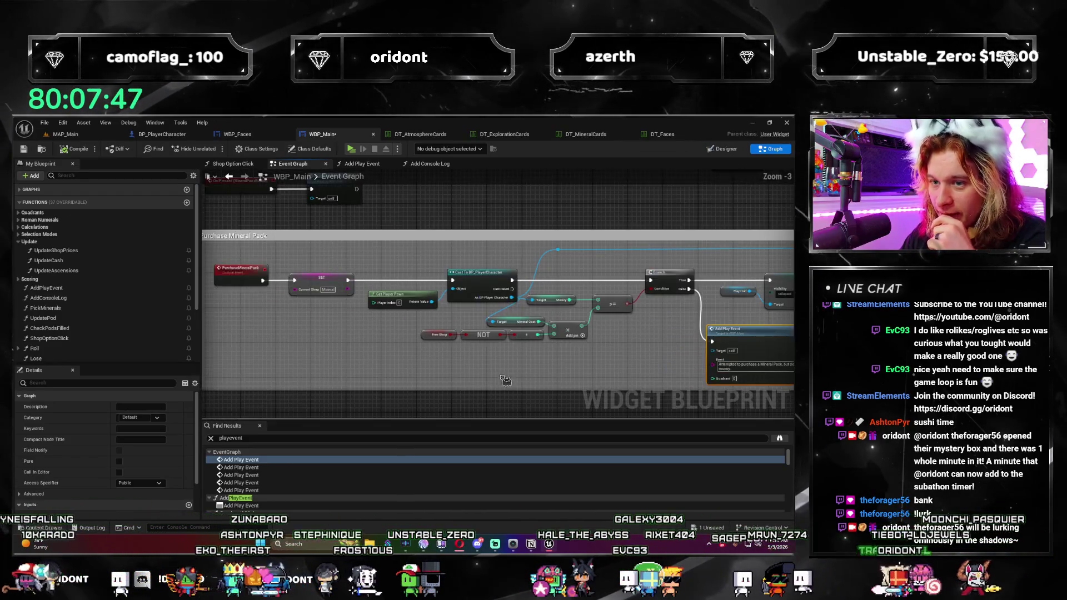
scroll(416, 342, "up", 3)
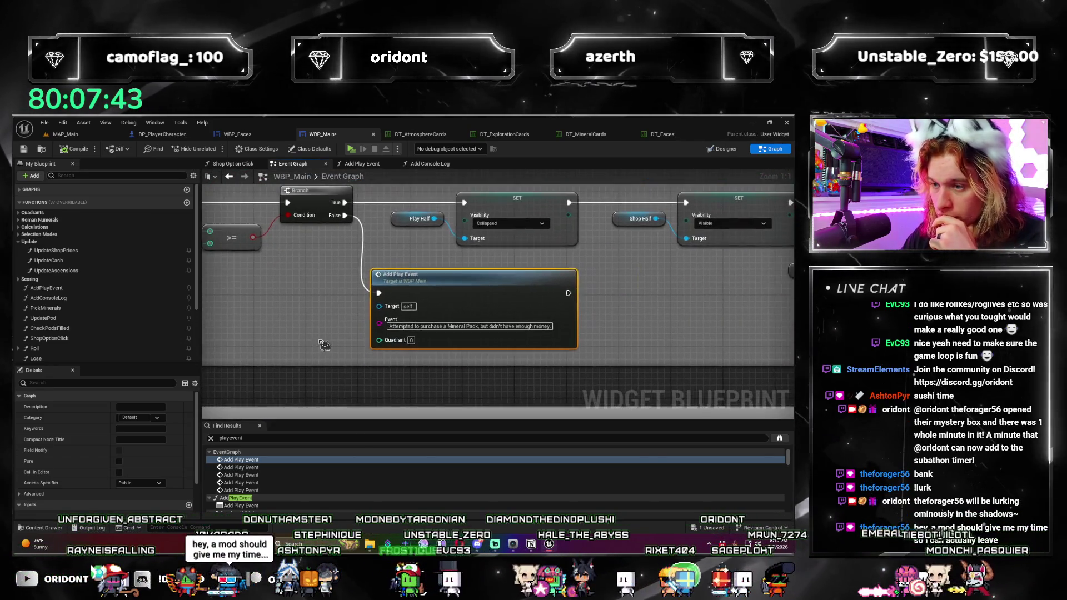
left_click(359, 165)
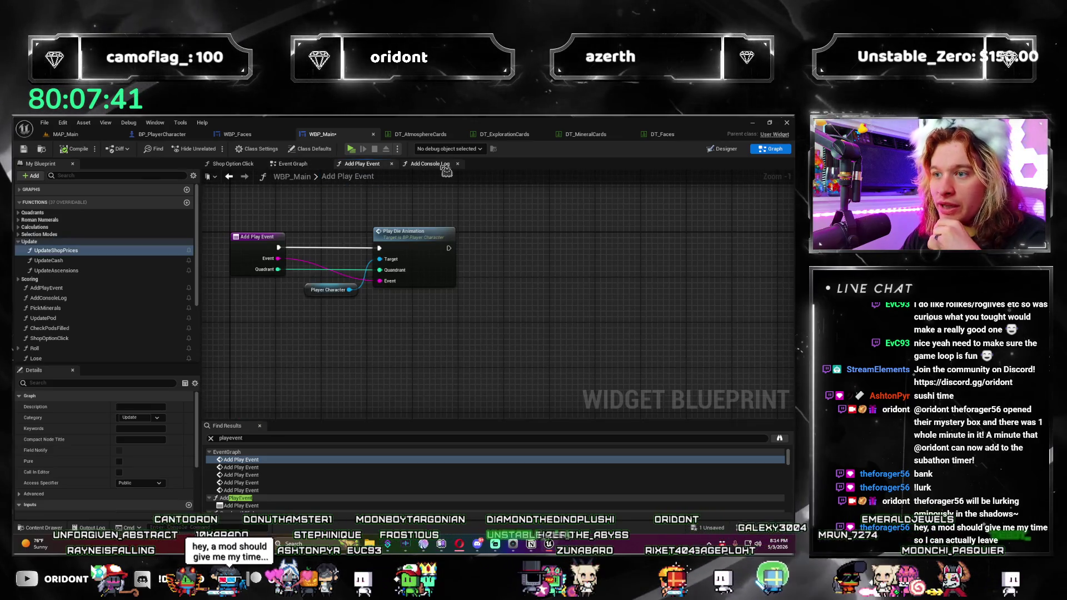
Step: Shift the die animation nodes right and insert a Branch before Play Die Animation
scroll(422, 367, "up", 1)
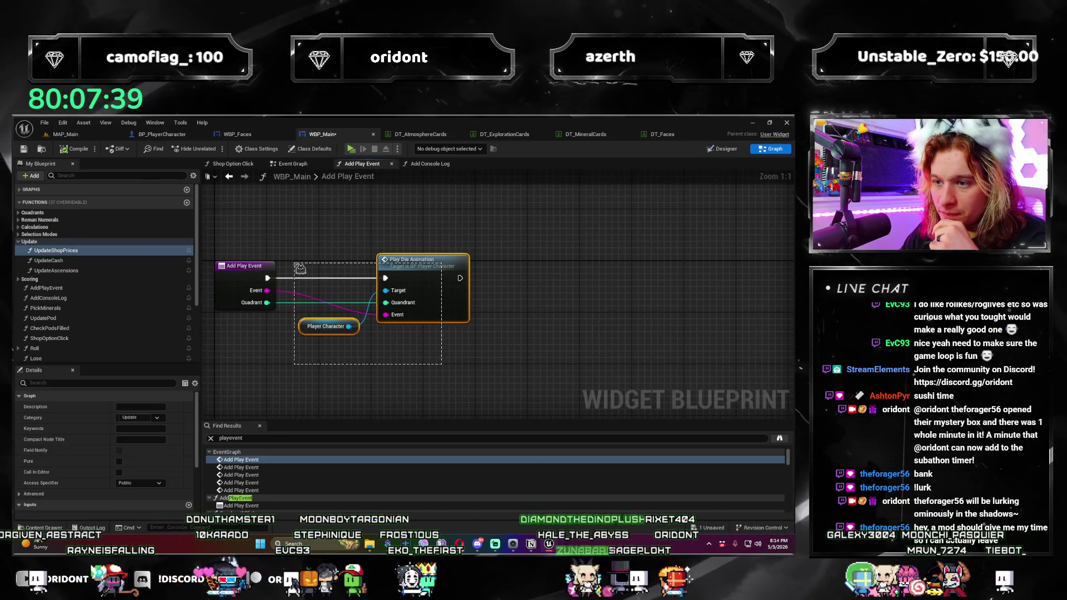
left_click_drag(417, 284, 550, 285)
mouse_move(335, 349)
left_mouse_down()
mouse_move(326, 446)
mouse_move(375, 352)
mouse_move(317, 364)
left_mouse_up()
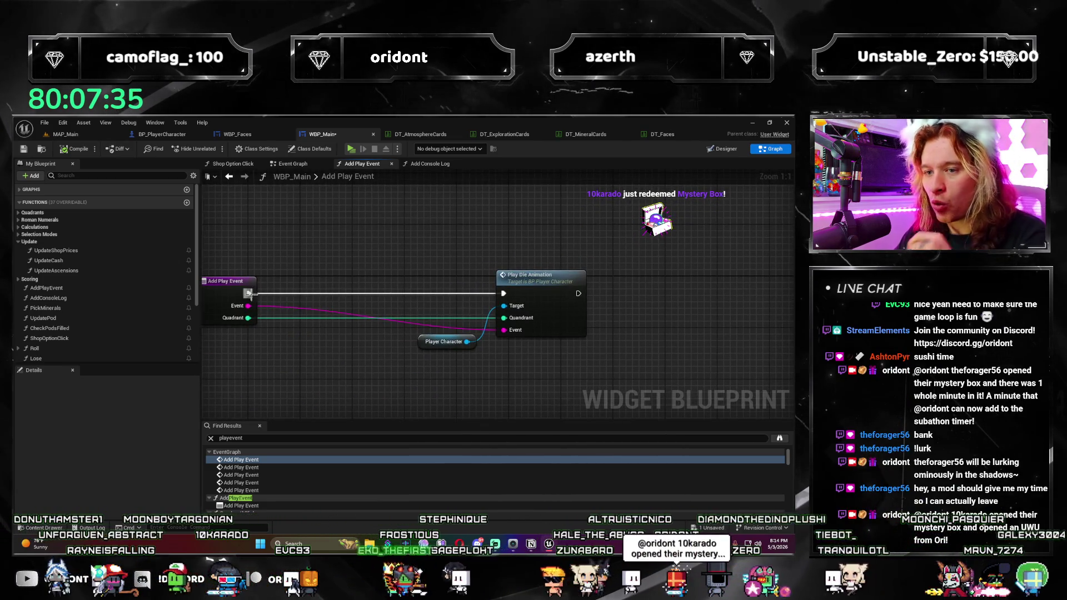
left_click_drag(330, 299, 405, 297)
type("branch")
key("Return")
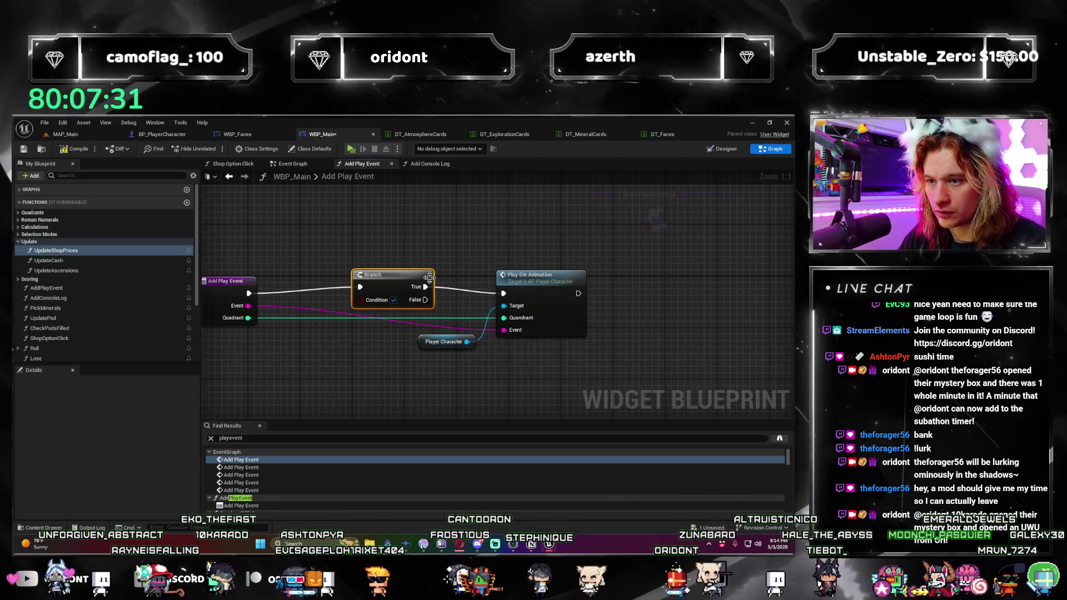
Step: Drive the Branch condition with a greater-than check on Quadrant and save WBP_Main
left_click_drag(250, 318, 275, 347)
type(">")
key("Return")
left_click_drag(318, 356, 367, 305)
scroll(412, 344, "down", 2)
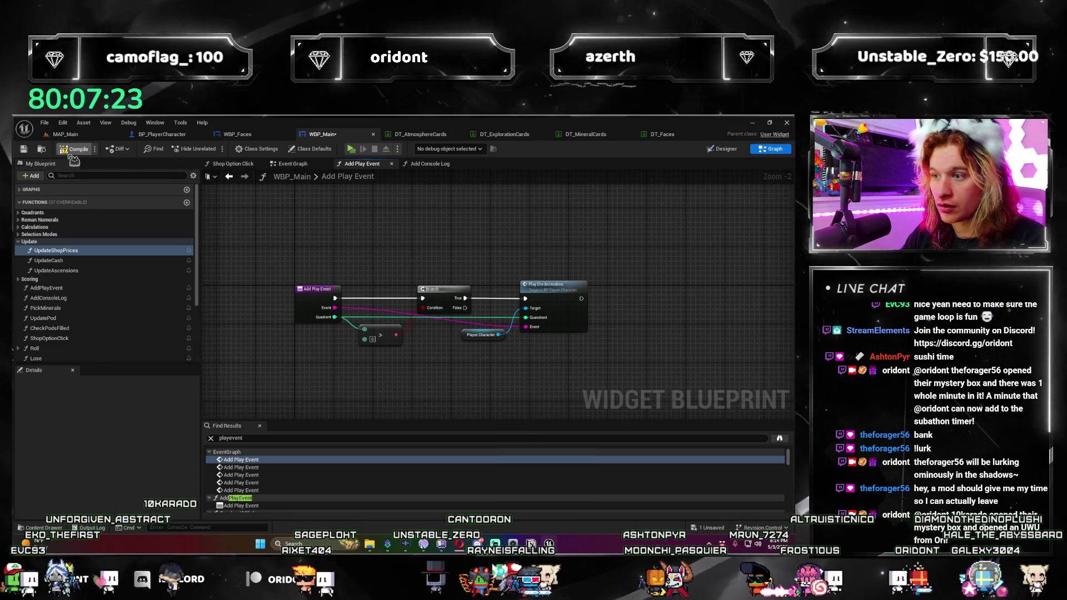
key("ctrl+s")
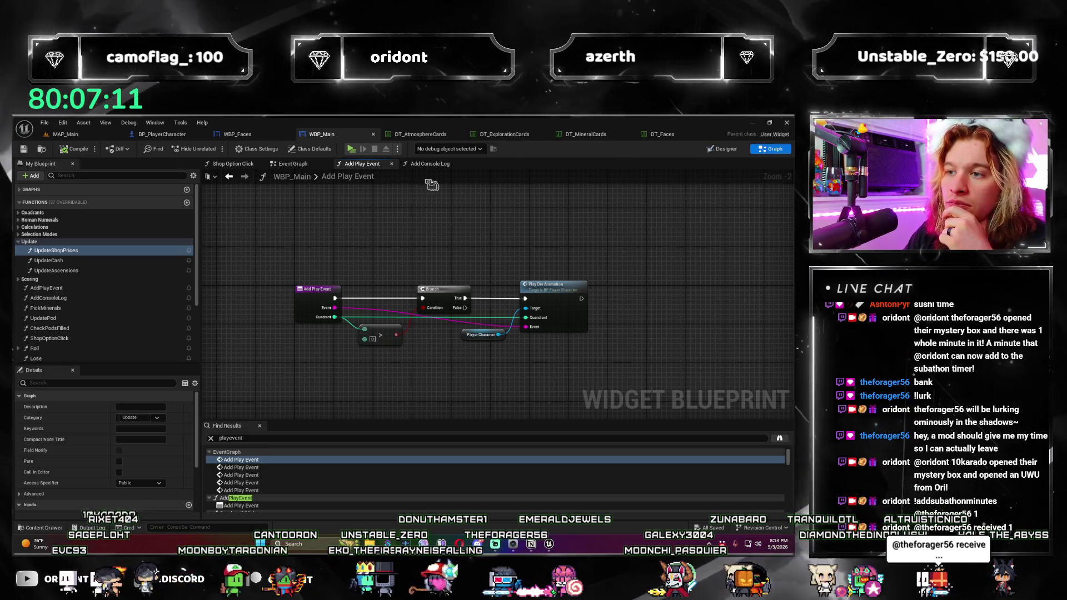
left_click(172, 136)
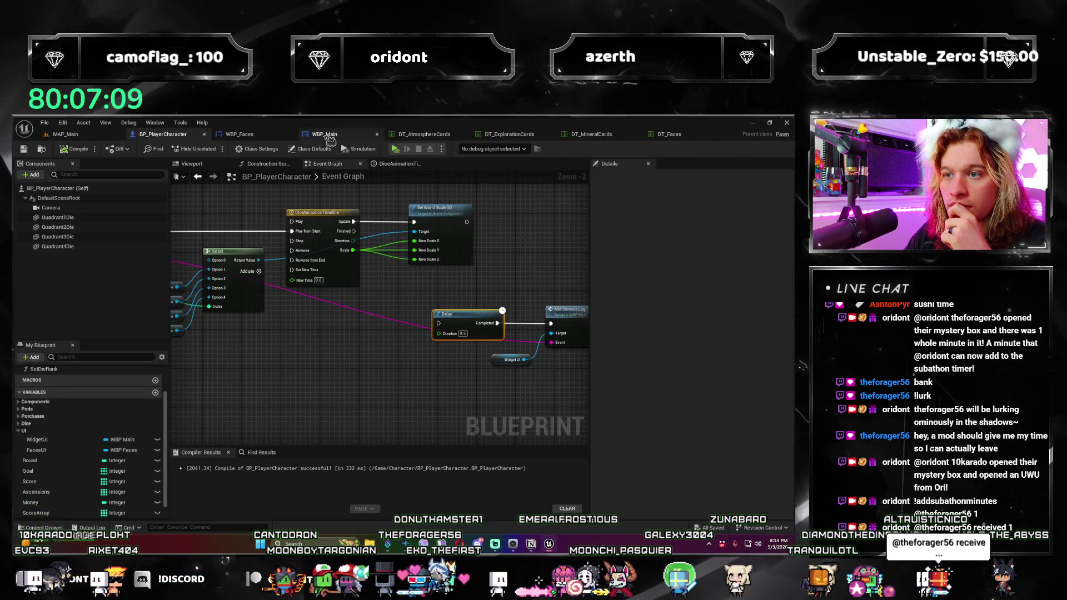
Step: Step through the Exploration Pack, Atmosphere Pack and later Add Play Event calls to Quadrant 1Click's Asteroid Belt call
left_click(327, 135)
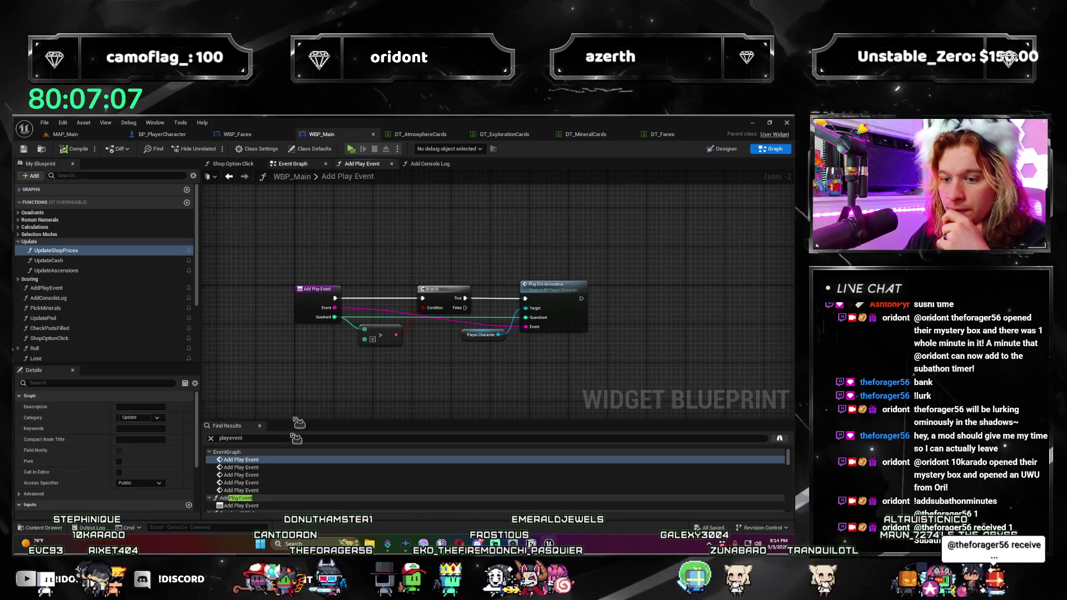
left_click(261, 467)
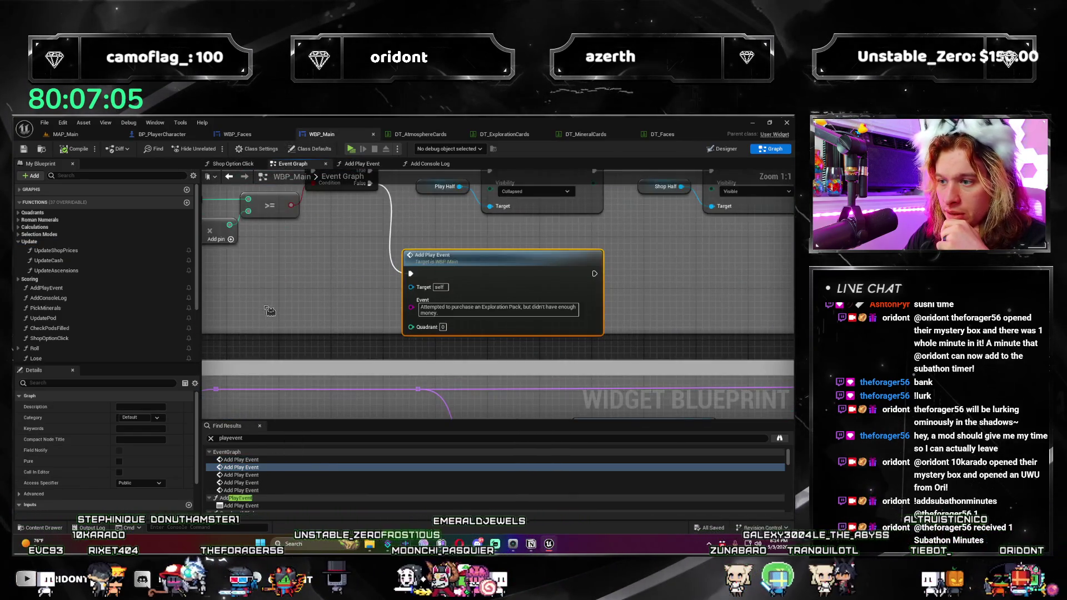
left_click(273, 476)
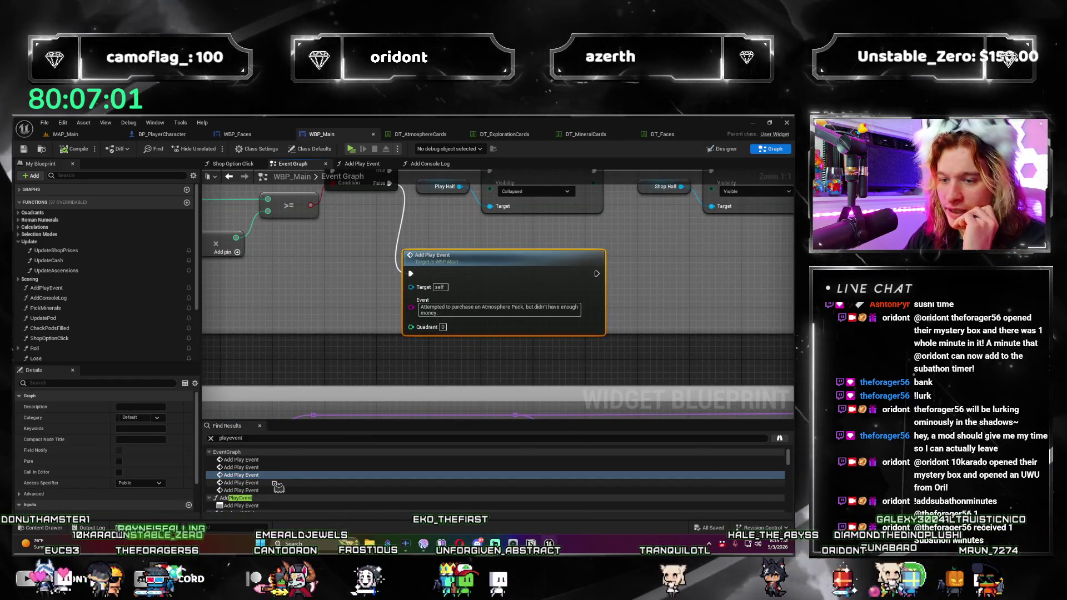
left_click(274, 483)
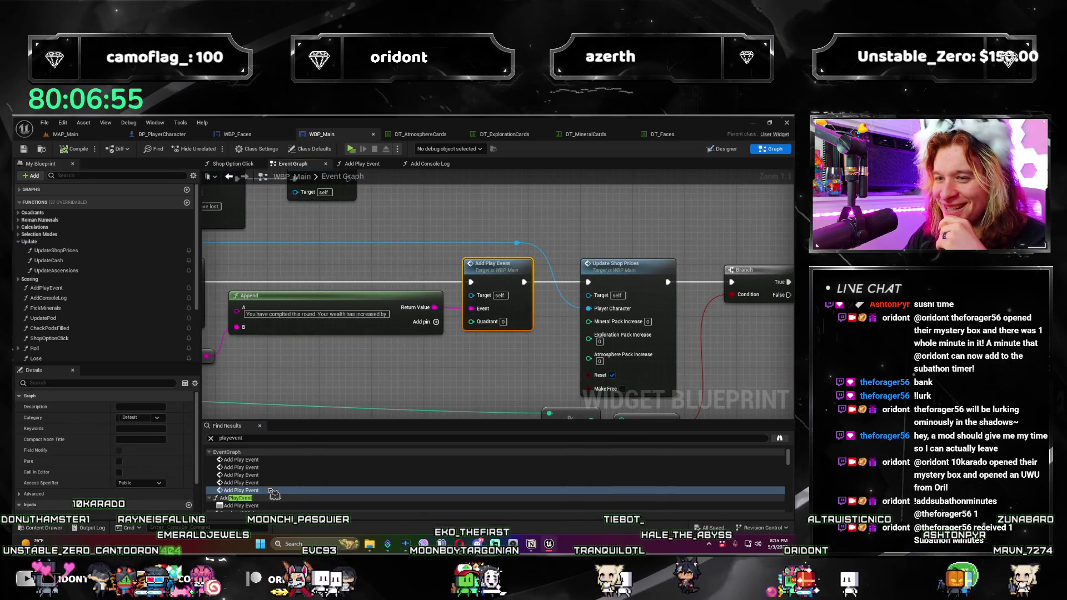
scroll(317, 362, "down", 2)
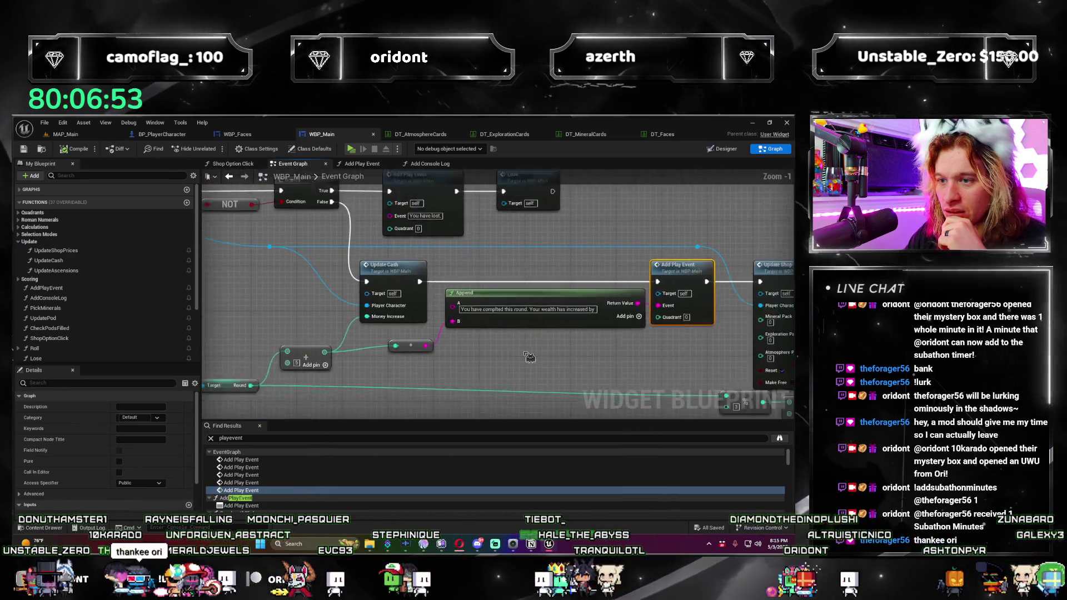
left_click(280, 490)
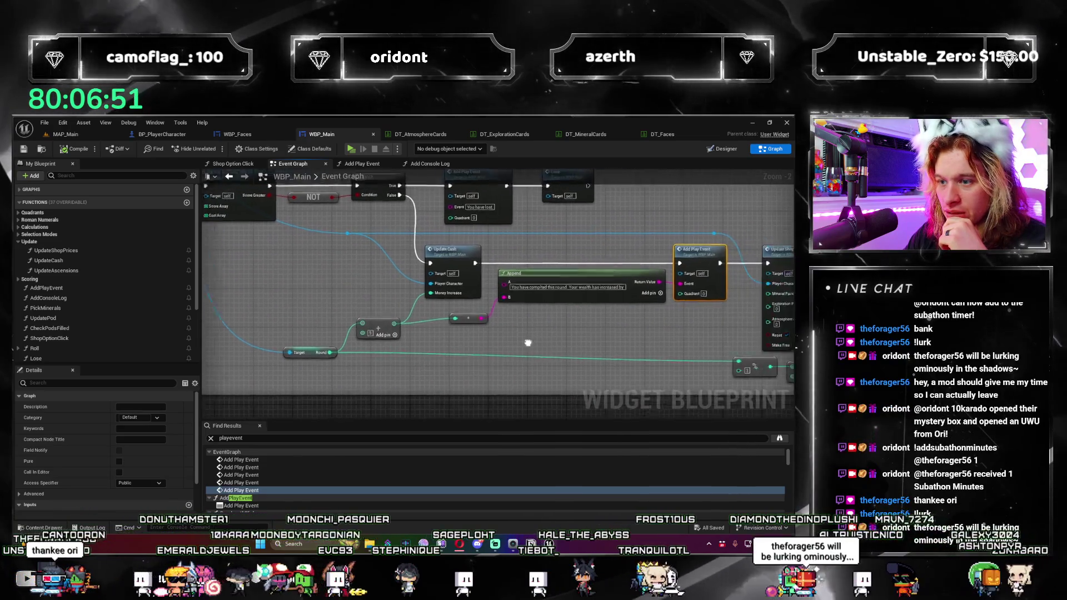
scroll(285, 480, "down", 1)
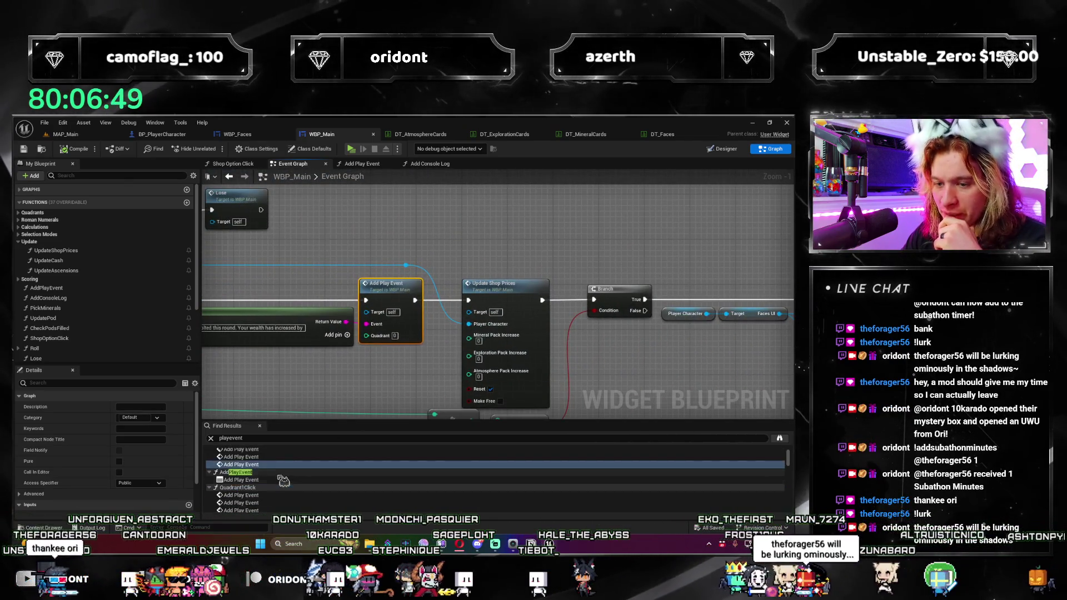
left_click(269, 496)
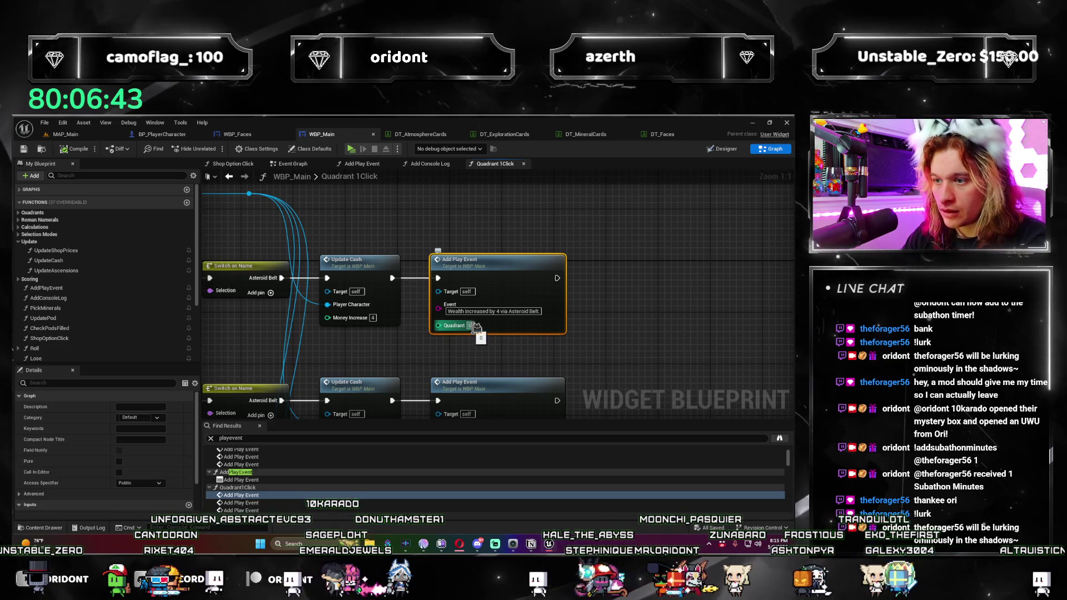
Step: Pan and zoom through Quadrant 1Click's For Each Loop nodes to reach both Asteroid Belt Add Play Event calls
scroll(404, 357, "down", 4)
left_click_drag(403, 359, 519, 357)
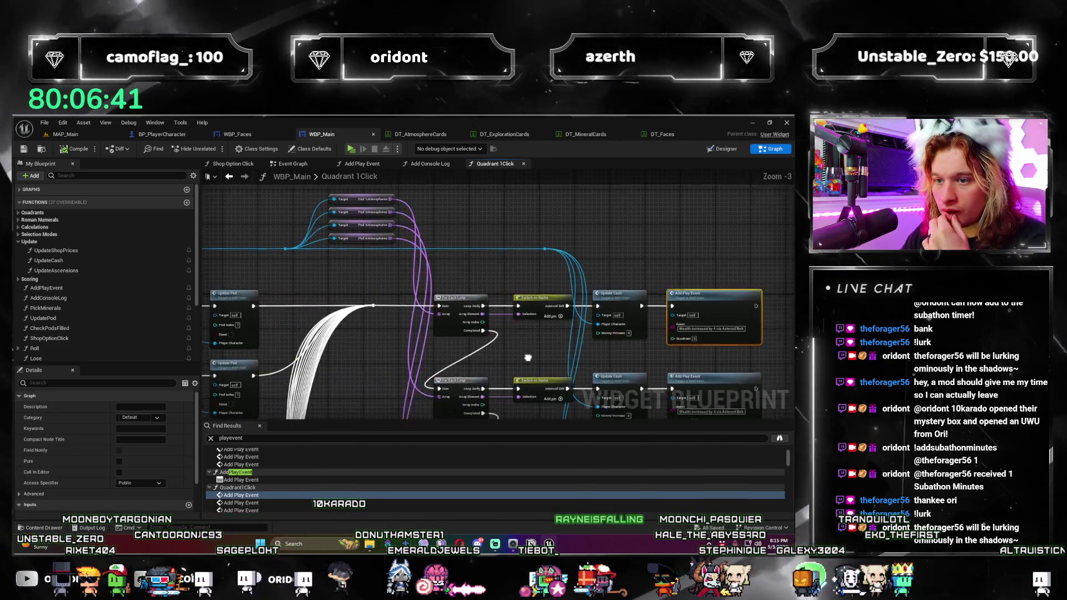
scroll(320, 383, "up", 2)
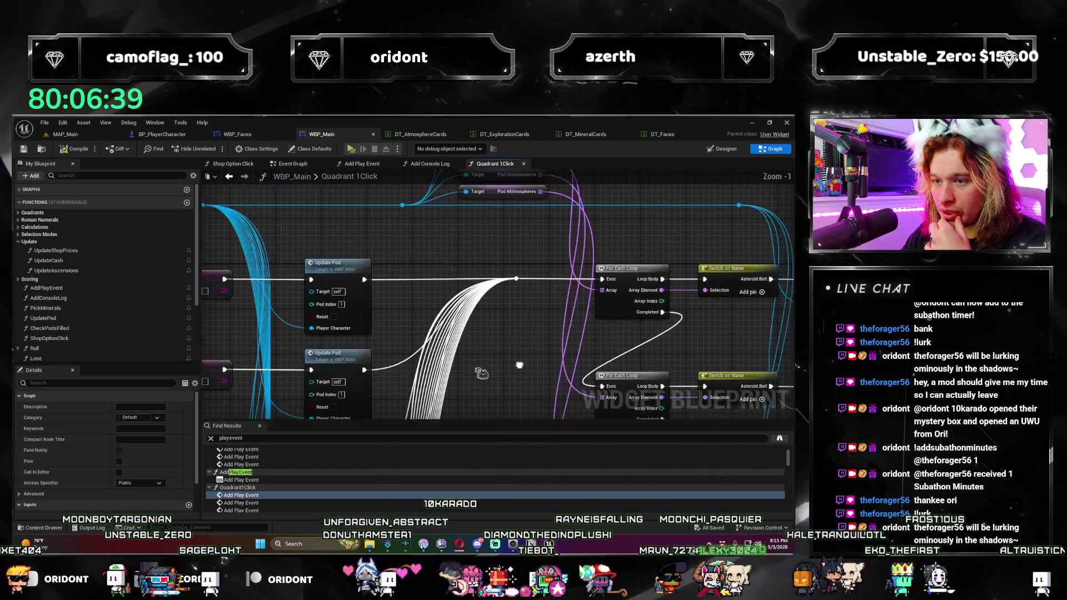
left_click_drag(243, 323, 214, 344)
mouse_move(458, 318)
left_mouse_down()
mouse_move(378, 316)
mouse_move(488, 354)
mouse_move(446, 383)
left_mouse_up()
scroll(369, 328, "down", 2)
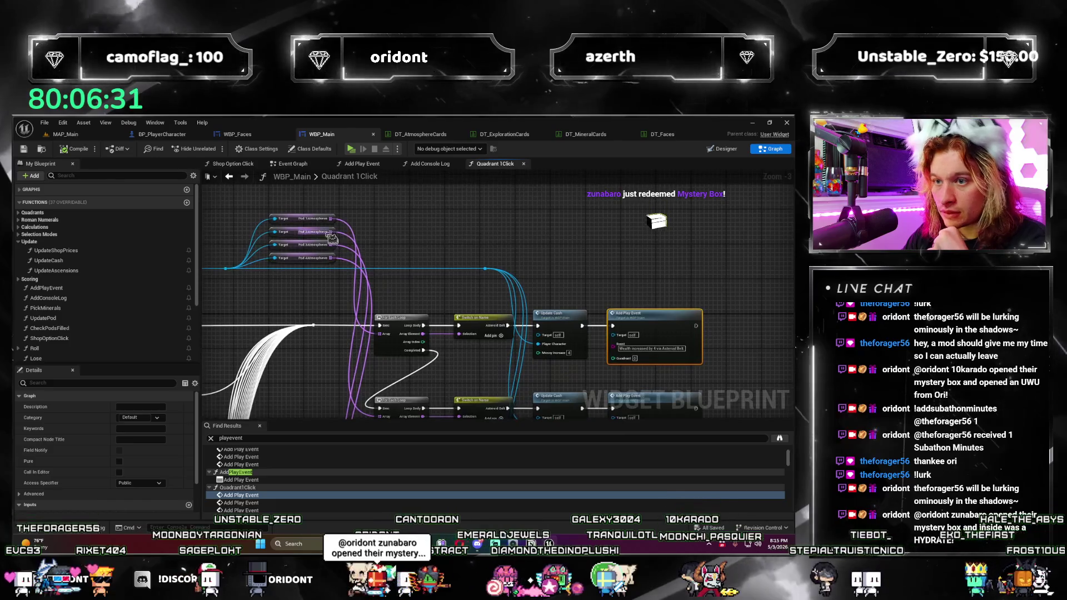
scroll(528, 310, "up", 2)
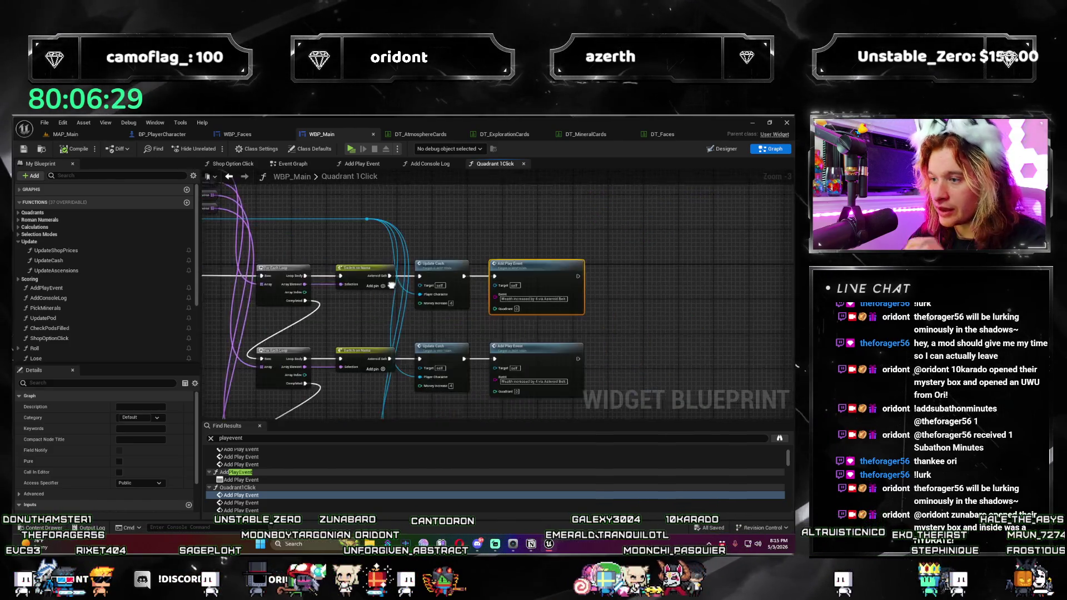
left_click_drag(562, 336, 524, 274)
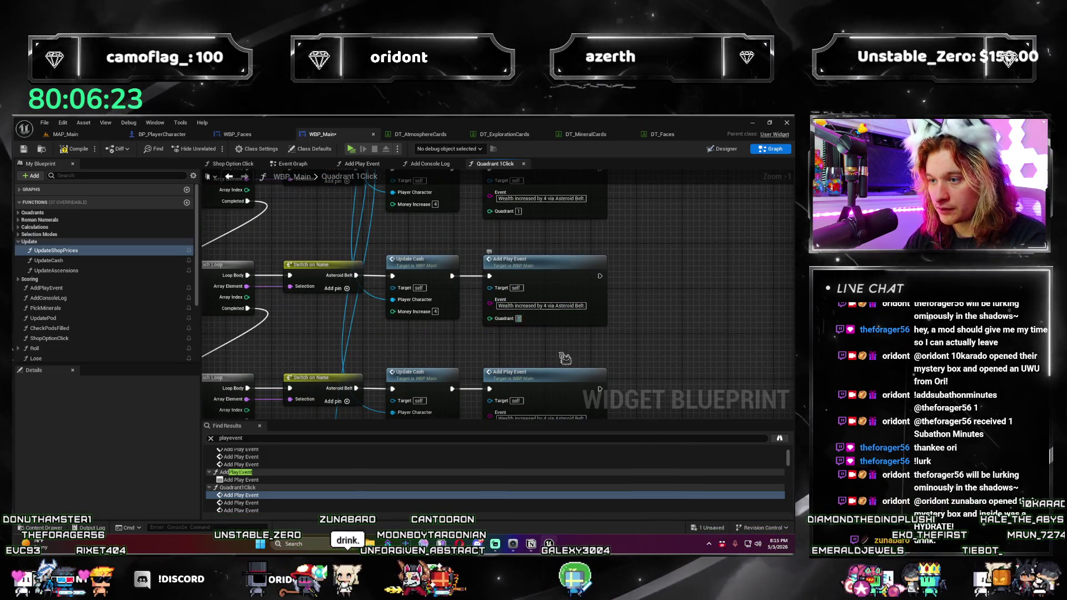
left_click_drag(522, 317, 504, 313)
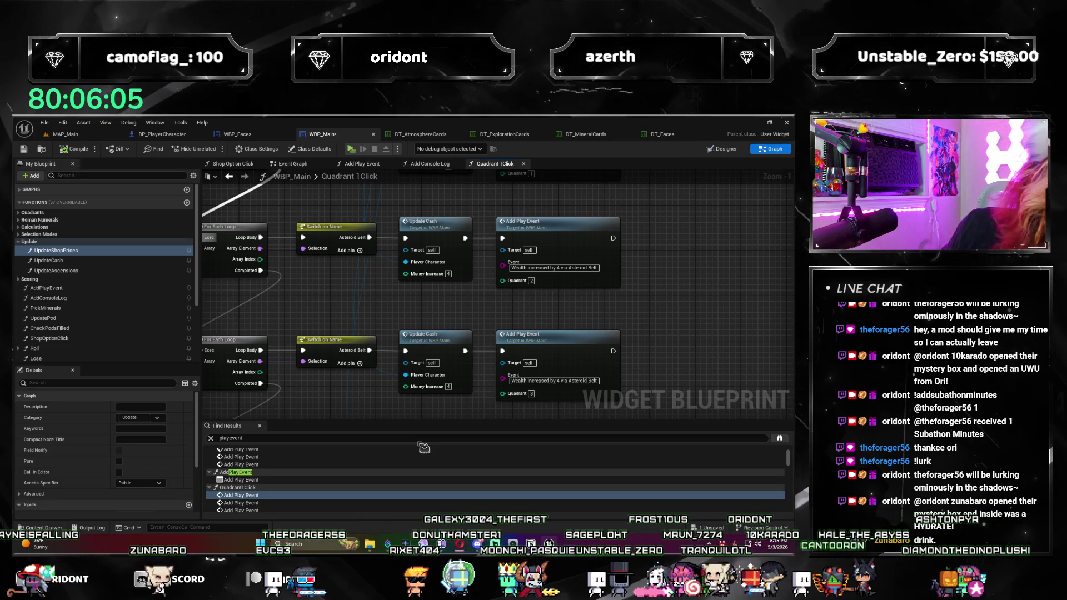
Step: Step through further Quadrant 1Click Add Play Event results in Find Results
left_click(293, 504)
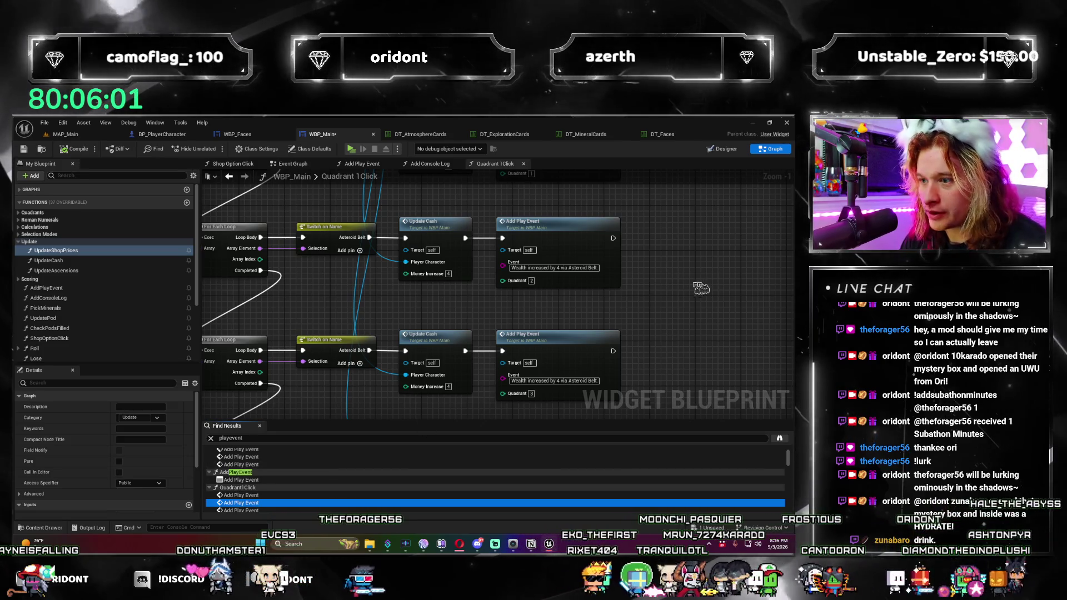
scroll(284, 489, "down", 1)
left_click(284, 492)
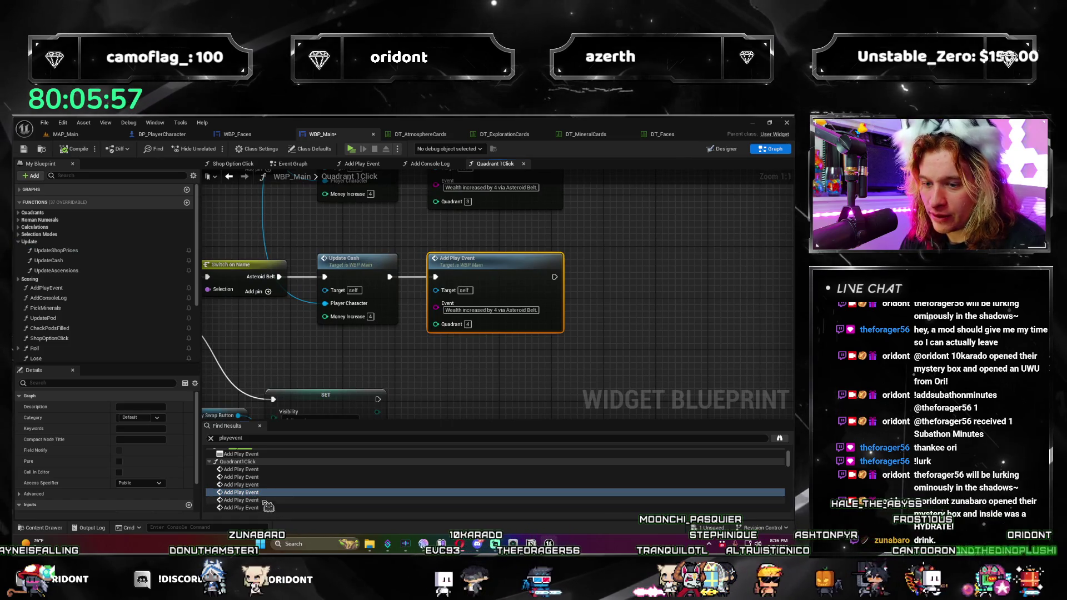
left_click(267, 501)
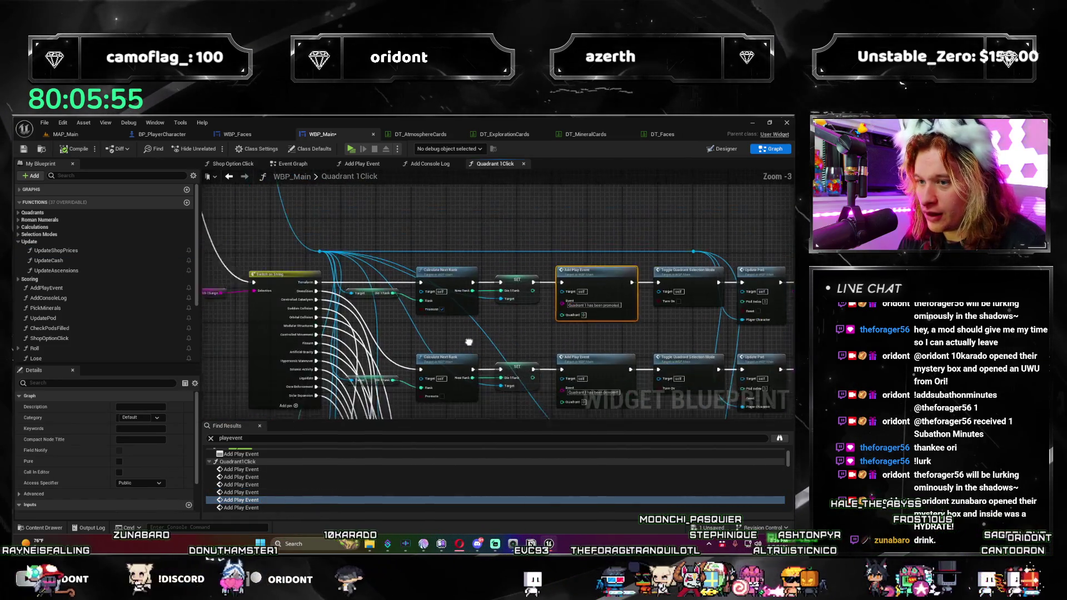
scroll(468, 342, "down", 5)
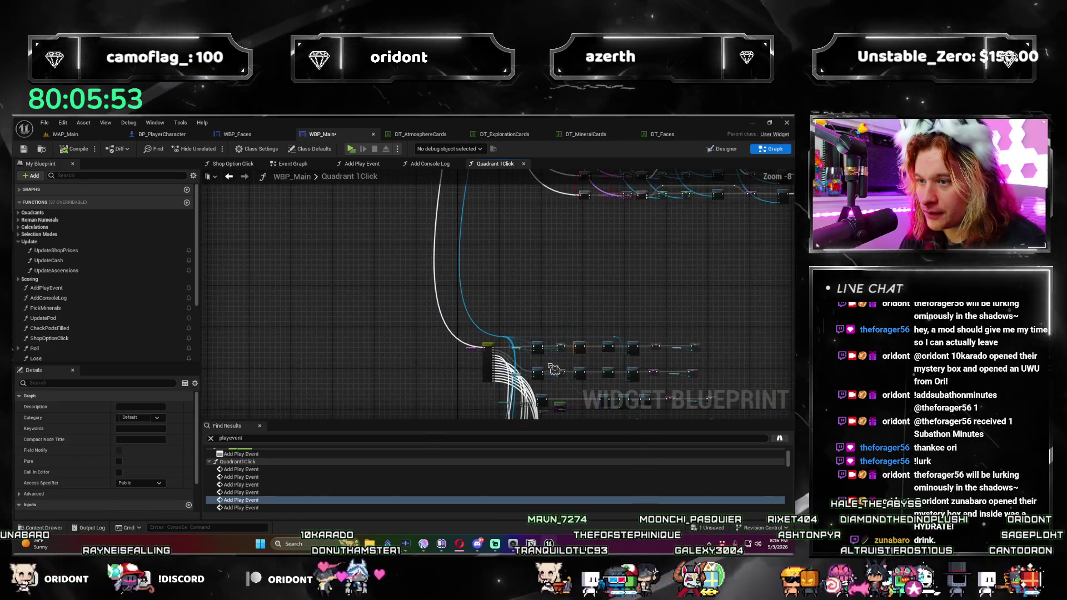
scroll(464, 358, "up", 3)
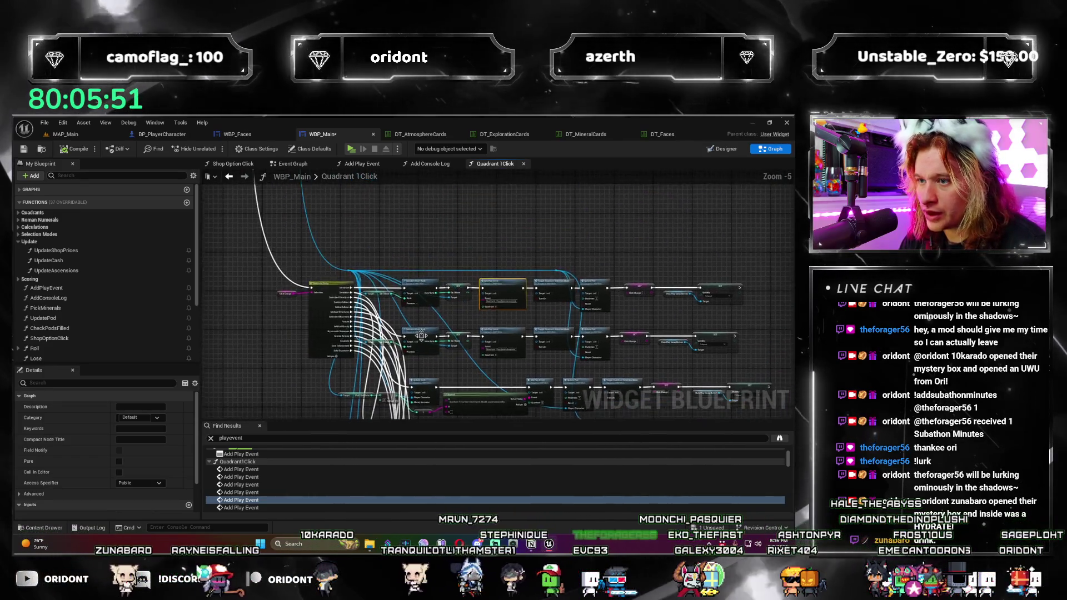
scroll(422, 336, "up", 4)
scroll(709, 347, "up", 1)
Step: Set the promoted Add Play Event call's Quadrant input to 1
left_click_drag(709, 346, 379, 354)
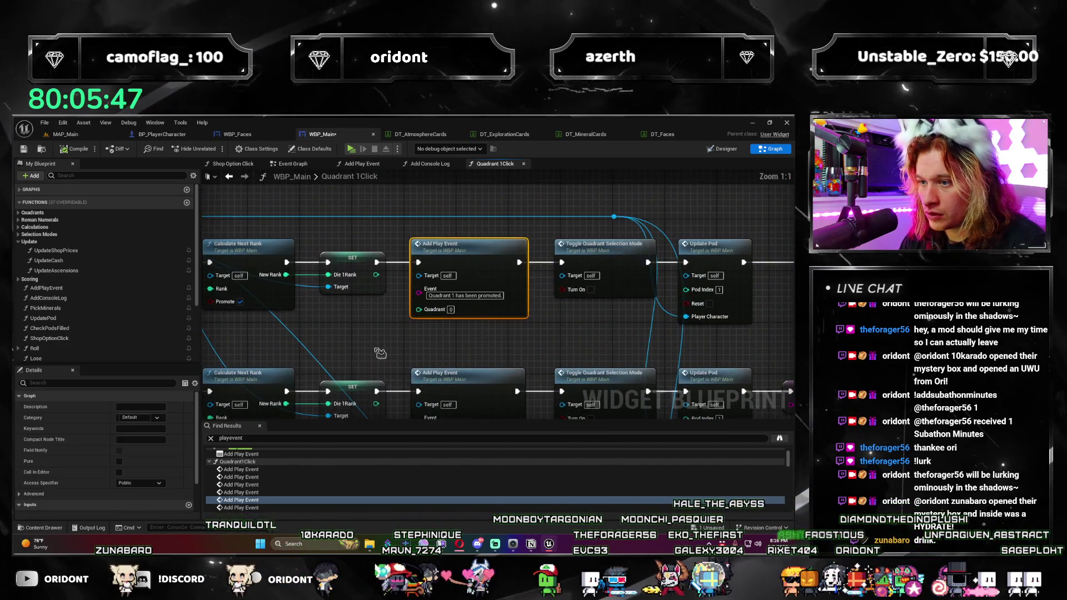
scroll(379, 354, "down", 1)
scroll(279, 489, "down", 1)
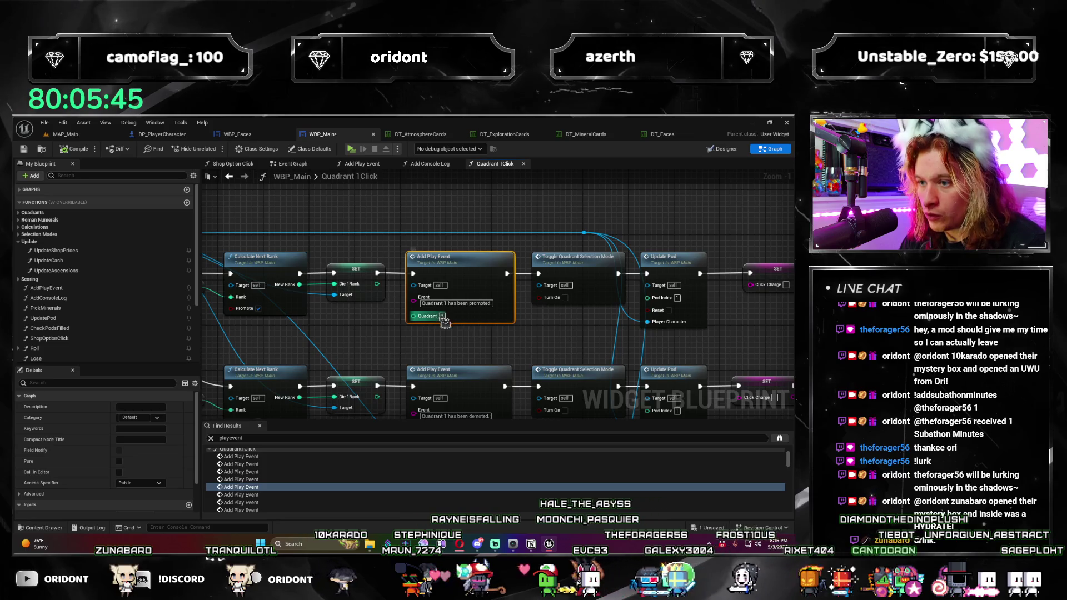
left_click_drag(539, 365, 495, 353)
left_click(398, 303)
type("1")
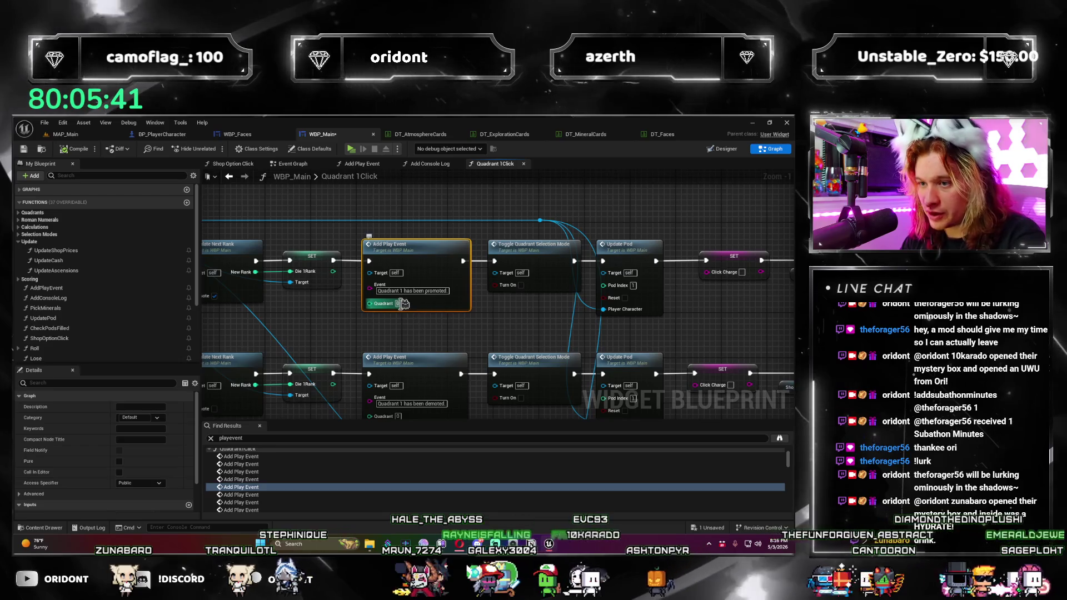
left_click(268, 495)
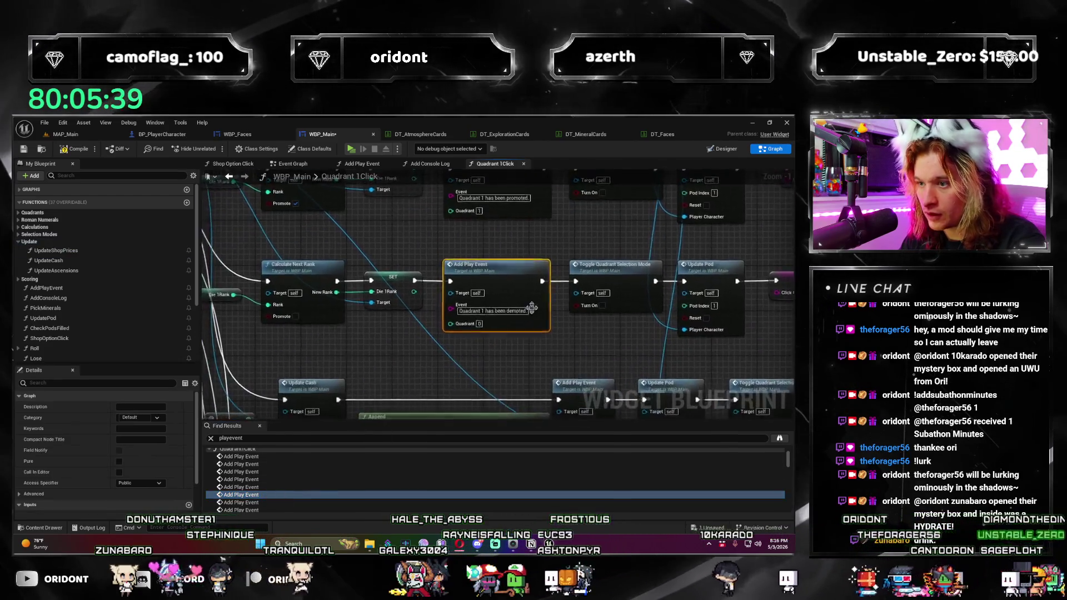
Step: Go to the pods-combined Add Play Event call and inspect its Branch, LENGTH and GET nodes
left_click(286, 508)
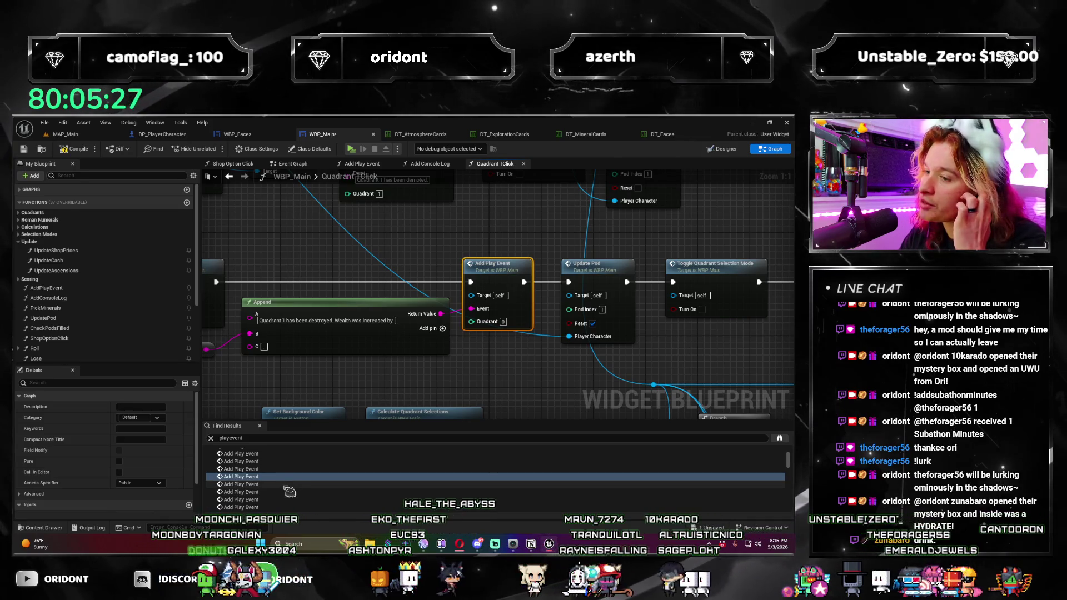
left_click(287, 485)
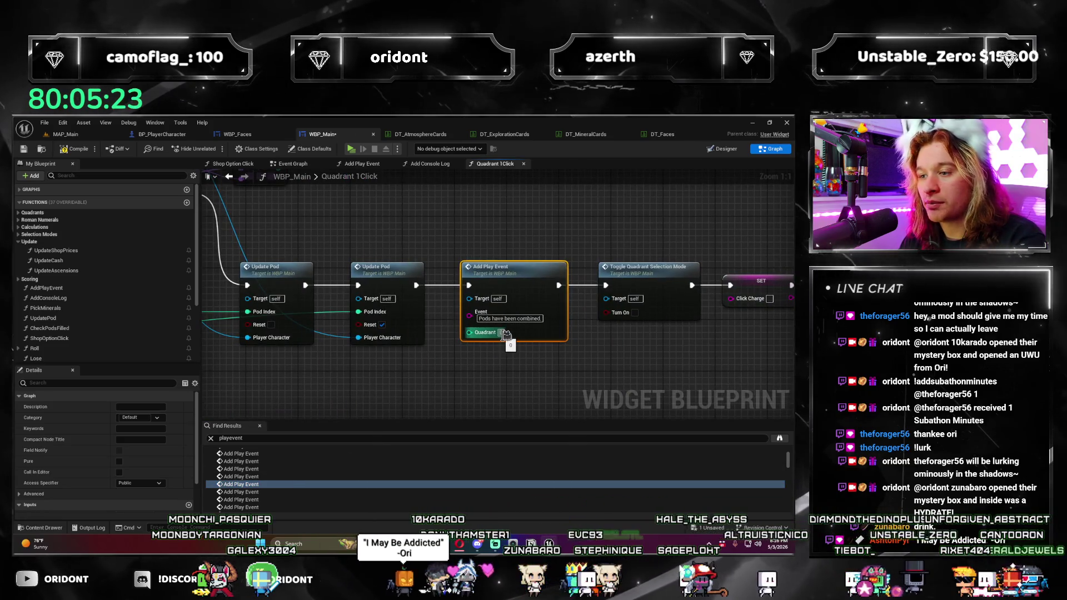
scroll(486, 391, "down", 2)
scroll(486, 391, "down", 1)
mouse_move(486, 390)
left_mouse_down()
mouse_move(640, 387)
mouse_move(440, 372)
mouse_move(456, 398)
left_mouse_up()
scroll(640, 387, "up", 1)
scroll(456, 398, "up", 1)
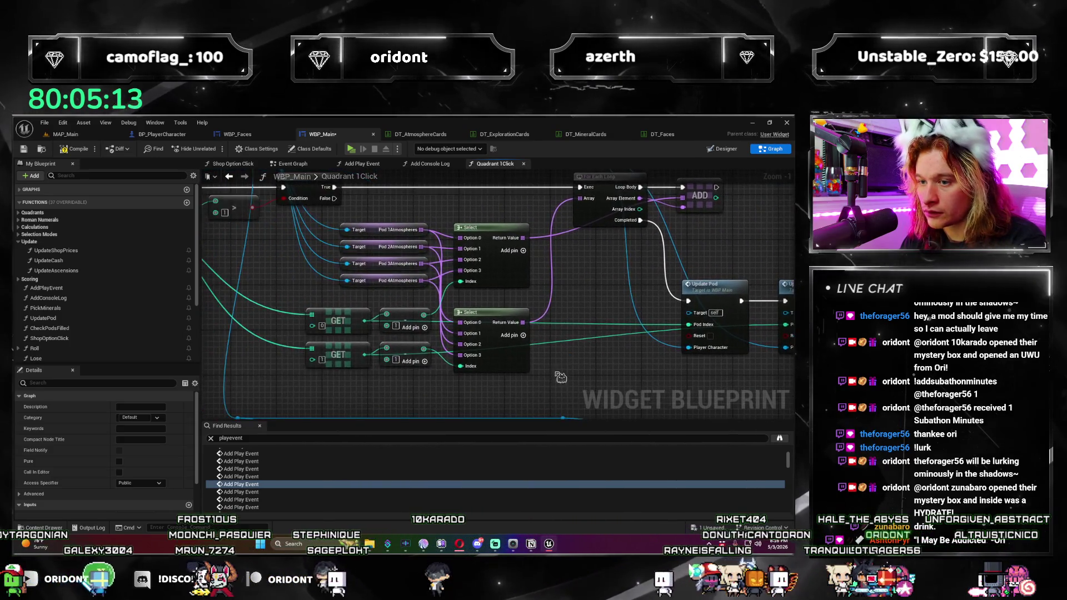
left_click_drag(559, 378, 424, 362)
mouse_move(677, 367)
left_mouse_down()
mouse_move(493, 362)
mouse_move(321, 382)
left_mouse_up()
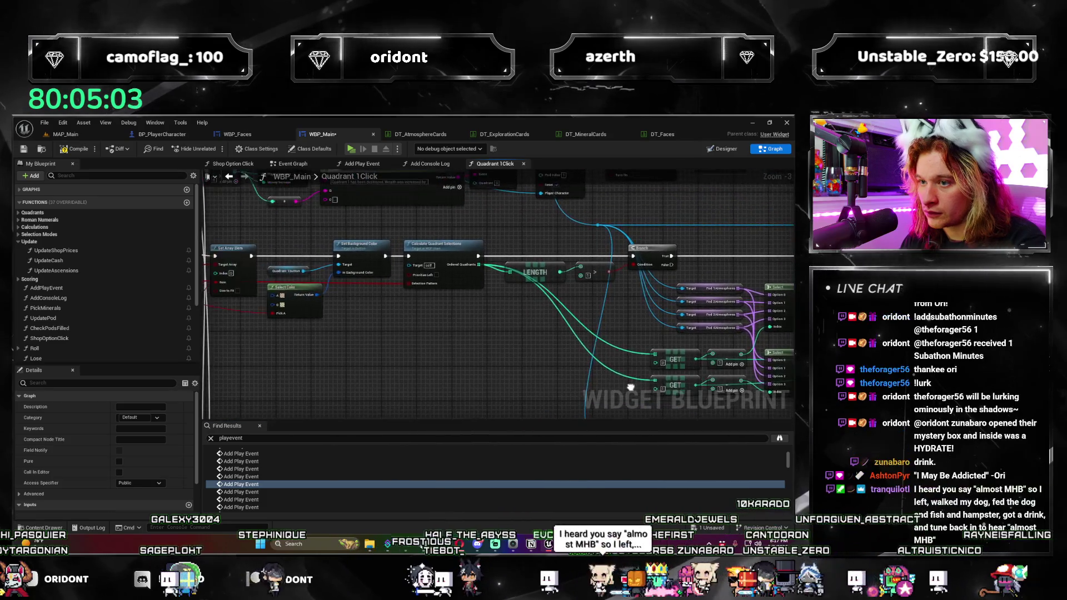
Step: Survey the Update Pod, ADD, Select, Switch and For Each Loop nodes around the pods-combined call
mouse_move(526, 375)
left_mouse_down()
mouse_move(470, 354)
mouse_move(424, 364)
left_mouse_up()
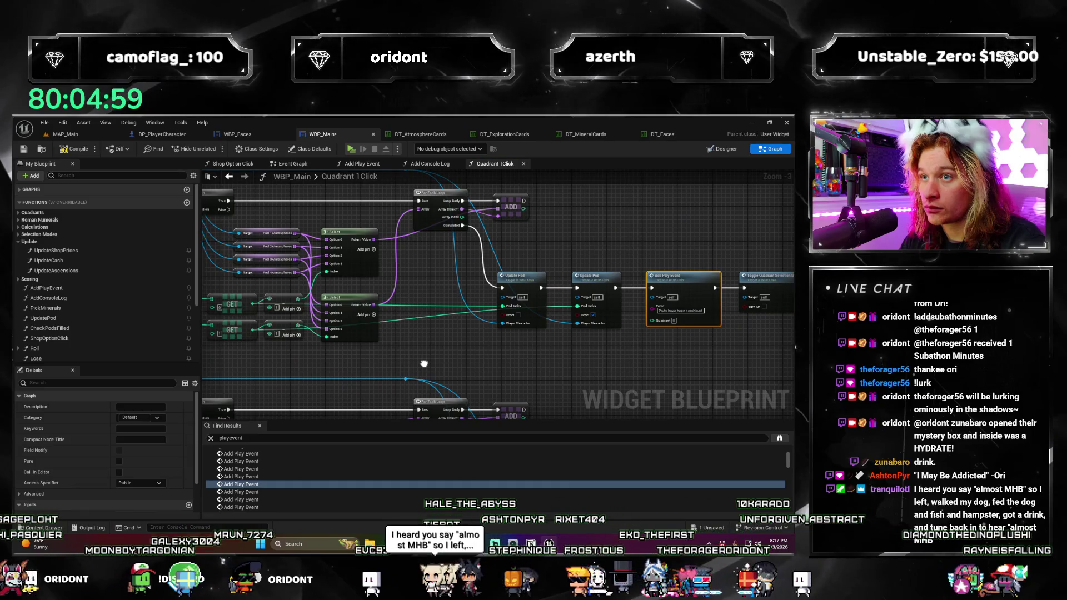
scroll(411, 367, "up", 1)
mouse_move(411, 369)
left_mouse_down()
mouse_move(383, 375)
mouse_move(475, 376)
mouse_move(374, 368)
left_mouse_up()
scroll(366, 365, "up", 1)
scroll(475, 376, "down", 1)
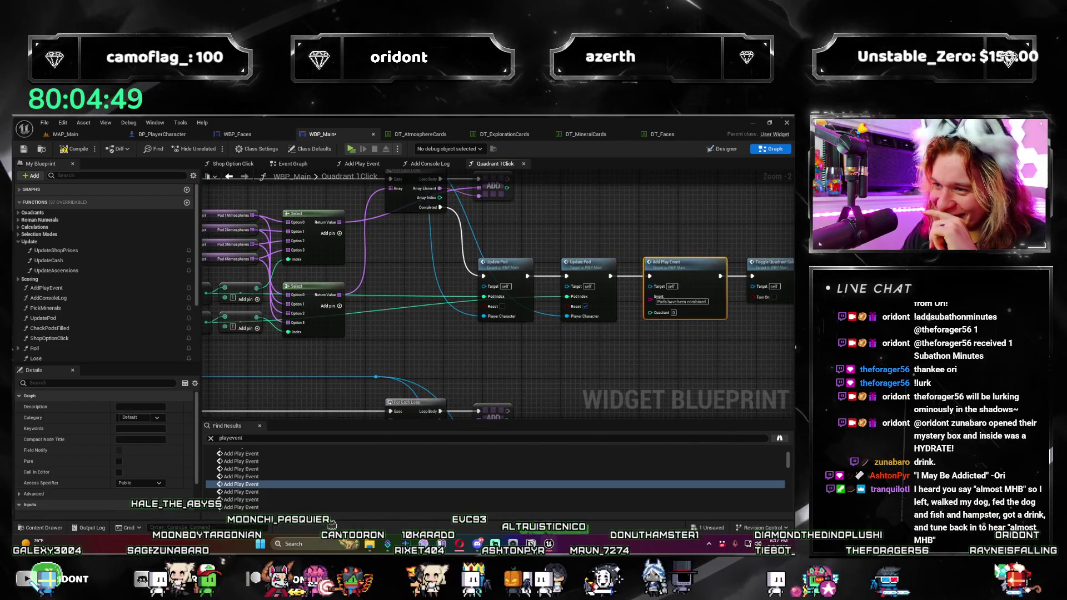
left_click_drag(681, 379, 626, 369)
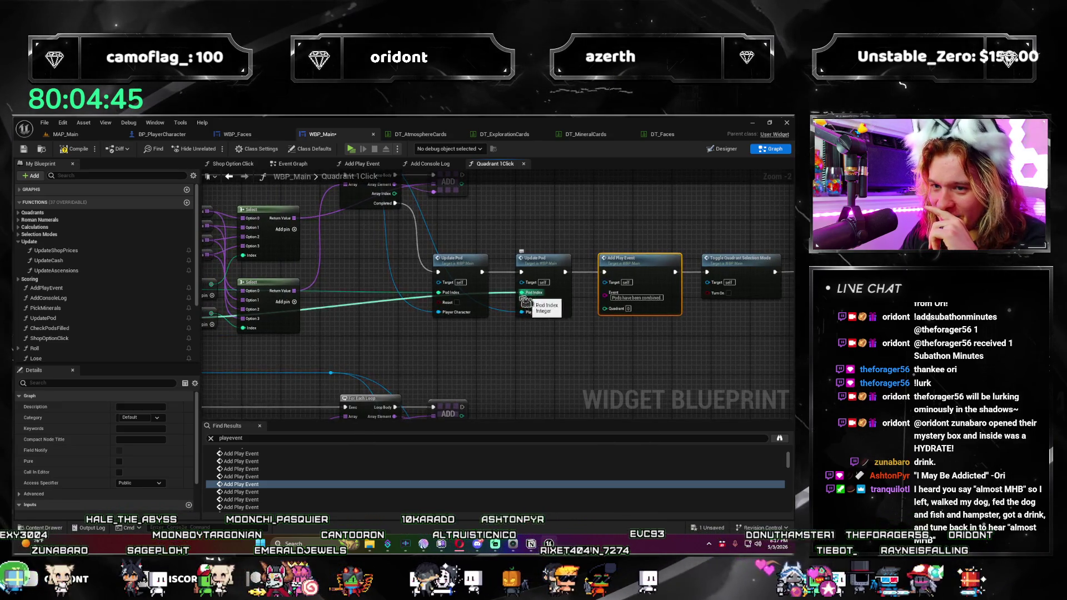
left_click_drag(409, 345, 479, 356)
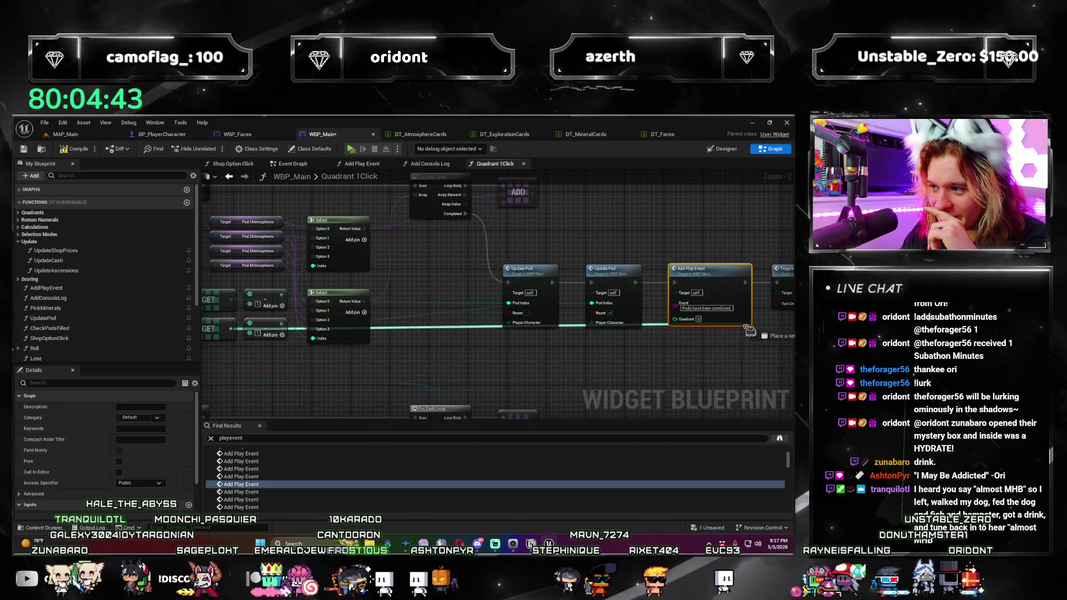
left_click_drag(528, 372, 704, 370)
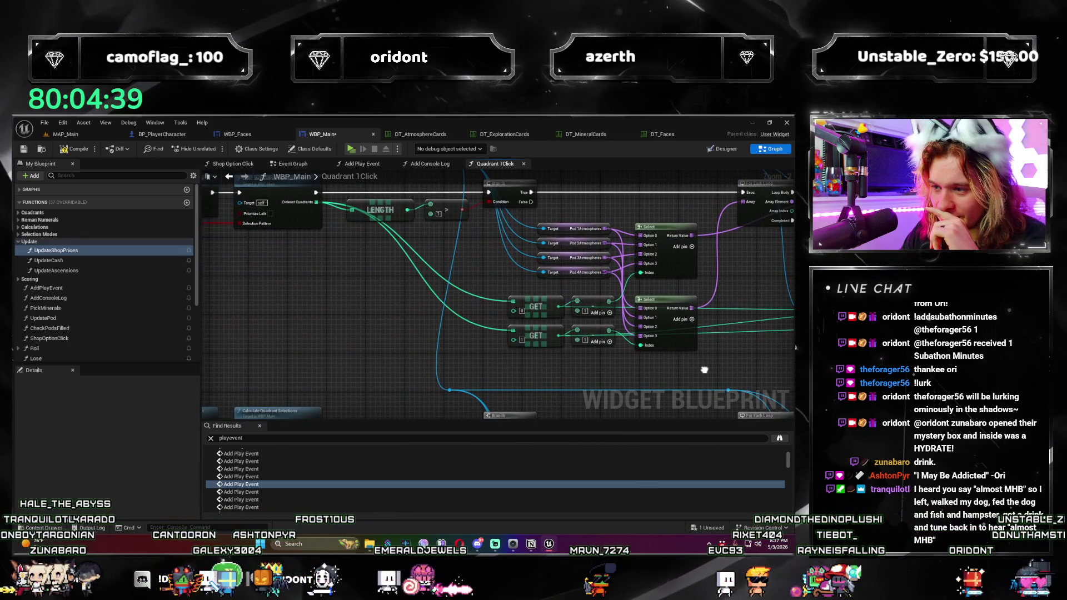
scroll(704, 369, "down", 4)
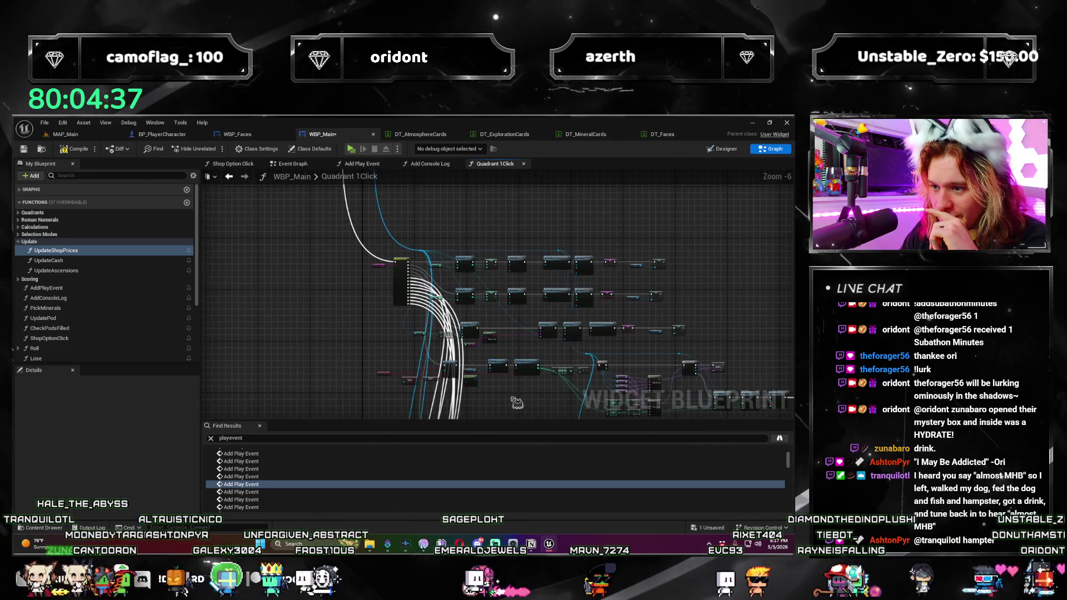
scroll(517, 403, "up", 2)
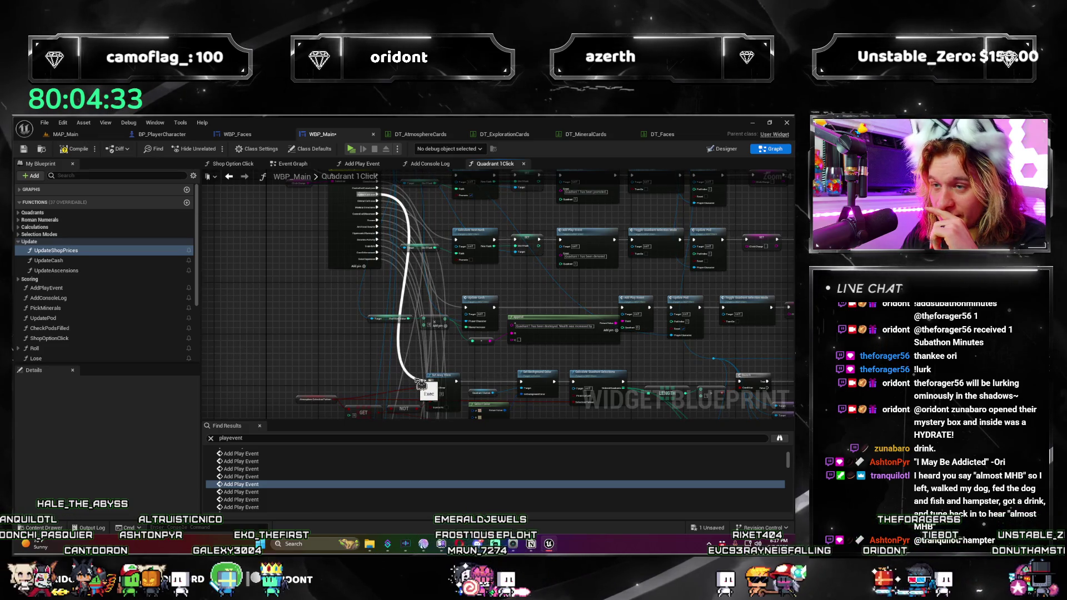
mouse_move(420, 384)
left_mouse_down()
mouse_move(490, 338)
mouse_move(338, 345)
left_mouse_up()
scroll(435, 317, "up", 1)
mouse_move(434, 318)
left_mouse_down()
mouse_move(399, 271)
mouse_move(285, 224)
mouse_move(305, 214)
left_mouse_up()
mouse_move(608, 206)
left_mouse_down()
mouse_move(529, 285)
mouse_move(503, 201)
left_mouse_up()
scroll(478, 339, "up", 1)
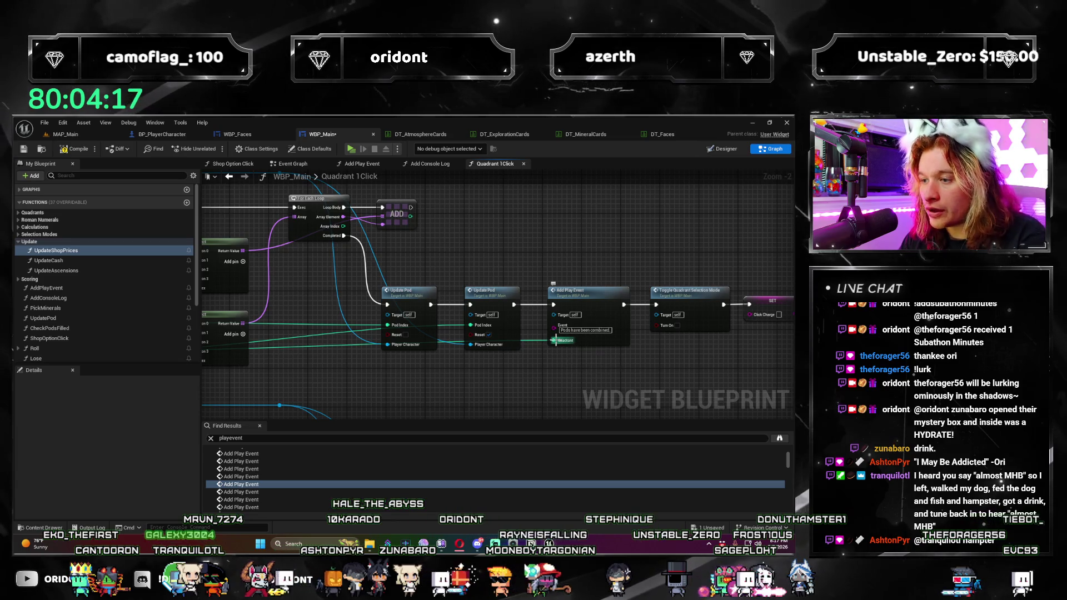
scroll(491, 345, "up", 1)
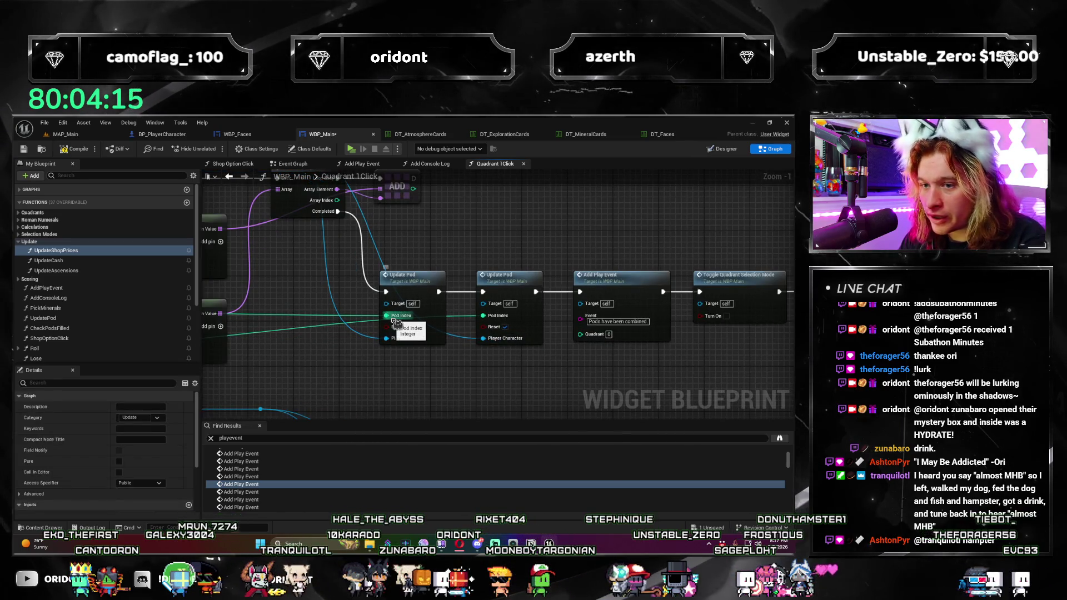
Step: Wire the Select node's Return Value into the pods-combined Add Play Event's Quadrant pin
left_click(290, 484)
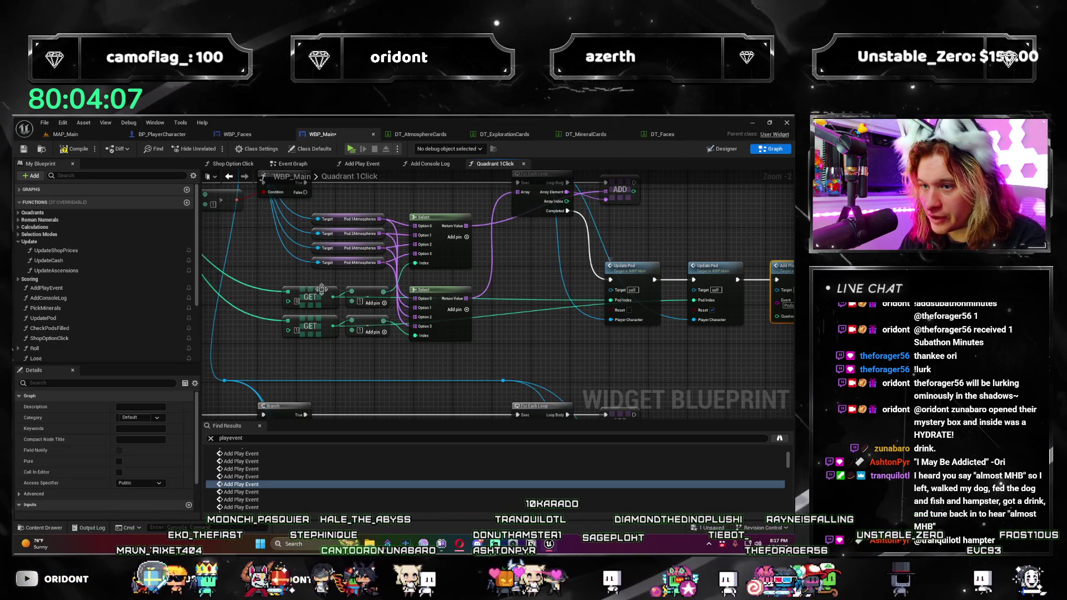
mouse_move(455, 300)
left_mouse_down()
mouse_move(694, 314)
mouse_move(542, 325)
left_mouse_up()
scroll(500, 333, "up", 1)
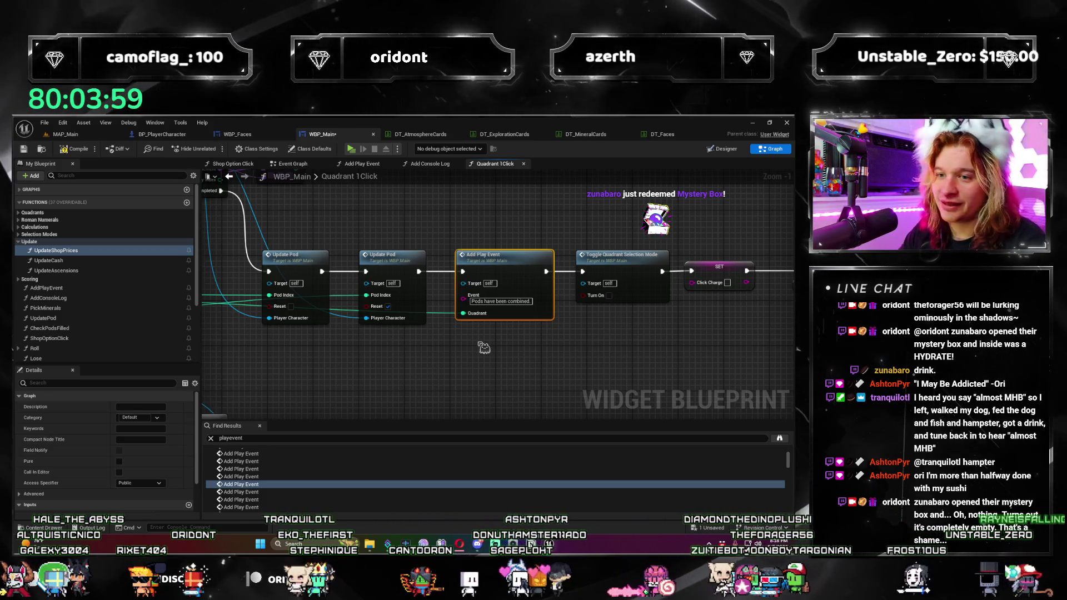
Step: Save WBP_Main and reselect the pods-combined Add Play Event call
left_click(346, 378)
key("ctrl+s")
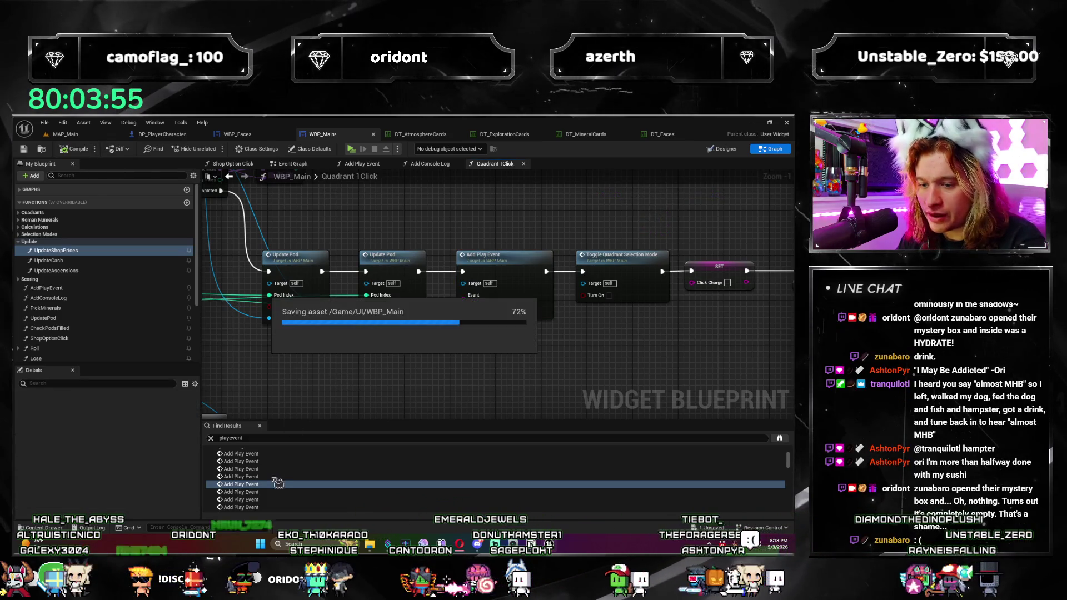
double_click(259, 492)
left_click_drag(392, 362, 643, 359)
scroll(643, 358, "down", 1)
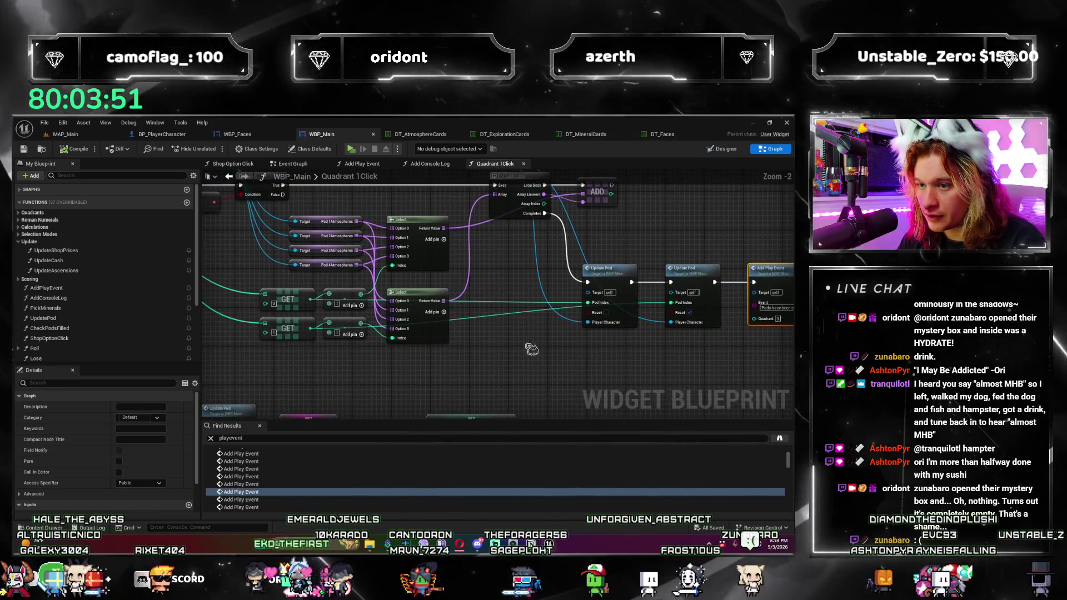
Step: Wire the GET output into the Add Play Event Quadrant pin and check the surrounding loop wiring
mouse_move(311, 301)
left_mouse_down()
mouse_move(728, 325)
mouse_move(561, 293)
mouse_move(633, 297)
mouse_move(699, 334)
left_mouse_up()
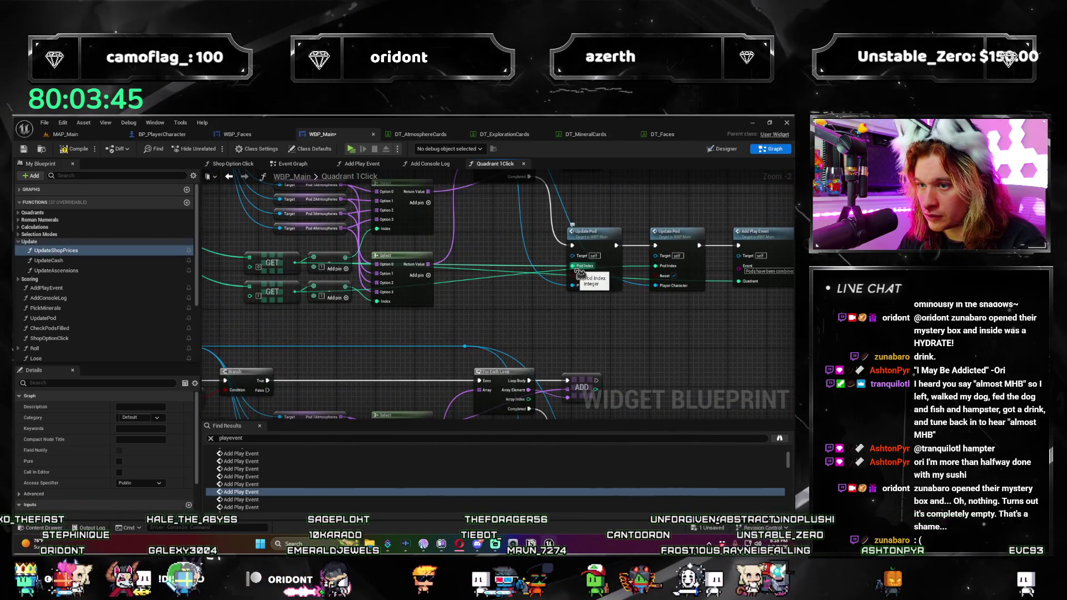
mouse_move(580, 274)
left_mouse_down()
mouse_move(612, 261)
mouse_move(620, 278)
mouse_move(628, 269)
left_mouse_up()
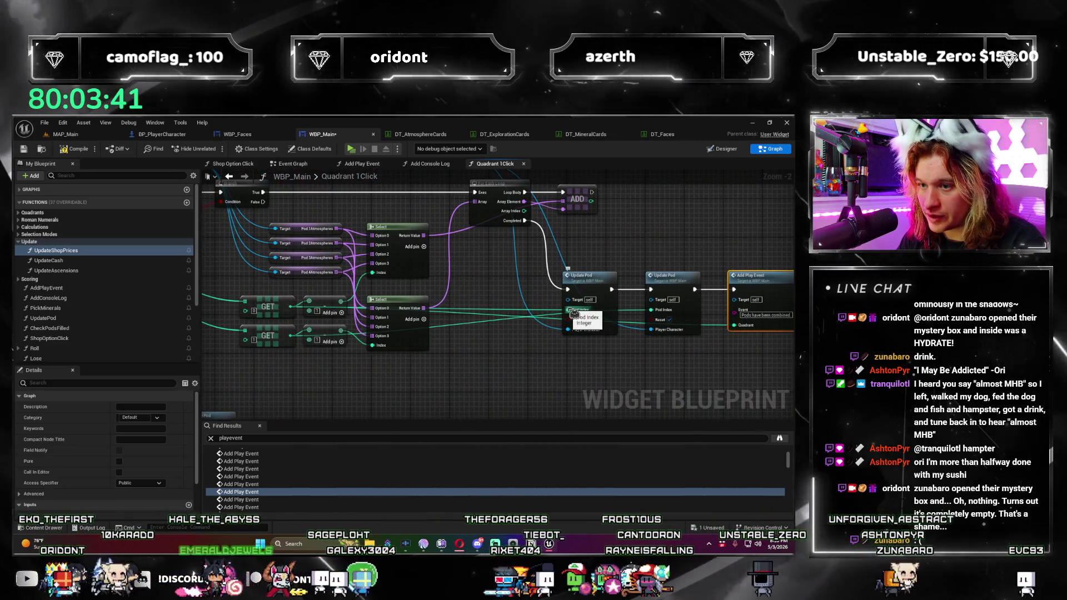
left_click_drag(598, 390, 508, 354)
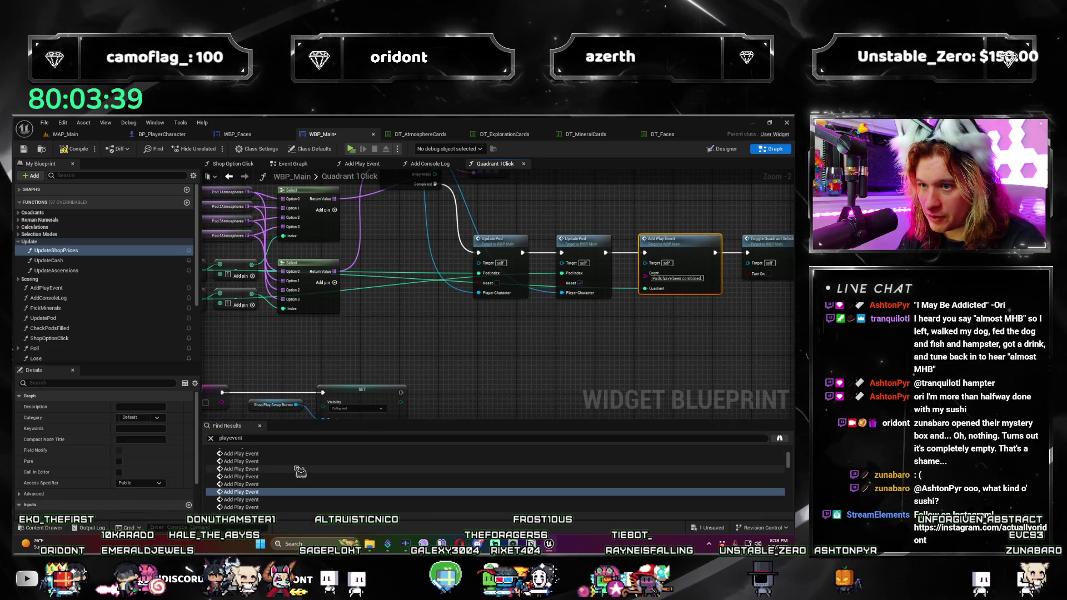
mouse_move(380, 321)
left_mouse_down()
mouse_move(483, 394)
mouse_move(308, 394)
left_mouse_up()
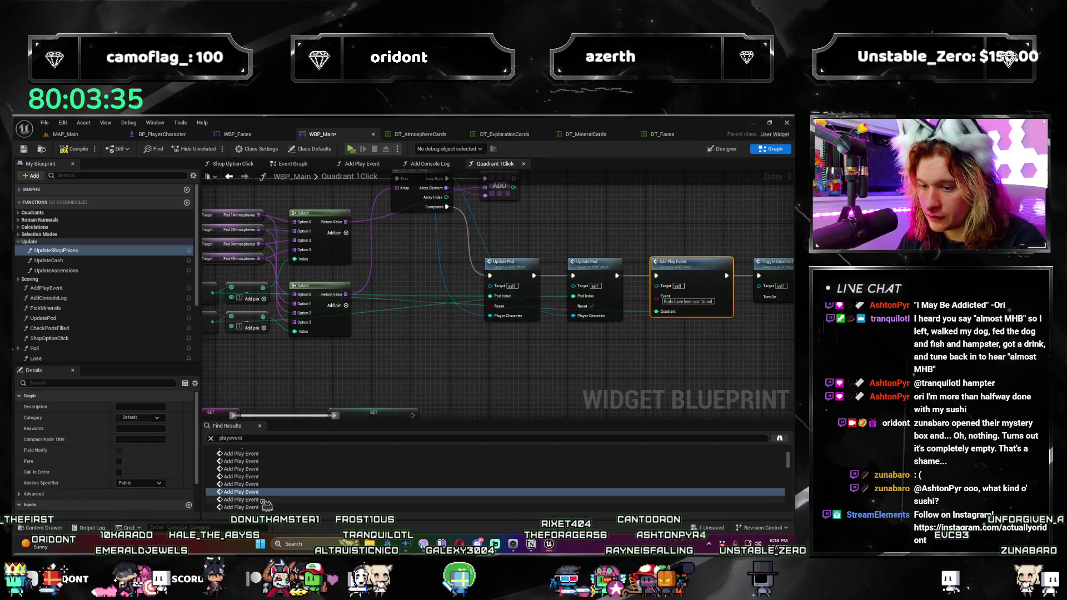
Step: Step through the sell-value and quadrants-maneuvered Add Play Event calls, inspecting the nearby swap-button nodes
left_click(264, 500)
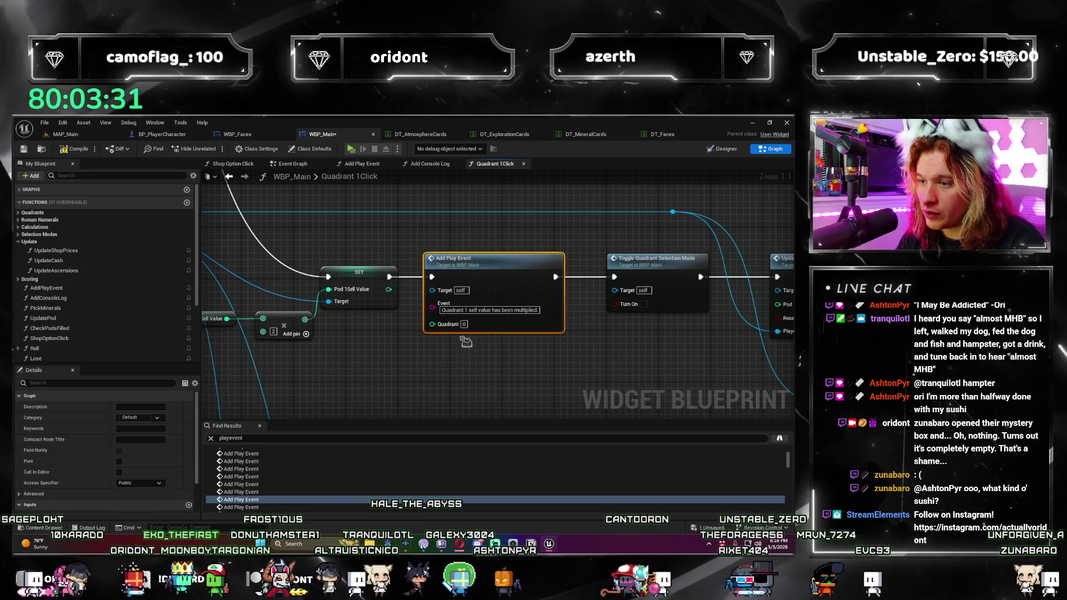
left_click(264, 476)
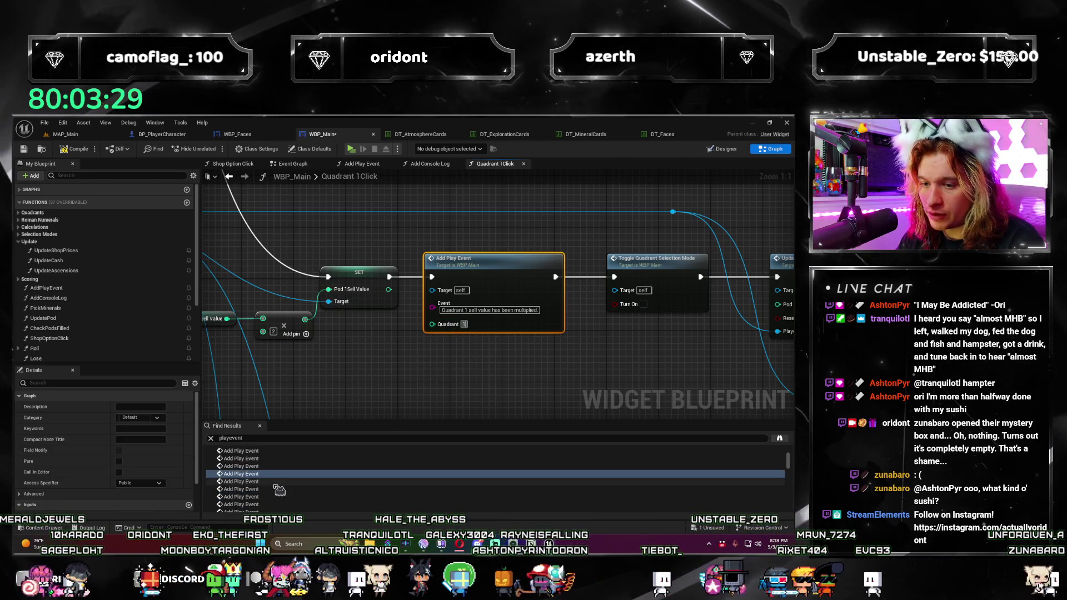
left_click(265, 468)
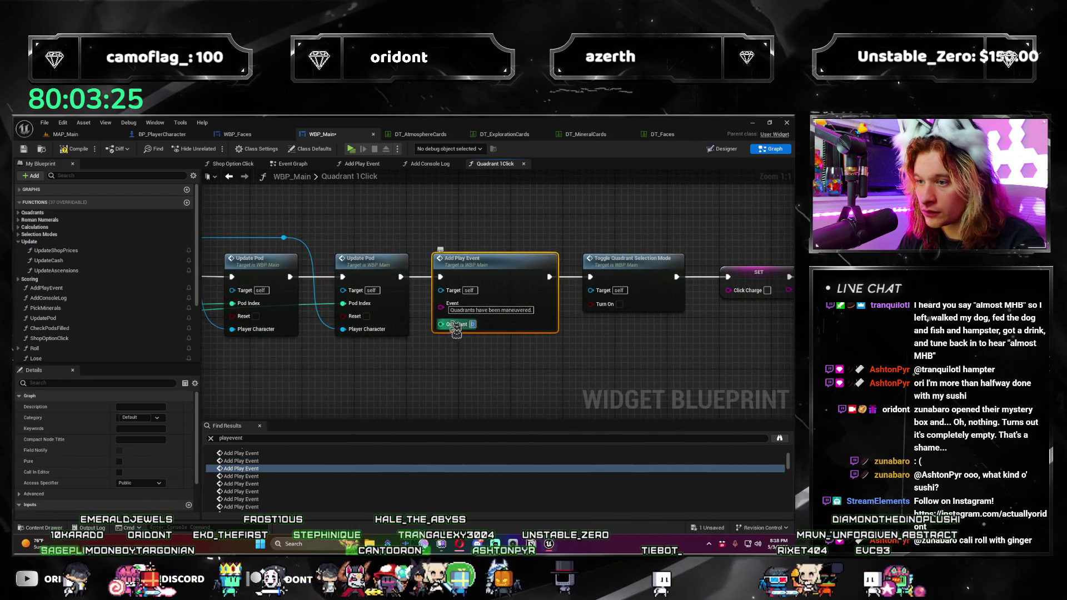
scroll(410, 378, "down", 2)
mouse_move(410, 377)
left_mouse_down()
mouse_move(540, 368)
mouse_move(337, 377)
mouse_move(253, 364)
left_mouse_up()
scroll(547, 374, "down", 1)
left_click_drag(405, 252, 727, 352)
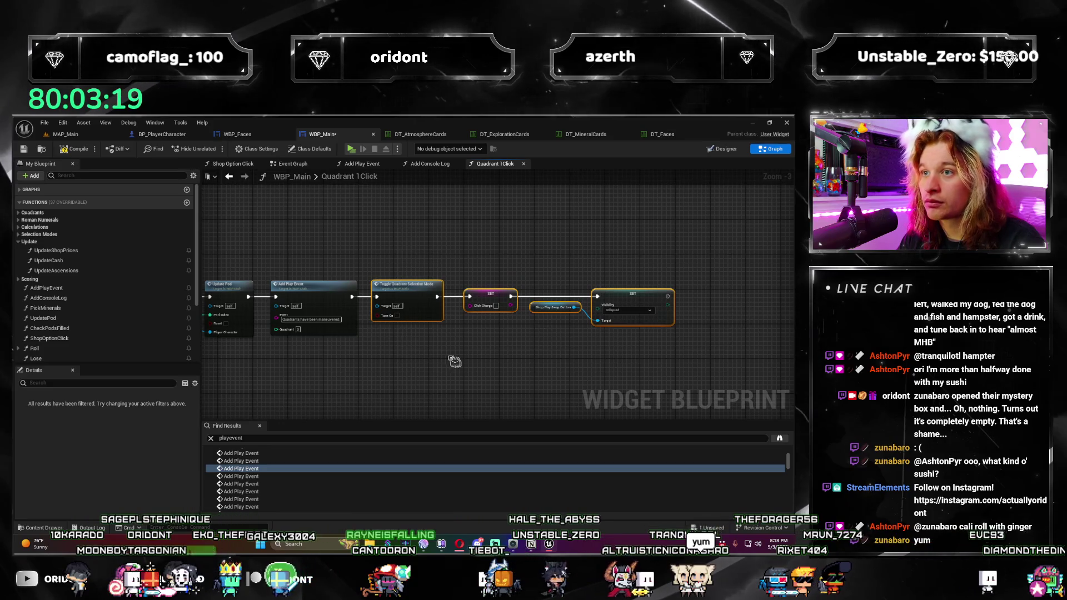
Step: Set the 'Quadrant 1 can contain 1 additional atmosphere.' call's Quadrant to 1
double_click(276, 469)
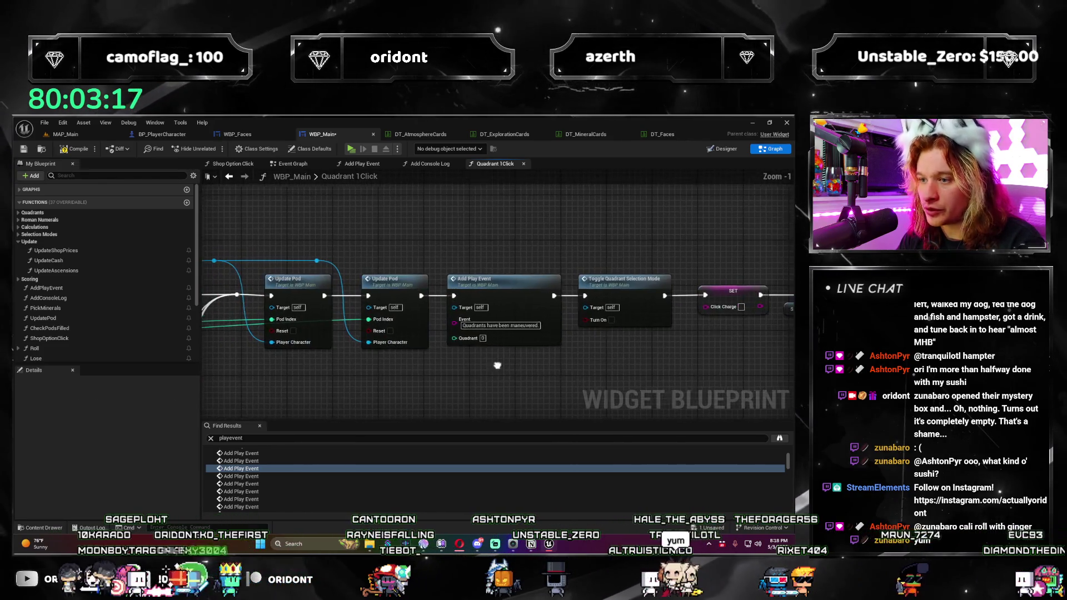
double_click(271, 477)
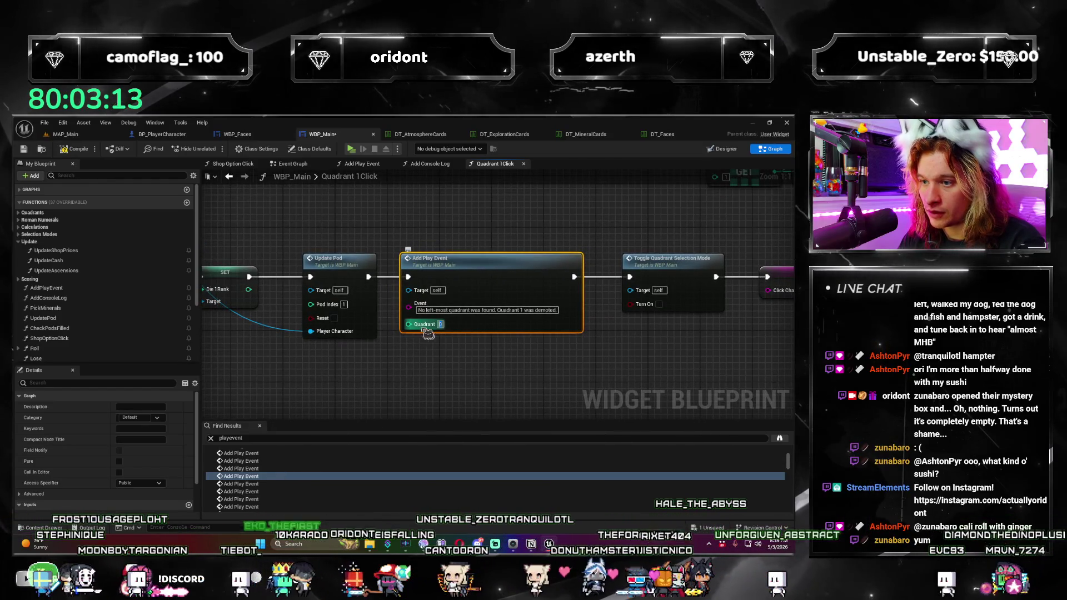
key("Down")
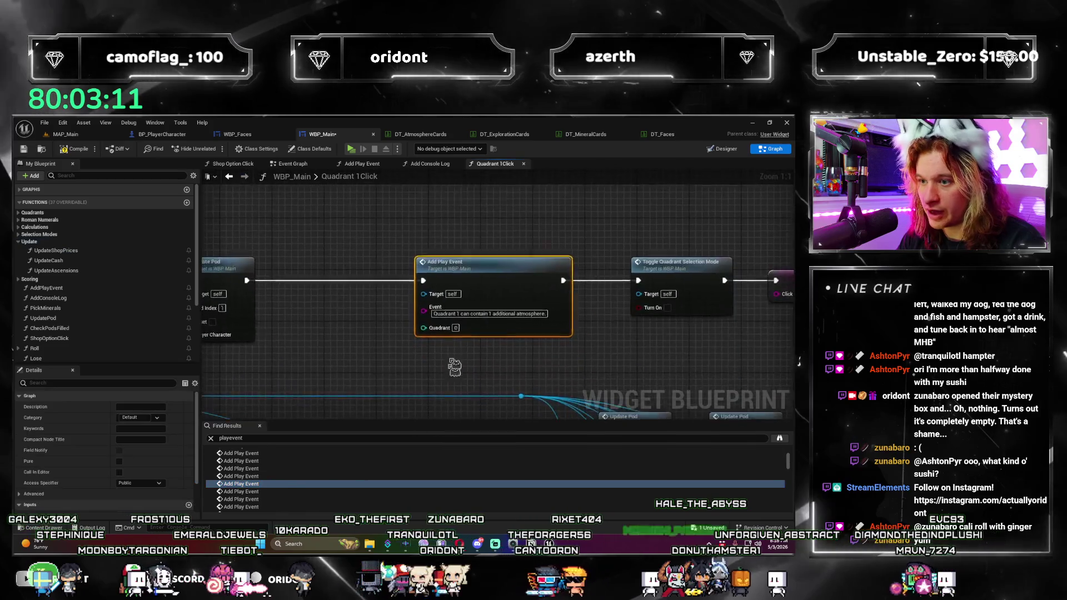
left_click(454, 324)
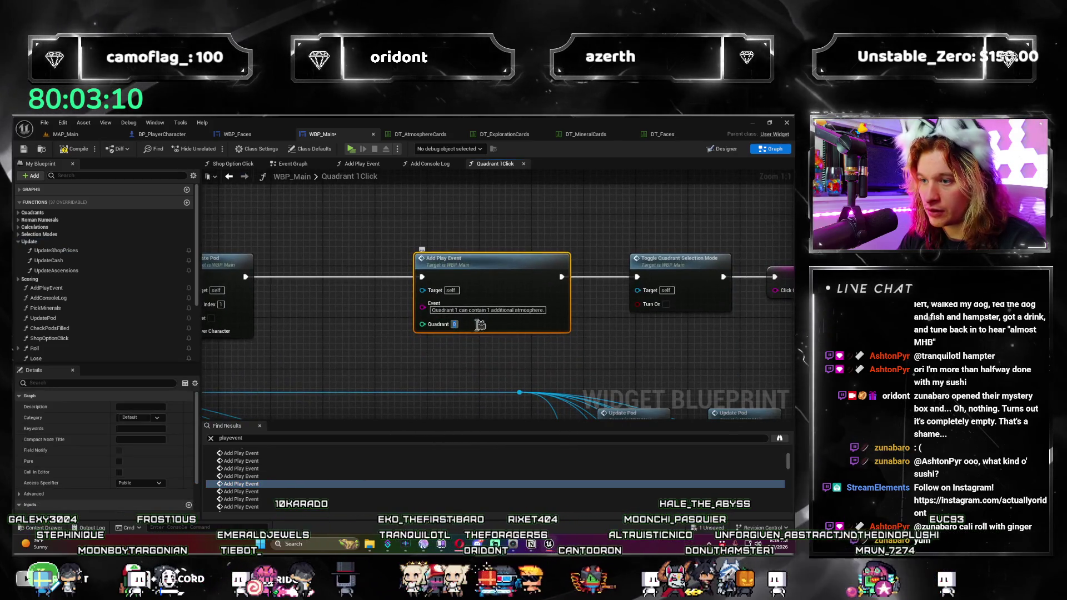
left_click(454, 359)
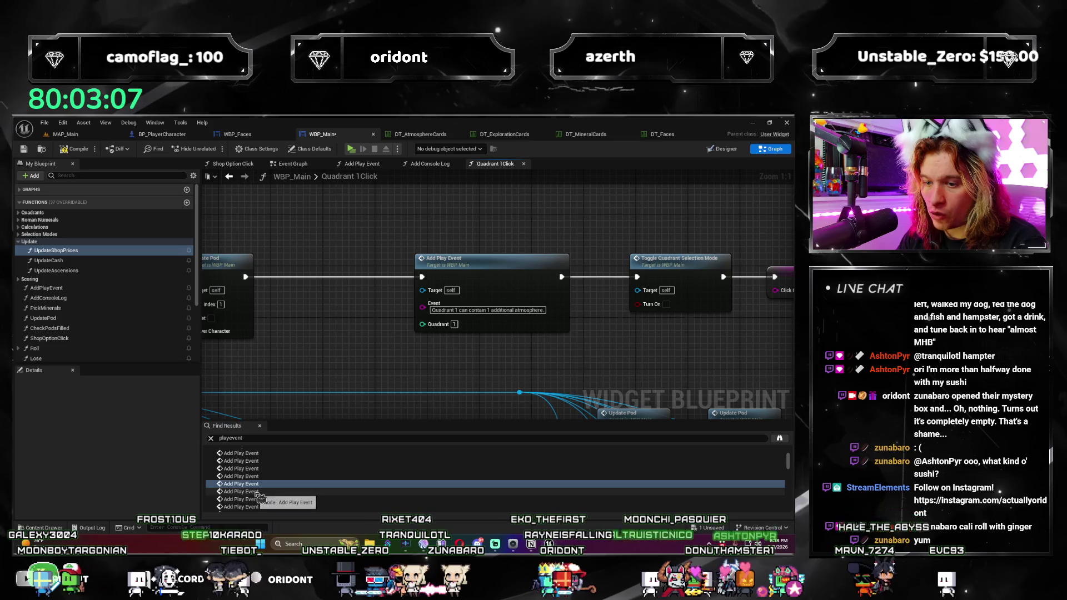
left_click(259, 493)
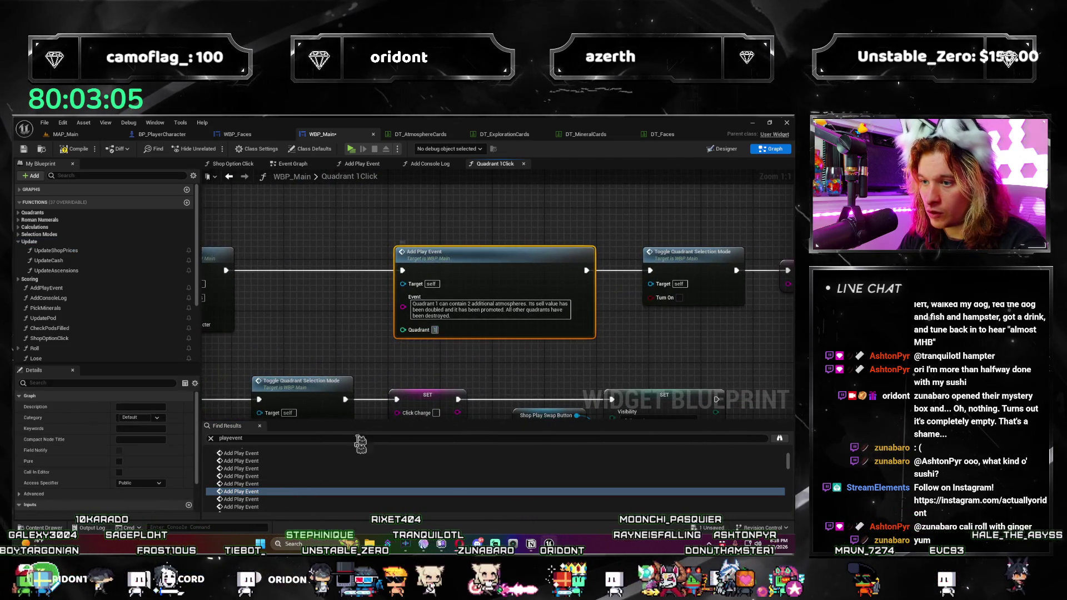
Step: Enter Quadrant 1 on the first remaining Add Play Event call from Find Results
left_click(263, 499)
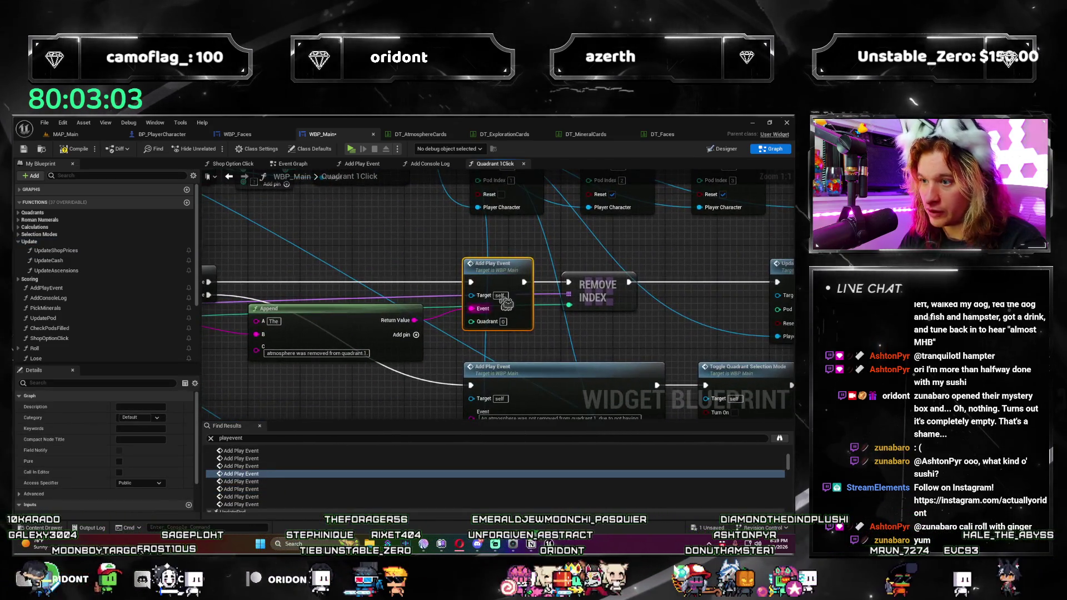
left_click_drag(383, 381, 452, 390)
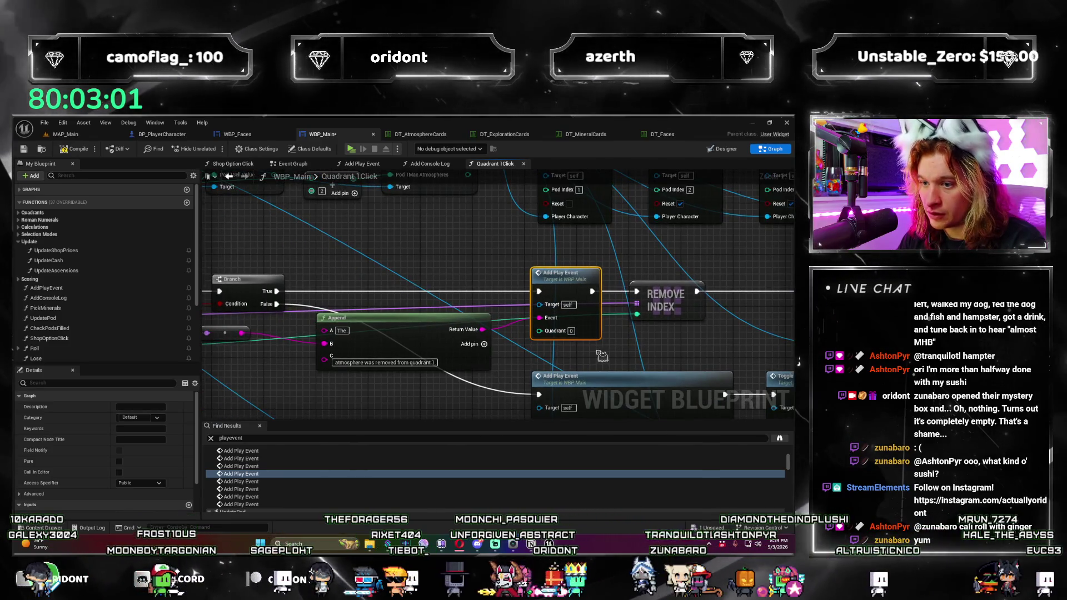
left_click(571, 331)
type("1")
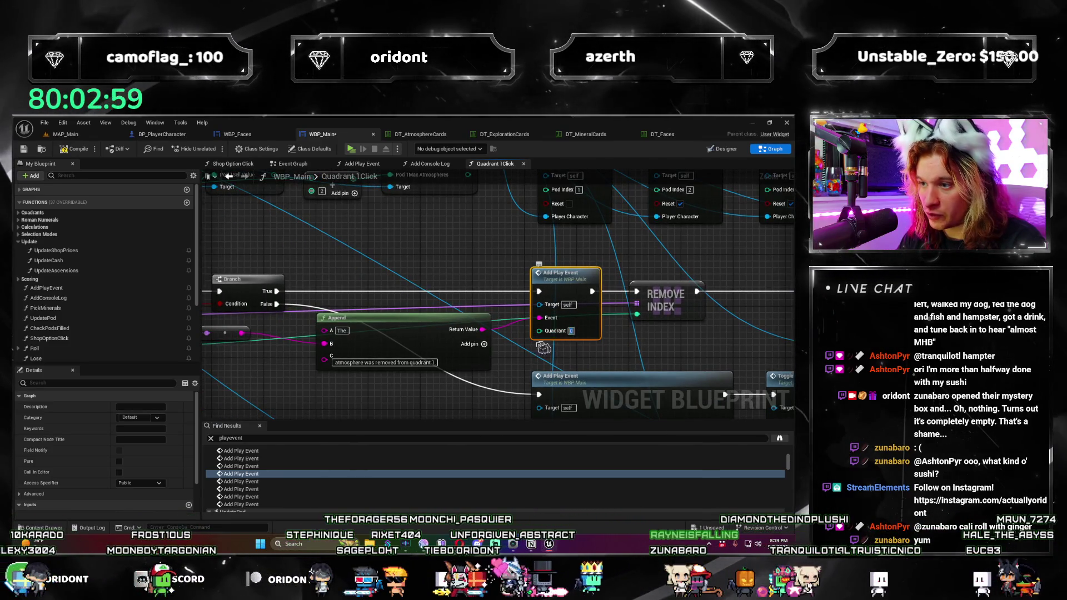
left_click(266, 481)
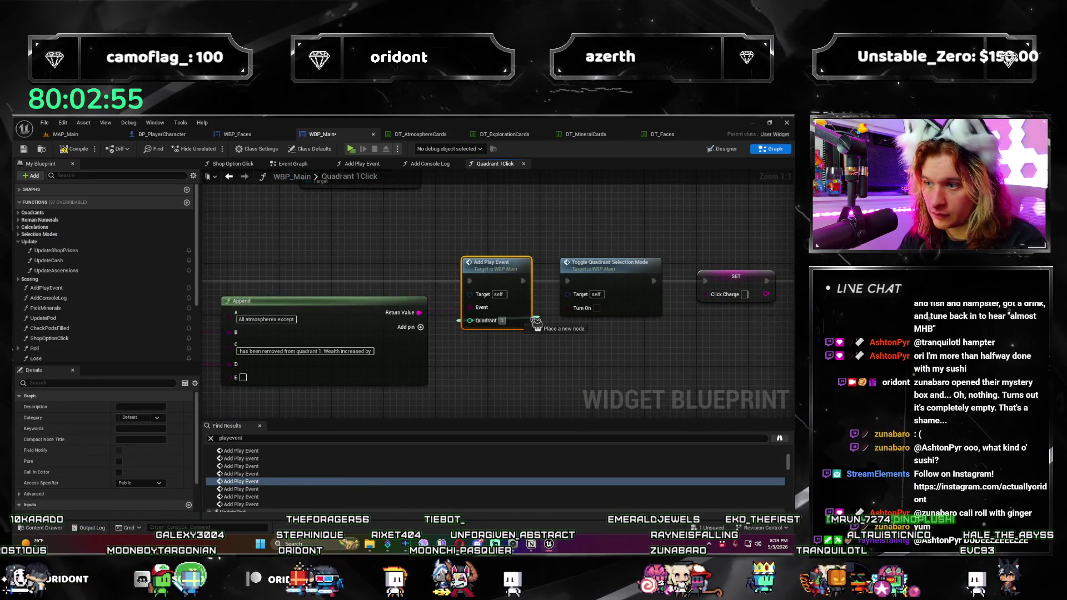
left_click_drag(535, 322, 536, 322)
left_click(504, 334)
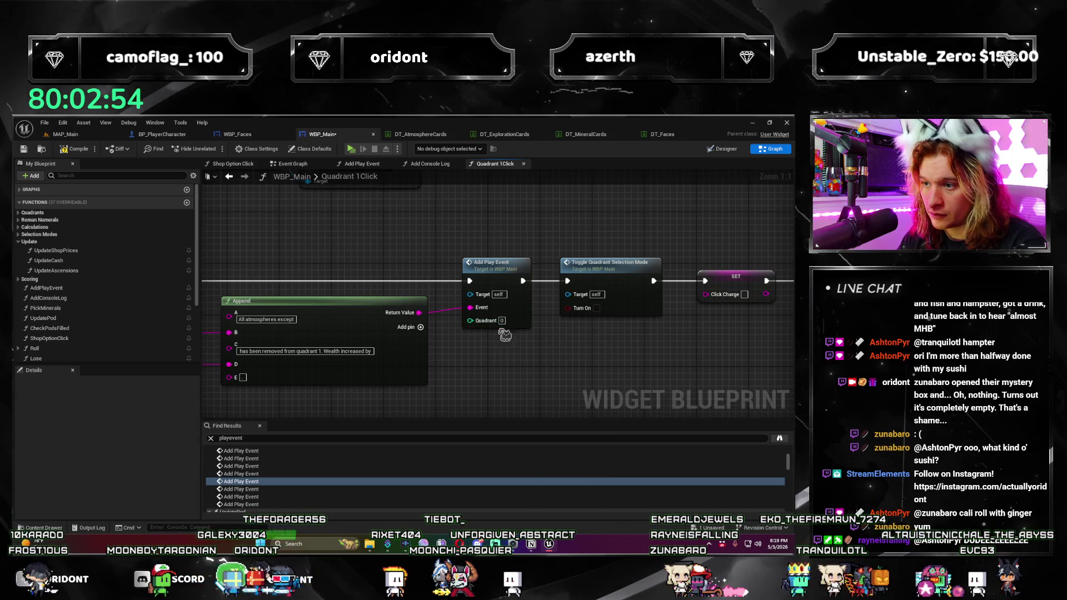
Step: Enter and commit Quadrant 1 on the next Add Play Event calls in the results
left_click(250, 489)
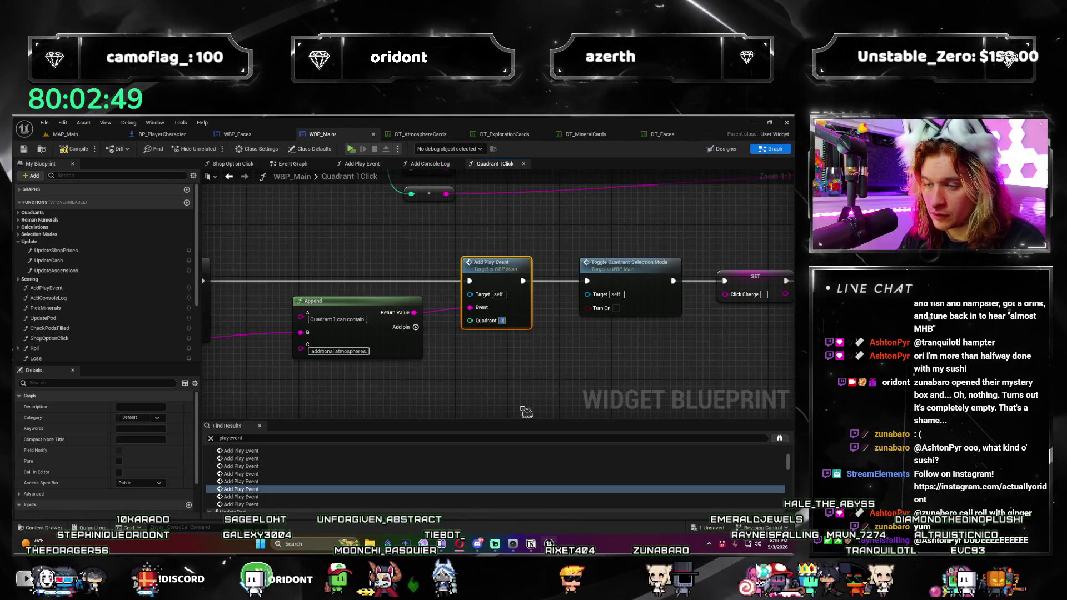
type("1")
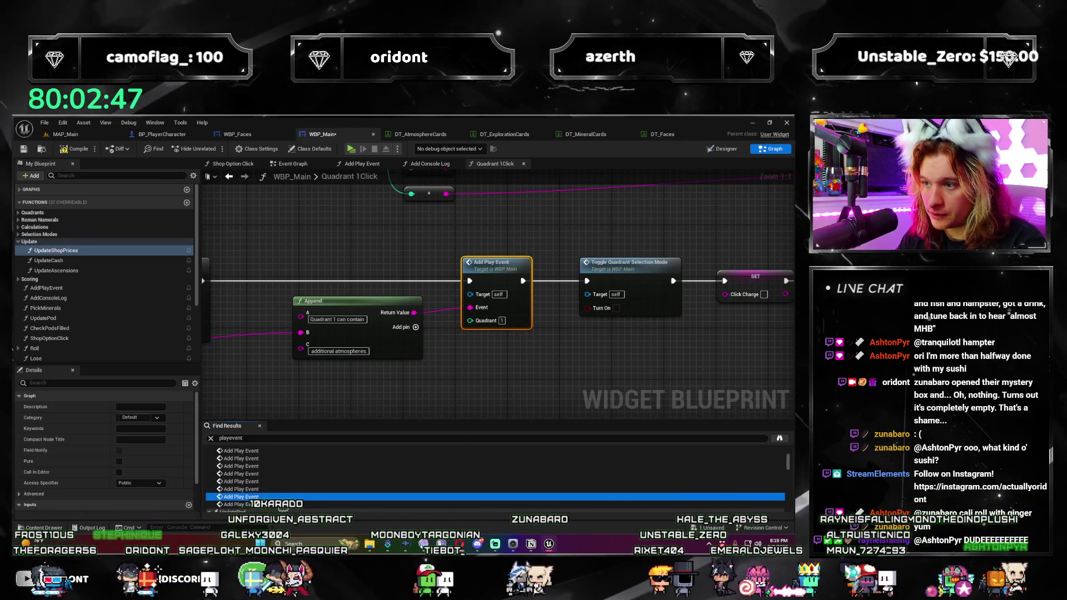
left_click(262, 496)
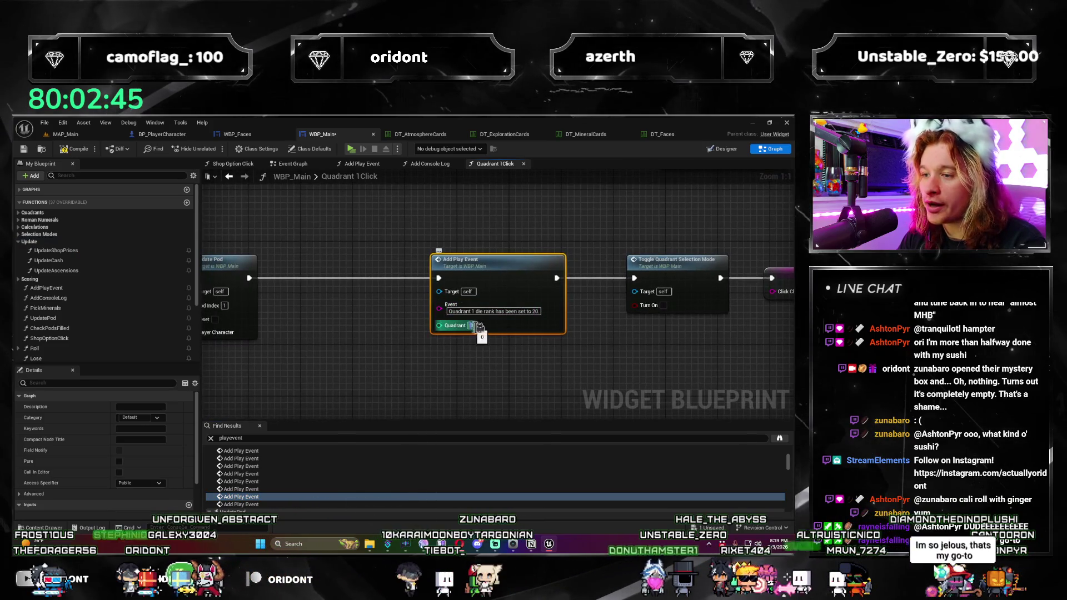
left_click(374, 377)
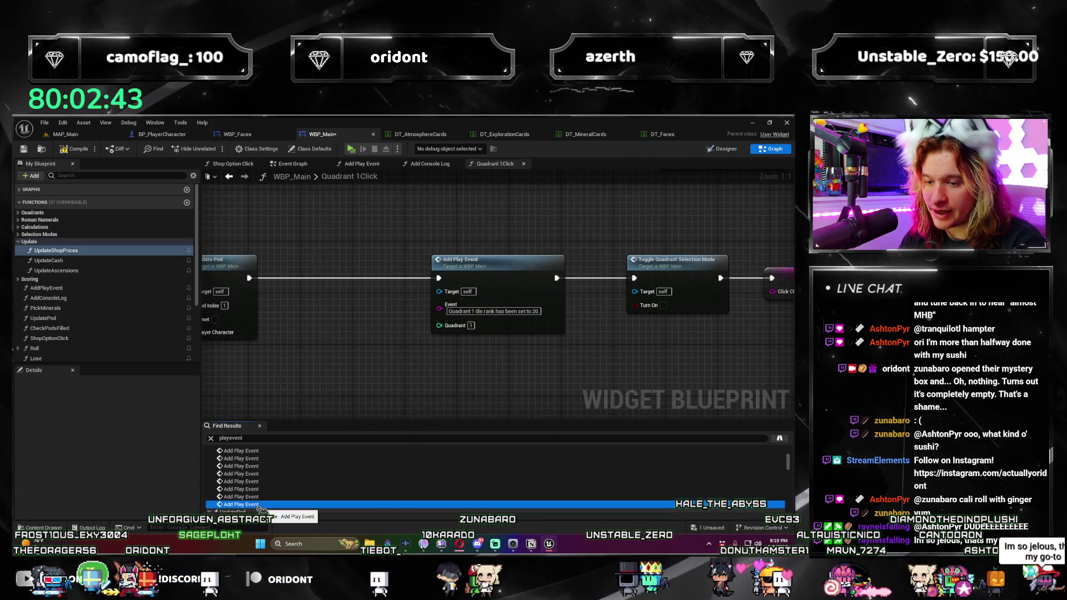
left_click(258, 504)
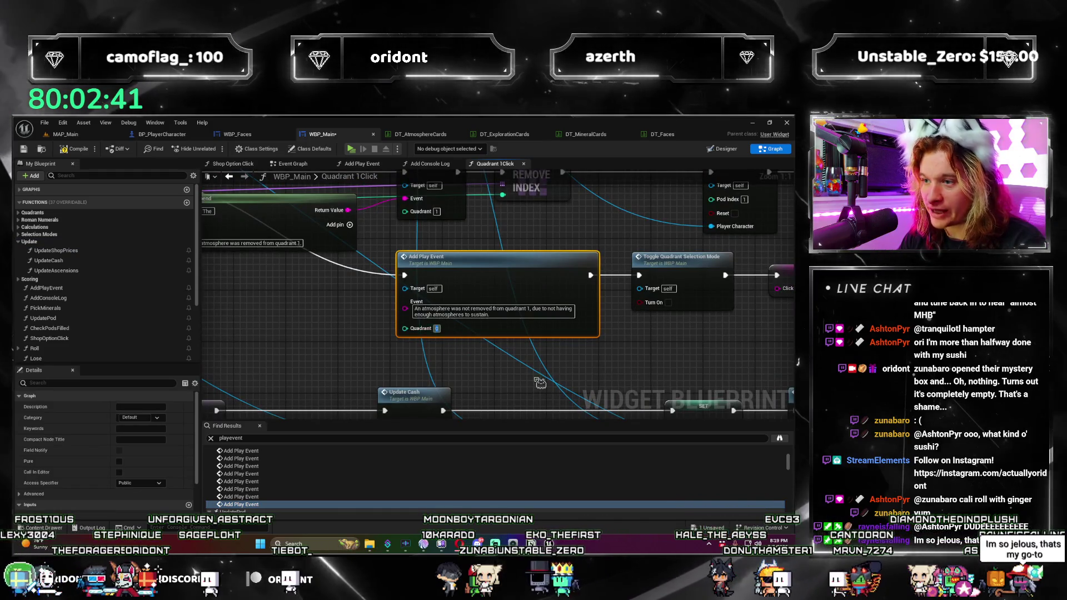
type("1")
left_click(484, 390)
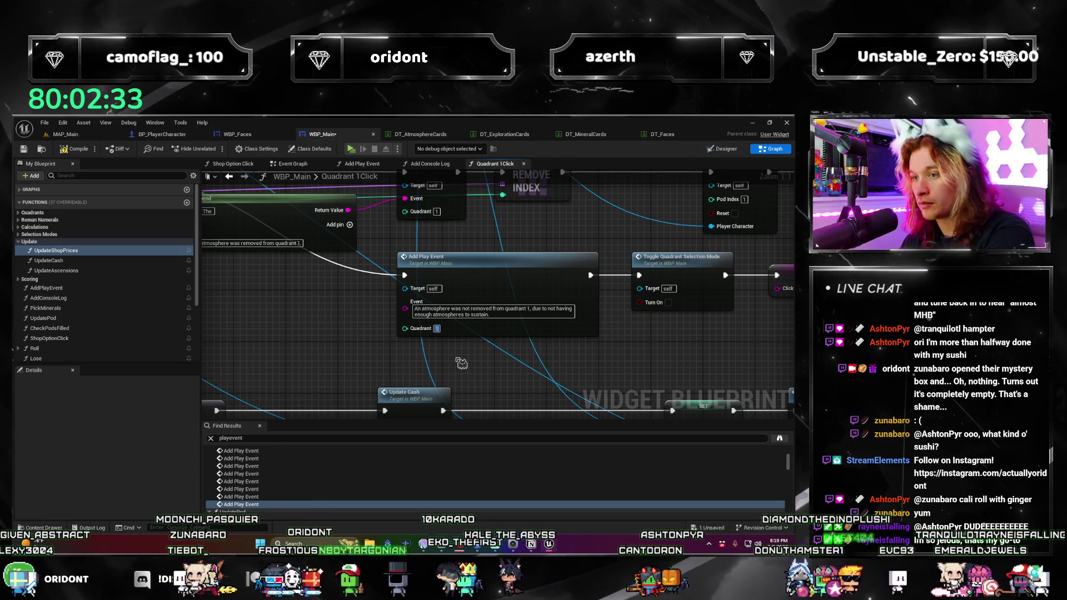
type("0")
Step: Inspect the UpdatePod Add Play Event calls, including Pod Index 2, then open Shop Option Click's call
scroll(333, 478, "down", 3)
left_click(275, 471)
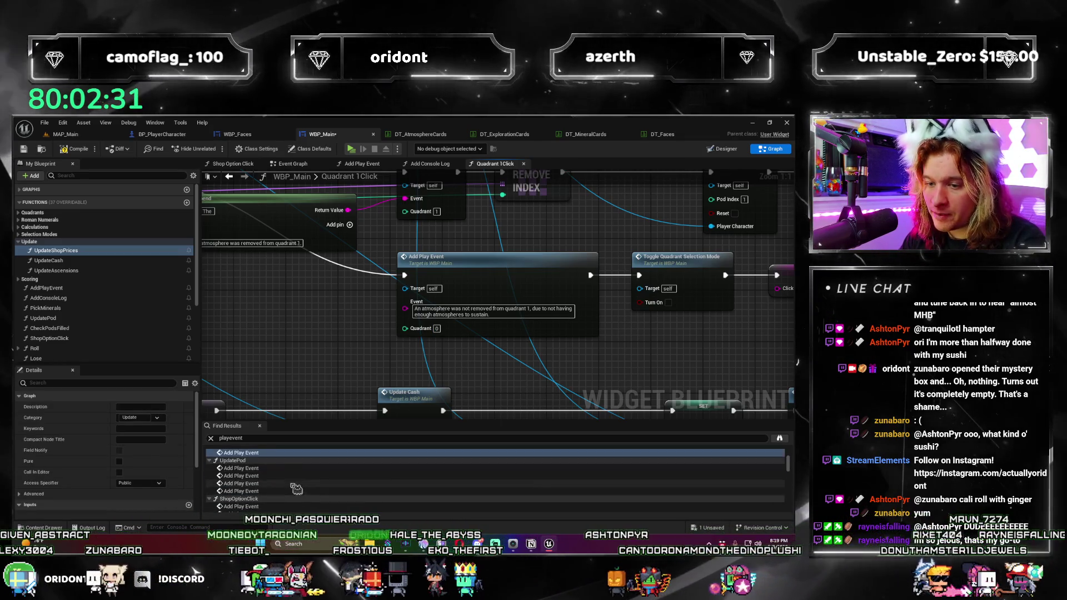
double_click(276, 473)
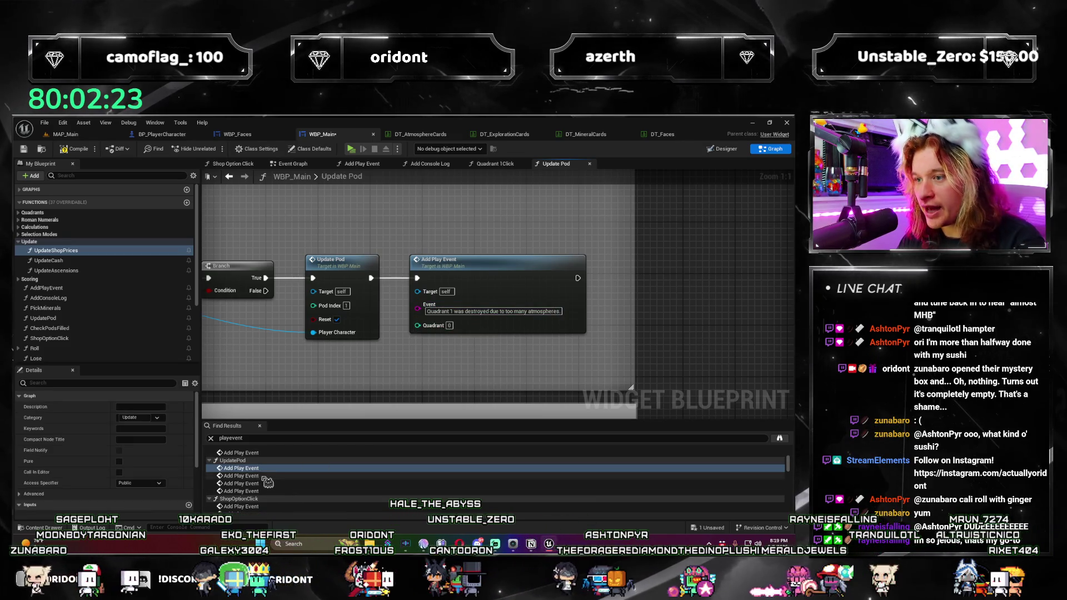
double_click(268, 476)
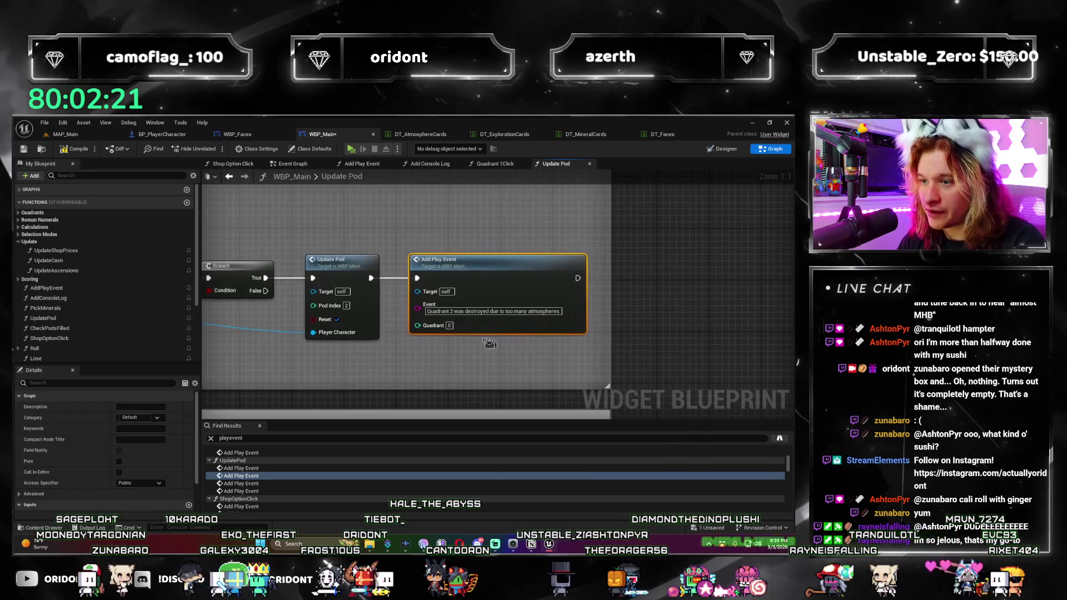
double_click(278, 492)
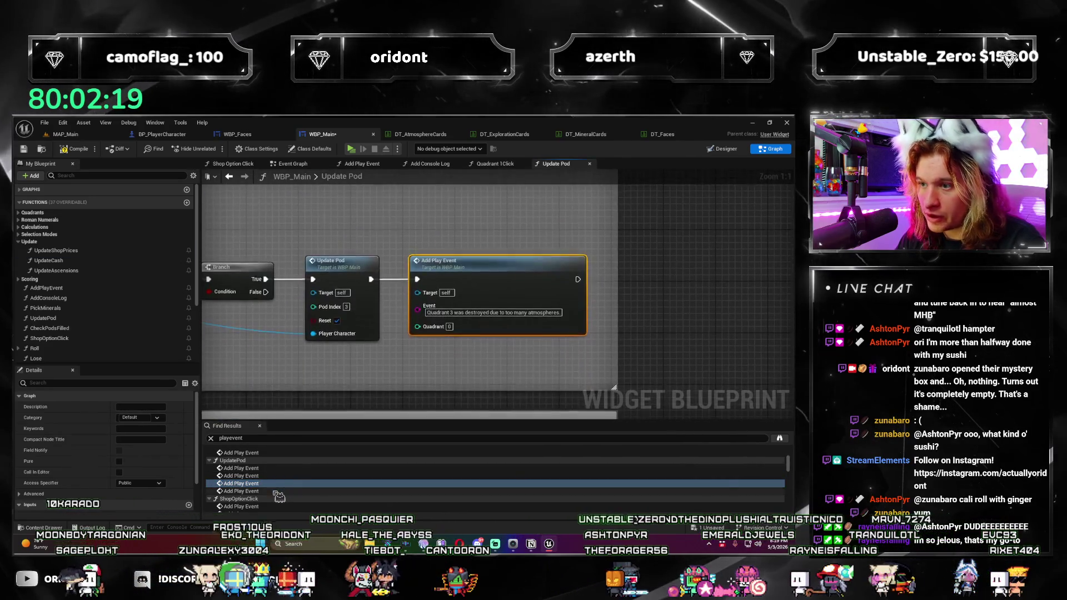
scroll(272, 471, "down", 1)
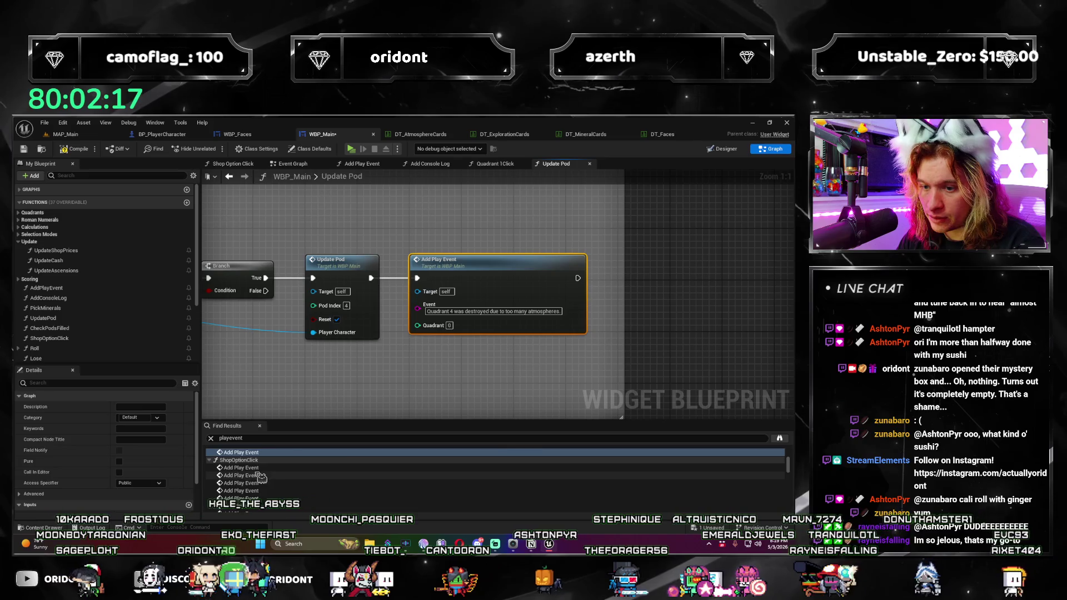
double_click(272, 469)
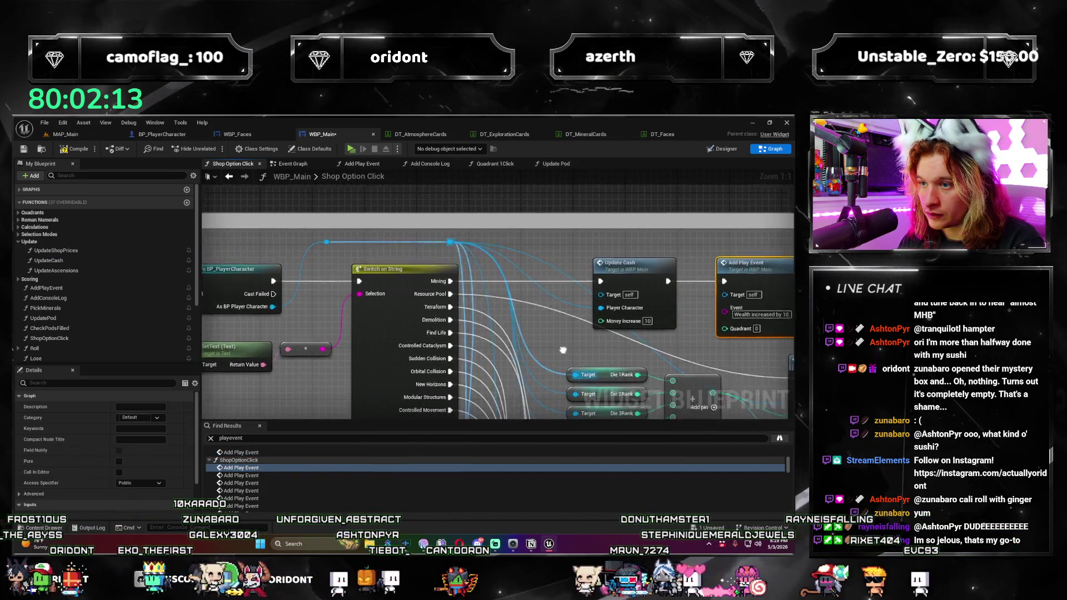
Step: Step through more Add Play Event calls, including the Die Rank one, then view Quadrant 1Click's graph
left_click_drag(500, 315, 254, 346)
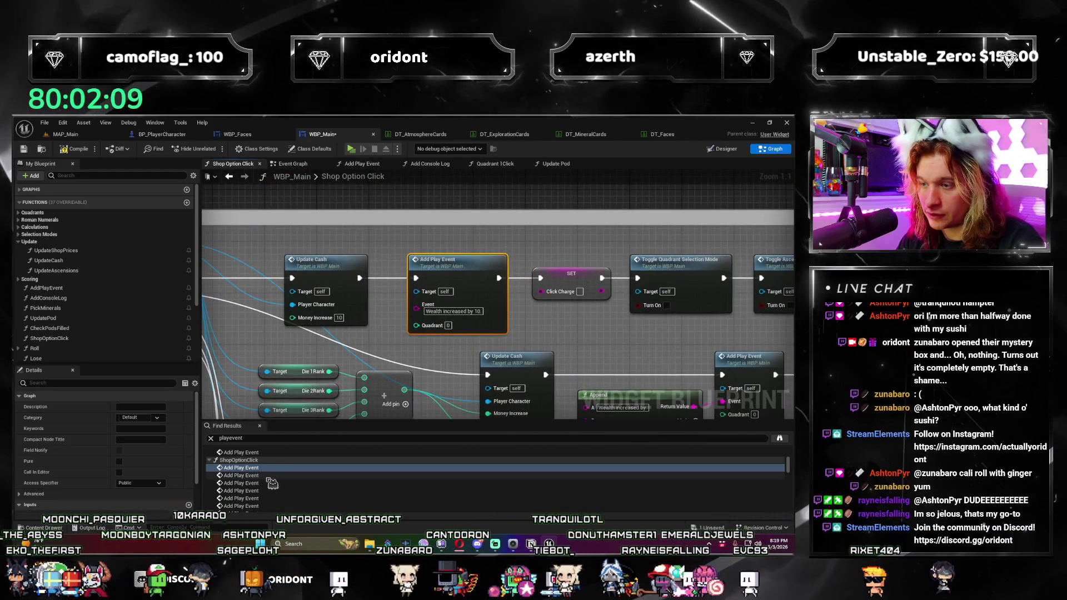
left_click(269, 476)
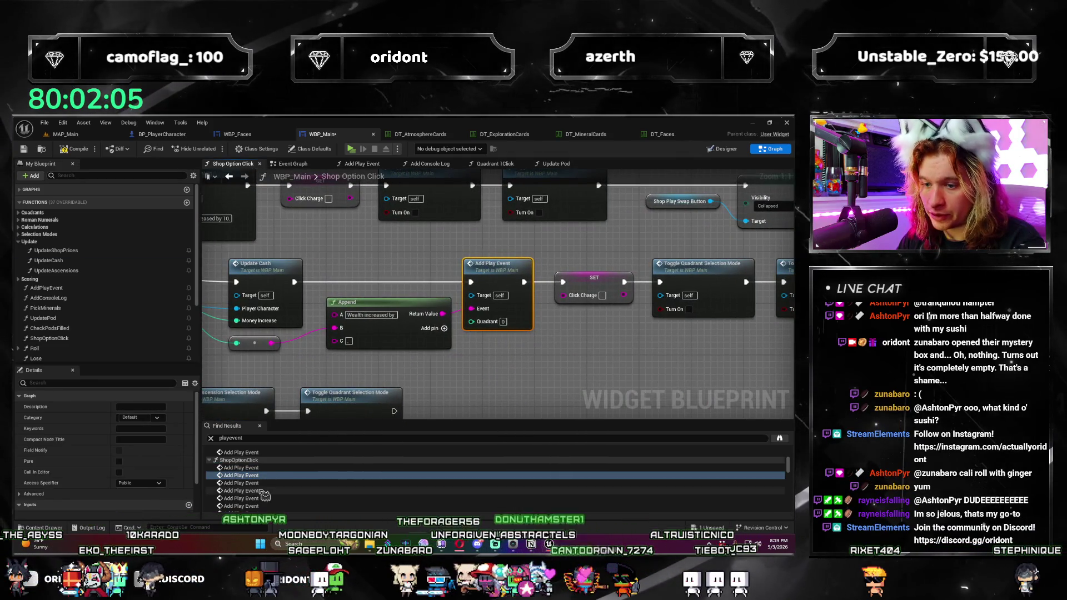
left_click_drag(389, 333, 637, 381)
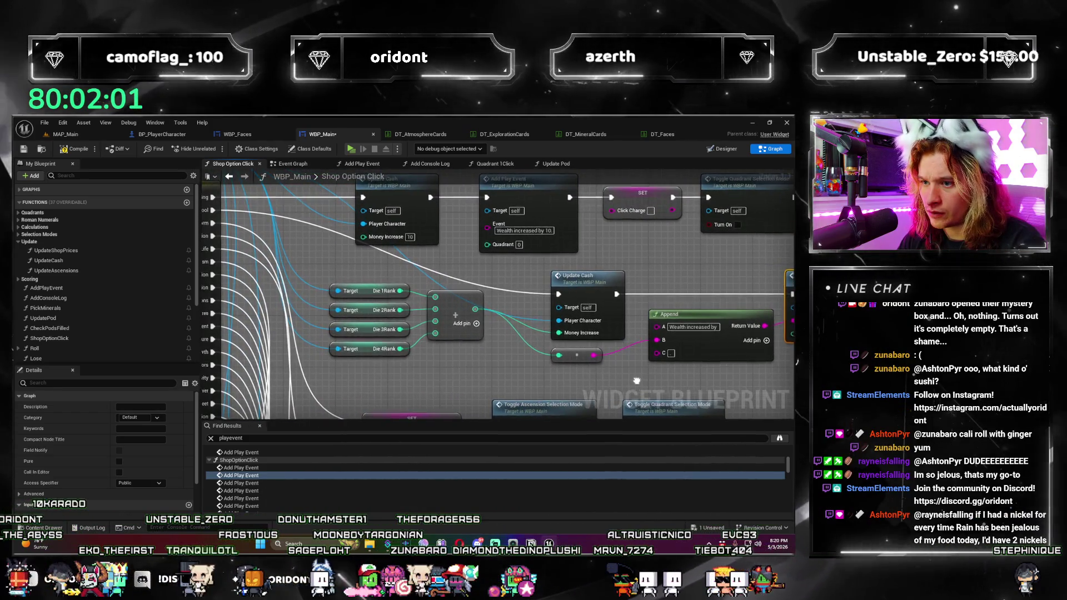
left_click(244, 483)
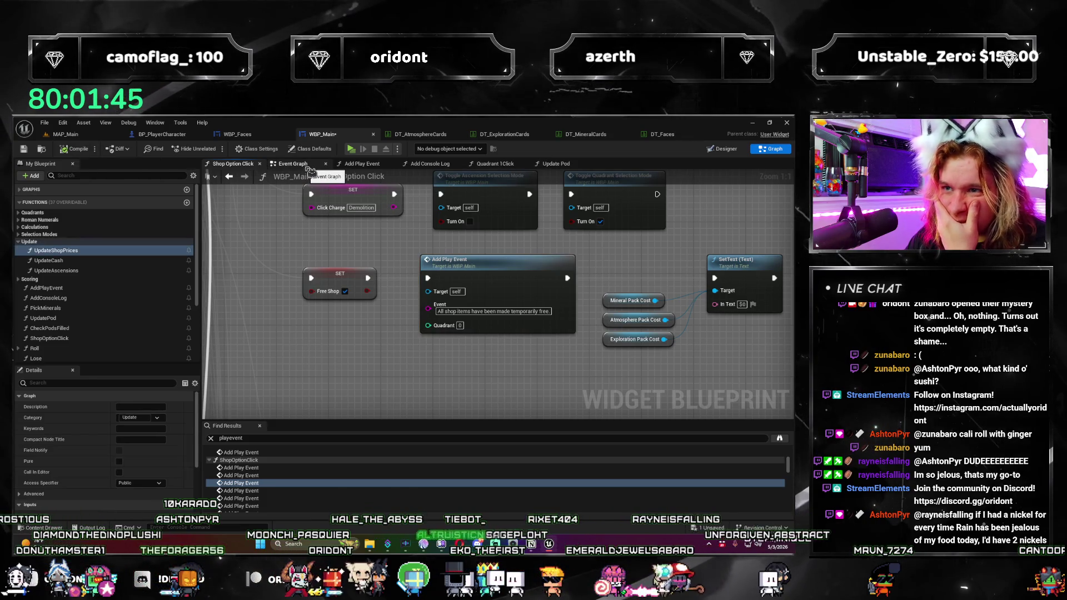
left_click(364, 164)
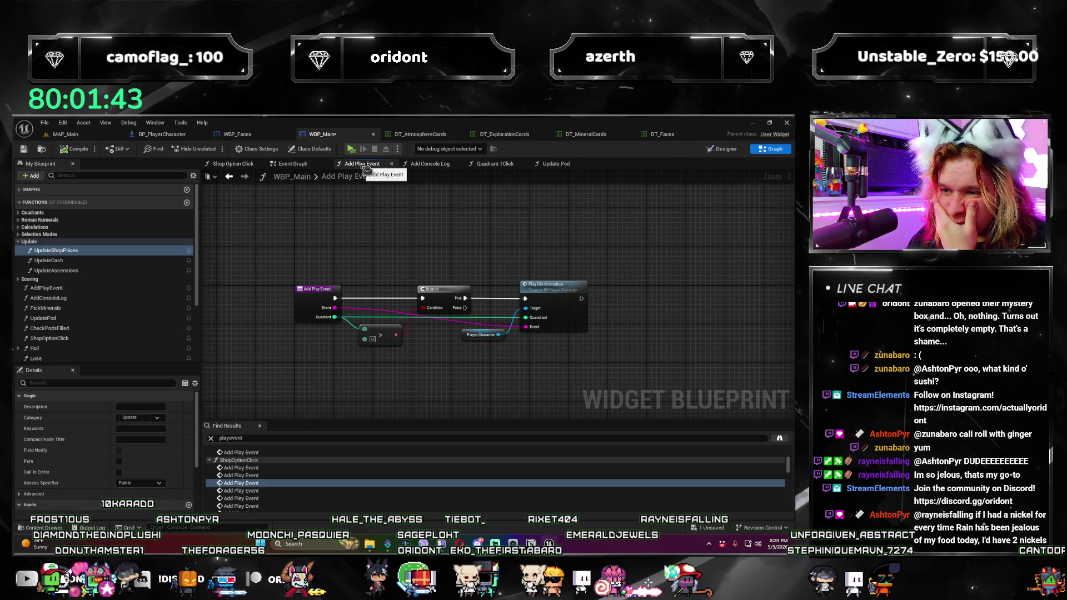
left_click(429, 164)
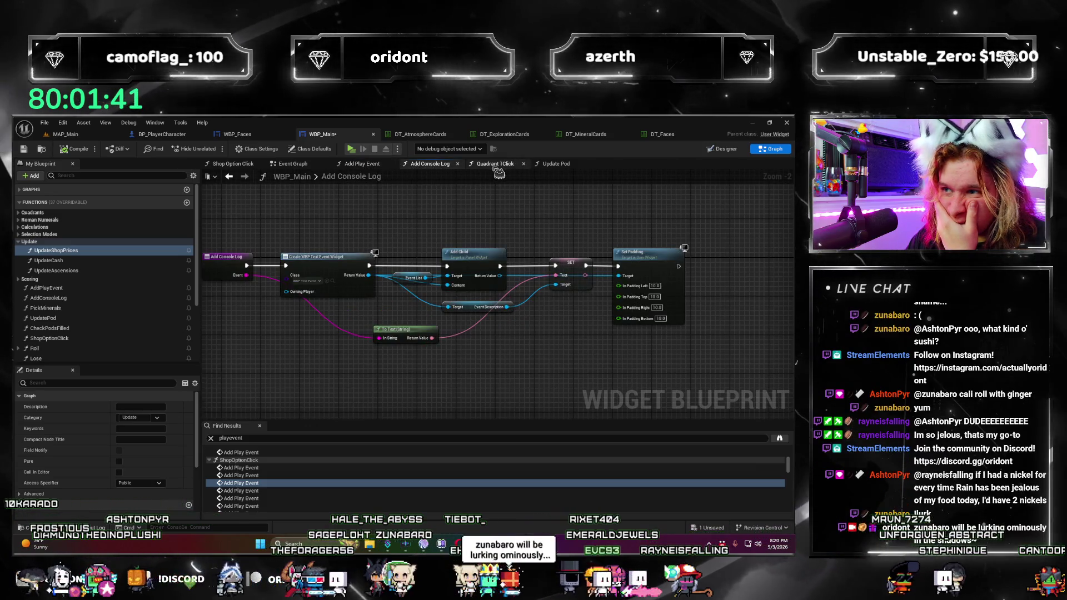
left_click(492, 164)
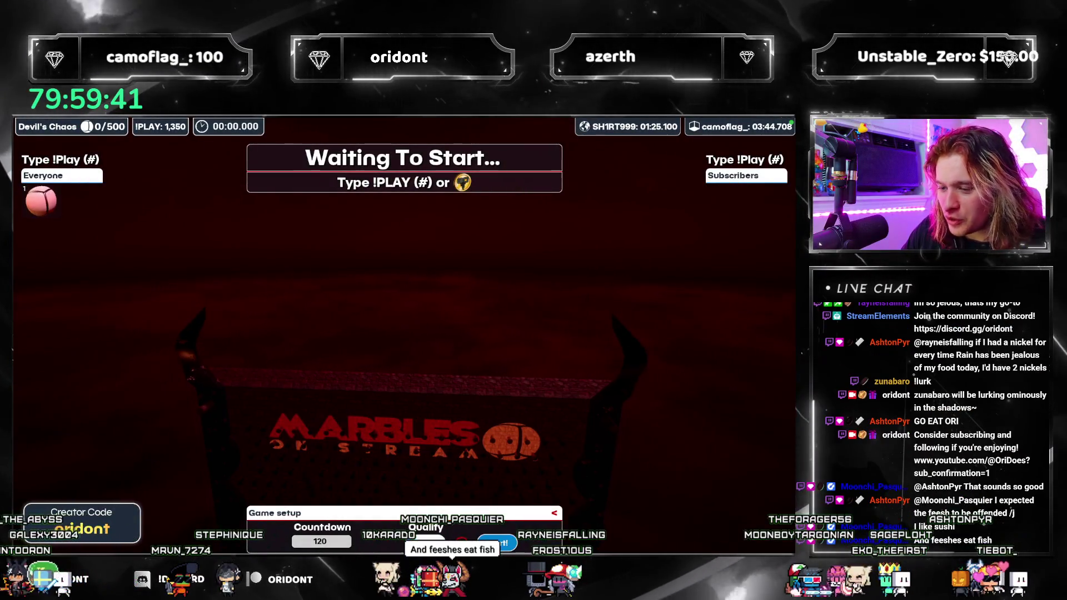
Step: Enter a marble into the Devil's Chaos race and open final results after the 03:14.802 win
left_click(426, 543)
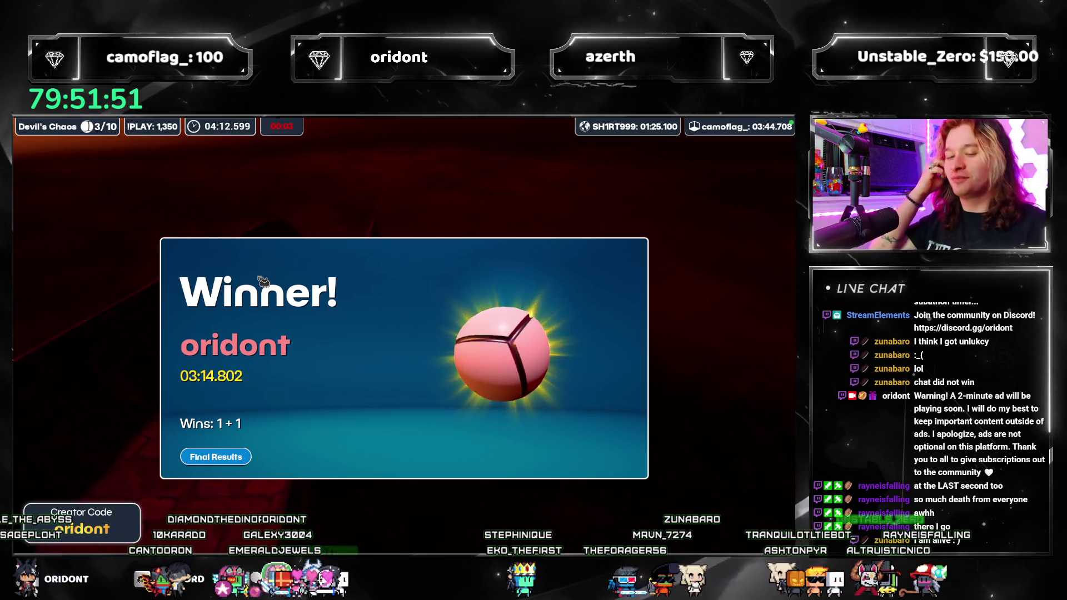
left_click(217, 457)
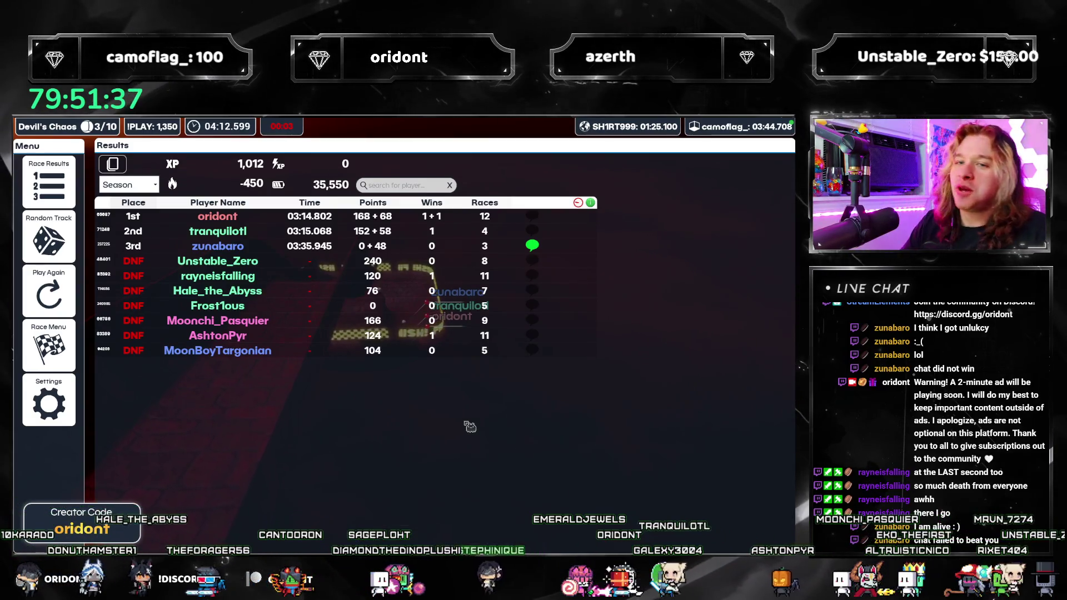
Step: Start a new race on The Funnel, then ask to return to the main menu
left_click(50, 281)
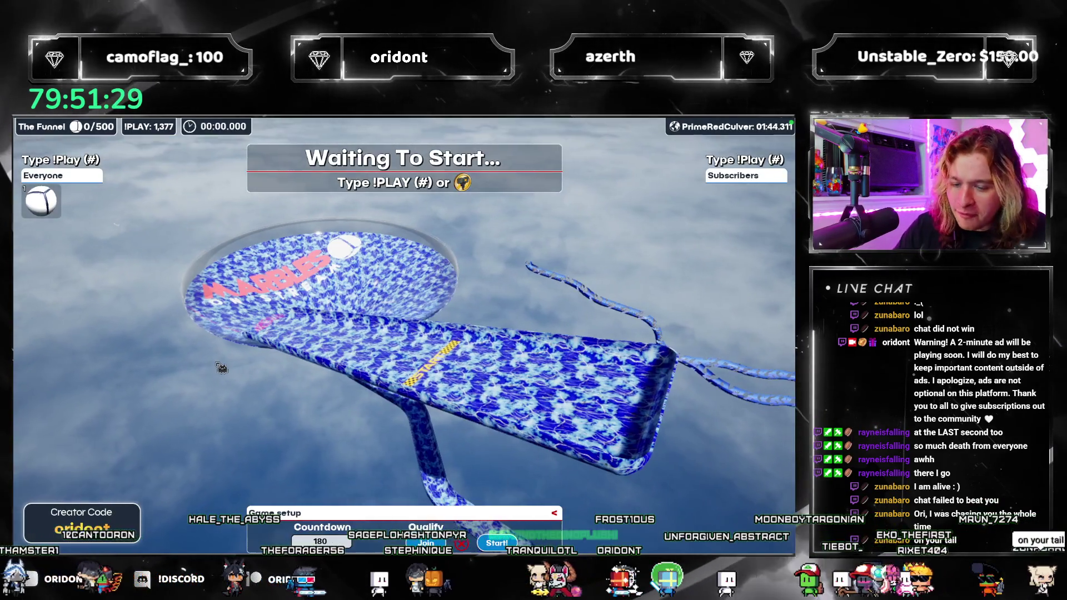
key("Escape")
left_click(46, 197)
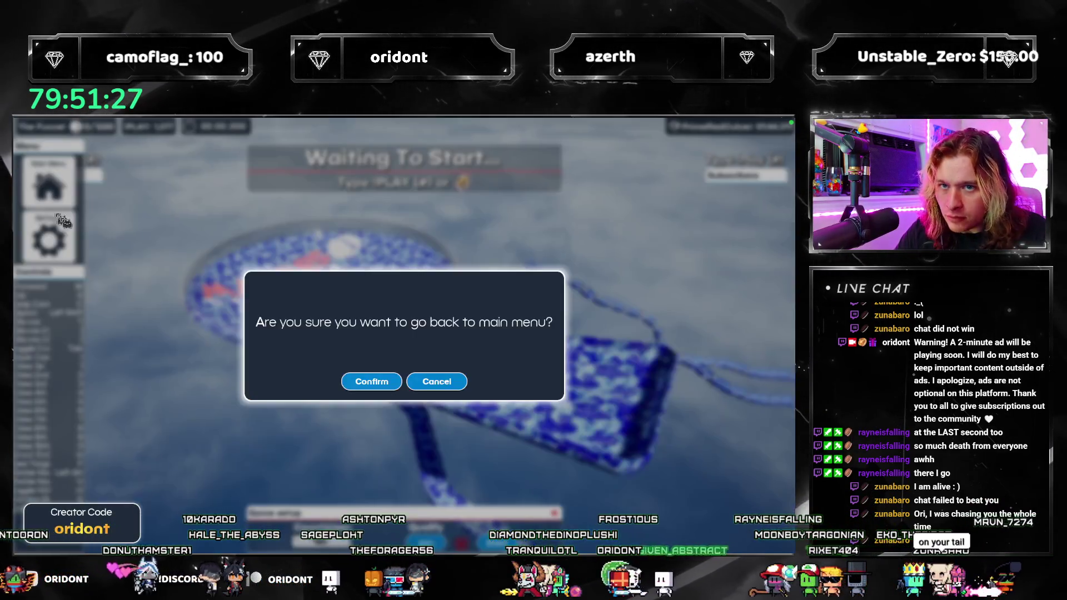
Step: Return to the main menu and browse the shop's Cards, Death, Bundles and Chests tabs
left_click(379, 388)
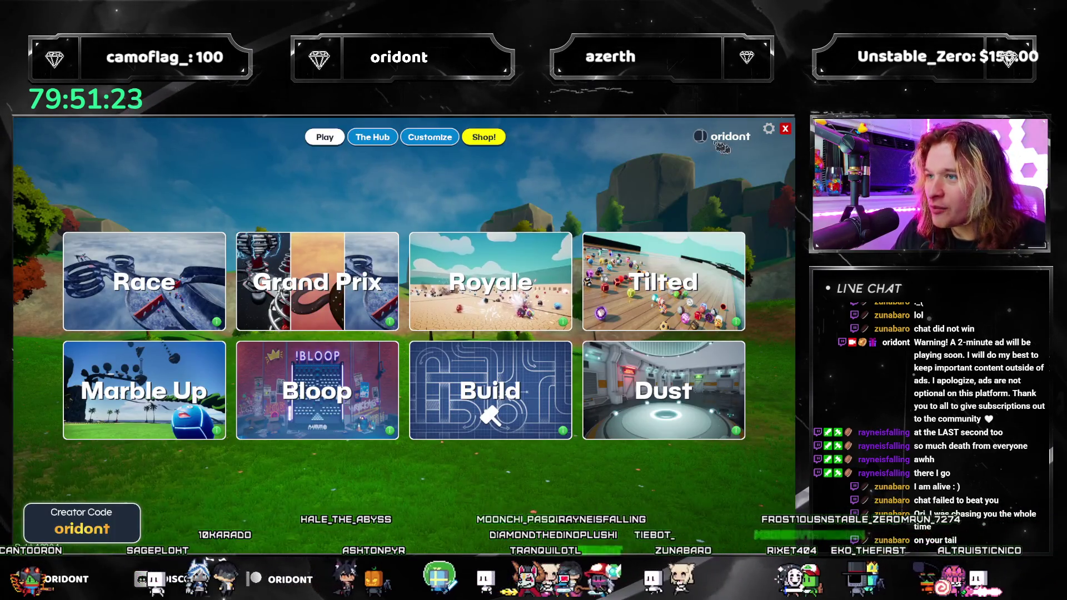
left_click(476, 143)
mouse_move(668, 182)
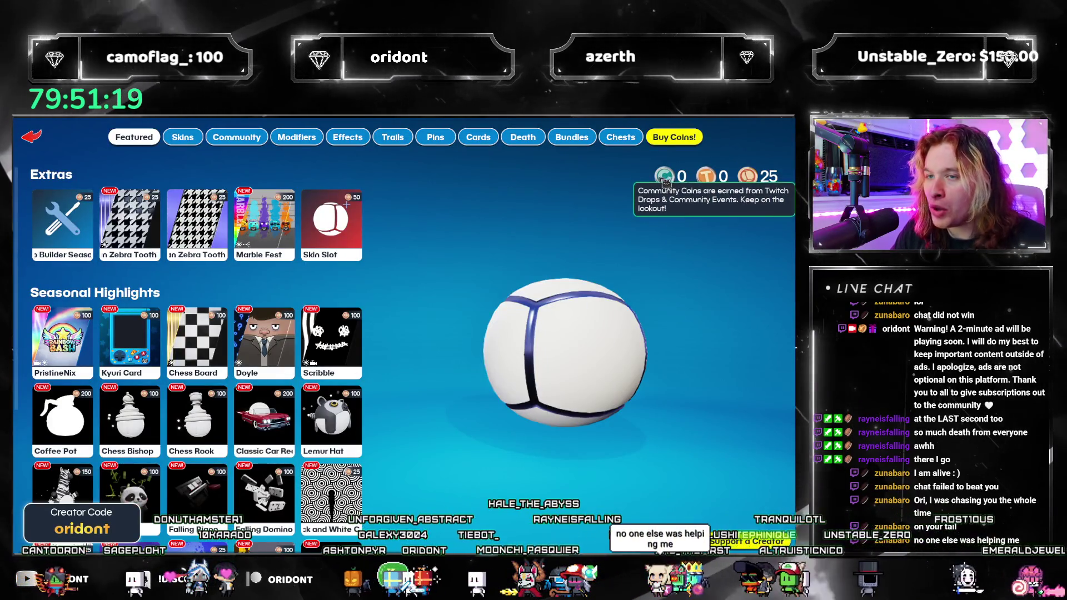
left_click(478, 137)
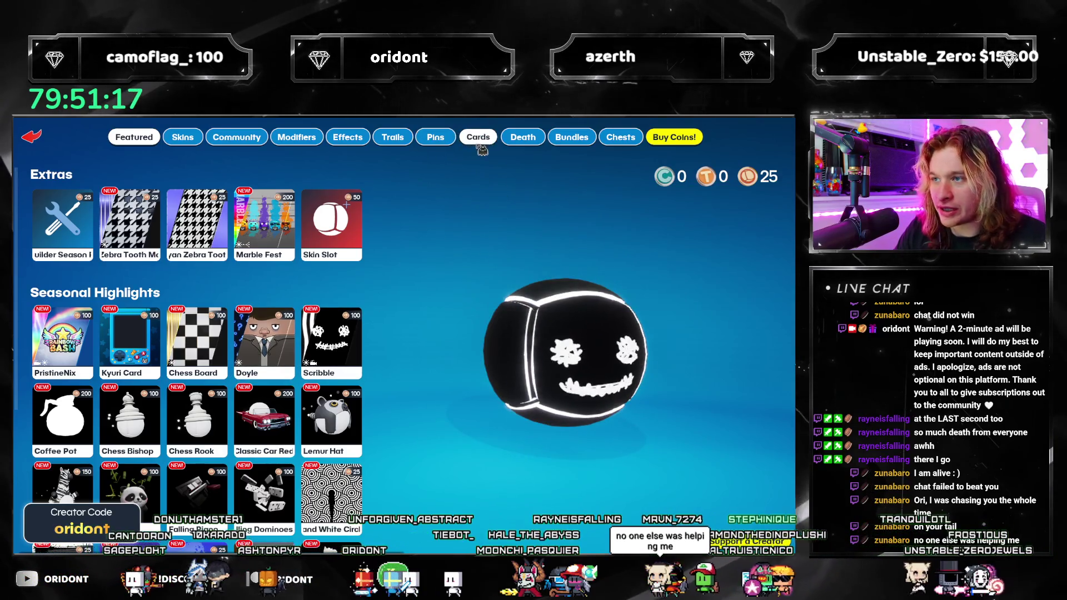
left_click(522, 139)
left_click(580, 139)
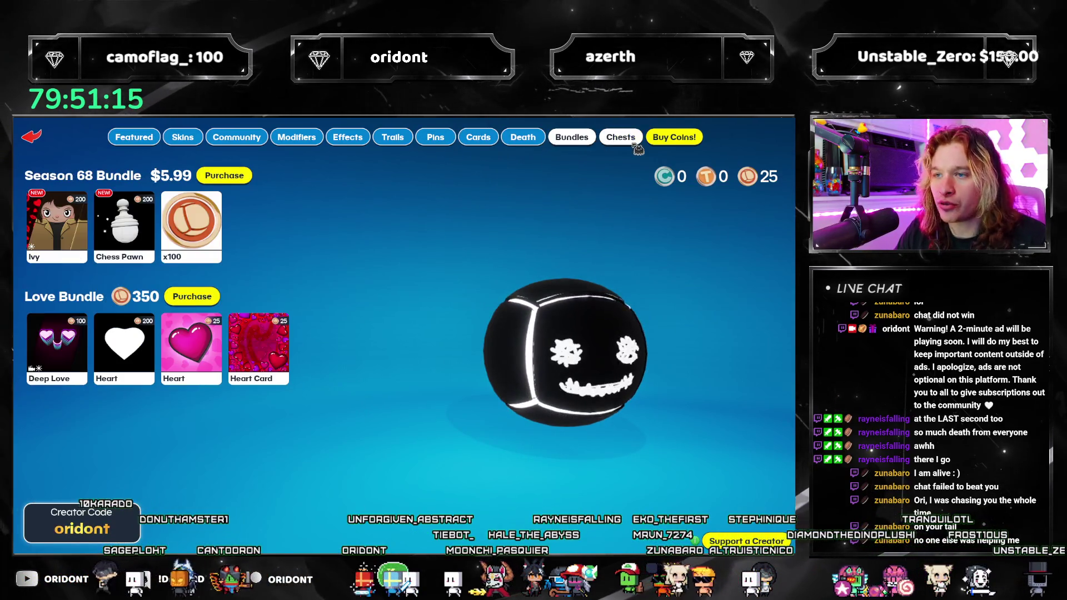
left_click(634, 142)
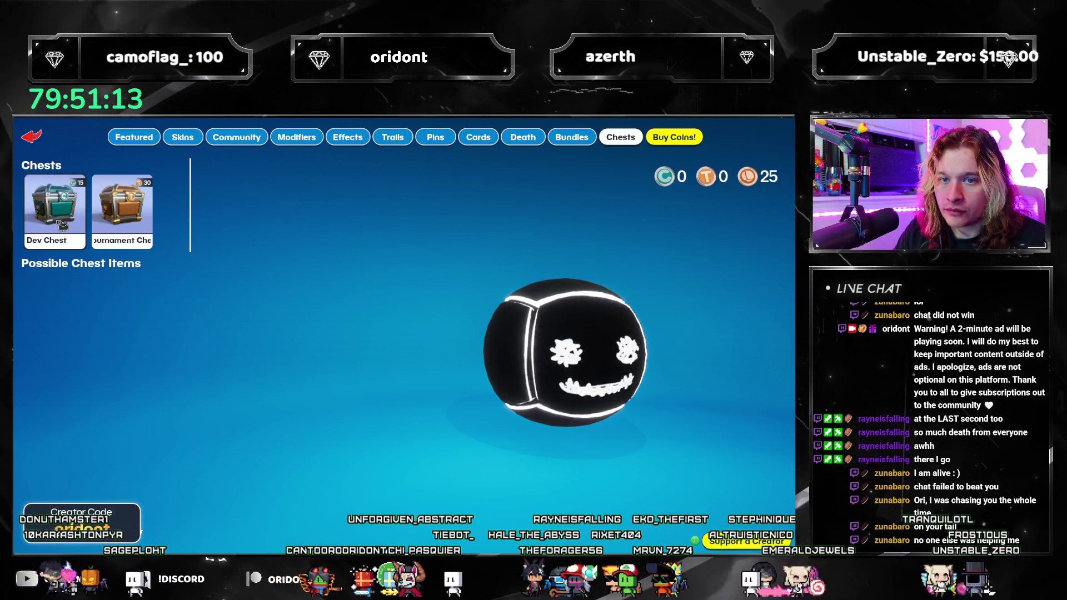
Step: Scroll through the Dev Chest's possible items, then leave the shop for the main menu
left_click(63, 225)
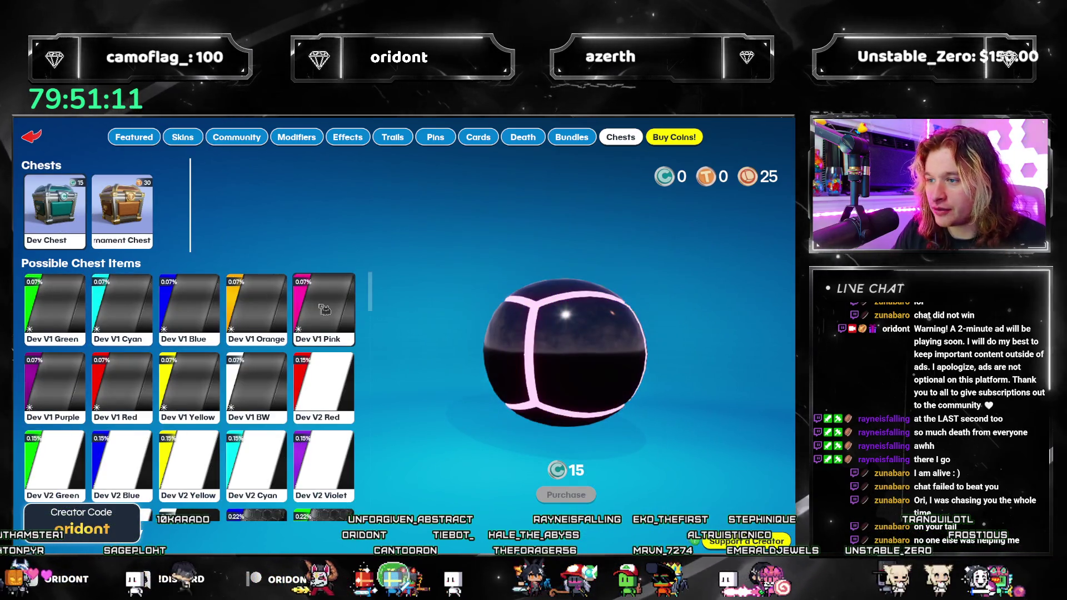
scroll(333, 384, "down", 1)
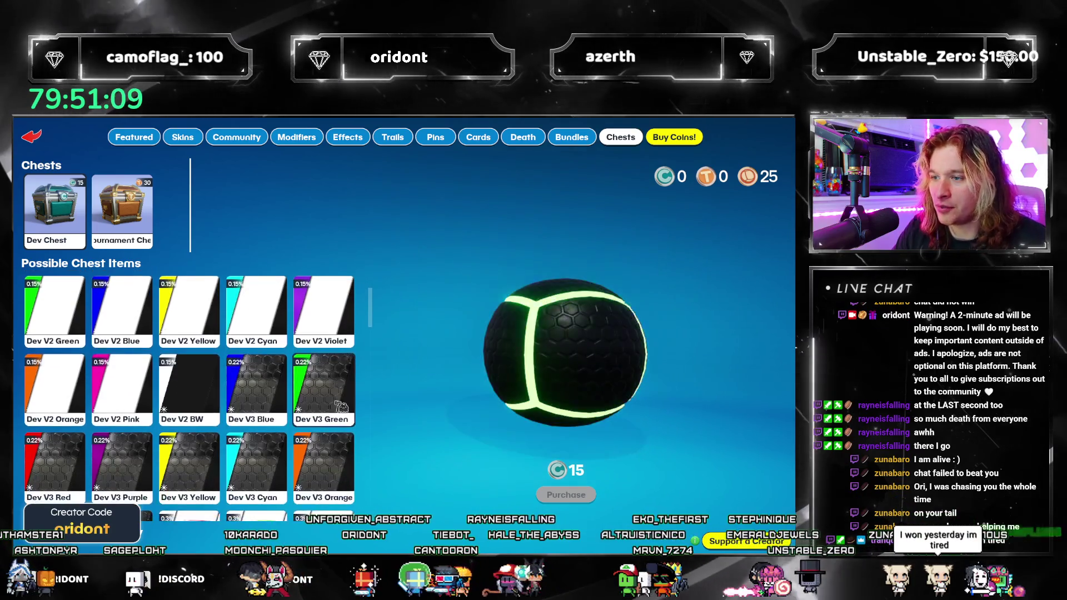
scroll(247, 445, "down", 2)
scroll(247, 445, "down", 2)
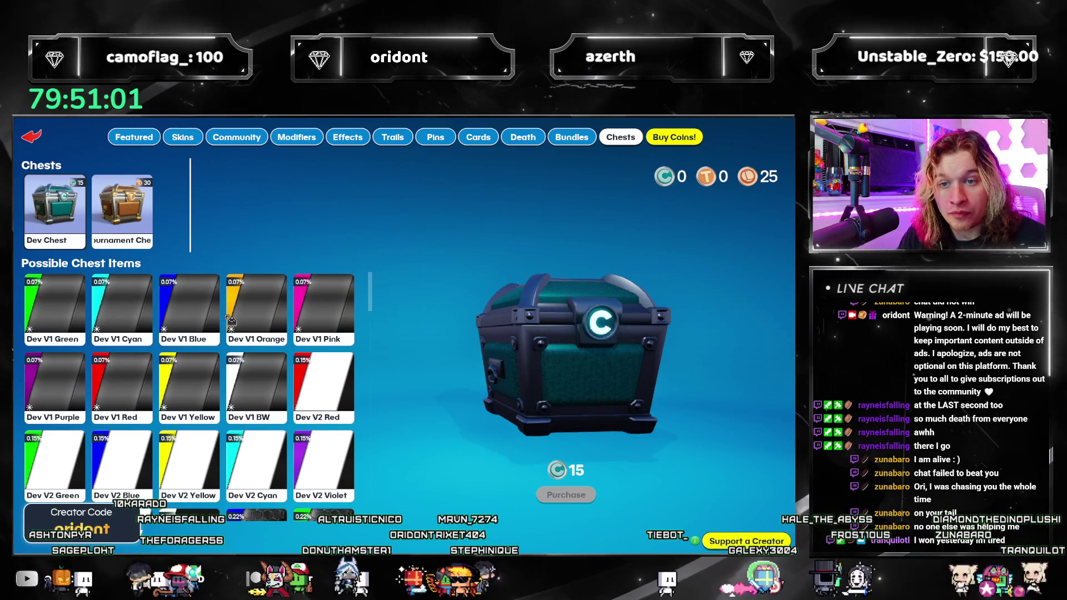
scroll(340, 333, "down", 1)
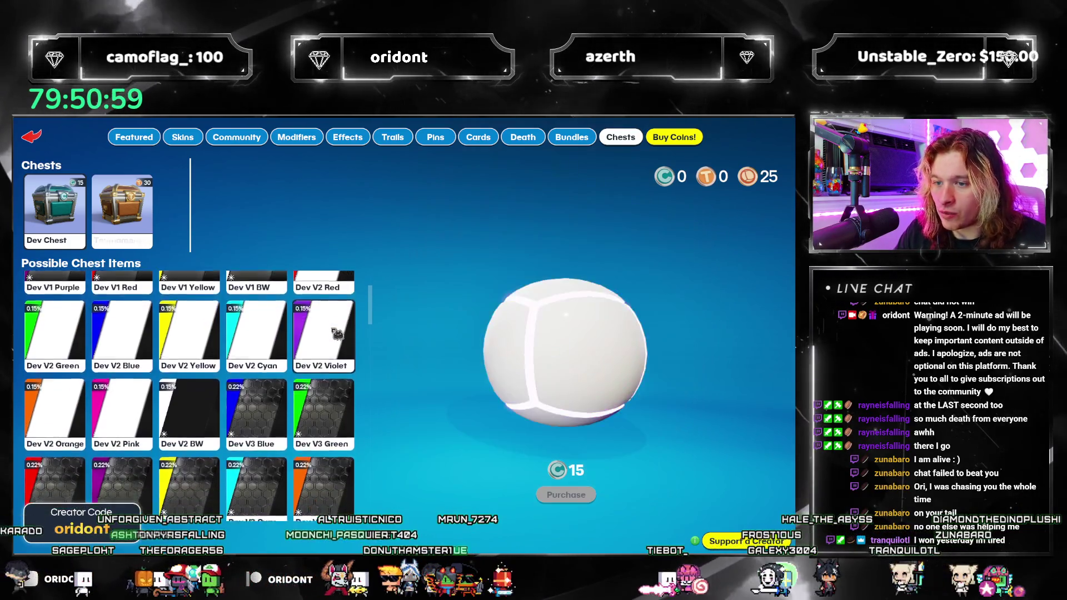
scroll(278, 336, "down", 3)
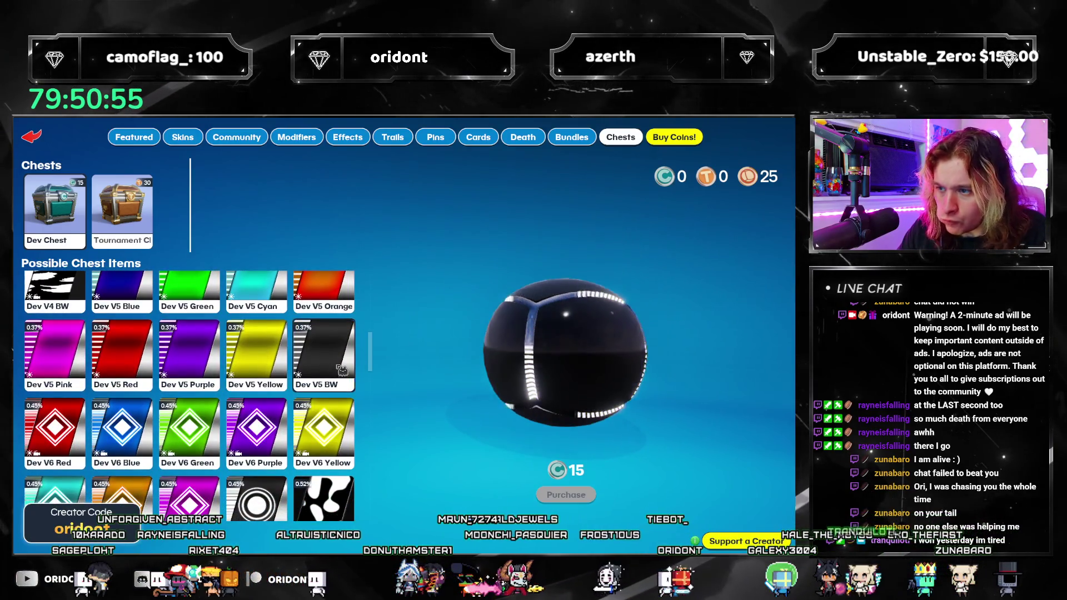
scroll(301, 382, "down", 3)
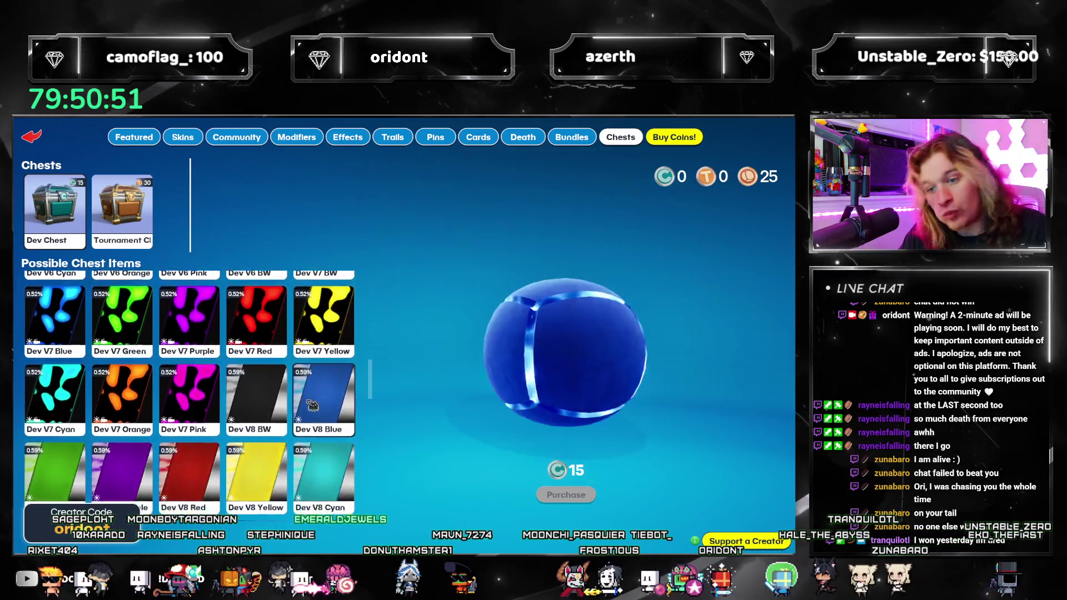
scroll(313, 405, "down", 3)
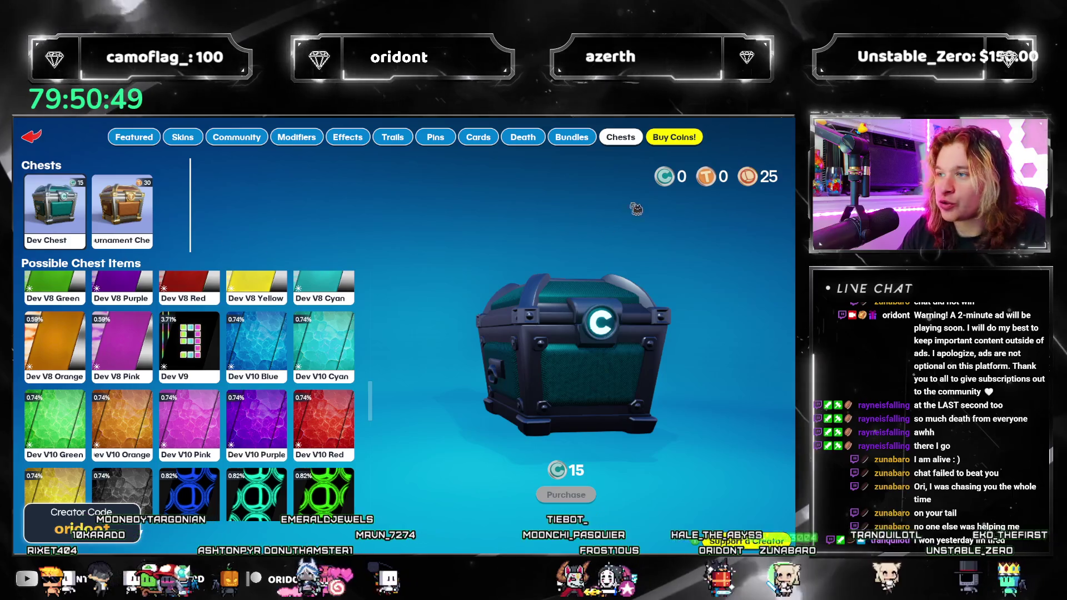
mouse_move(669, 191)
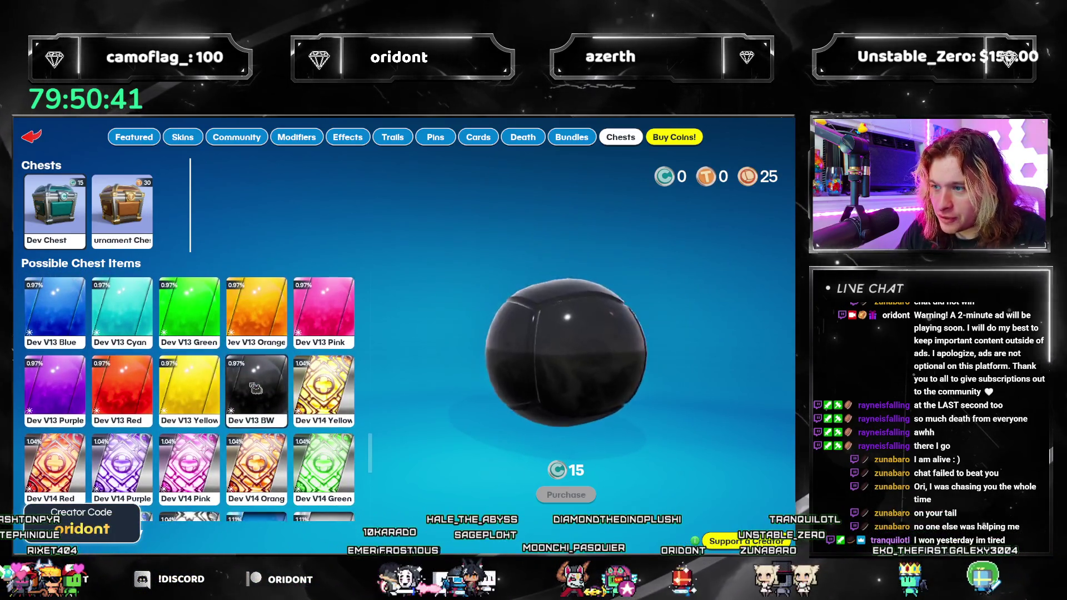
scroll(341, 301, "down", 2)
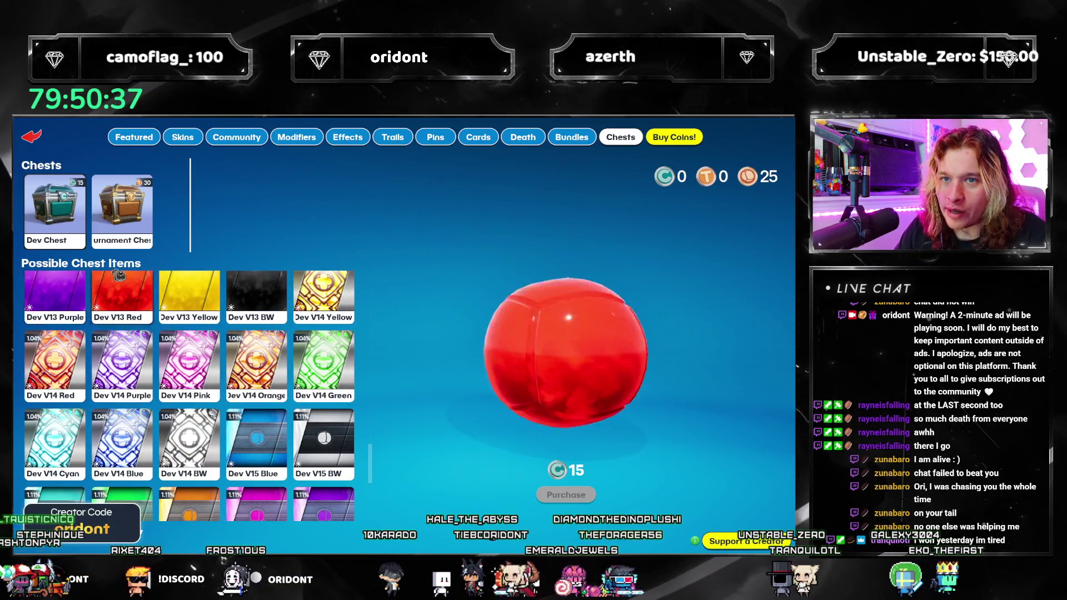
left_click(126, 142)
left_click(32, 136)
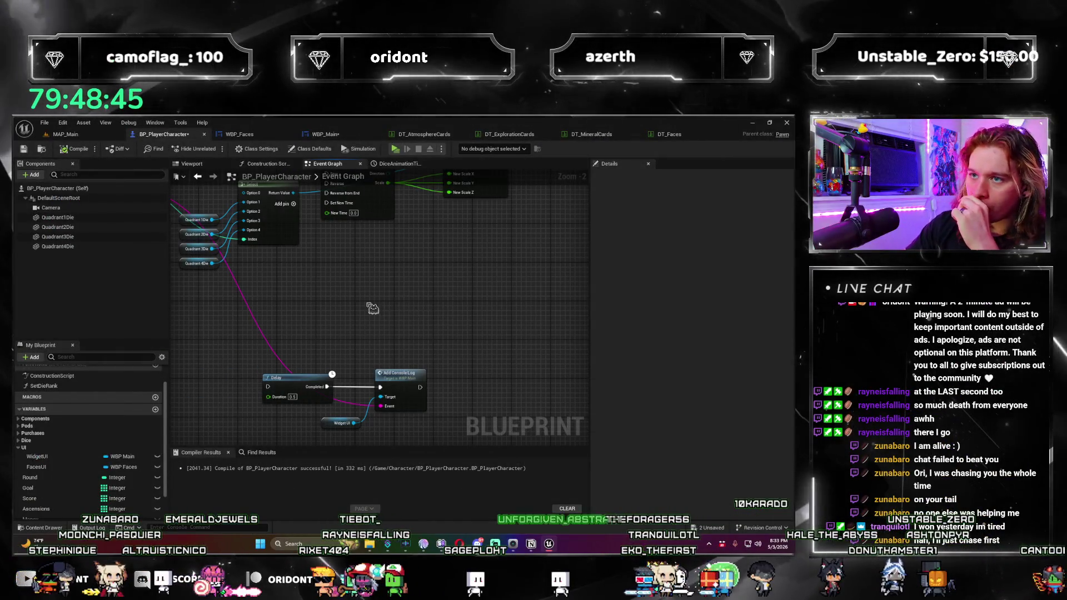
Step: Add a For Each Loop after BP_PlayerCharacter's PlayDieAnimation event
mouse_move(369, 307)
left_mouse_down()
mouse_move(493, 340)
mouse_move(385, 399)
left_mouse_up()
scroll(247, 297, "up", 2)
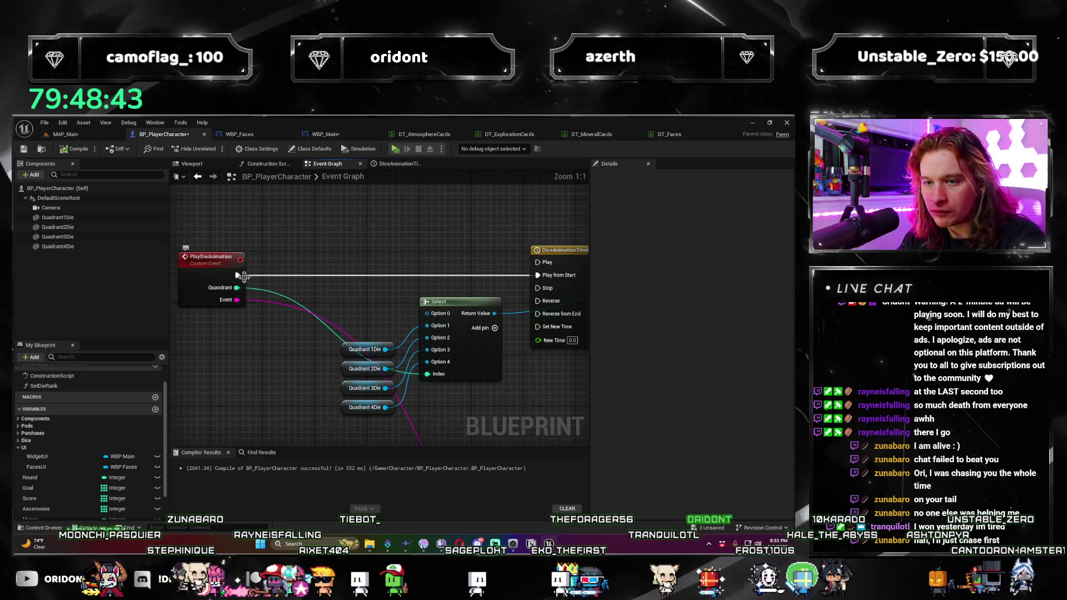
left_click_drag(269, 281, 279, 278)
type("for each")
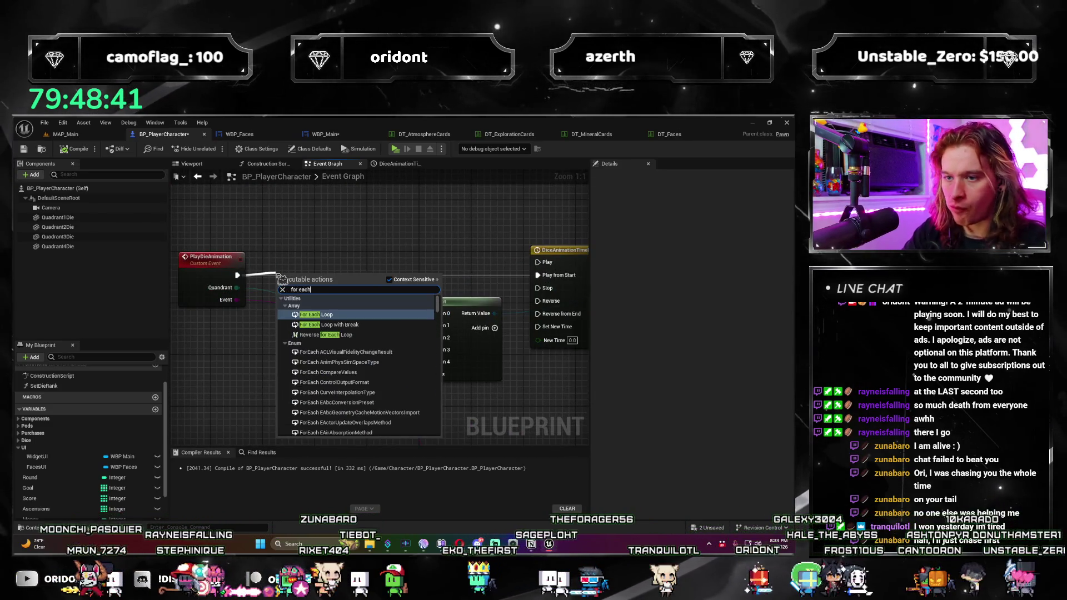
key("Return")
left_click_drag(317, 274, 343, 262)
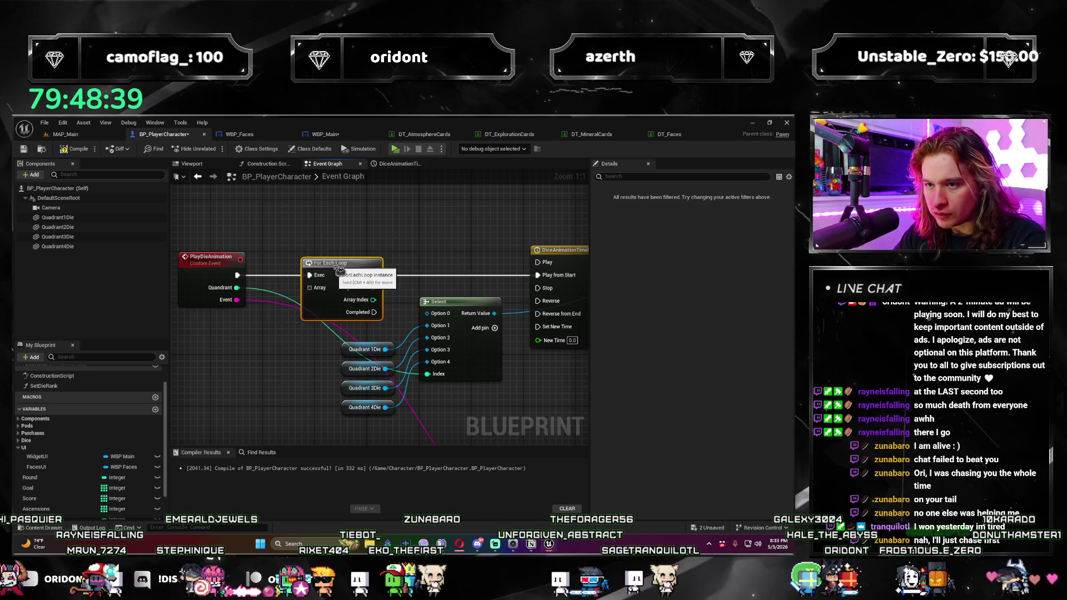
Step: Make PlayDieAnimation's Quandrant input an array
left_click(203, 291)
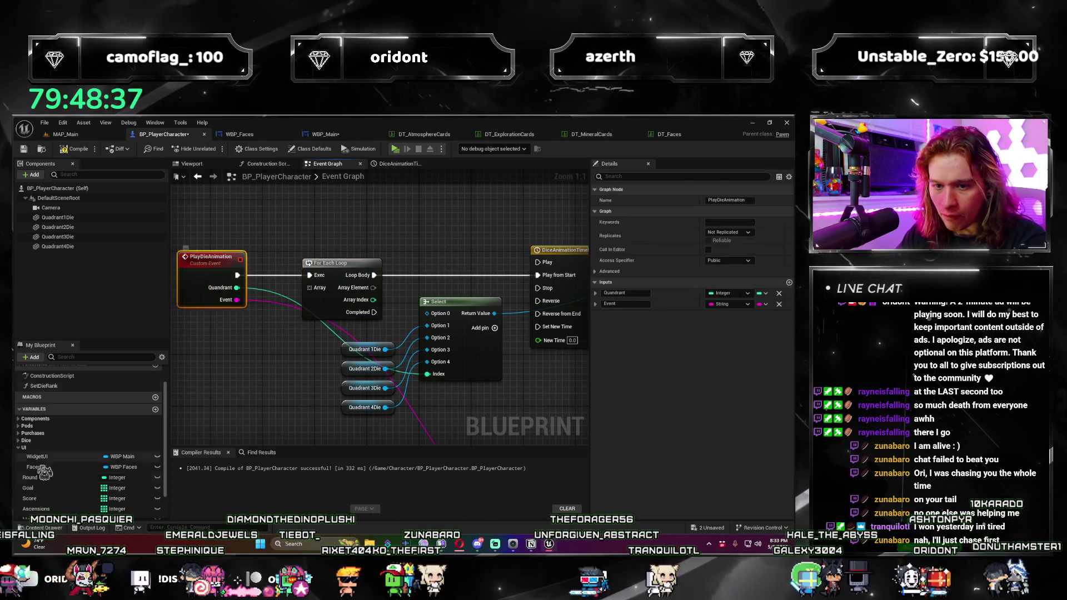
scroll(120, 433, "down", 2)
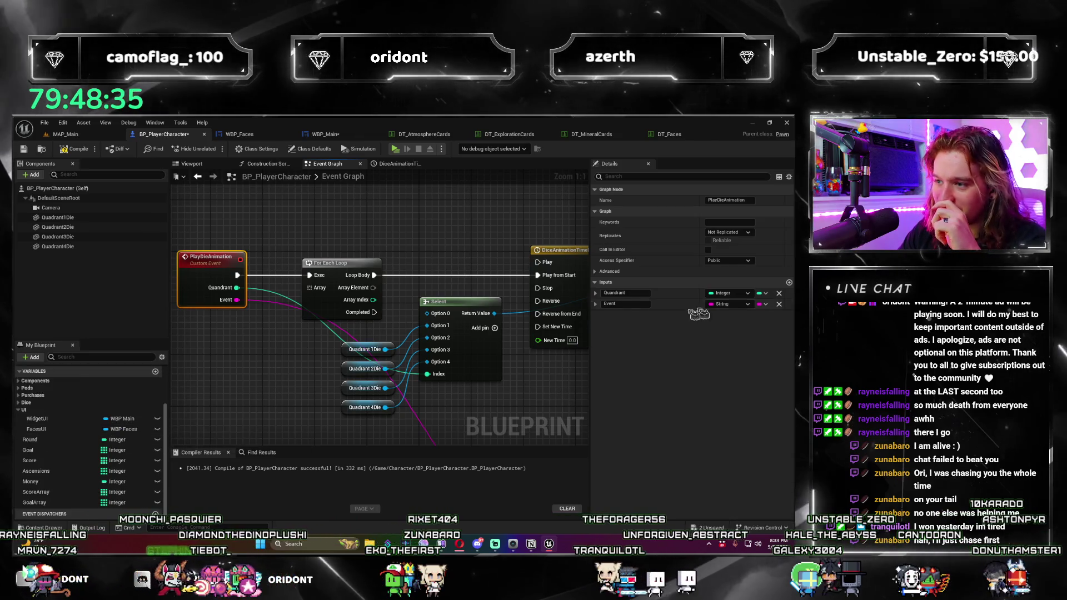
left_click(765, 293)
left_click(768, 318)
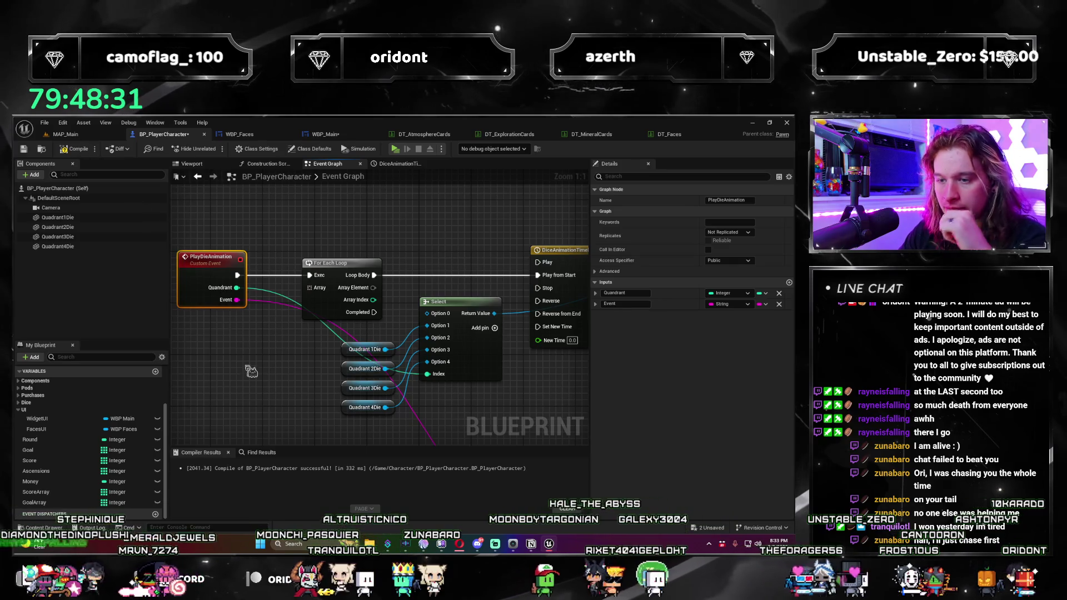
scroll(259, 387, "down", 3)
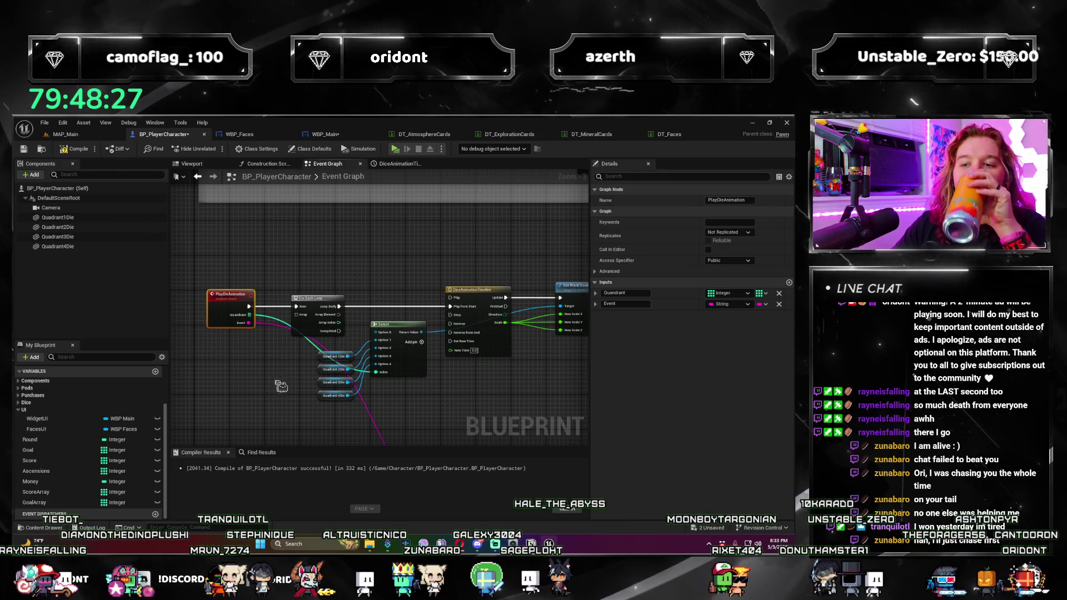
Step: Shift the animation nodes right, wire the loop's Completed output to the Delay, and save
left_click_drag(280, 386, 169, 371)
mouse_move(516, 243)
left_mouse_down()
mouse_move(471, 305)
mouse_move(239, 351)
left_mouse_up()
left_click_drag(368, 280, 421, 278)
mouse_move(359, 394)
left_mouse_down()
mouse_move(411, 311)
mouse_move(408, 338)
mouse_move(412, 316)
mouse_move(423, 356)
mouse_move(310, 352)
mouse_move(395, 366)
left_mouse_up()
left_click(193, 264)
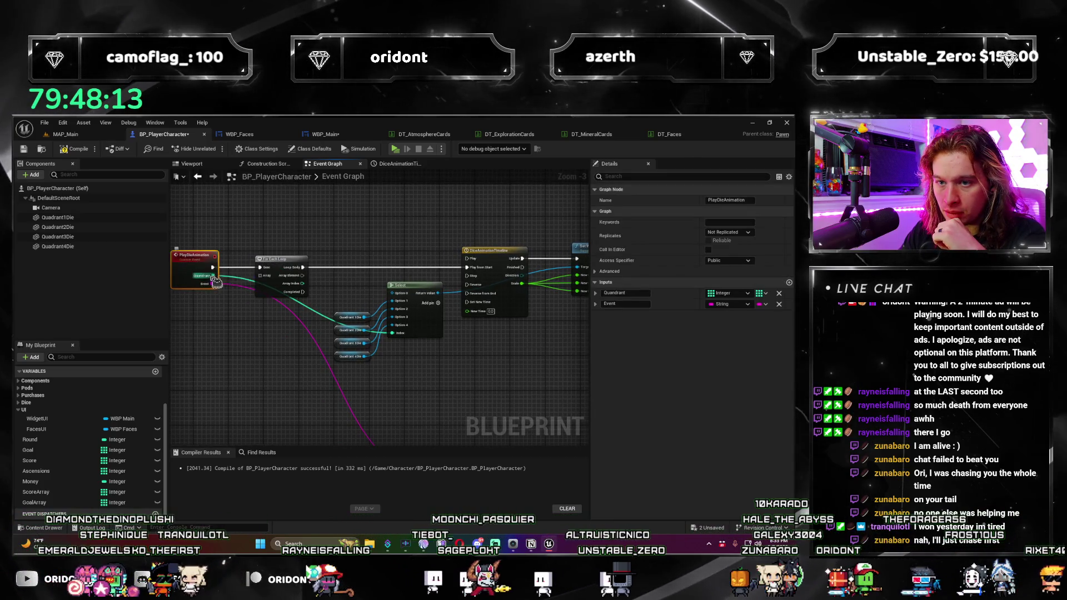
left_click_drag(301, 292, 289, 297)
scroll(322, 303, "up", 2)
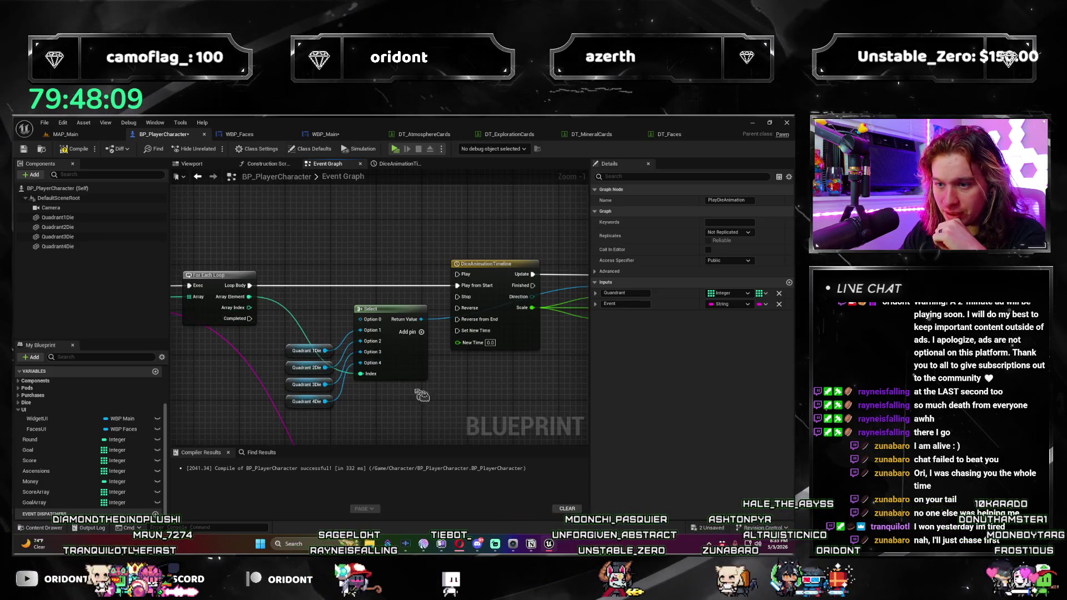
scroll(413, 384, "down", 1)
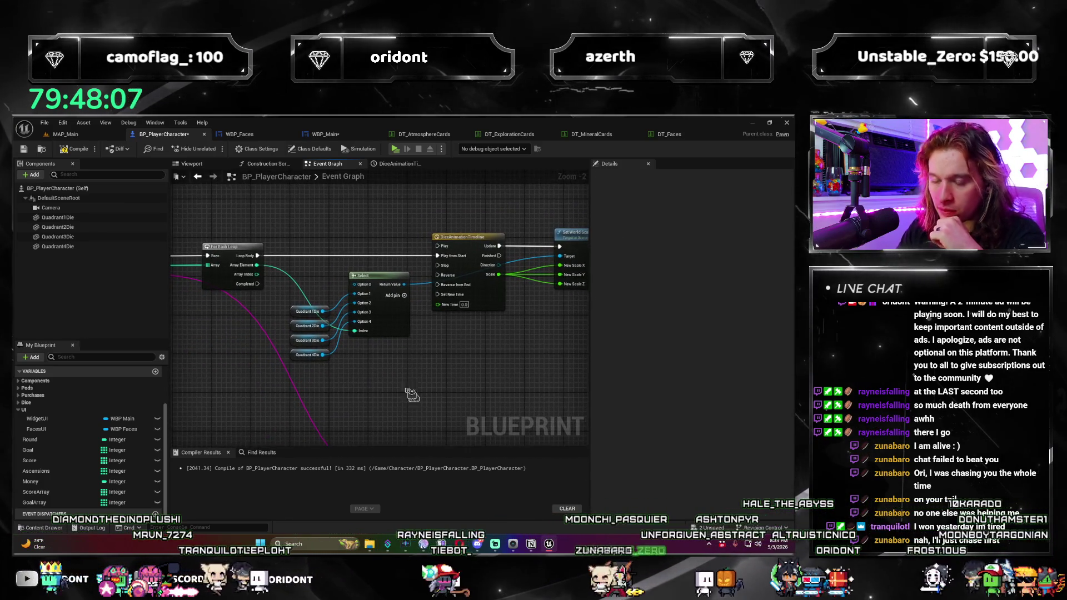
scroll(422, 411, "down", 1)
mouse_move(428, 361)
left_mouse_down()
mouse_move(410, 327)
mouse_move(358, 341)
mouse_move(433, 329)
left_mouse_up()
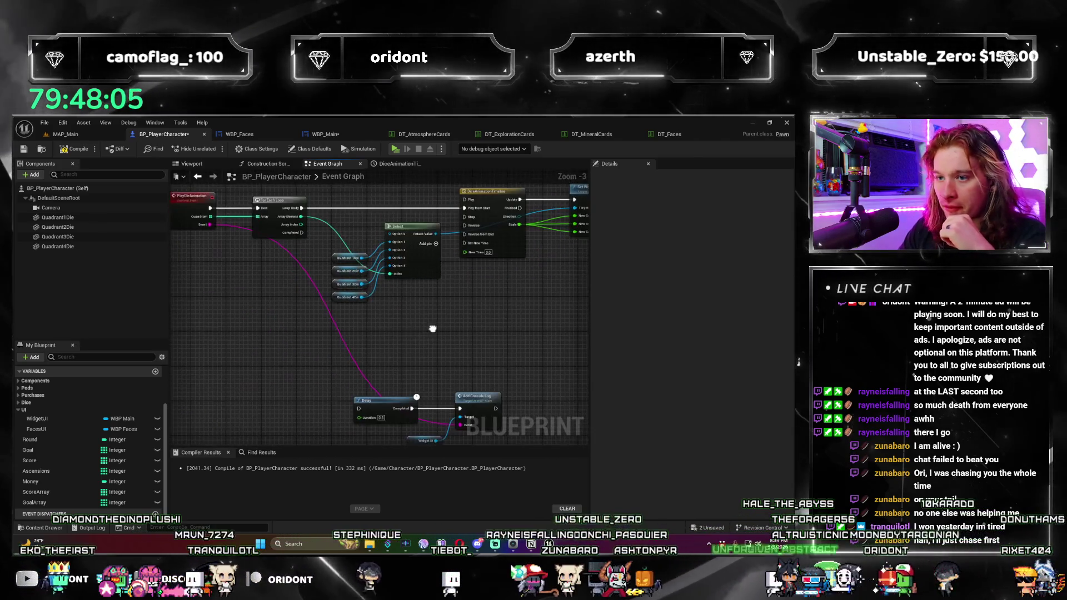
mouse_move(302, 232)
left_mouse_down()
mouse_move(382, 416)
mouse_move(359, 409)
left_mouse_up()
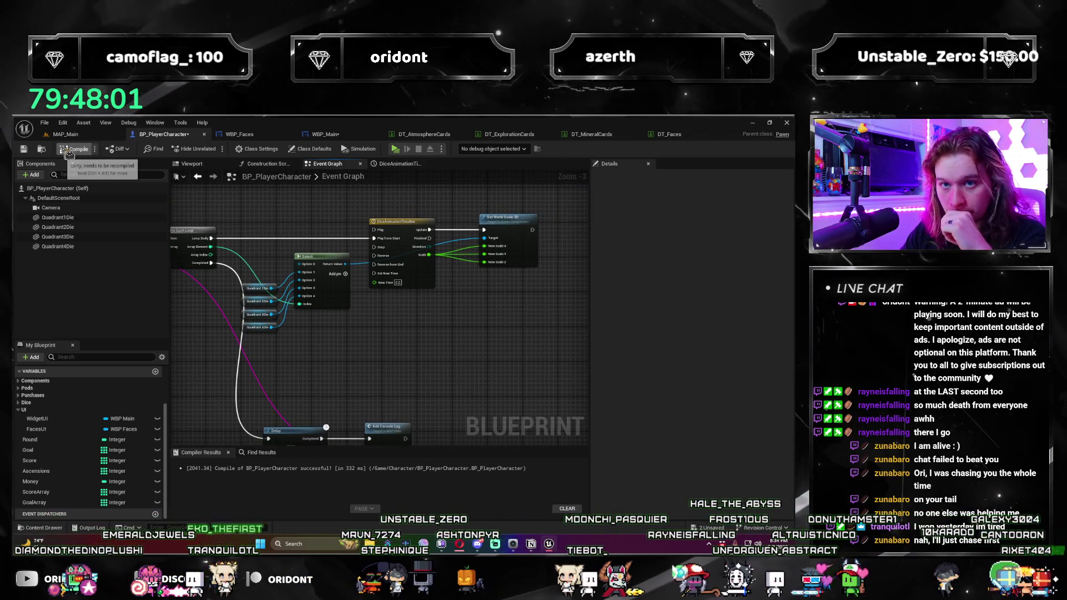
key("ctrl+s")
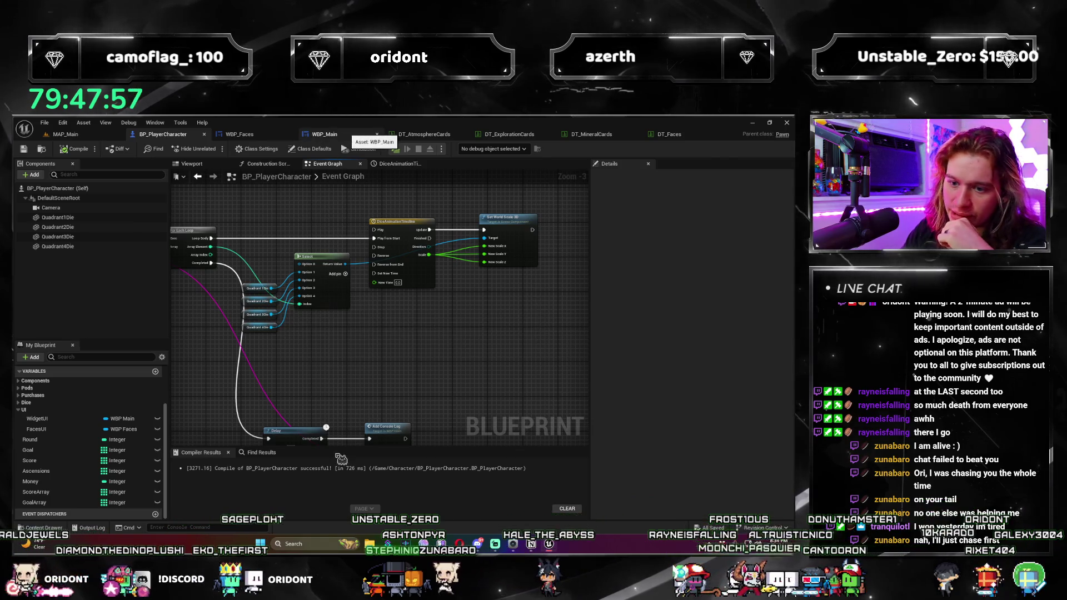
Step: In WBP_Main, jump to the first Add Play Event call from Find Results
left_click(333, 134)
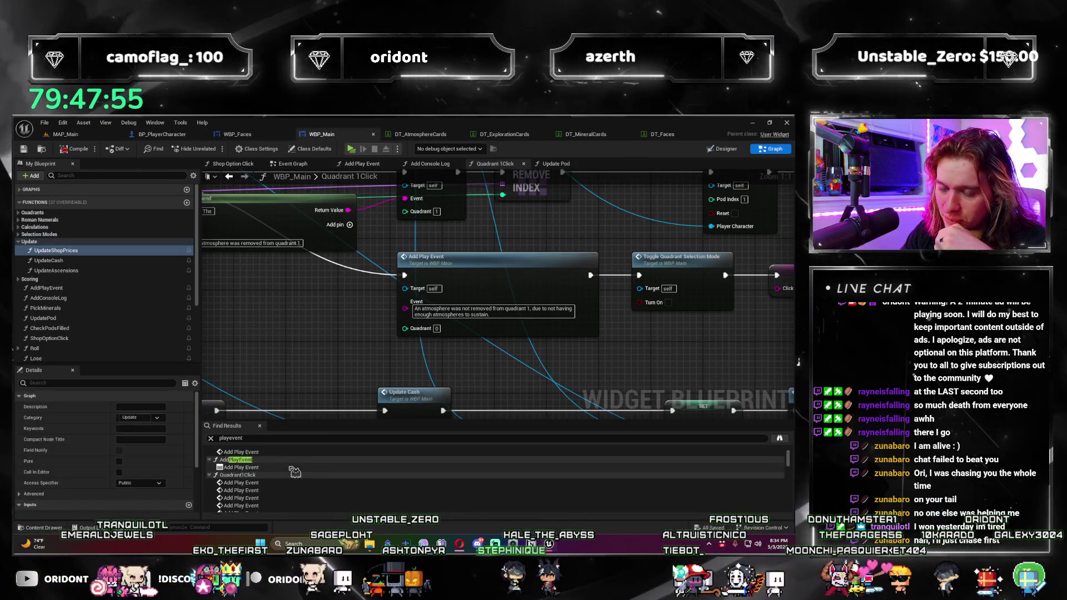
scroll(294, 472, "up", 3)
left_click(261, 460)
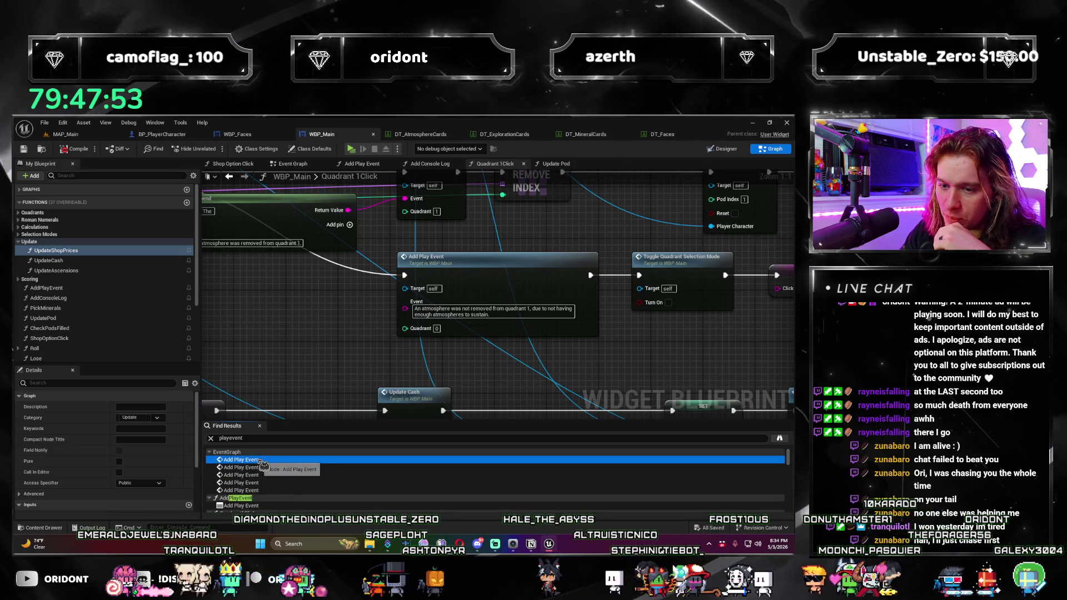
double_click(263, 461)
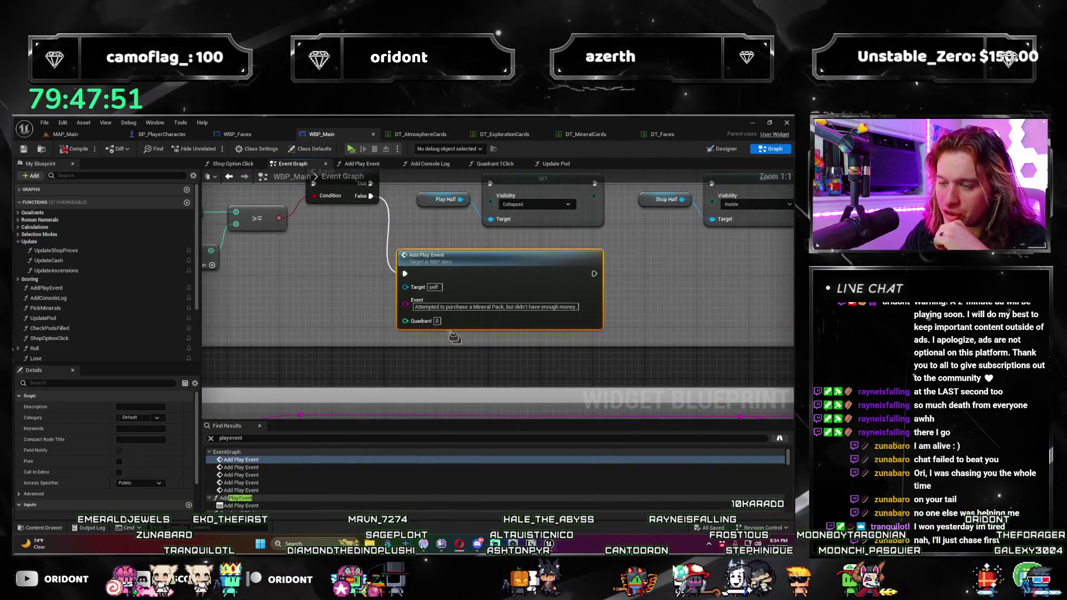
left_click(363, 313)
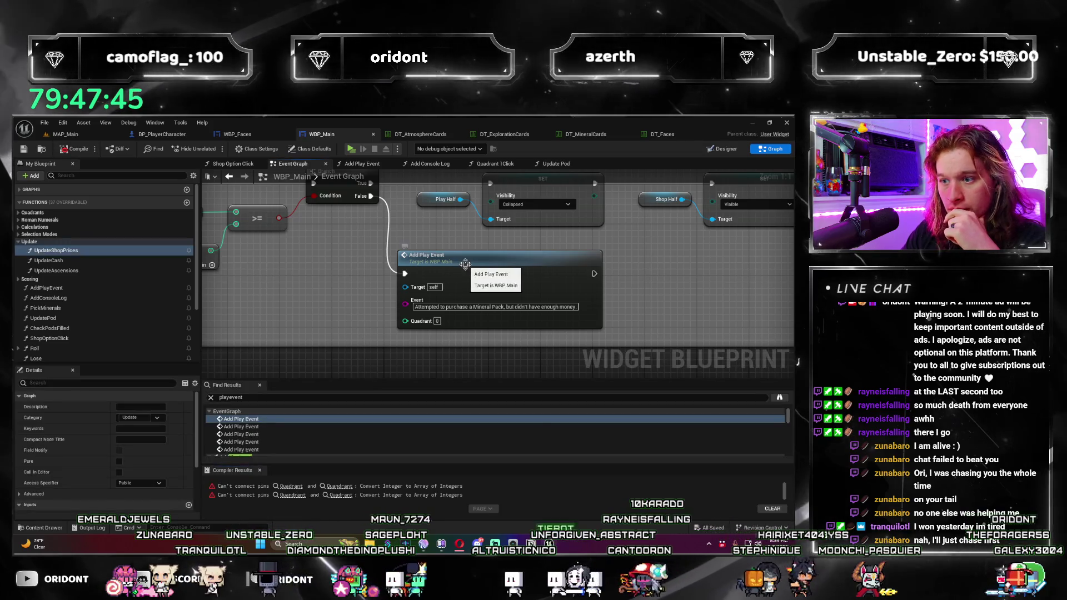
Step: Refresh the Add Play Event node twice, compile WBP_Main, and follow the Quadrant connection error
right_click(467, 267)
left_click(491, 324)
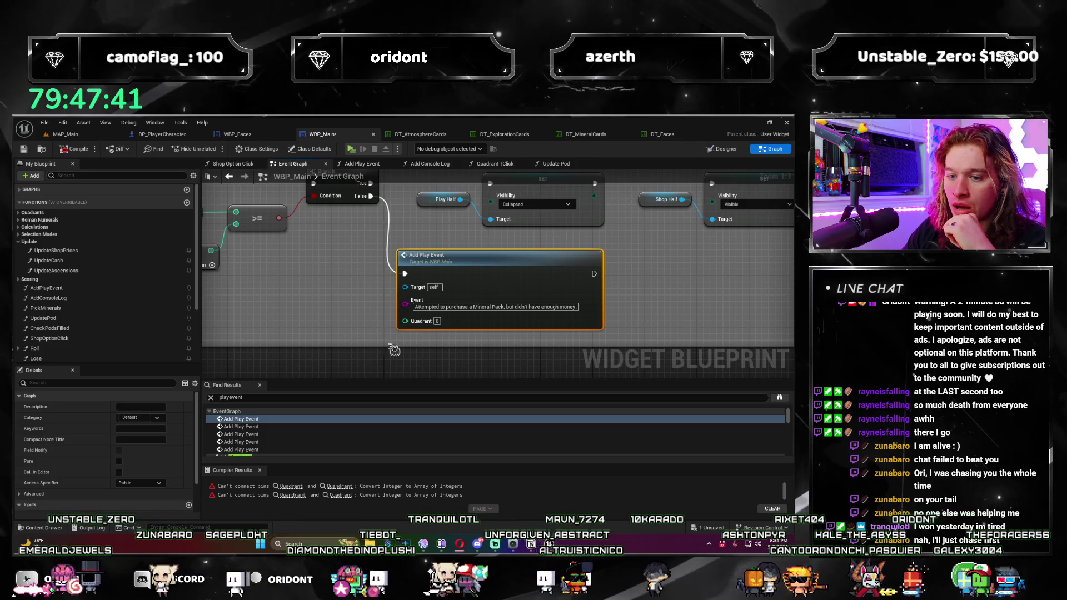
right_click(463, 262)
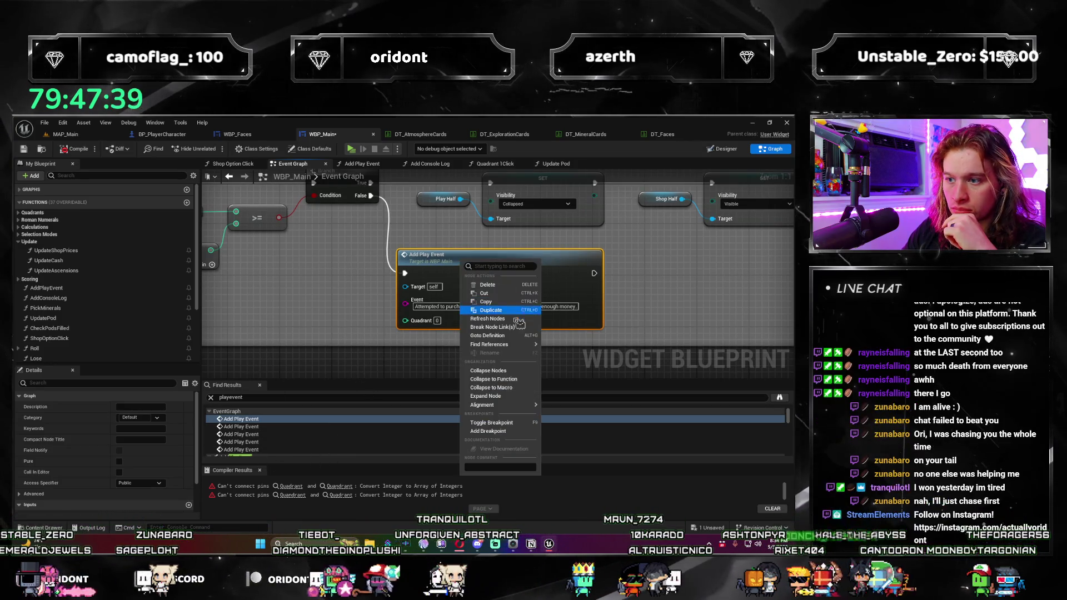
left_click(513, 321)
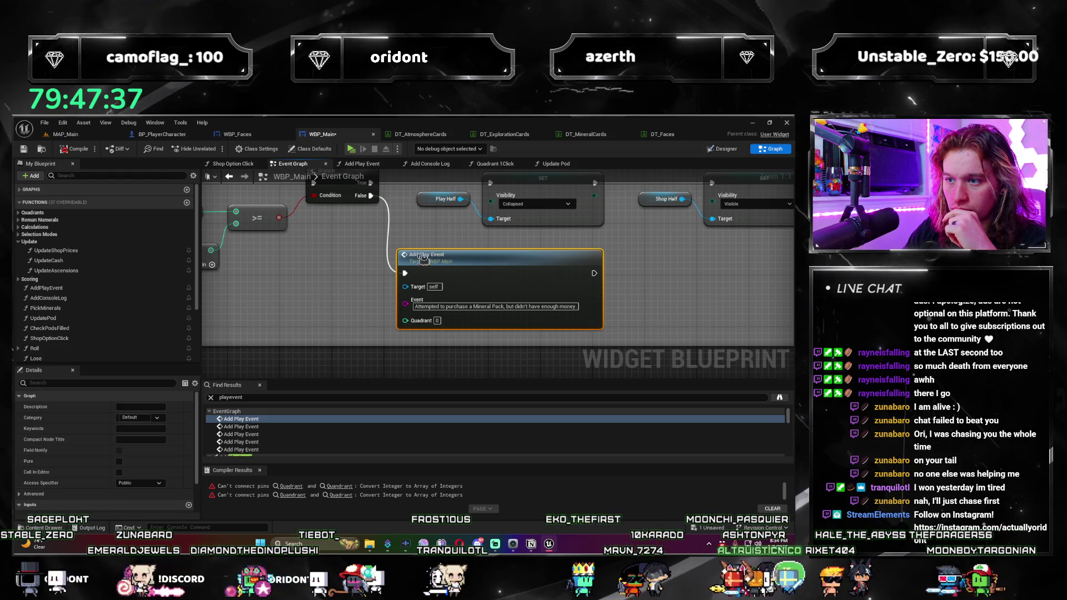
left_click(73, 150)
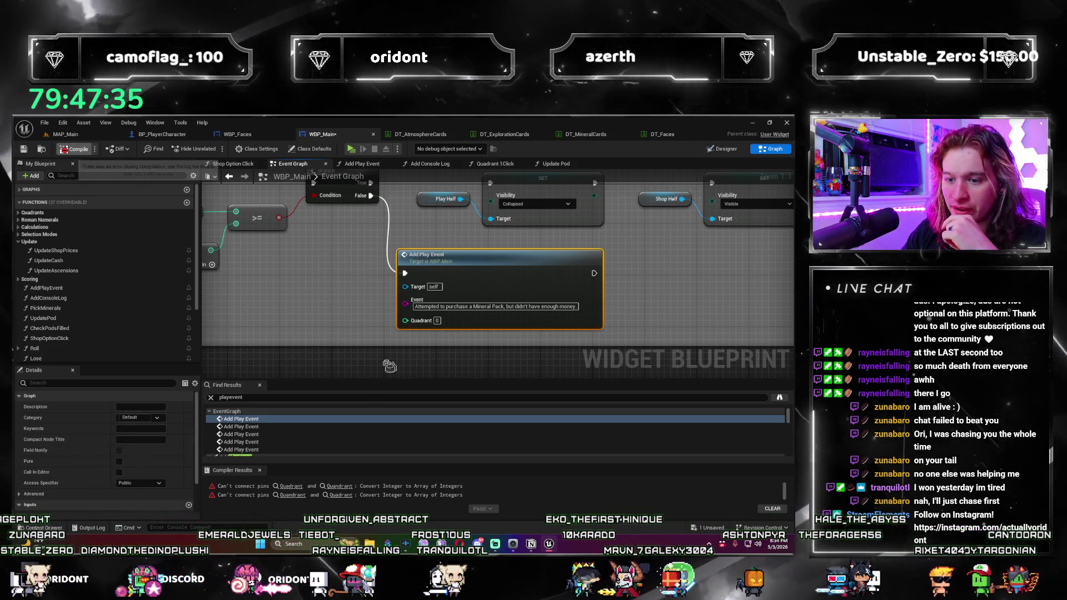
left_click(292, 487)
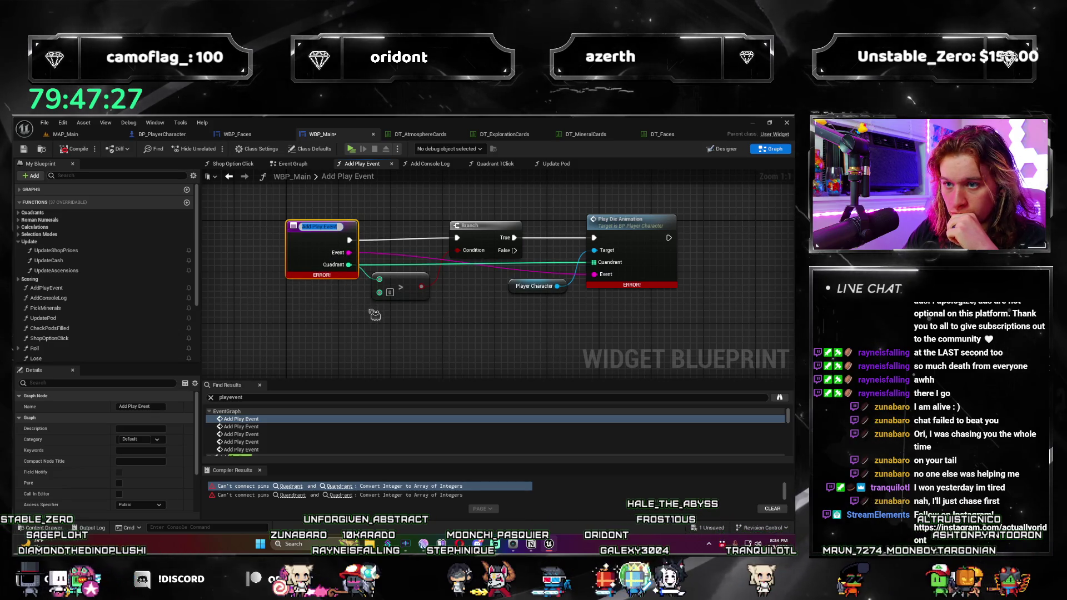
Step: Make Add Play Event's Quadrant input an array and shift the following nodes right
key("Return")
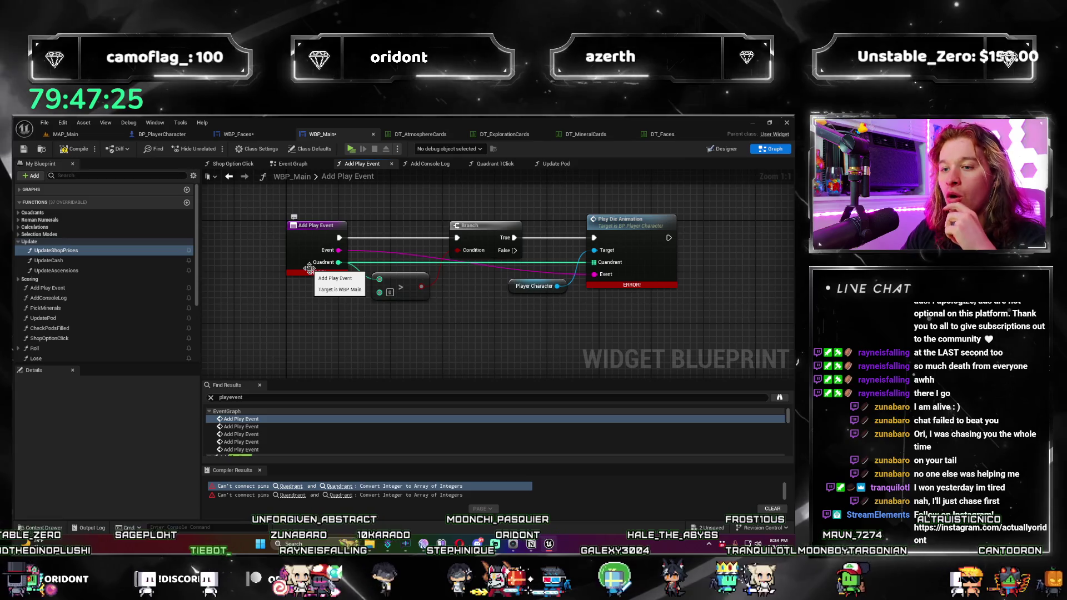
scroll(83, 489, "down", 3)
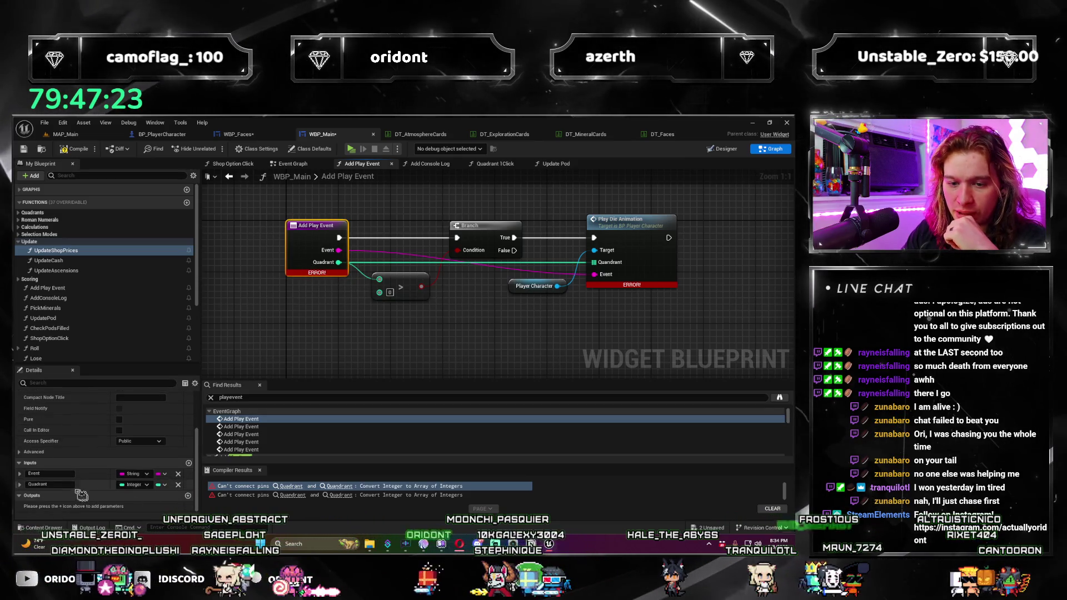
left_click(162, 485)
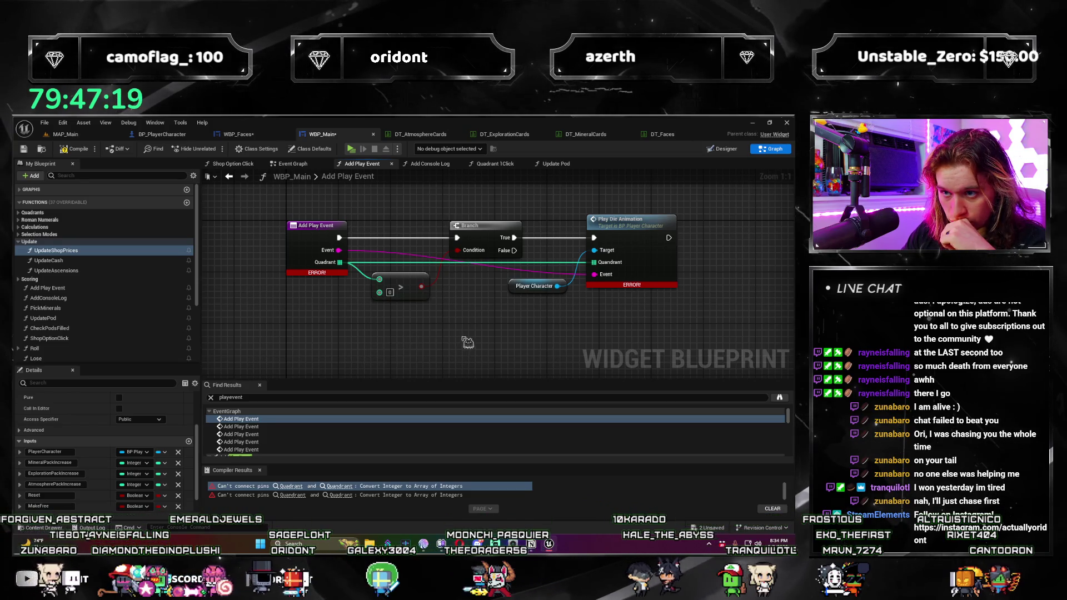
left_click_drag(561, 325, 344, 231)
left_click_drag(439, 249, 529, 249)
Step: Insert a For Each Loop after the function entry, then open PlayDieAnimation in BP_PlayerCharacter
left_click_drag(276, 252, 318, 256)
type("for e")
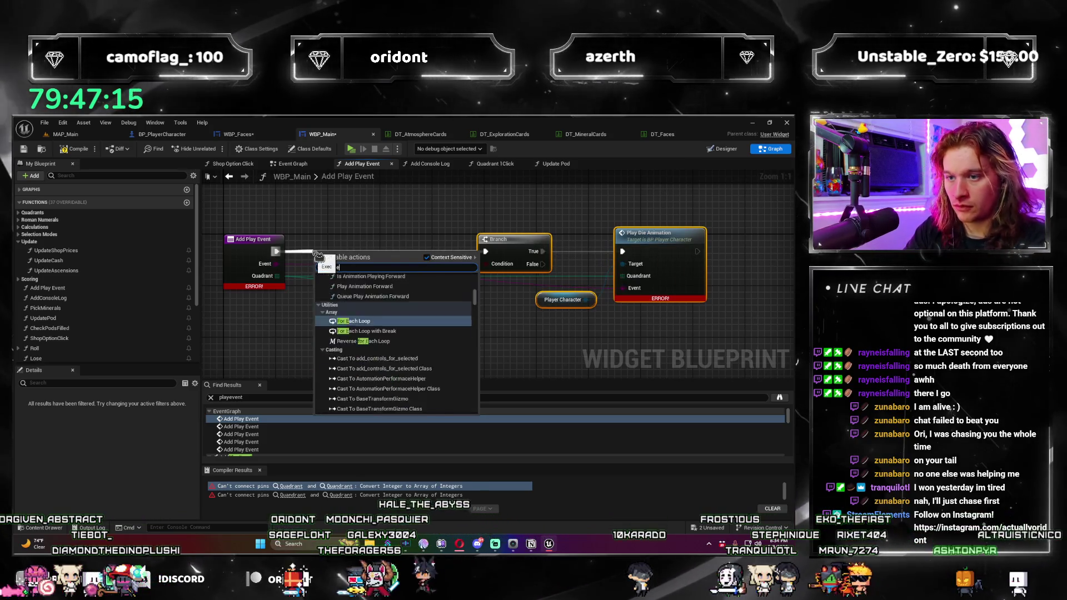
key("Return")
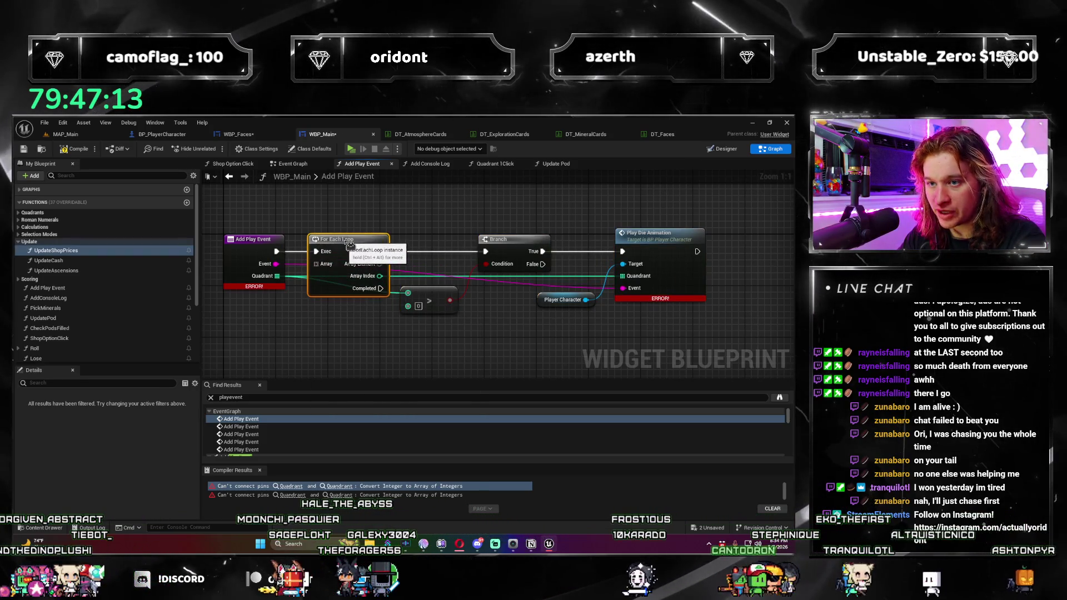
left_click_drag(337, 276, 254, 325)
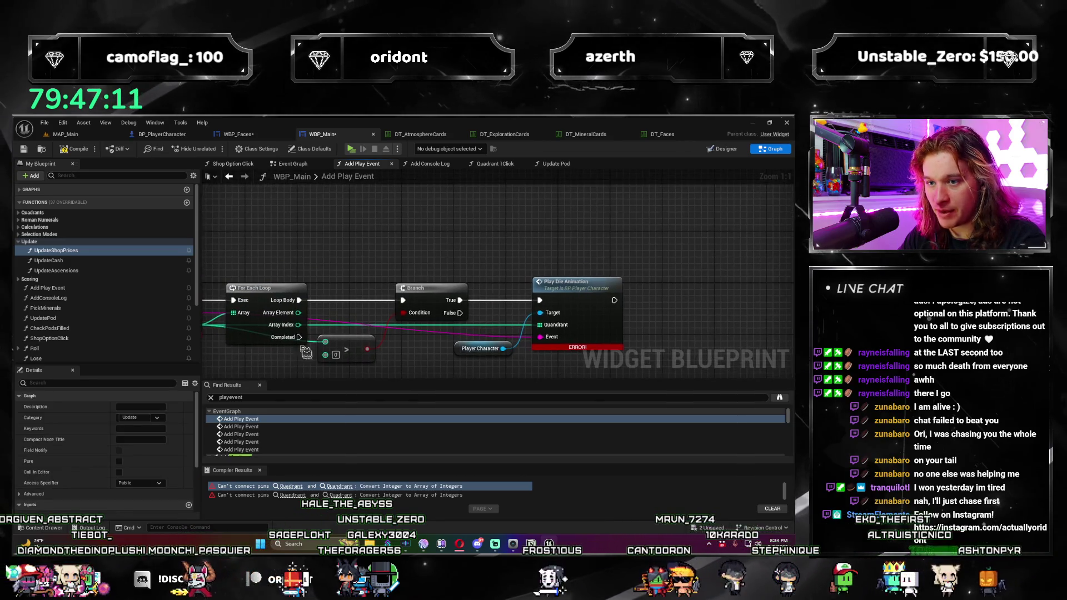
left_click(272, 293)
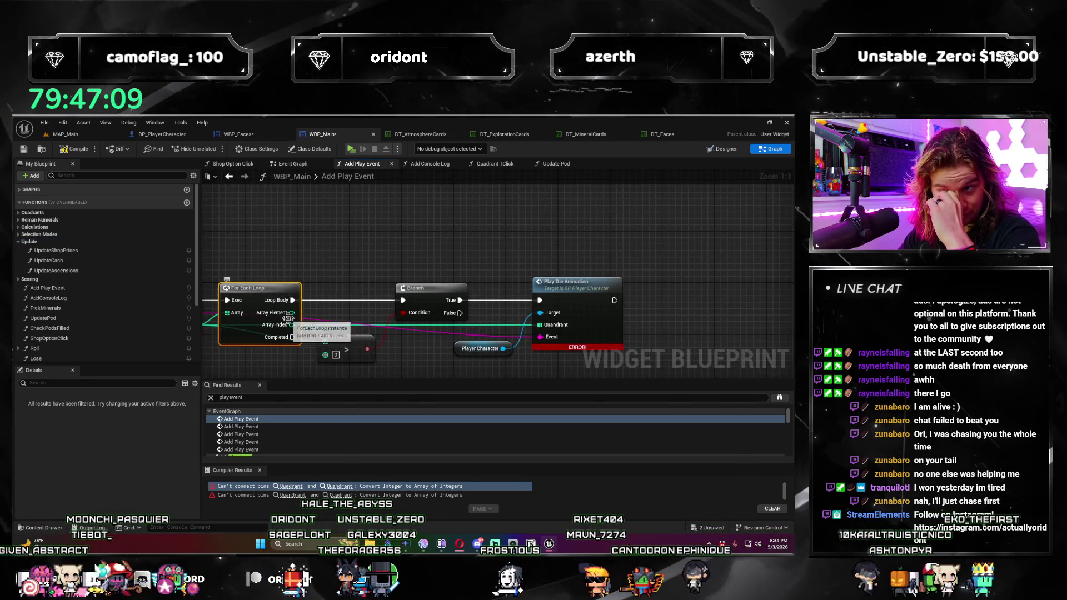
mouse_move(447, 346)
left_mouse_down()
mouse_move(553, 323)
mouse_move(547, 330)
left_mouse_up()
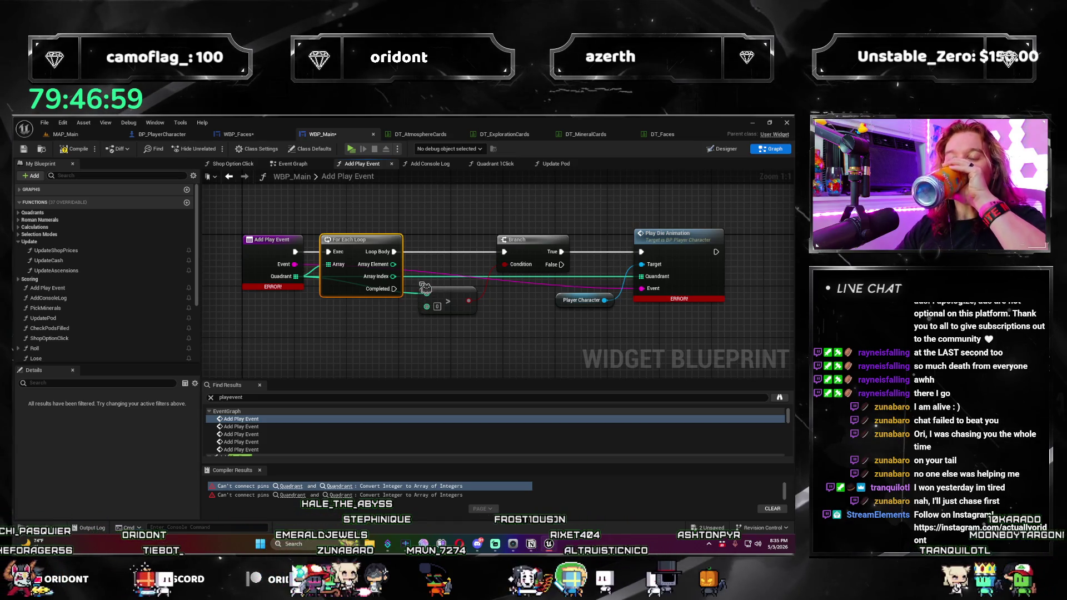
left_click_drag(452, 292, 439, 308)
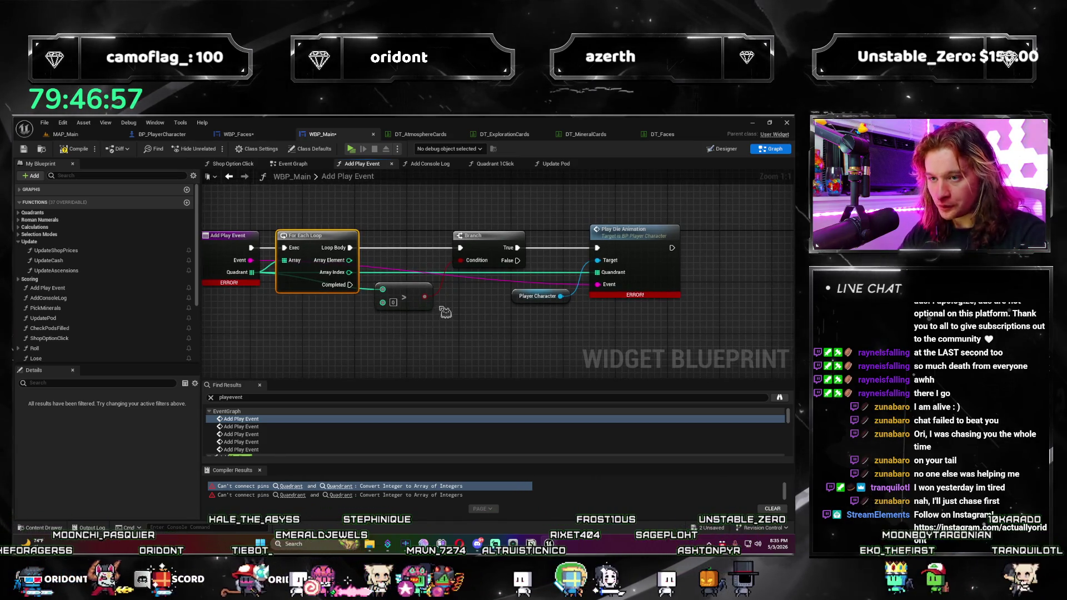
double_click(628, 230)
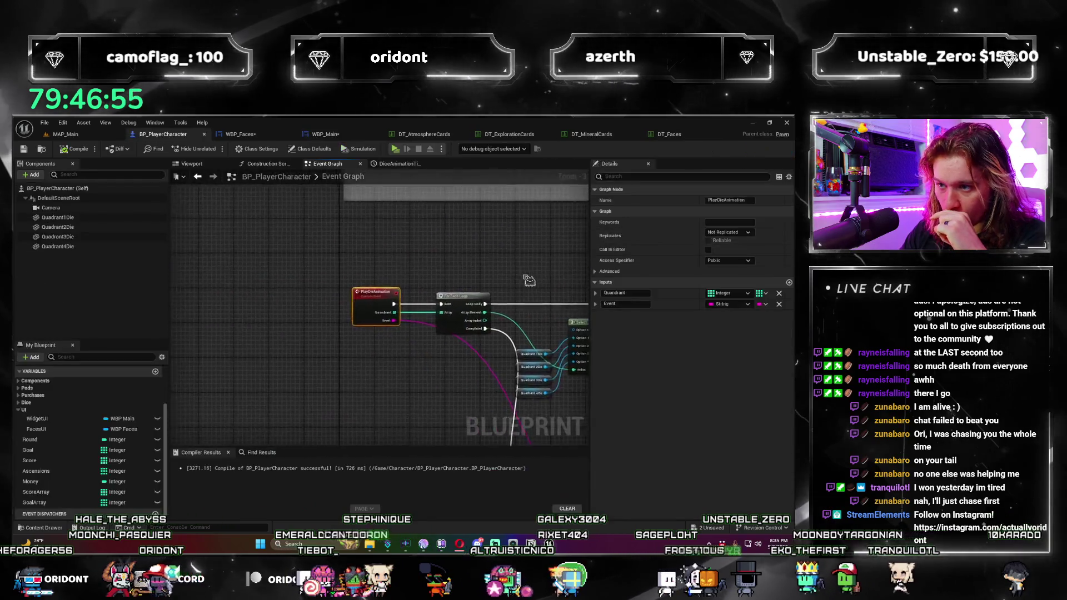
Step: Delete BP_PlayerCharacter's For Each Loop and wire PlayDieAnimation directly to the timeline's Play
left_click(311, 282)
key("Delete")
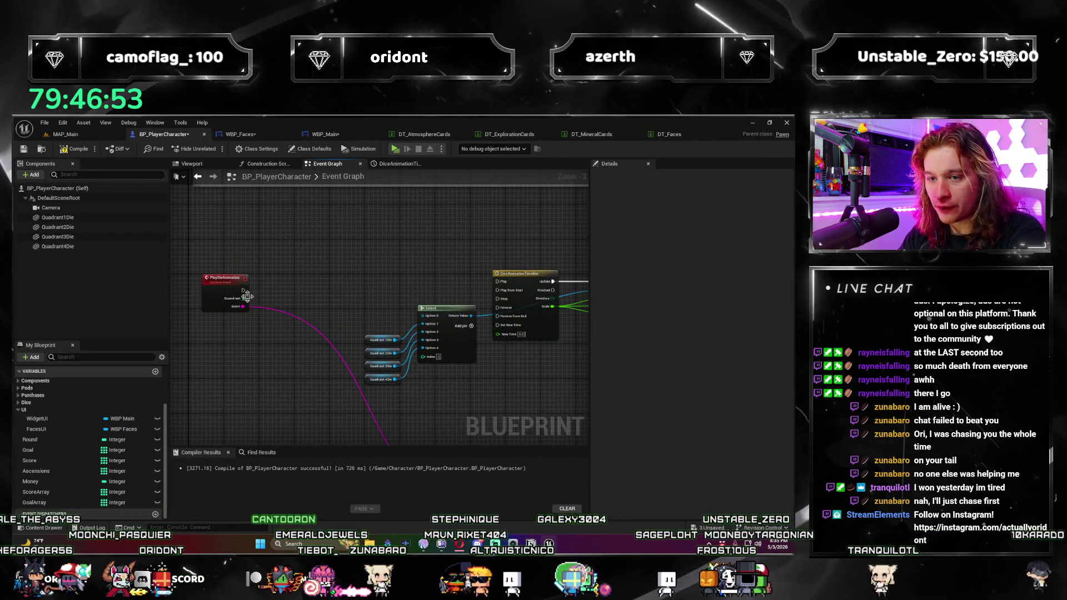
left_click_drag(243, 289, 502, 292)
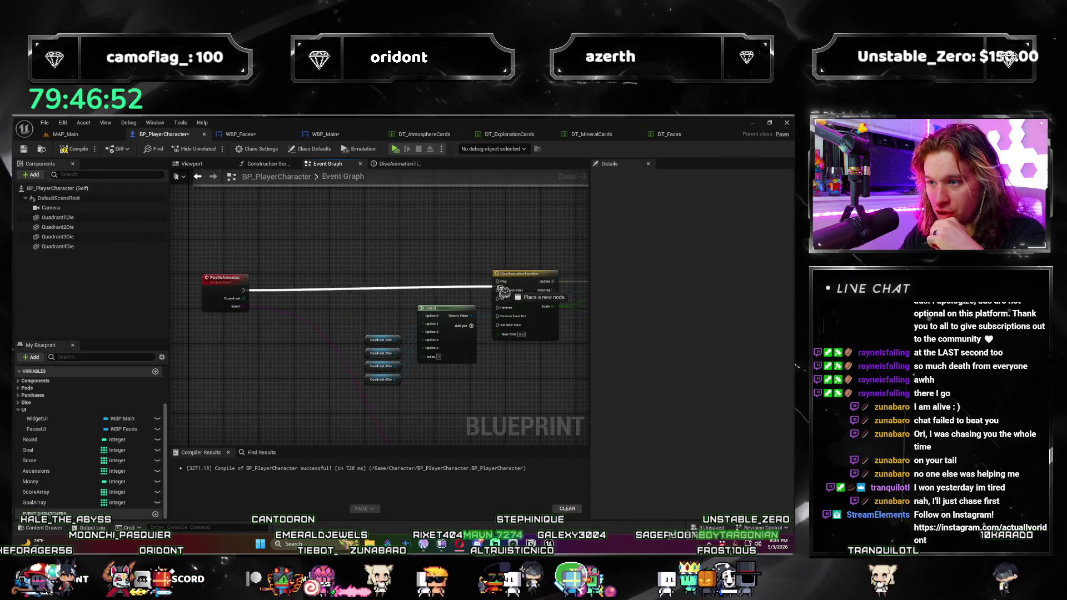
left_click(220, 287)
left_click(727, 294)
left_click(766, 294)
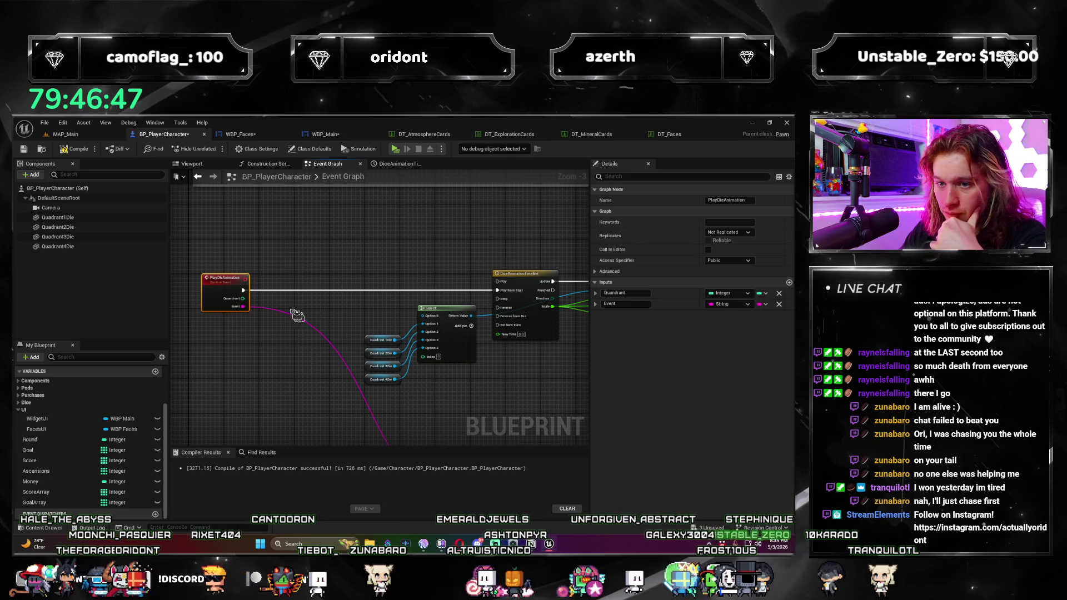
scroll(300, 338, "down", 3)
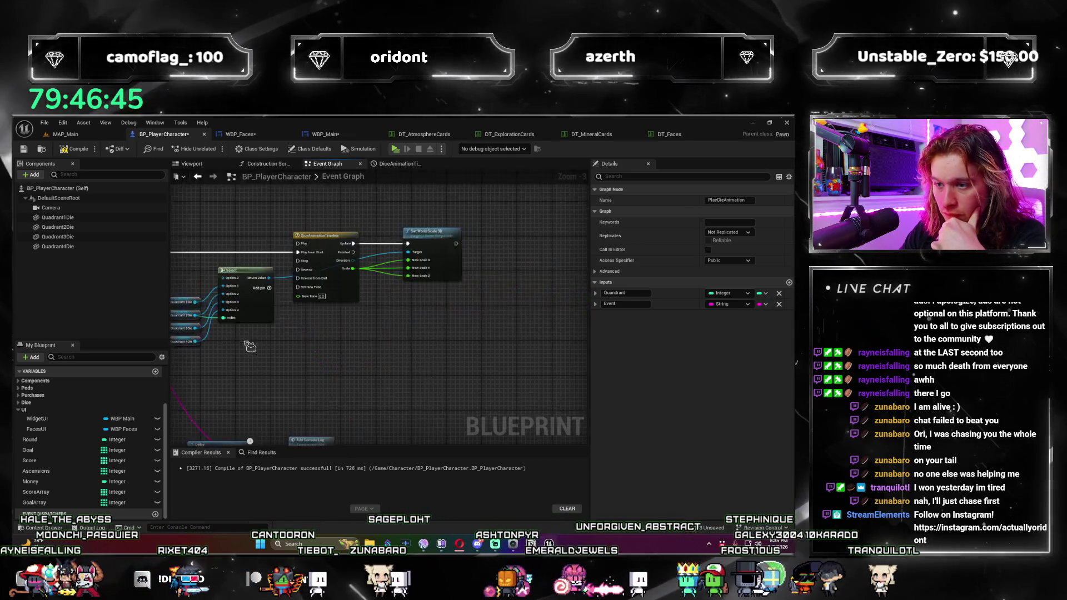
scroll(411, 333, "up", 2)
Step: Move the DiceAnimation timeline nodes left and the Delay and console-log nodes up-right
left_click(519, 308)
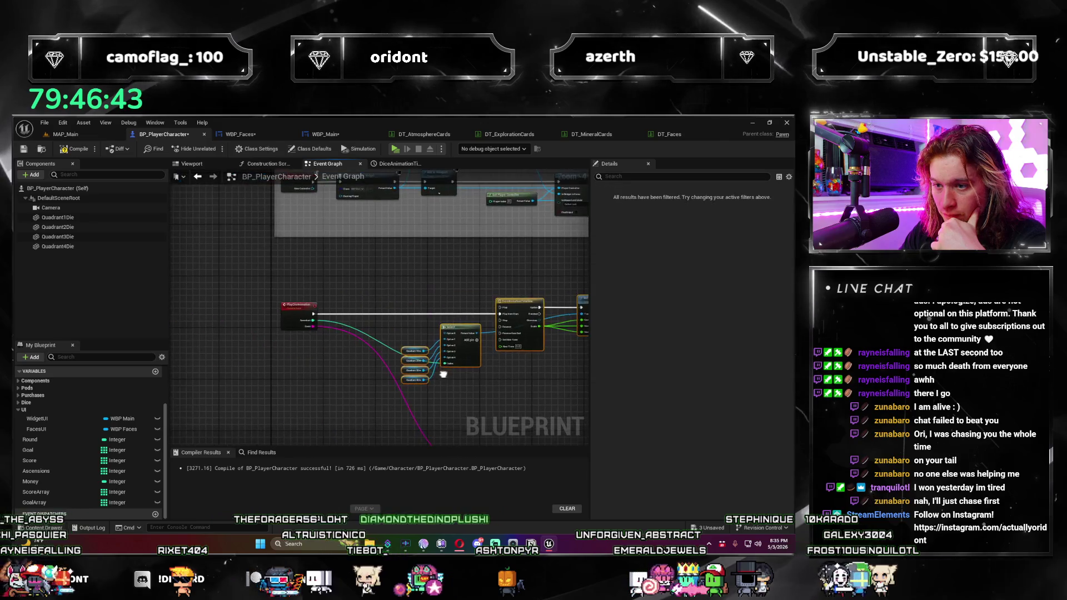
left_click_drag(520, 308, 461, 308)
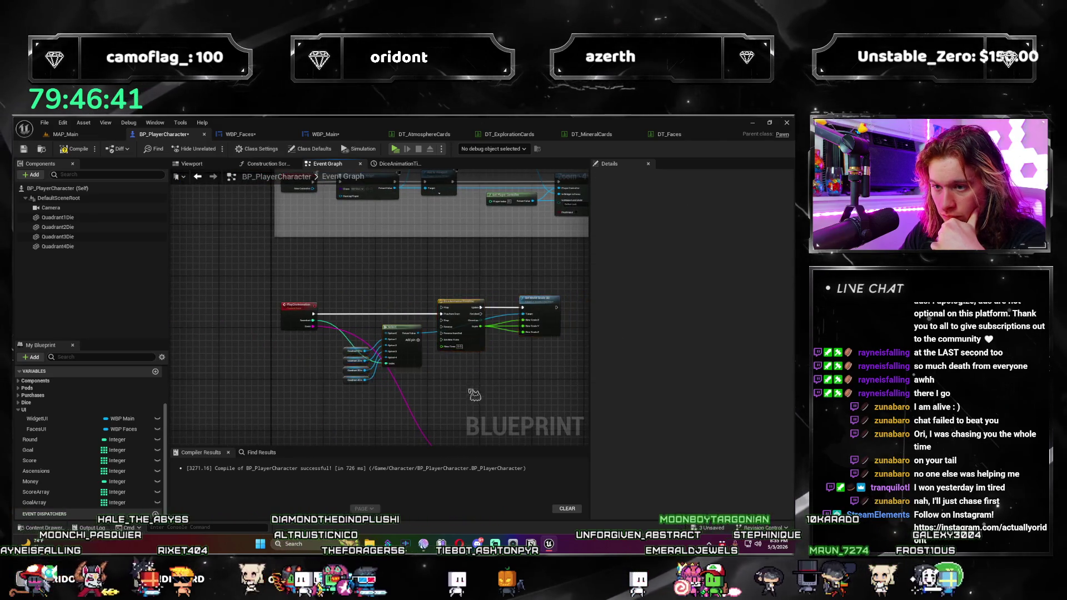
left_click_drag(474, 394, 398, 332)
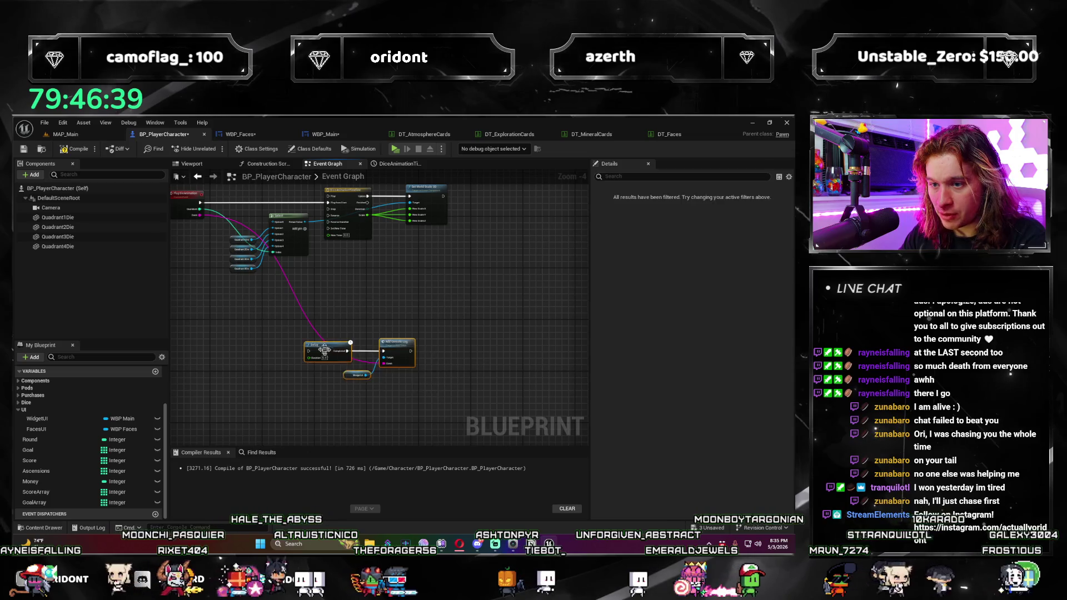
left_click_drag(323, 349, 411, 271)
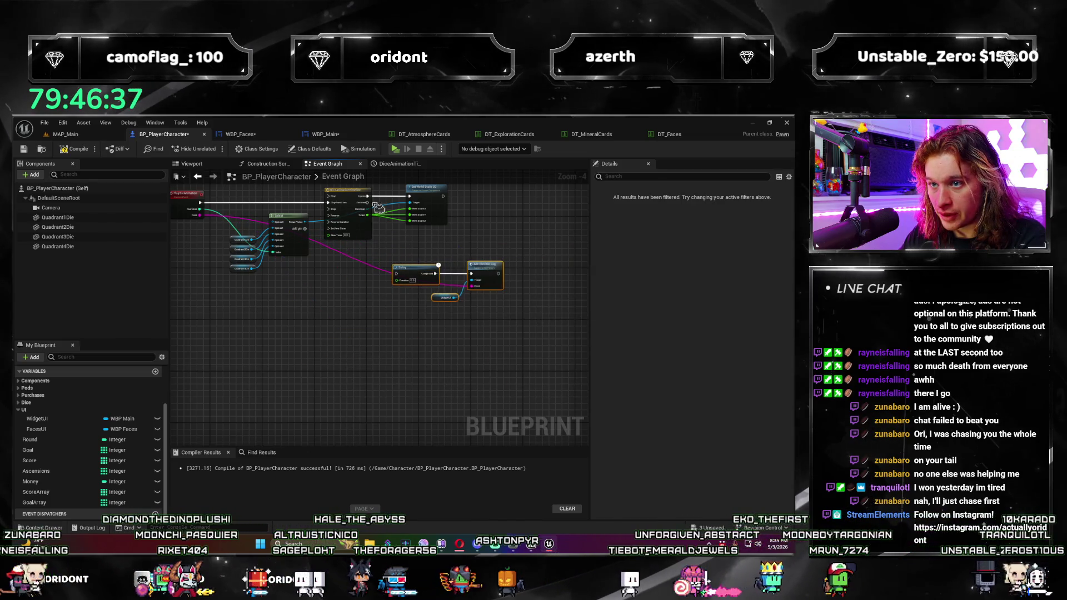
scroll(397, 274, "up", 3)
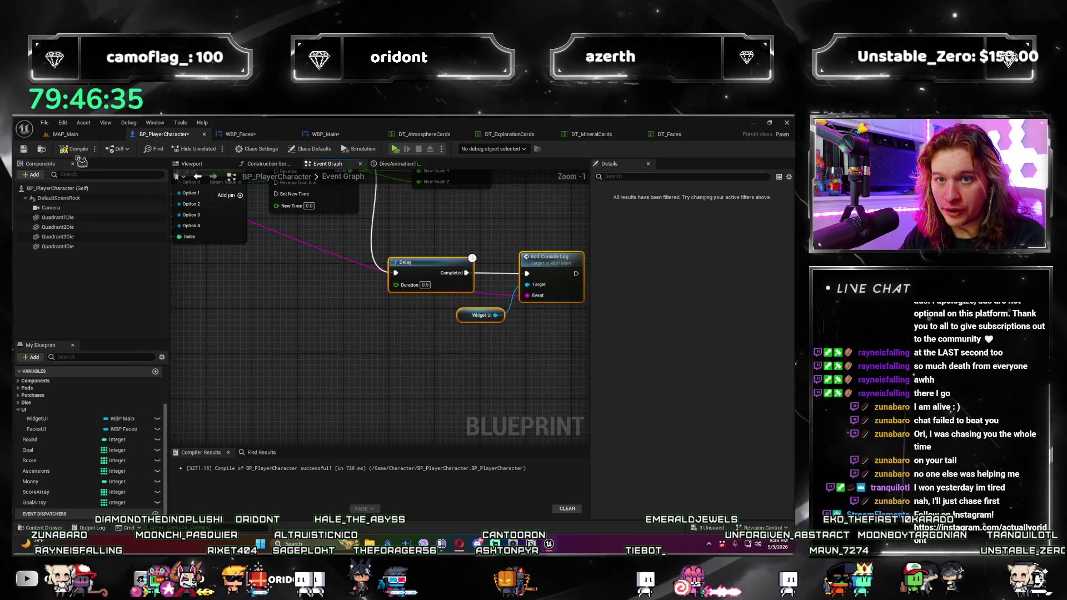
Step: Glance at the Construction Script and Viewport, then return to WBP_Main's Add Play Event graph
left_click(267, 164)
left_click(193, 164)
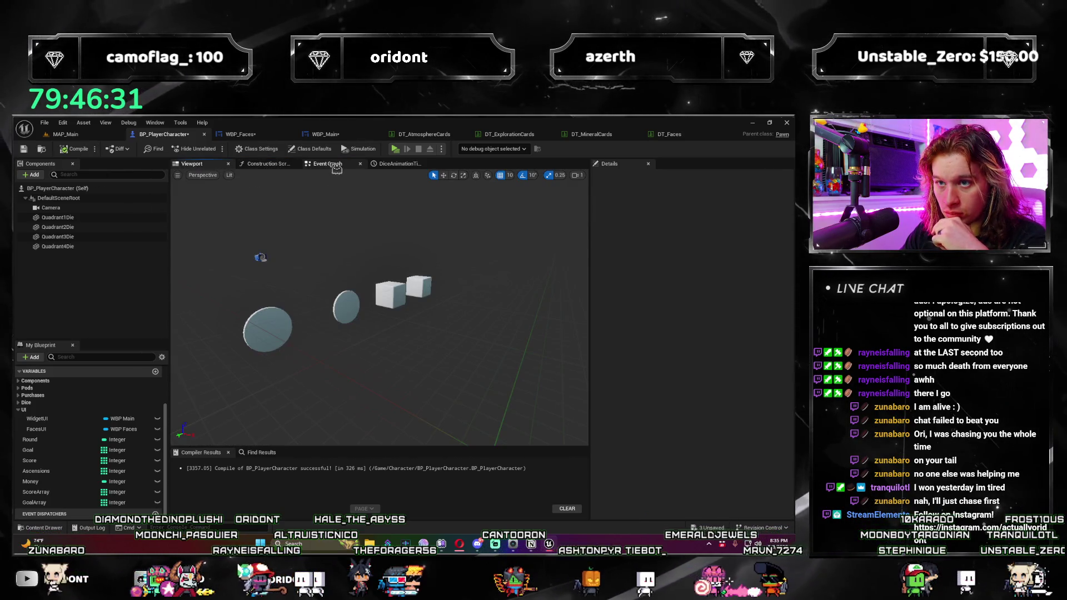
left_click(328, 163)
left_click(238, 134)
left_click(324, 134)
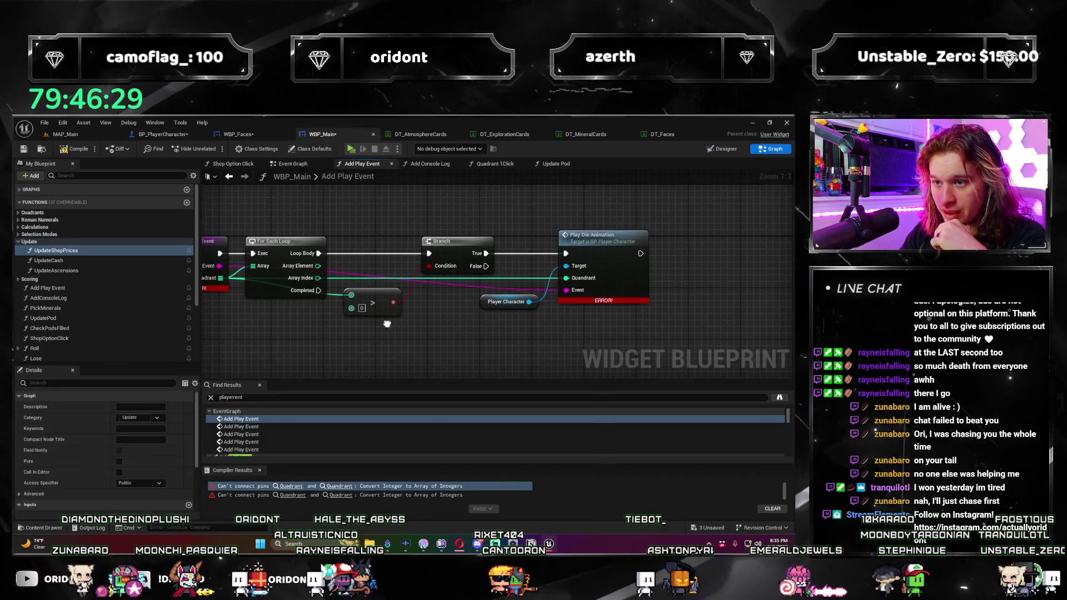
Step: Wire the For Each Loop's Array Element into the > comparison and recompile with F7
scroll(361, 267, "down", 1)
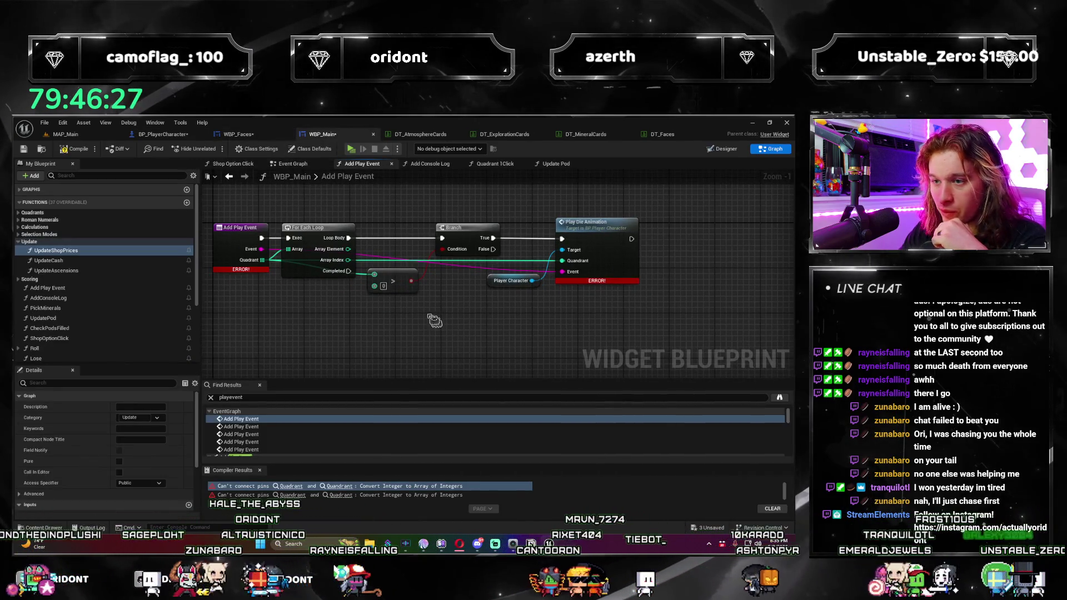
mouse_move(380, 260)
left_mouse_down()
mouse_move(428, 298)
mouse_move(406, 286)
left_mouse_up()
left_click_drag(493, 319, 530, 345)
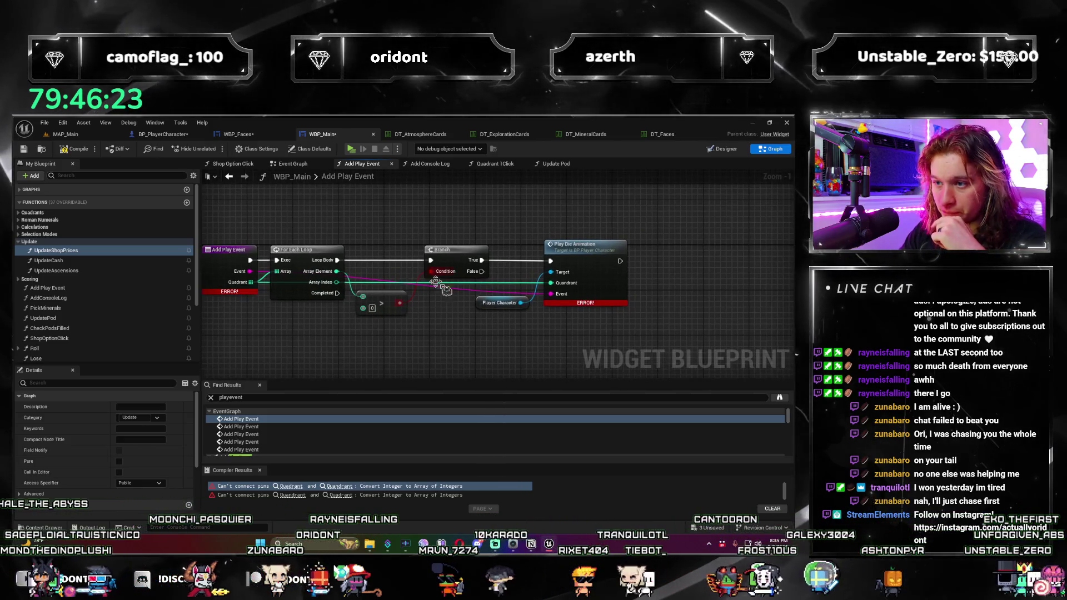
left_click_drag(589, 326, 510, 239)
left_click_drag(475, 333, 535, 334)
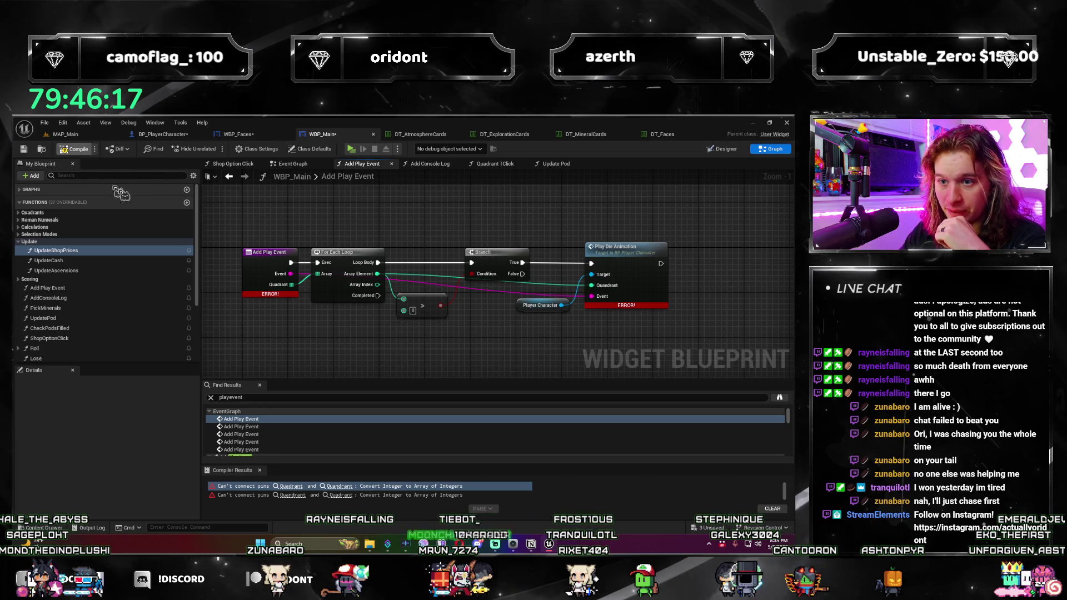
key("F7")
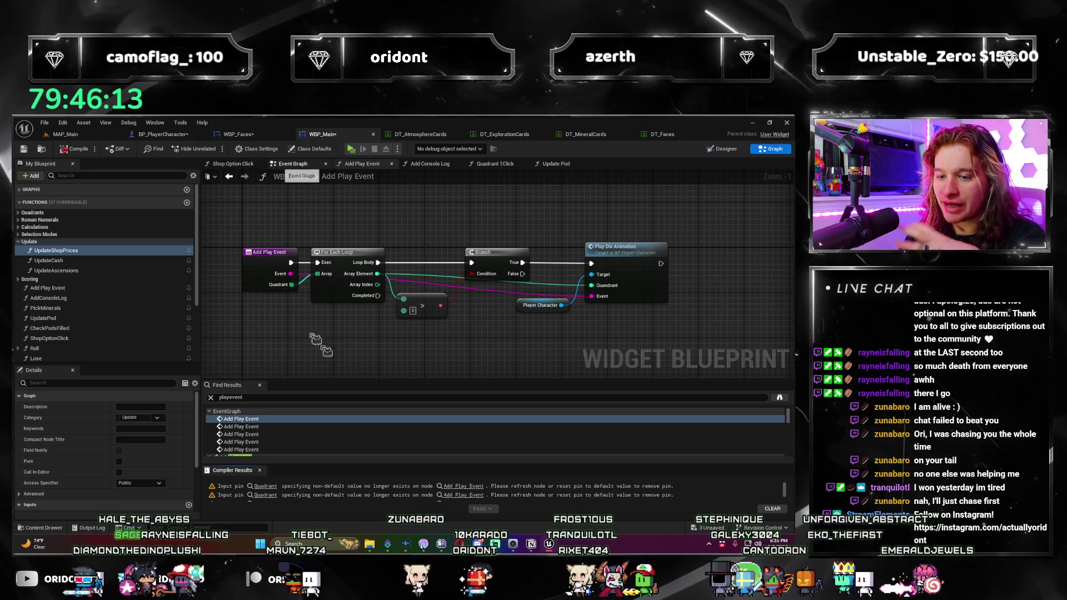
Step: Jump to Quadrant 1Click's Asteroid Belt Add Play Event and feed its Quadrant a Make Array
left_click(270, 493)
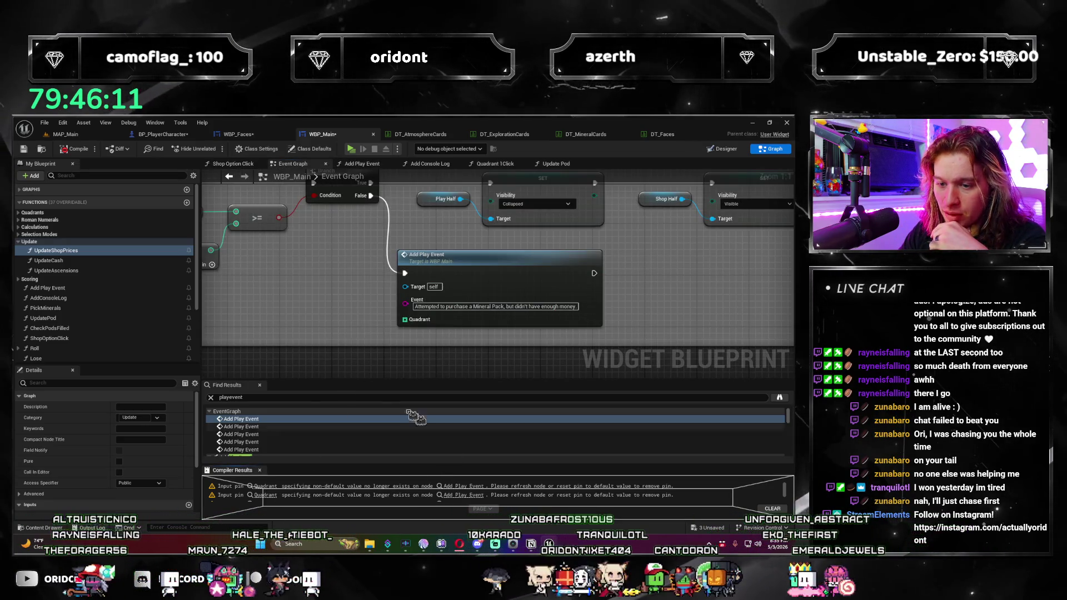
left_click_drag(233, 385, 270, 442)
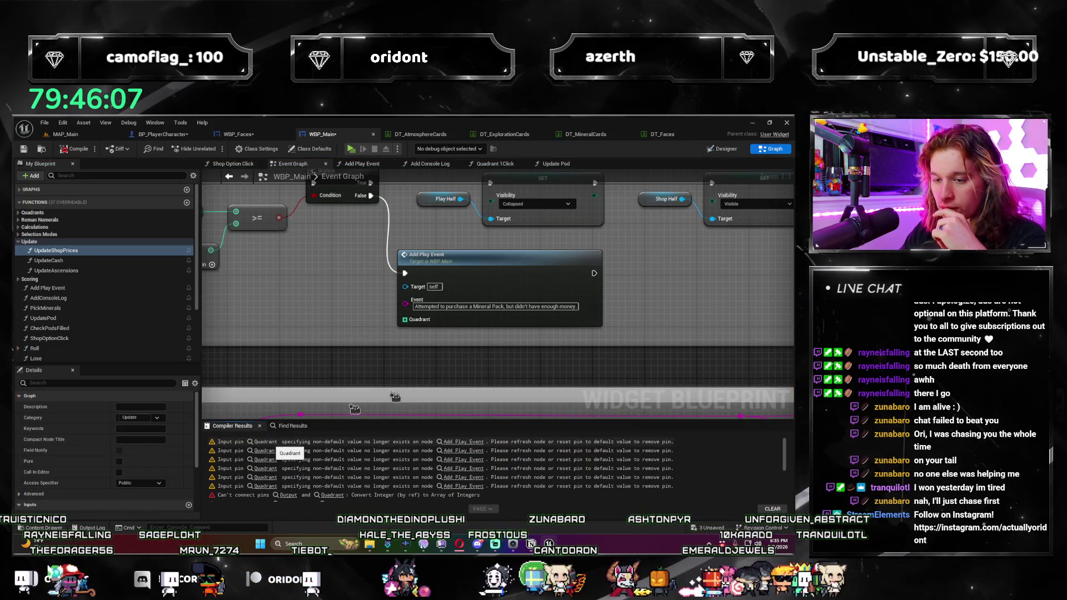
left_click(463, 441)
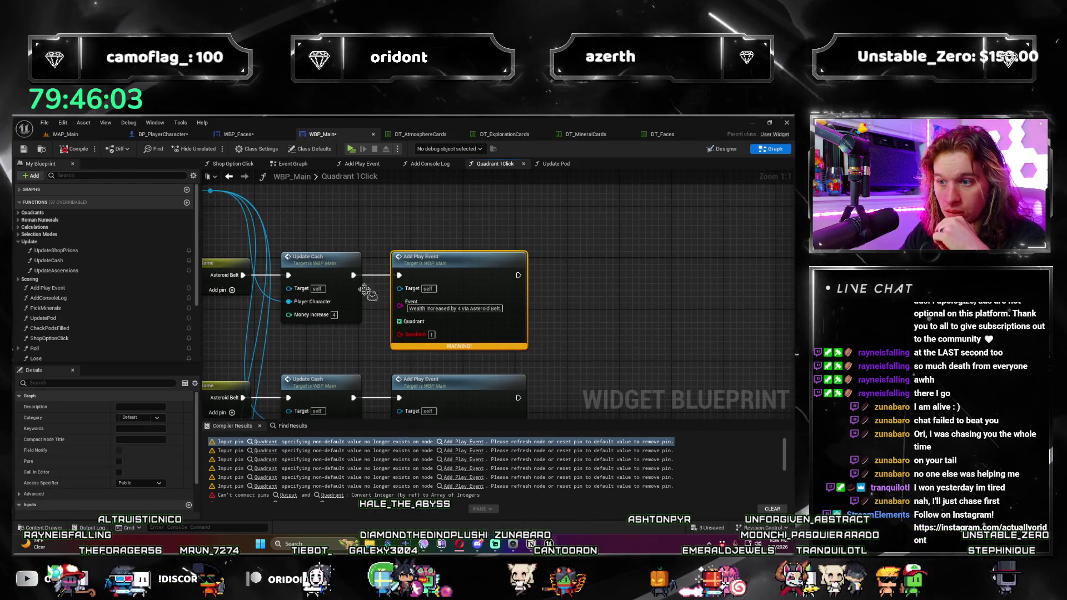
left_click_drag(442, 276, 553, 276)
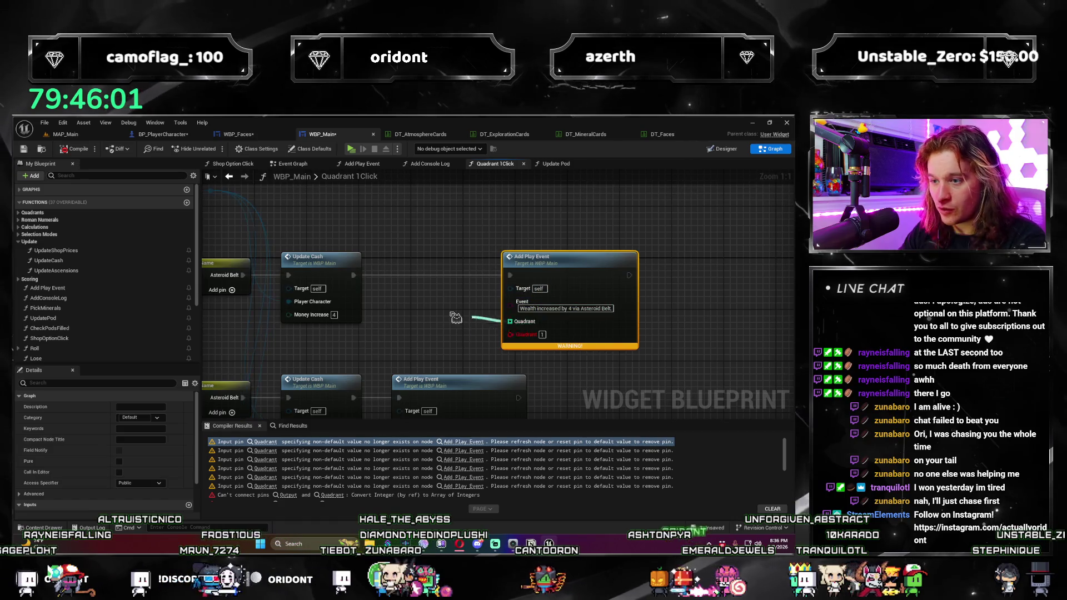
left_click_drag(456, 317, 456, 317)
key("Return")
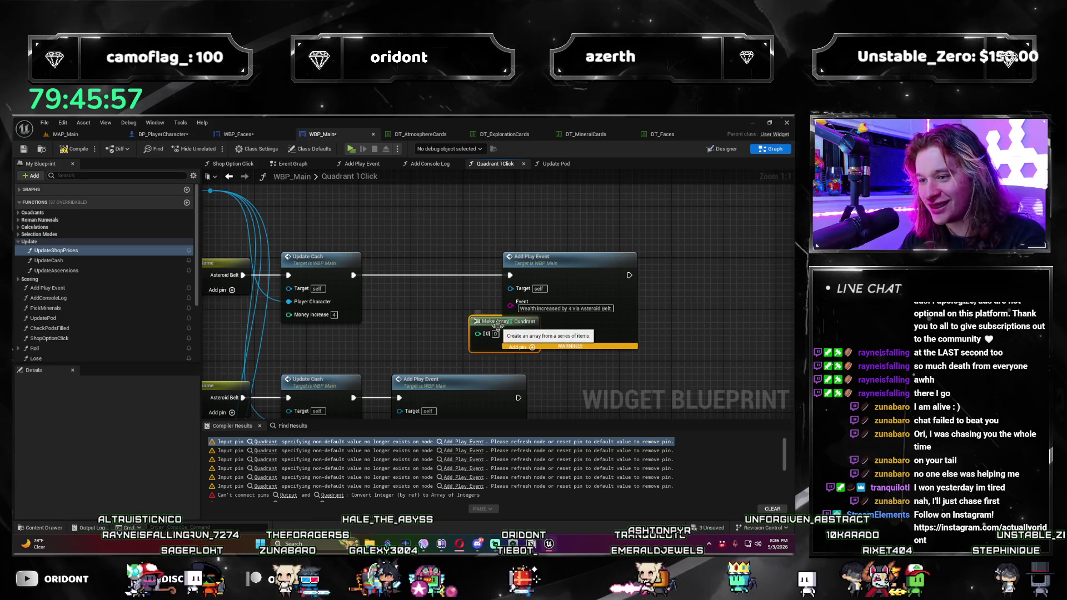
Step: Place the Make Array beside the Asteroid Belt wealth Add Play Event and refresh that node
left_click_drag(454, 315, 449, 303)
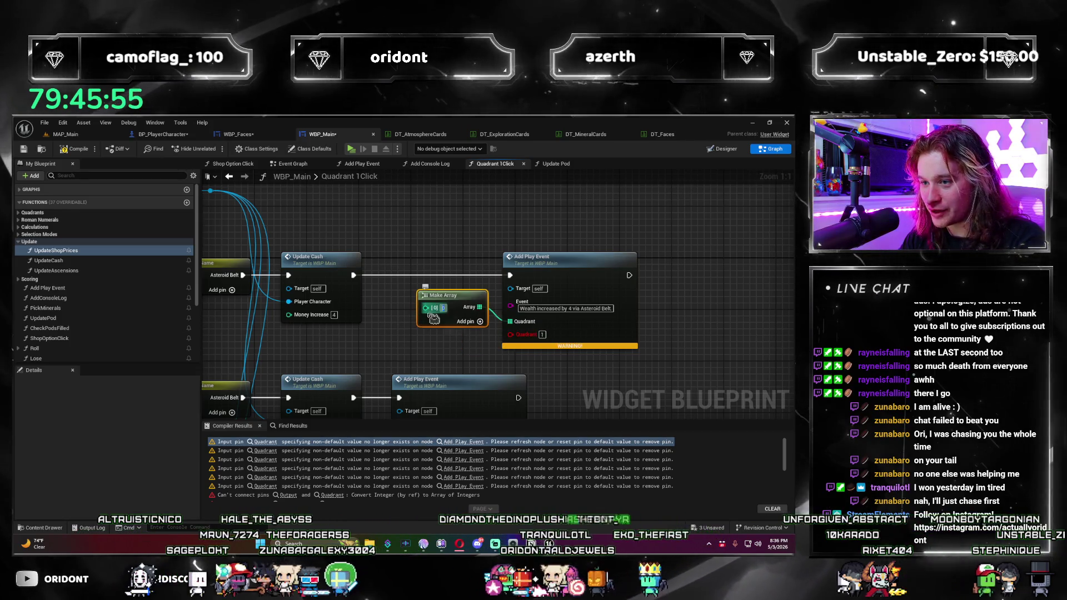
left_click(479, 344)
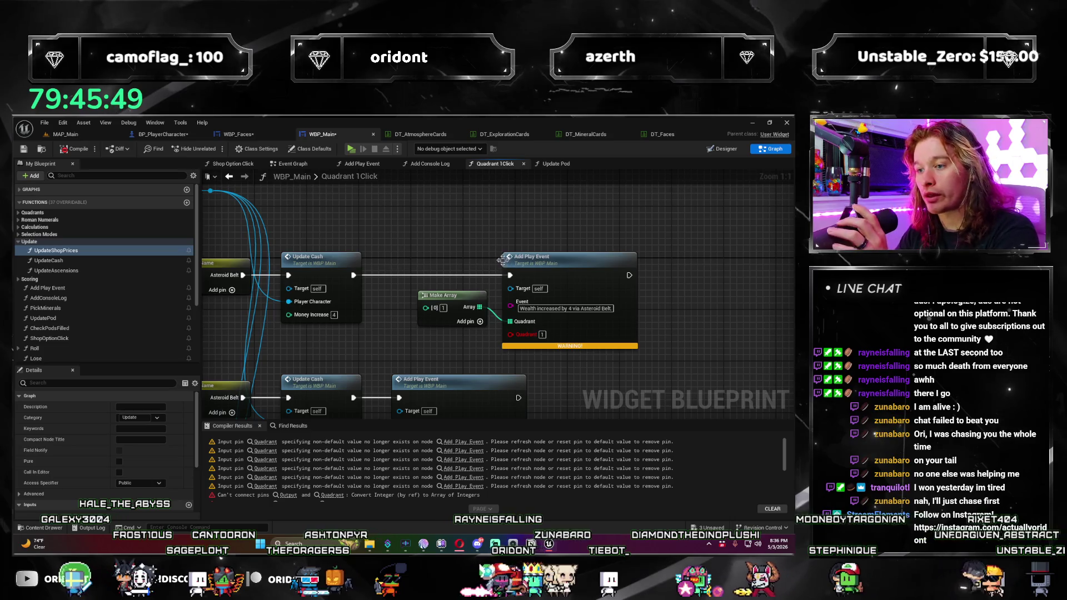
left_click(444, 299)
right_click(541, 264)
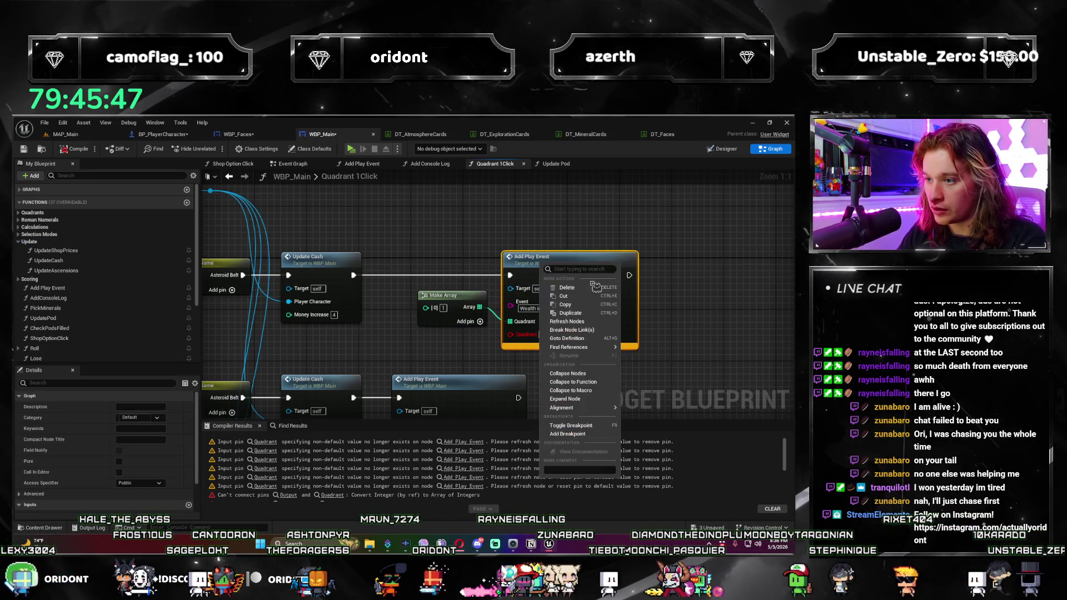
left_click(589, 305)
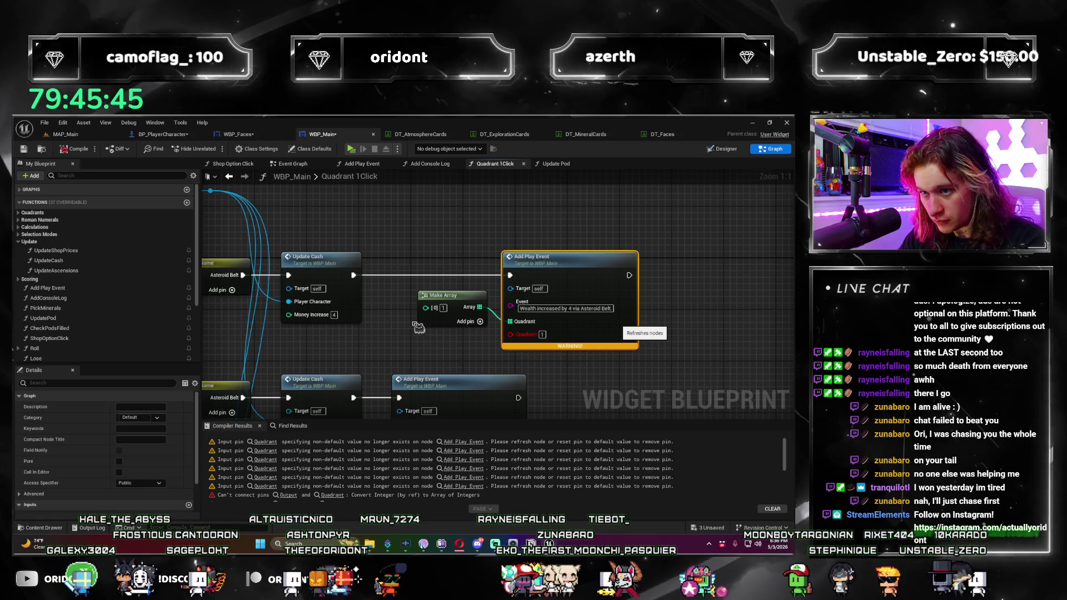
left_click_drag(417, 318, 495, 335)
Step: Paste a Make Array for the next flagged Add Play Event and wire it to Quadrant
left_click(270, 451)
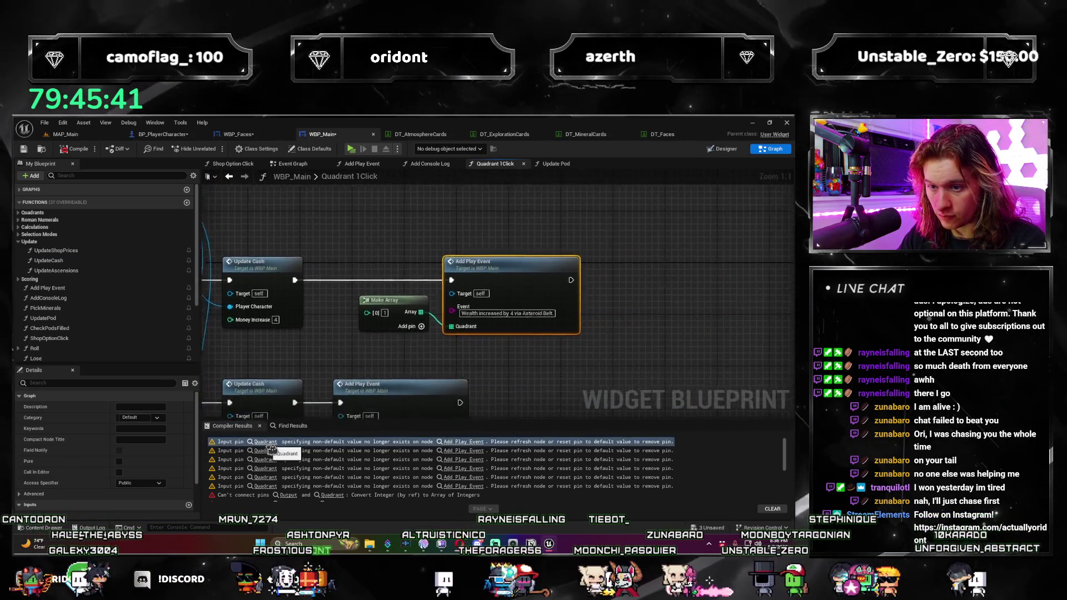
left_click_drag(479, 303, 564, 303)
left_click(441, 310)
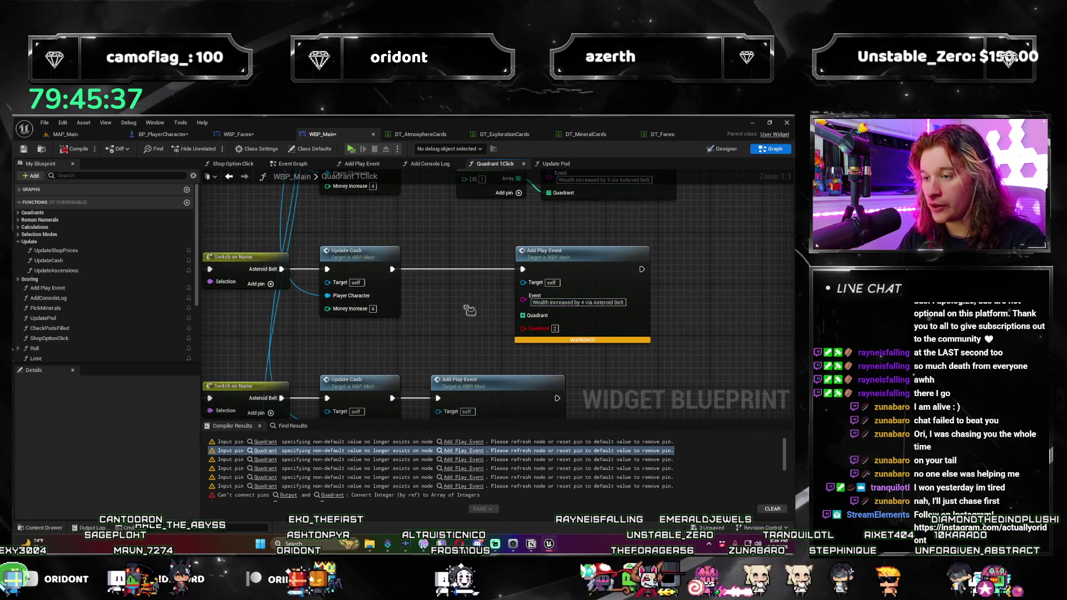
key("ctrl+v")
mouse_move(493, 301)
left_mouse_down()
mouse_move(558, 325)
mouse_move(523, 315)
left_mouse_up()
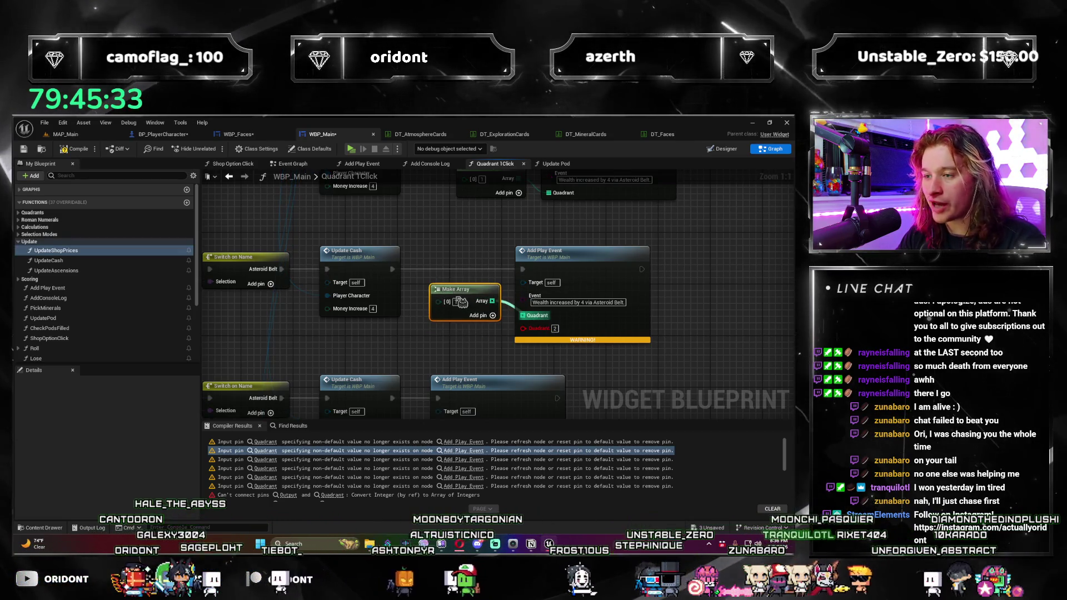
left_click(462, 303)
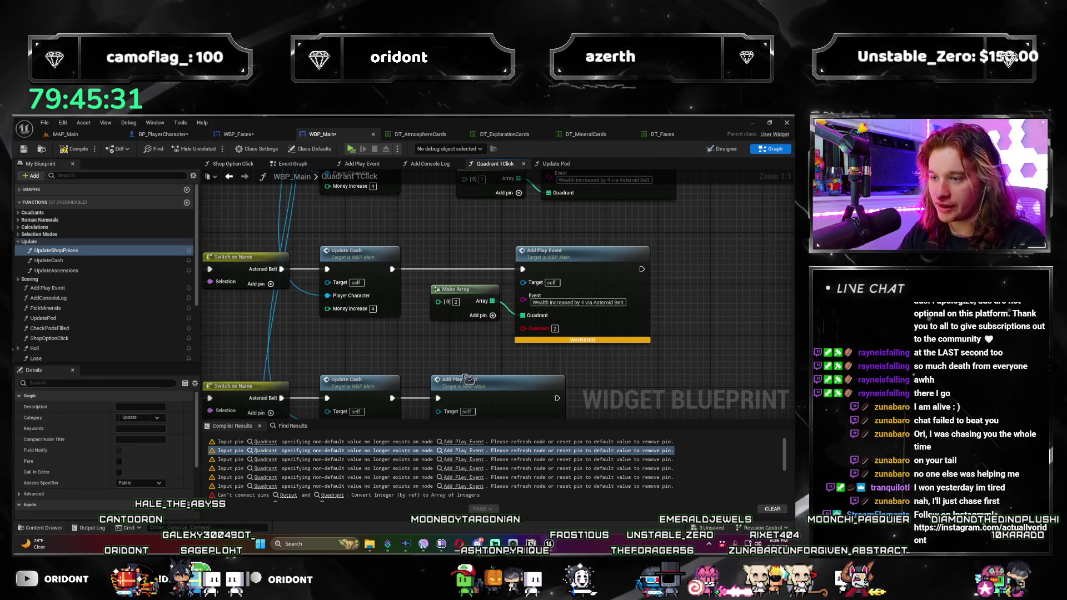
Step: Paste a Make Array beside the third flagged Add Play Event and connect its Quadrant input
left_click(273, 462)
left_click_drag(499, 269, 557, 271)
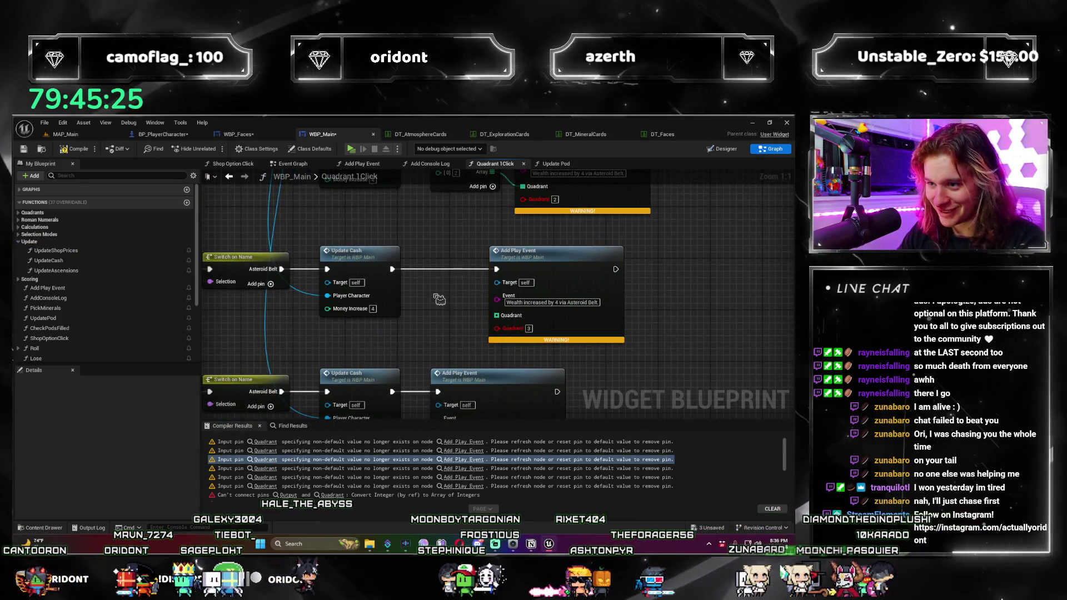
left_click(409, 308)
key("ctrl+v")
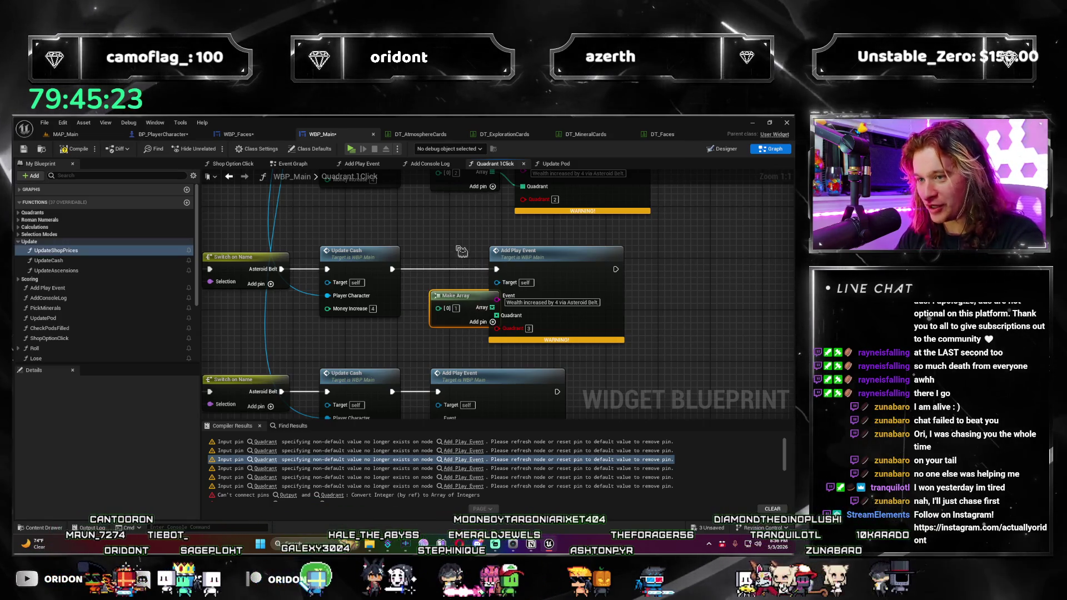
mouse_move(455, 290)
left_mouse_down()
mouse_move(434, 277)
mouse_move(449, 288)
left_mouse_up()
mouse_move(534, 269)
left_mouse_down()
mouse_move(570, 271)
mouse_move(554, 269)
left_mouse_up()
left_click_drag(485, 301, 518, 321)
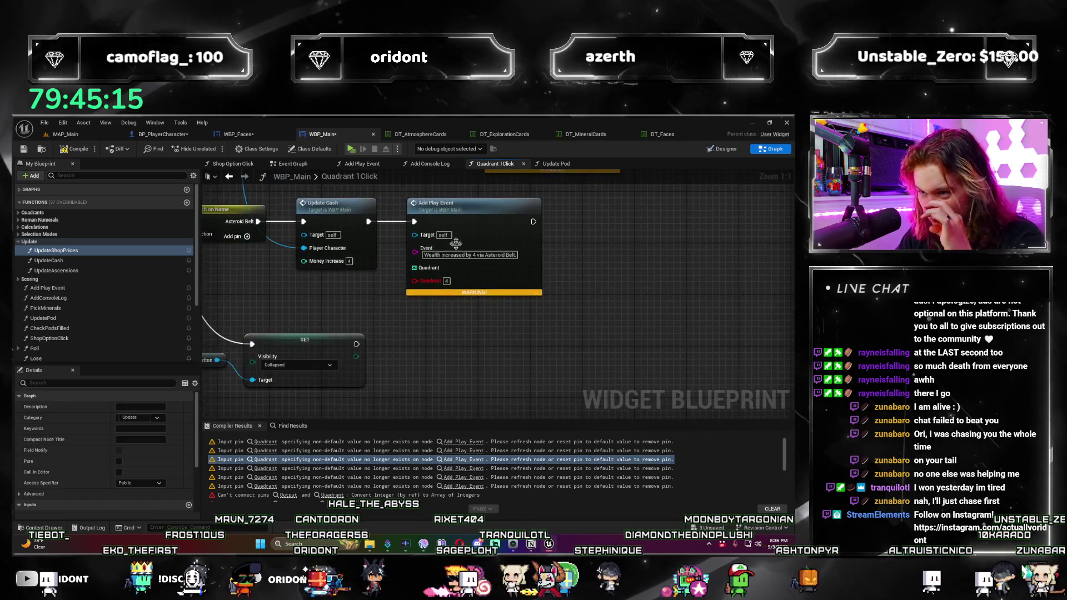
Step: Check the third call's new Make Array node, then bring up the next flagged Add Play Event
left_click(552, 225)
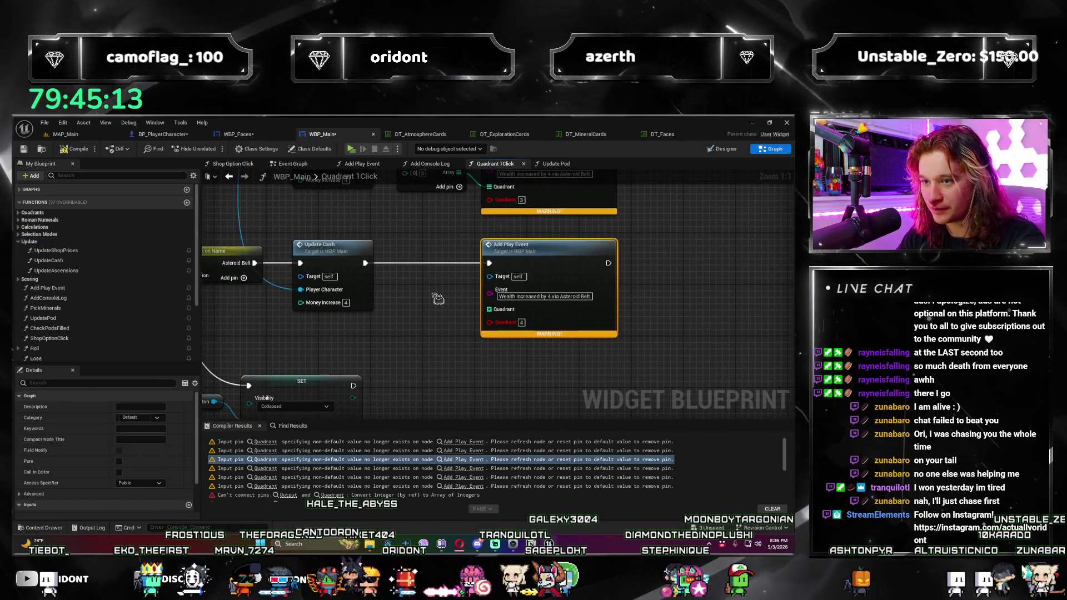
left_click(407, 293)
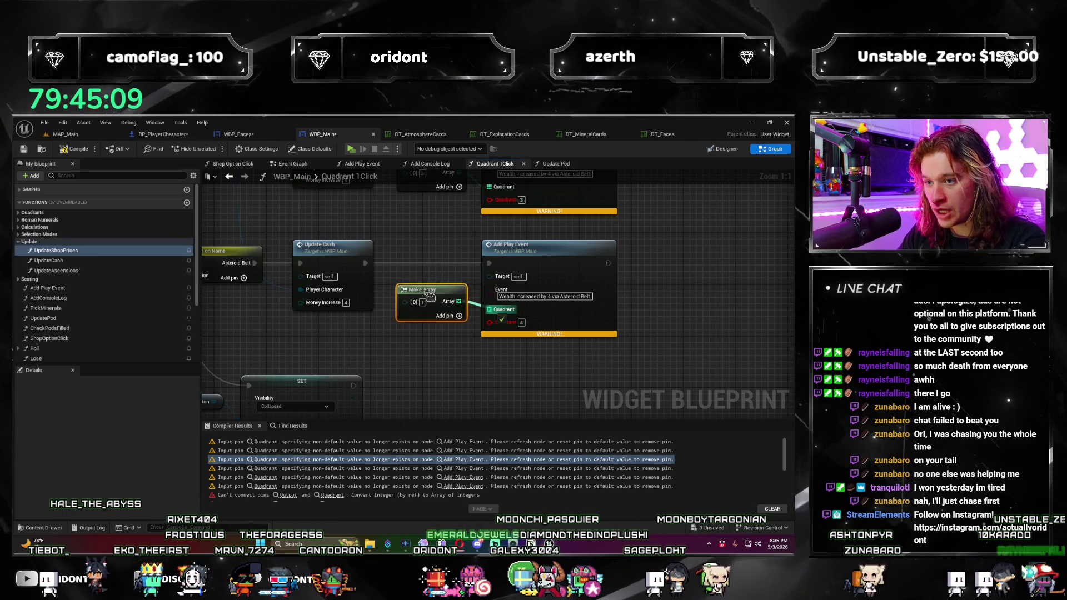
left_click(439, 300)
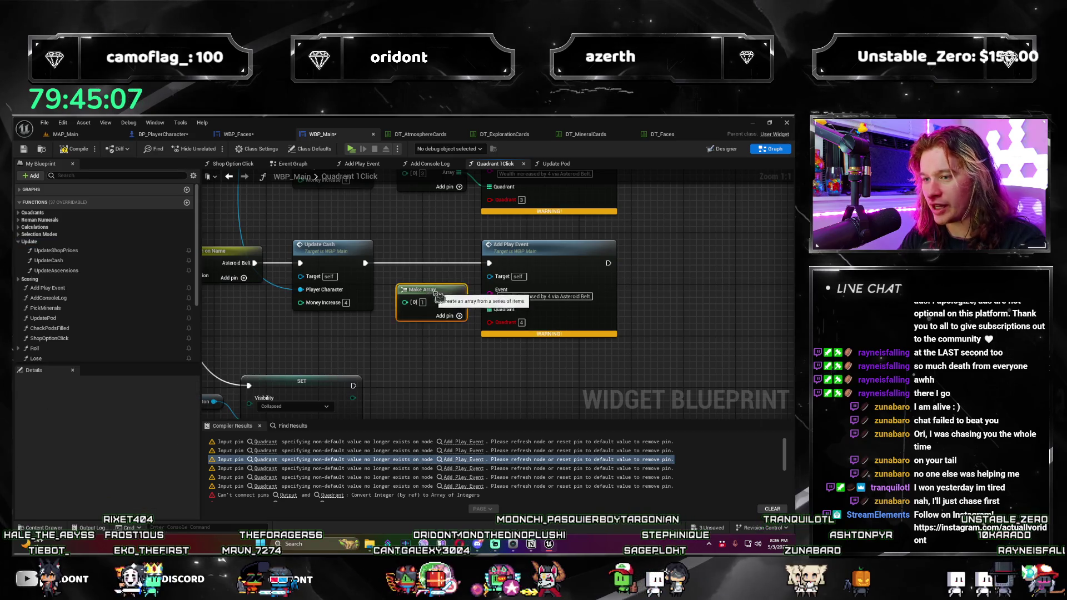
left_click(378, 355)
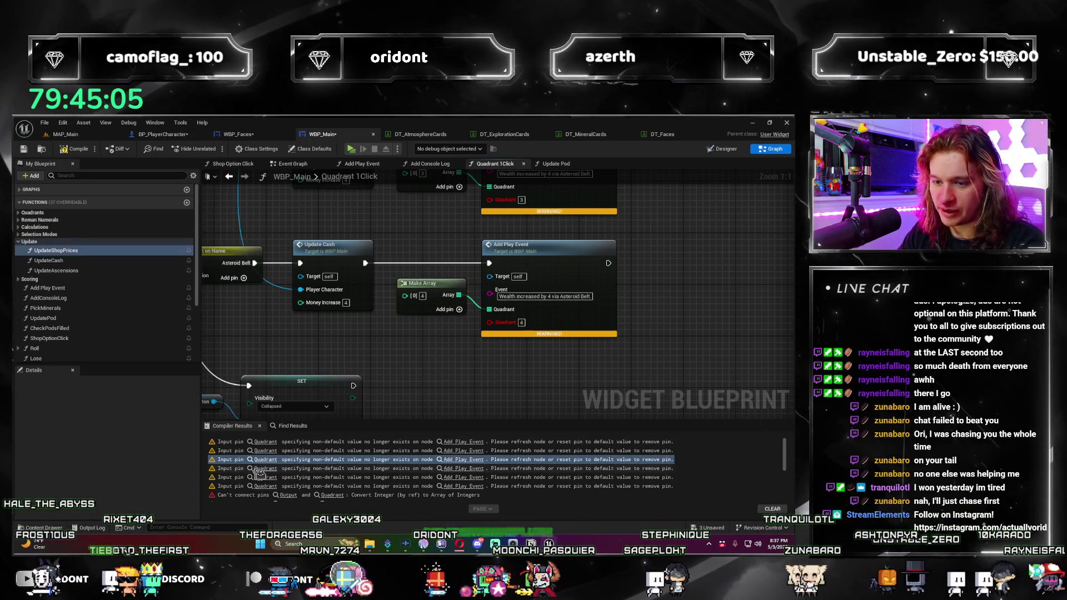
left_click(265, 477)
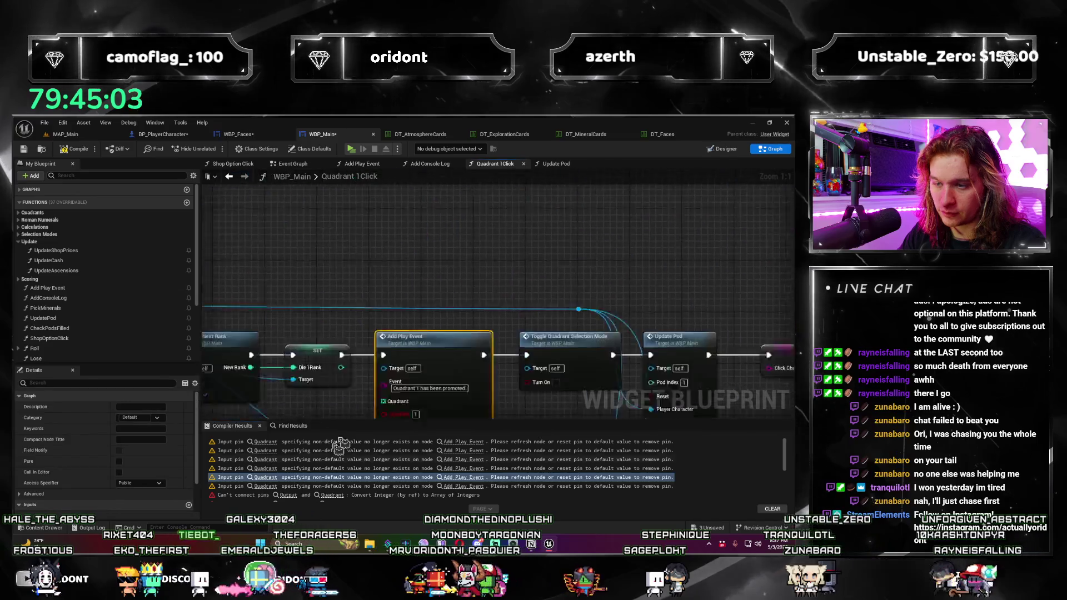
Step: Connect the Make Array into the 'Quadrant 1 has been promoted' call's Quadrant input
scroll(610, 338, "down", 1)
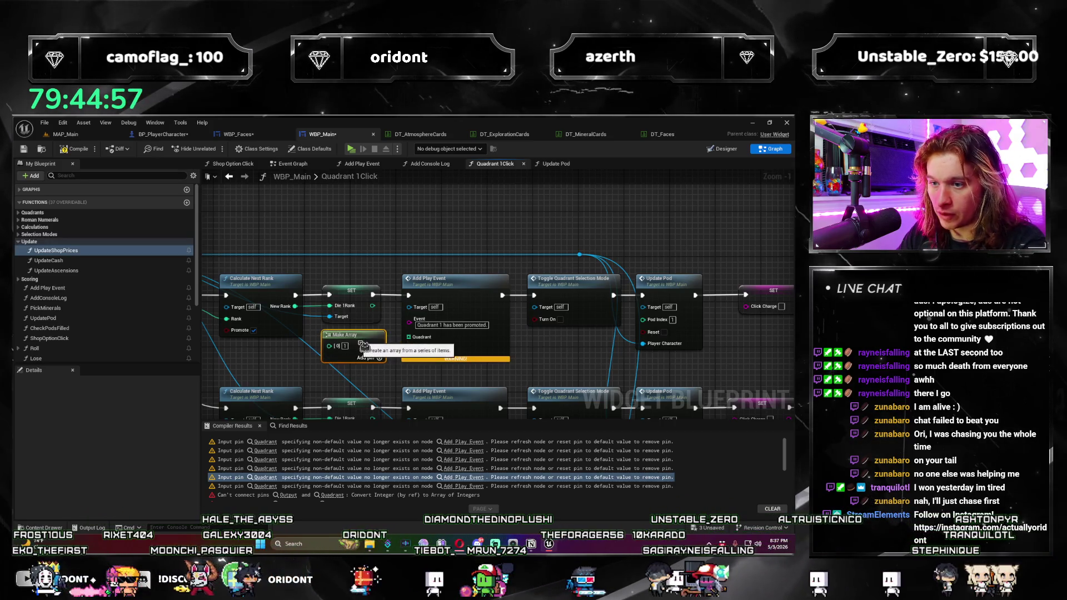
left_click_drag(378, 346, 409, 337)
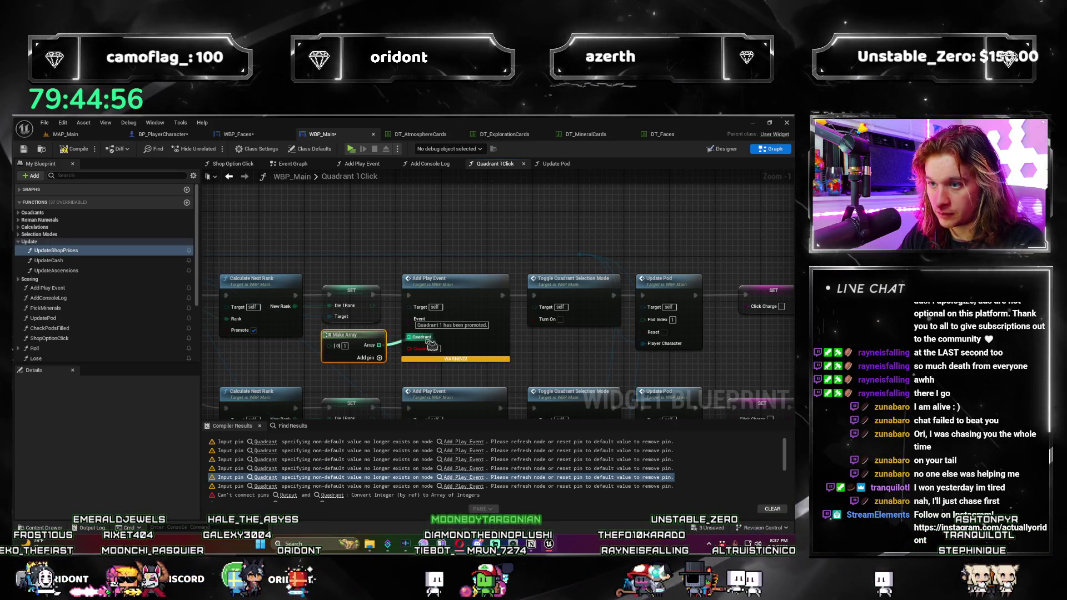
left_click(471, 376)
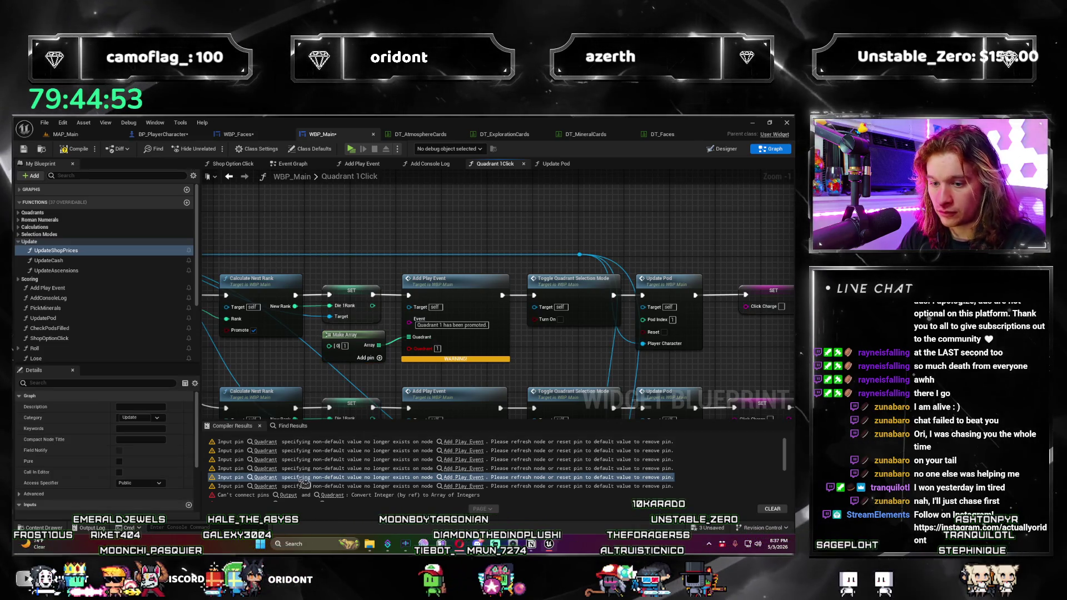
Step: Paste a new Make Array for the 'demoted' Add Play Event and wire it to Quadrant
left_click(272, 487)
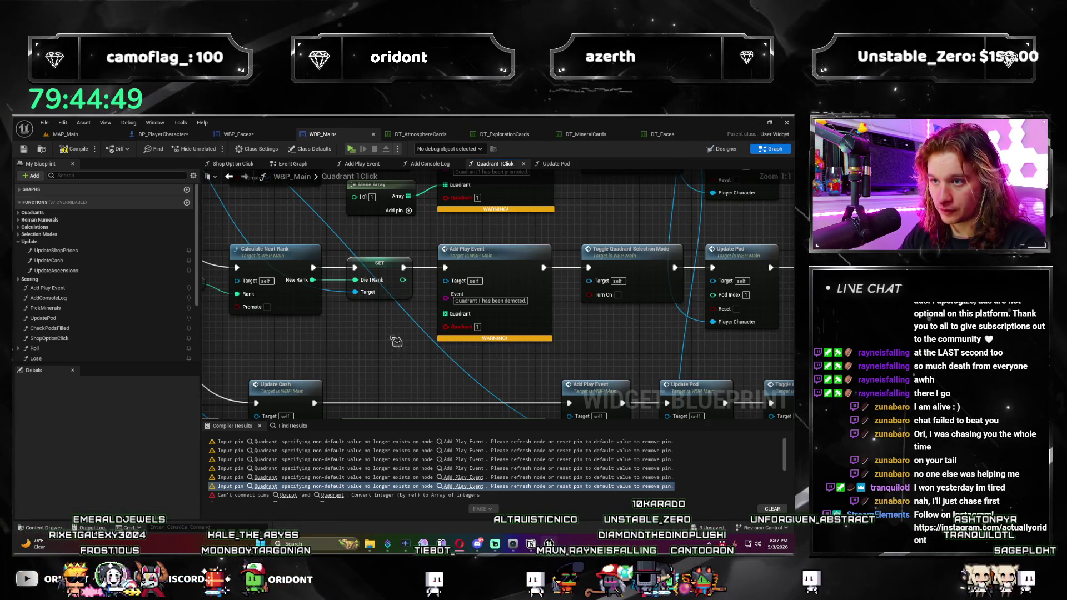
key("ctrl+v")
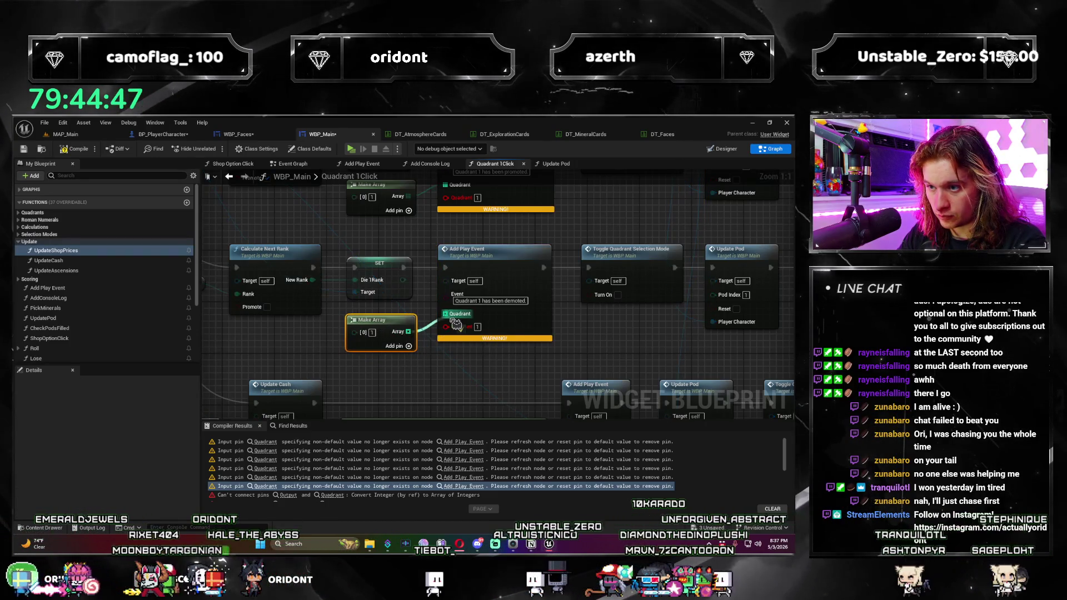
left_click_drag(461, 329, 461, 329)
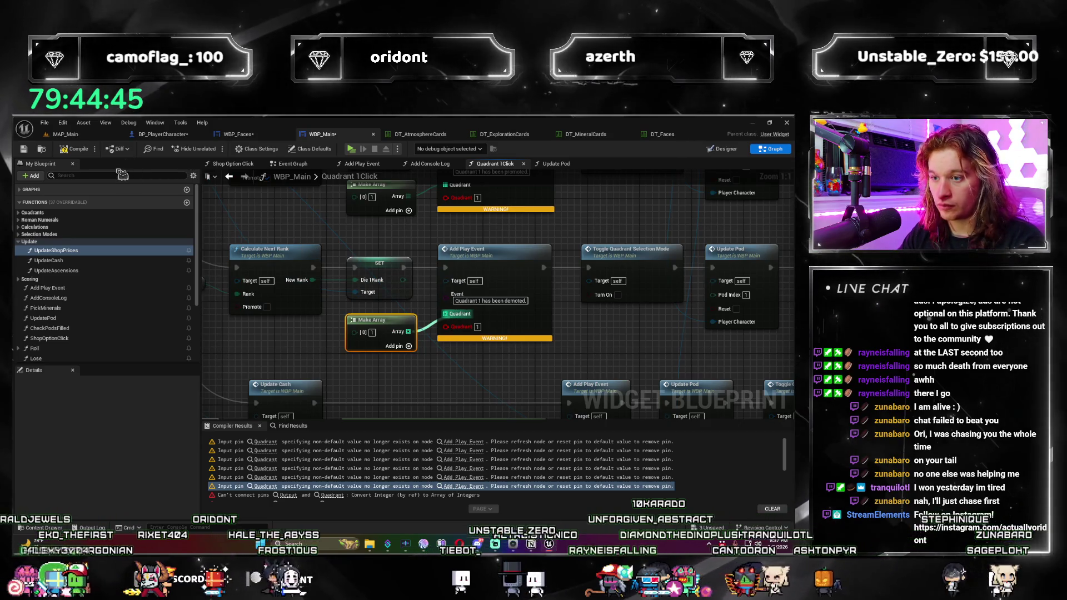
left_click(334, 234)
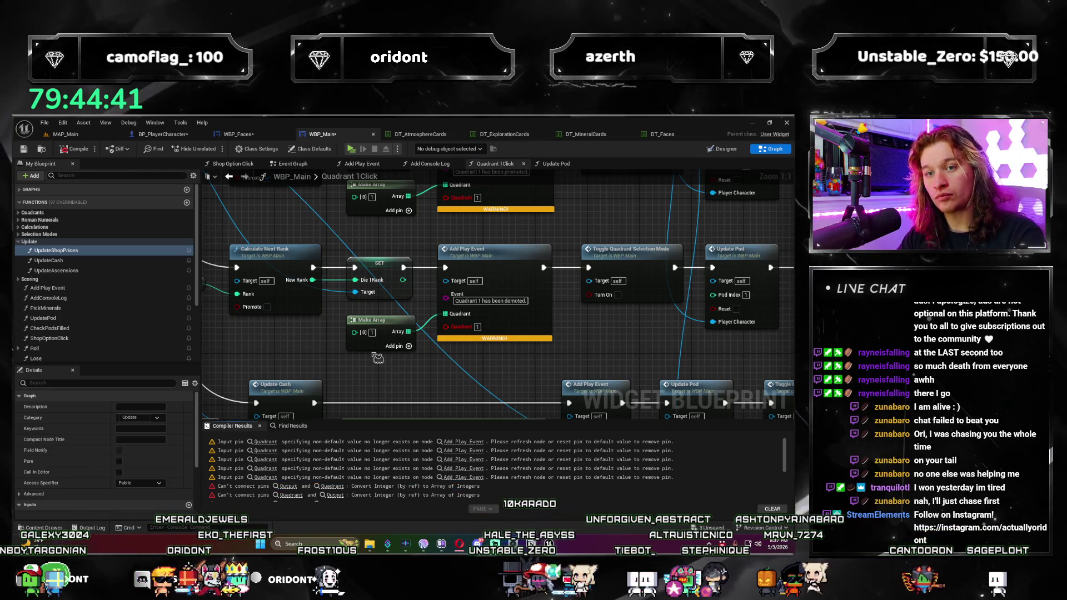
left_click(266, 443)
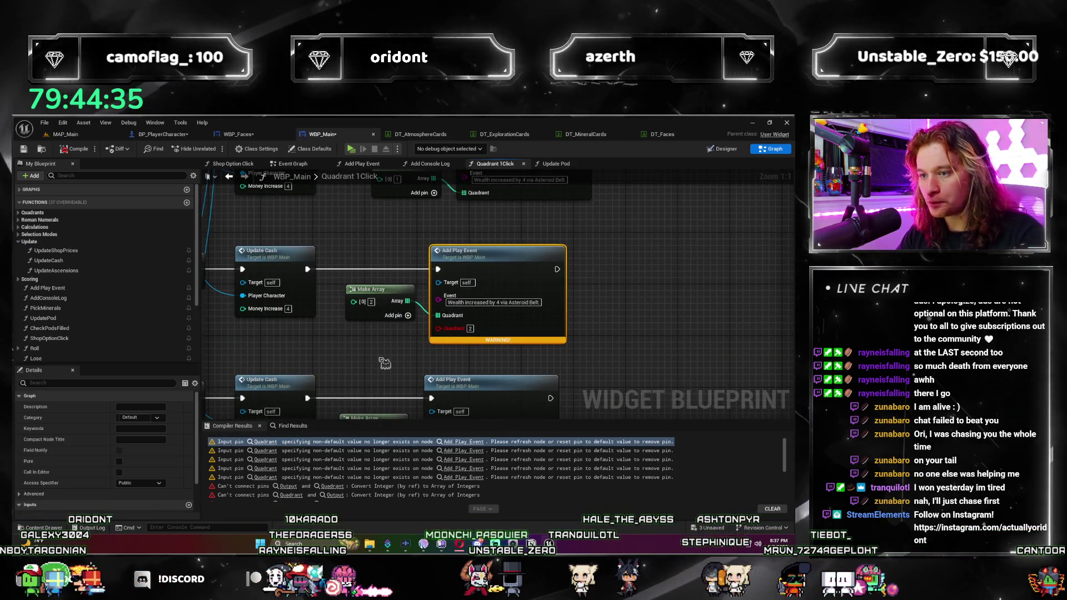
Step: Refresh the Asteroid Belt, second and third flagged Add Play Event nodes to clear stale Quadrant pins
left_click(363, 361)
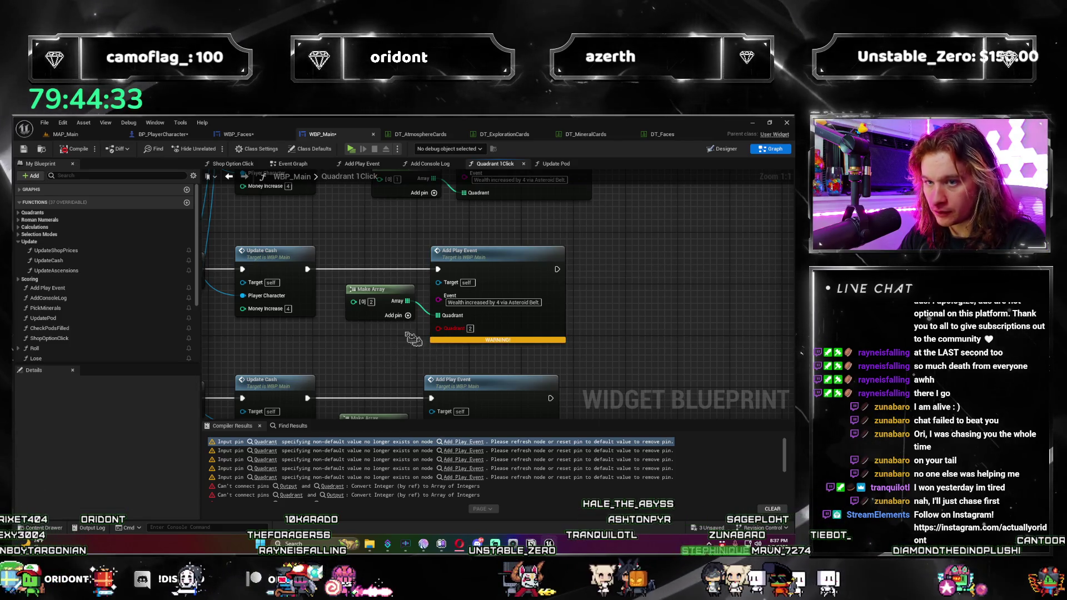
right_click(540, 328)
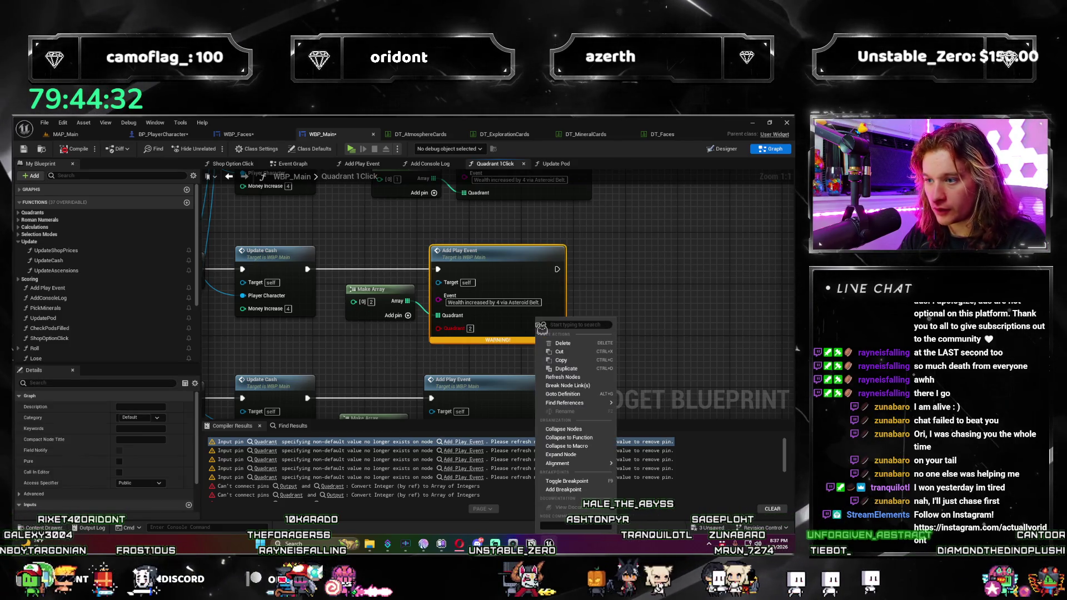
left_click(580, 377)
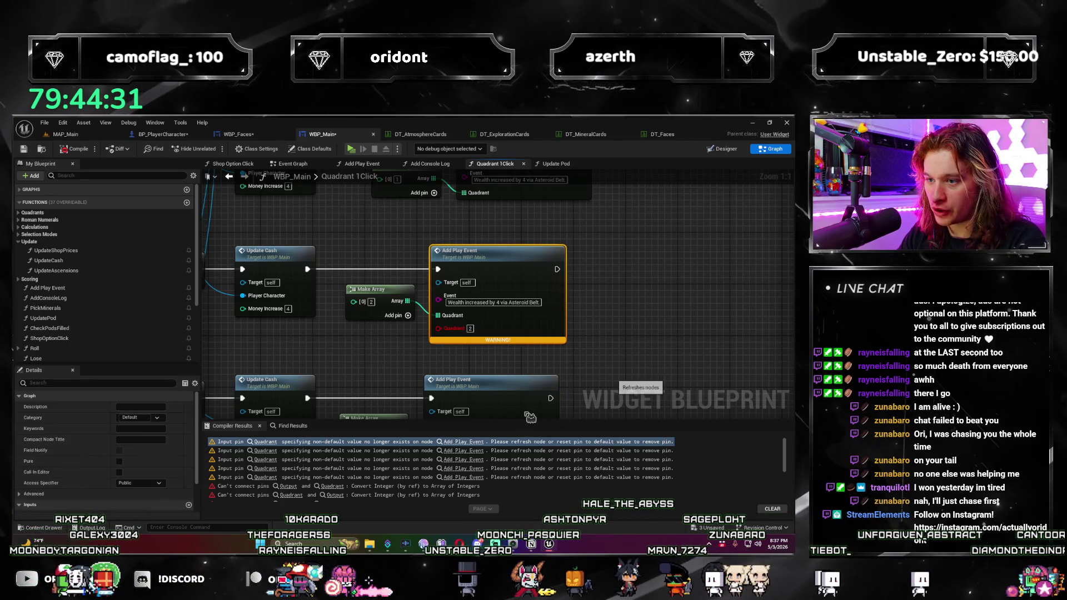
left_click(269, 453)
right_click(503, 328)
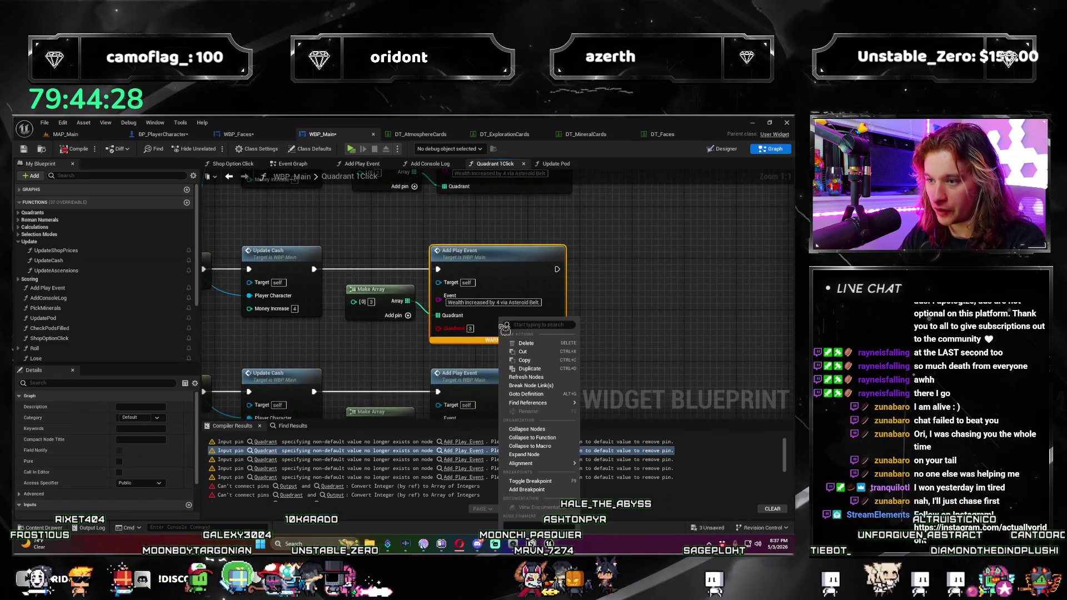
left_click(548, 378)
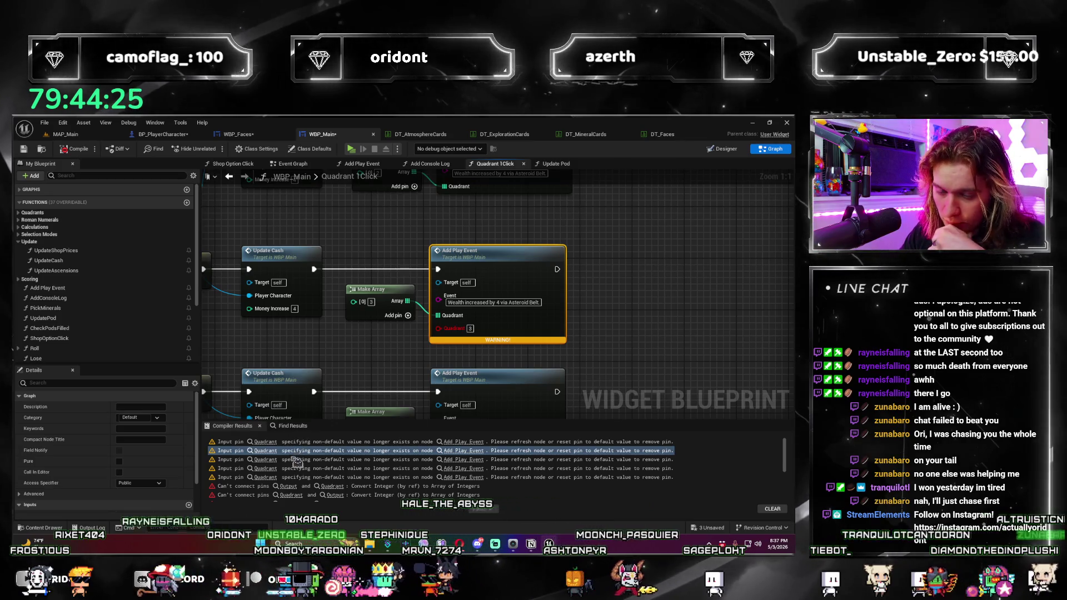
left_click(270, 460)
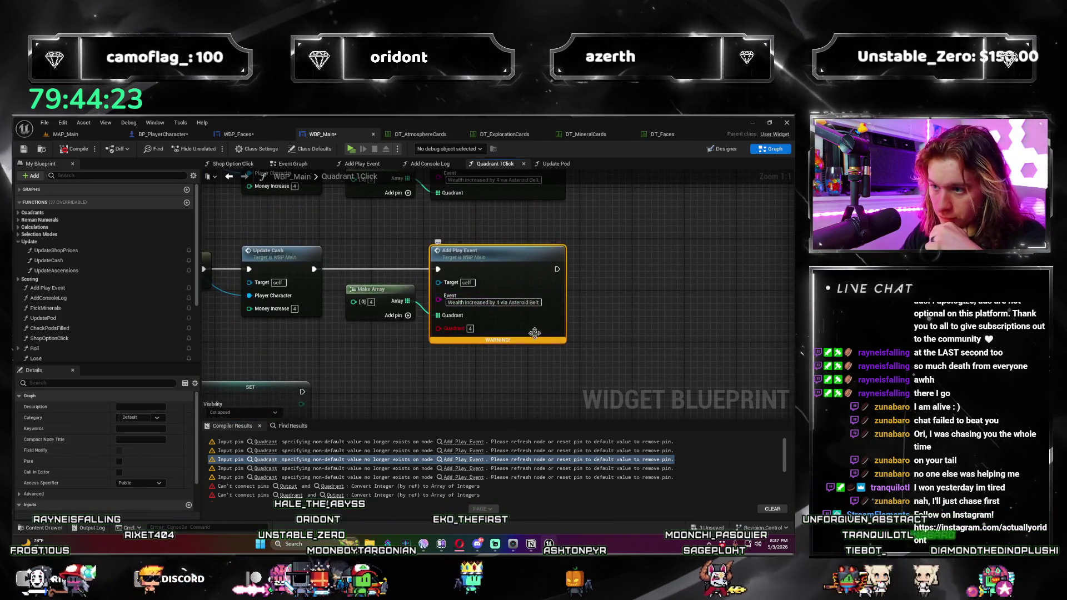
right_click(535, 322)
left_click(587, 381)
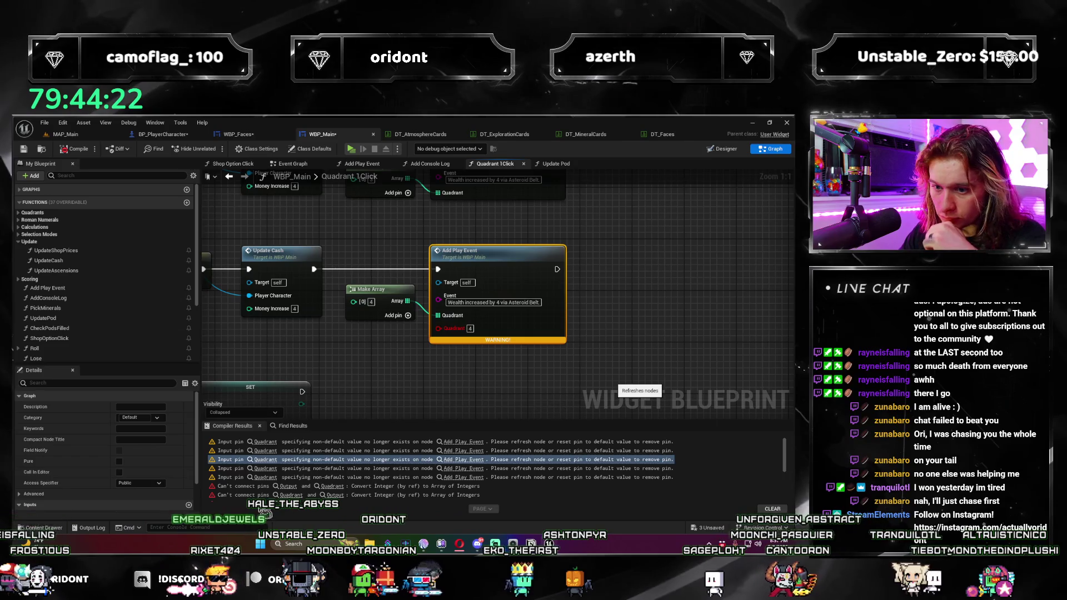
Step: Refresh the promoted and demoted Add Play Event nodes, then go to the errored Get node
left_click(274, 469)
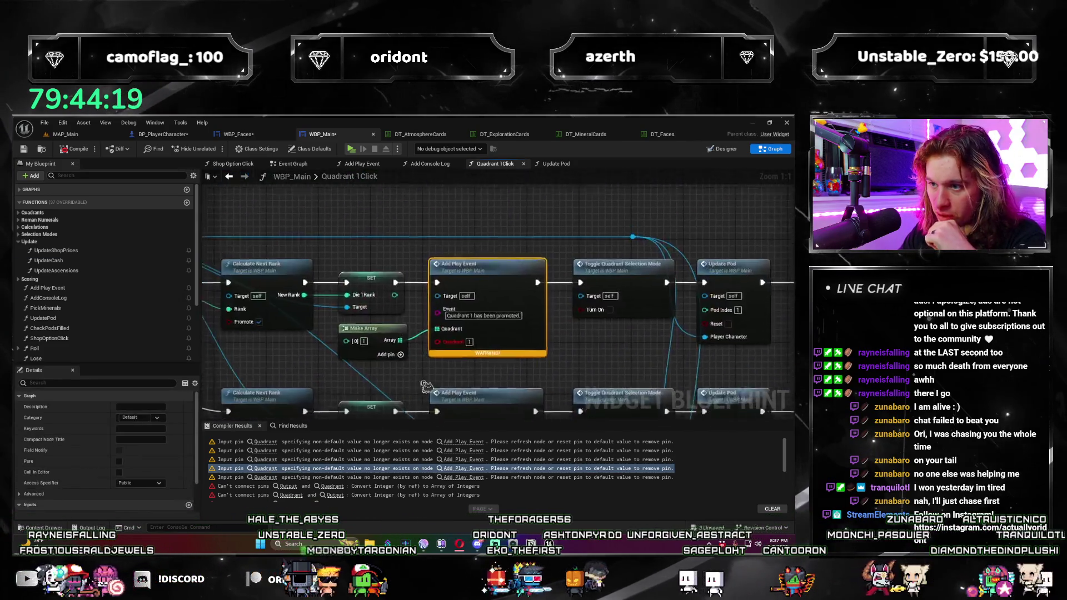
right_click(518, 321)
left_click(573, 380)
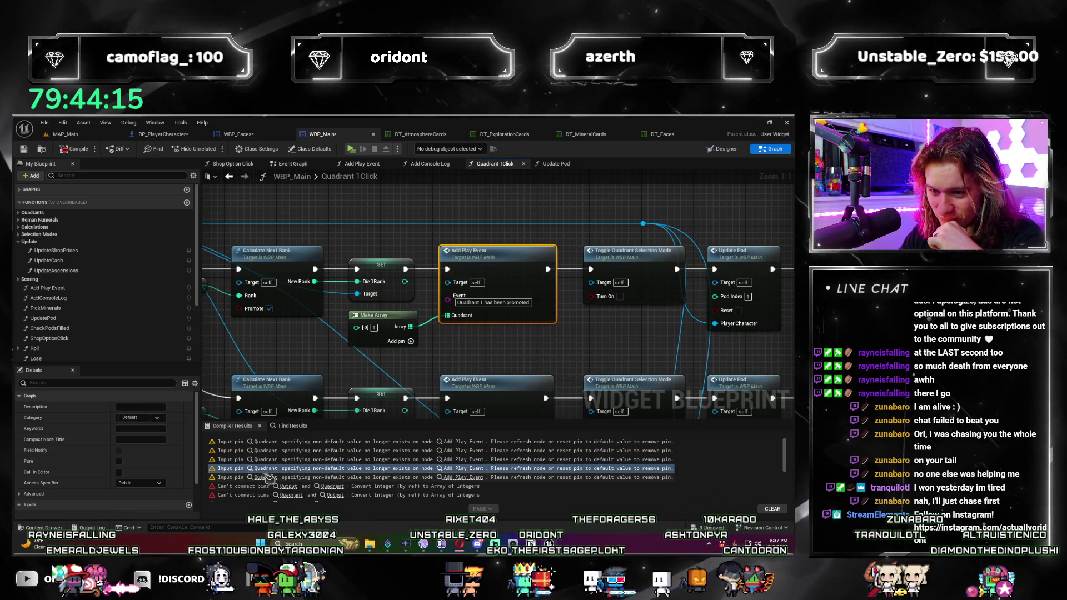
left_click(308, 477)
right_click(519, 323)
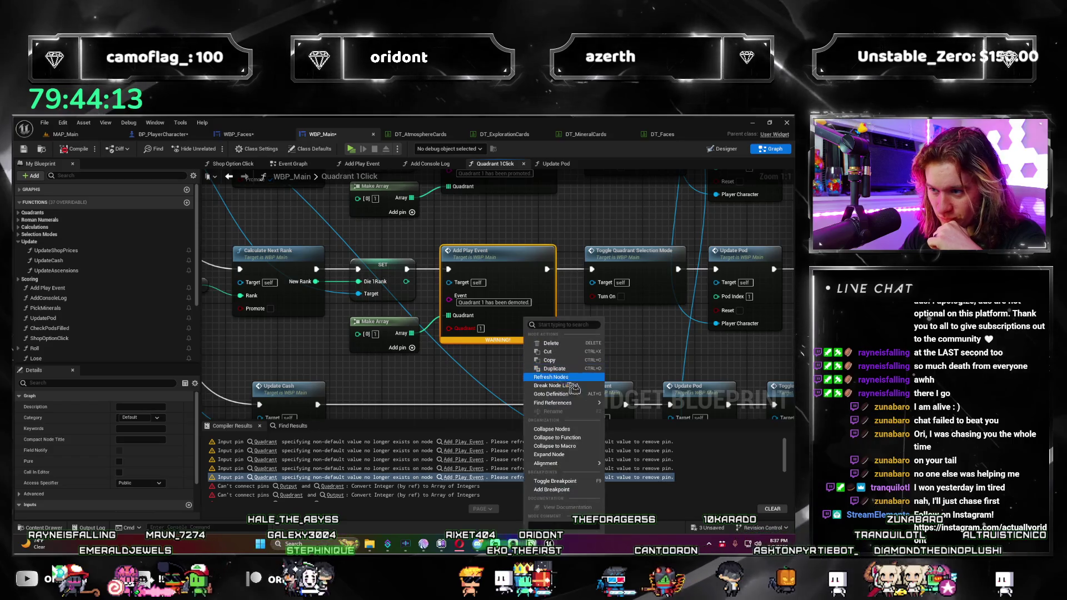
left_click(575, 384)
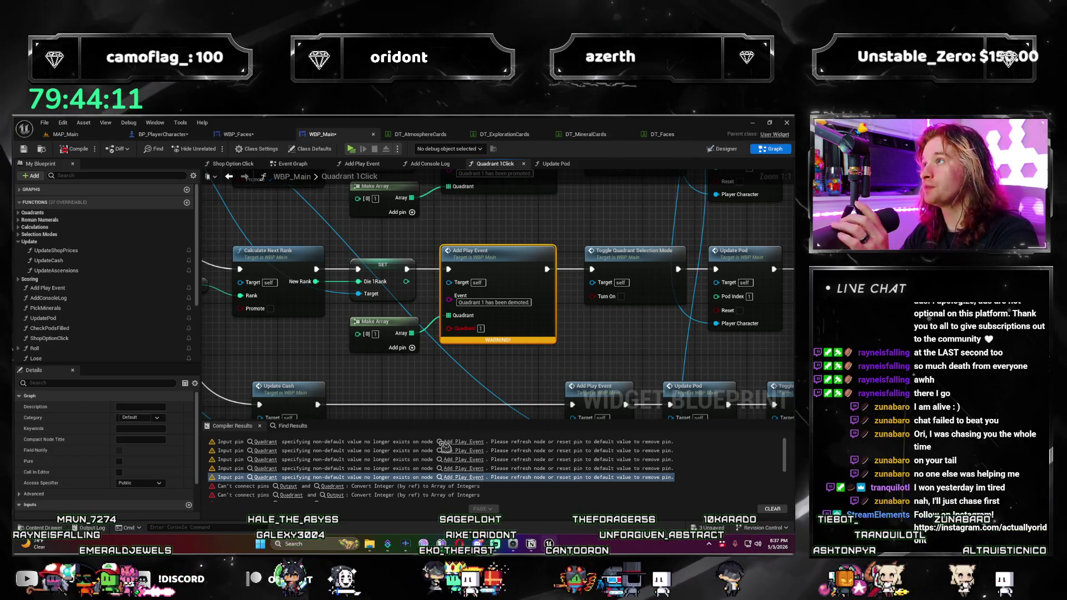
left_click(289, 487)
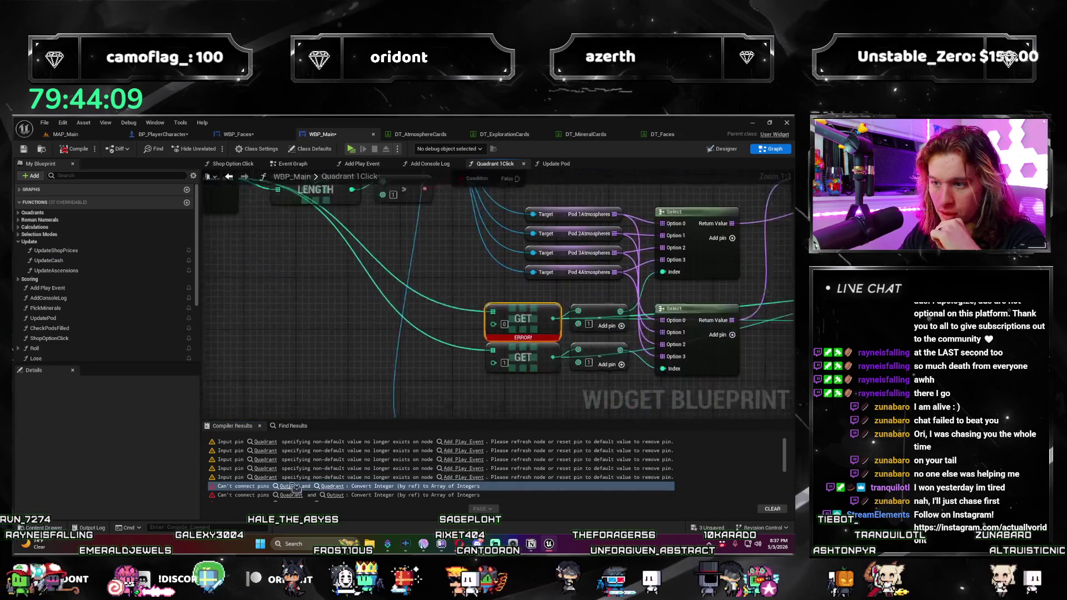
scroll(468, 384, "up", 4)
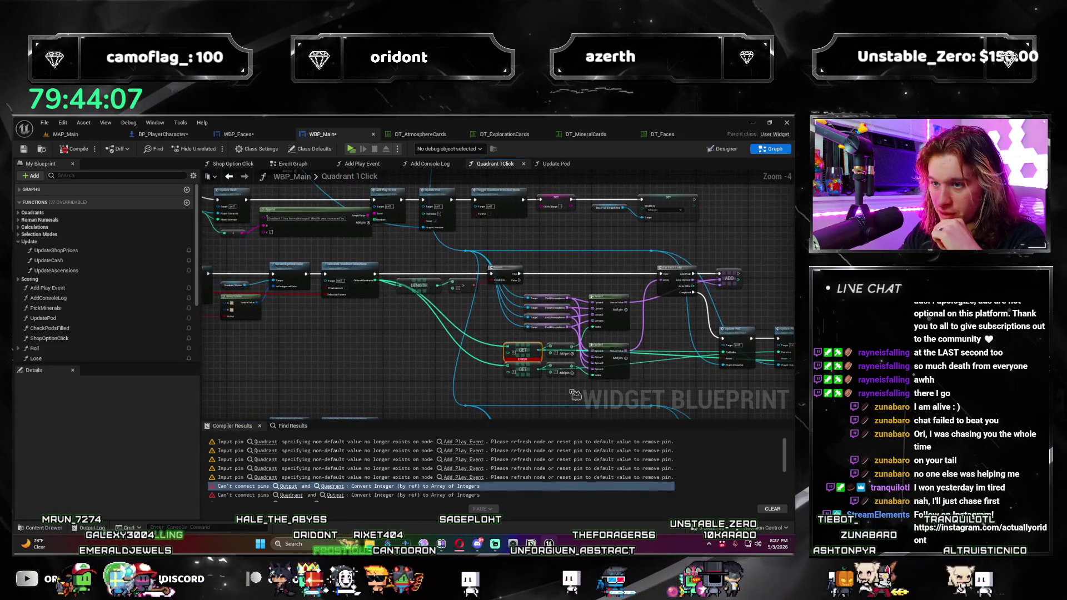
scroll(503, 378, "down", 2)
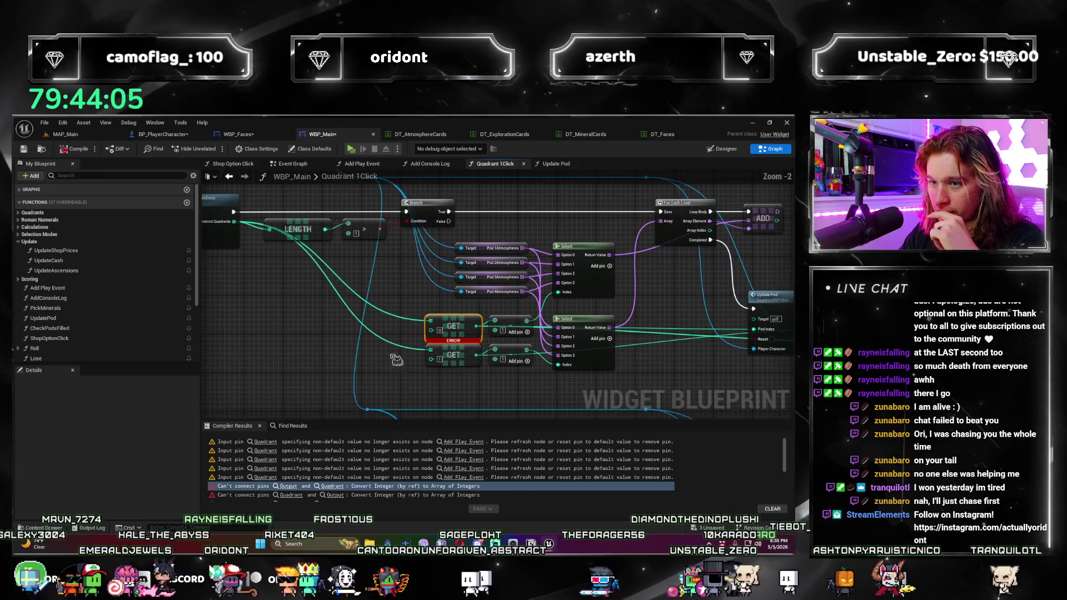
left_click(289, 487)
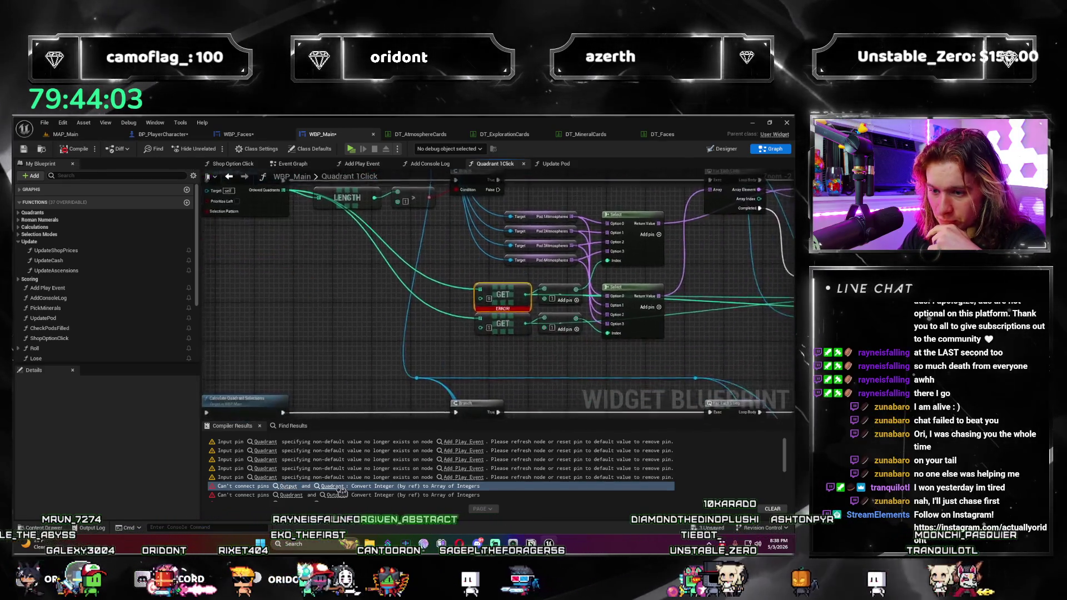
scroll(406, 395, "down", 3)
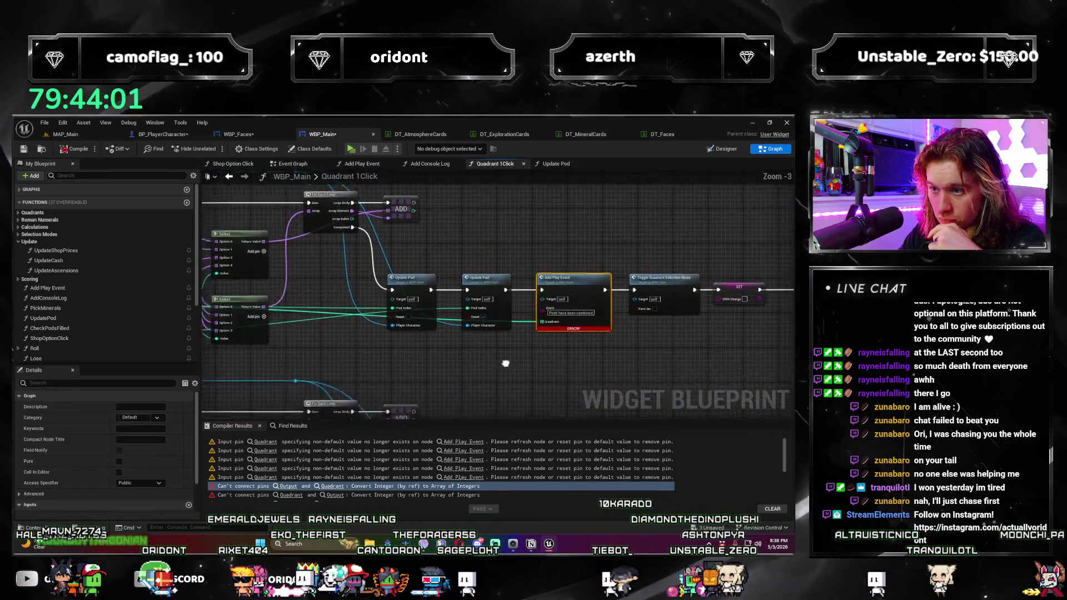
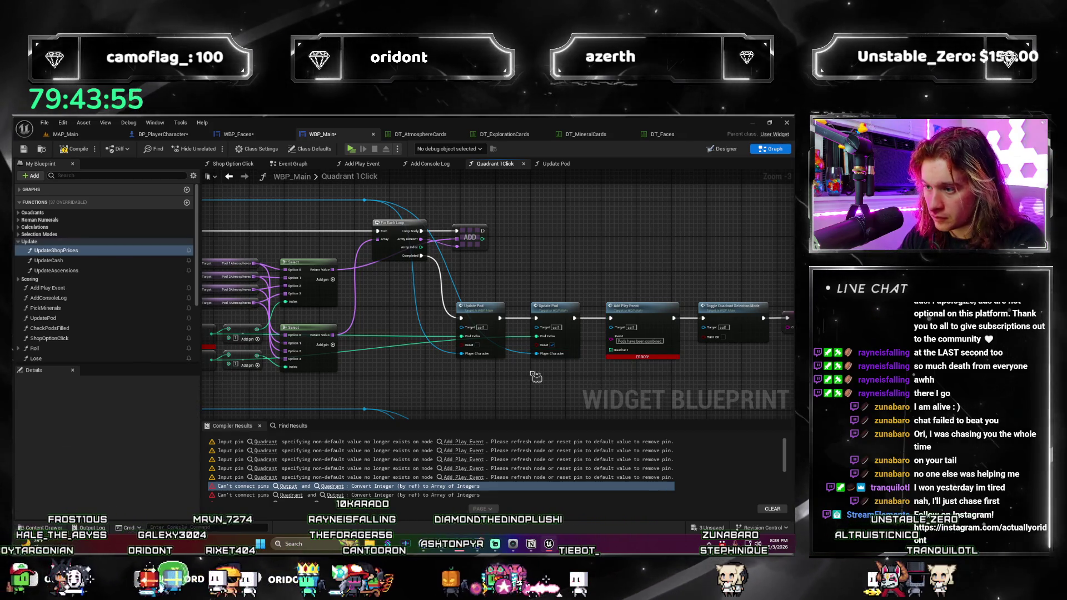
Step: Survey the Select, GET, Length, Branch, Set Array Elem and Select Color nodes in Quadrant 1 Click
left_click_drag(535, 376, 495, 371)
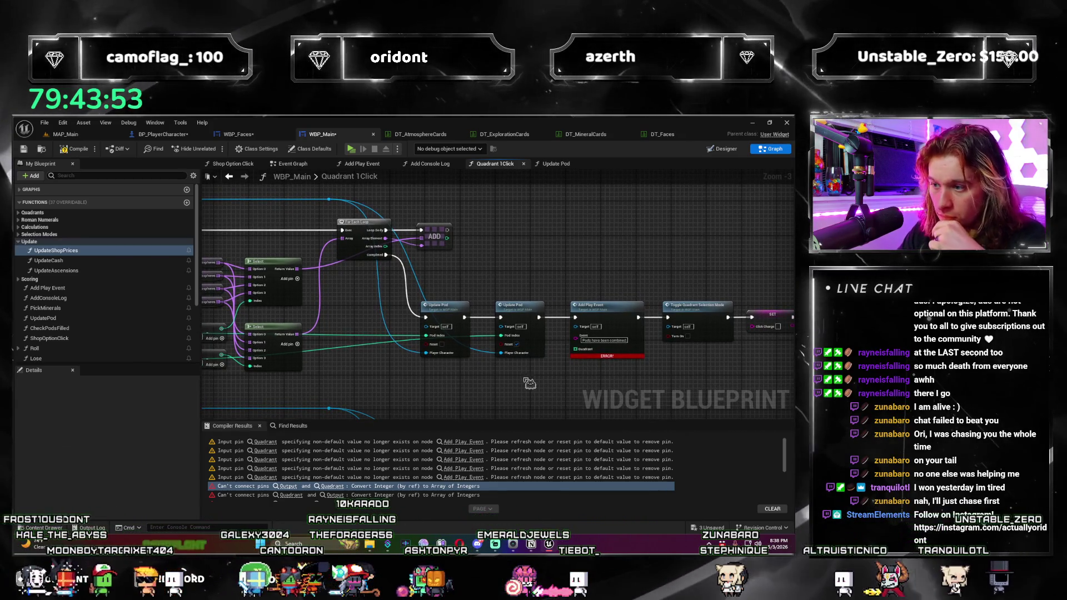
scroll(500, 382, "up", 3)
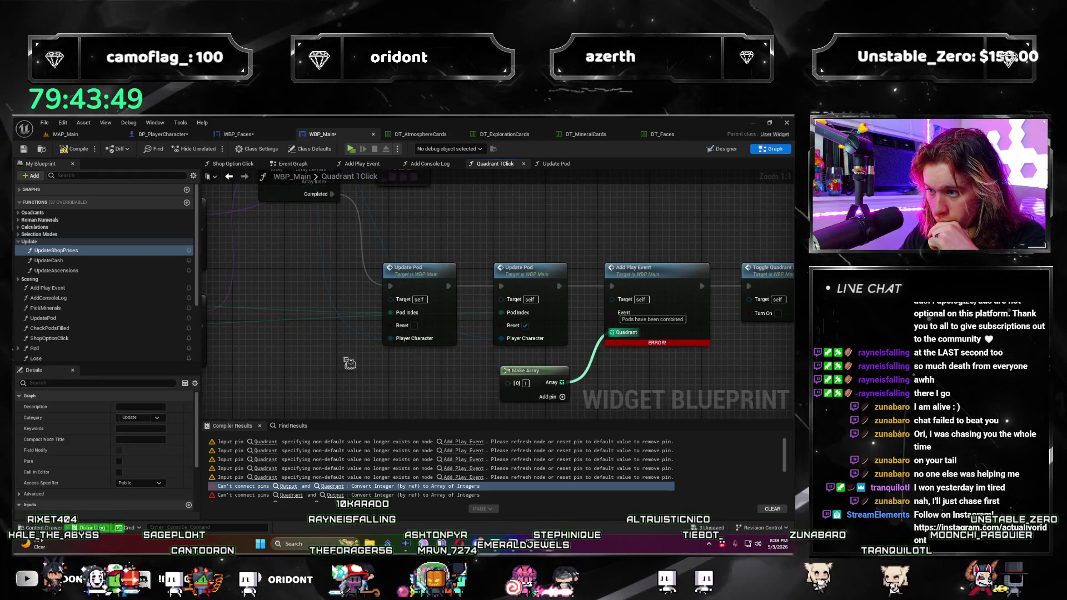
left_click_drag(368, 372, 664, 383)
left_click_drag(384, 363, 618, 405)
mouse_move(316, 277)
left_mouse_down()
mouse_move(427, 321)
mouse_move(565, 336)
mouse_move(333, 309)
left_mouse_up()
scroll(462, 355, "up", 2)
left_click_drag(267, 334, 238, 313)
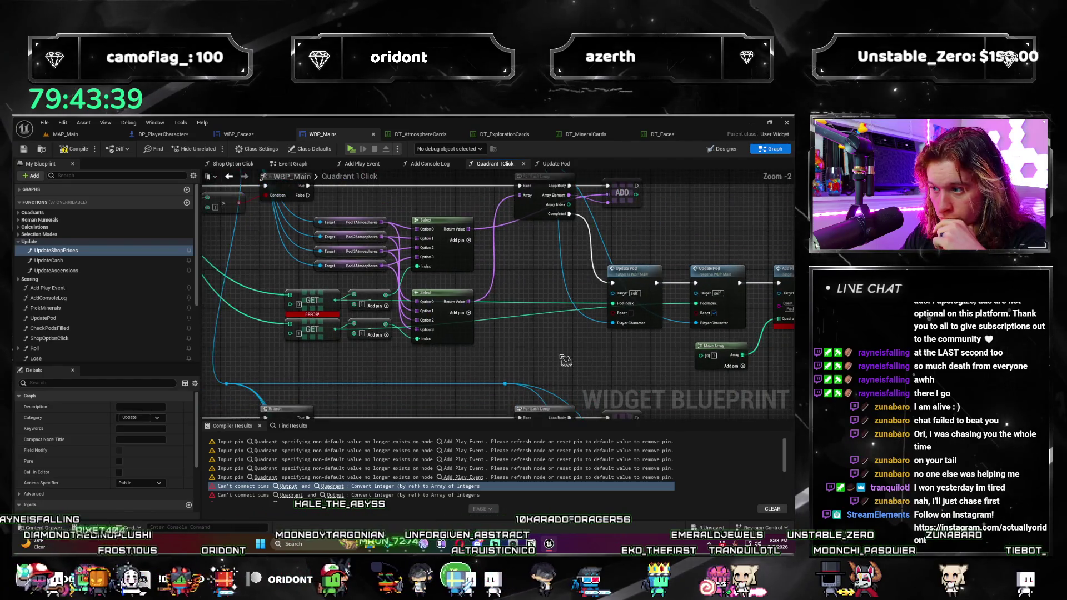
scroll(298, 326, "down", 2)
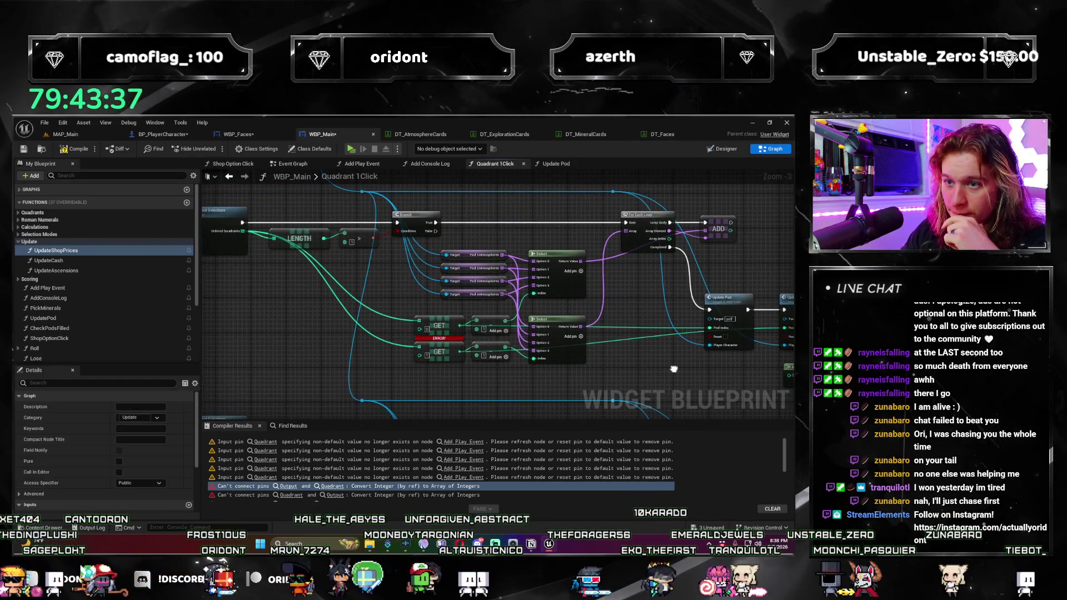
Step: Frame Update Pod, Add Play Event and Make Array, selecting the Make Array node
left_click_drag(648, 383, 593, 365)
mouse_move(384, 331)
left_mouse_down()
mouse_move(442, 319)
mouse_move(415, 315)
left_mouse_up()
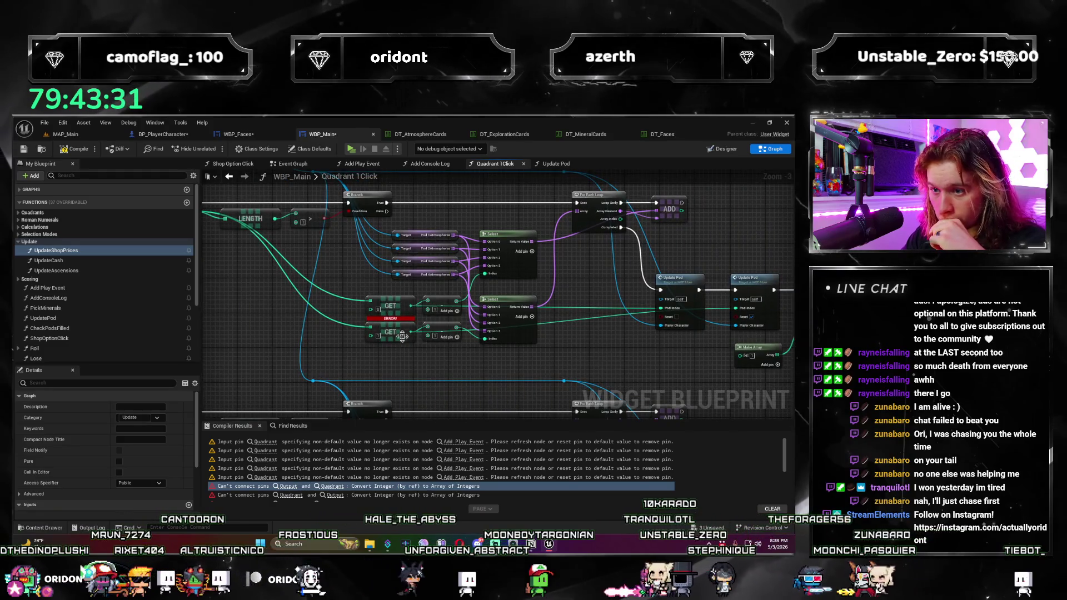
scroll(414, 356, "up", 1)
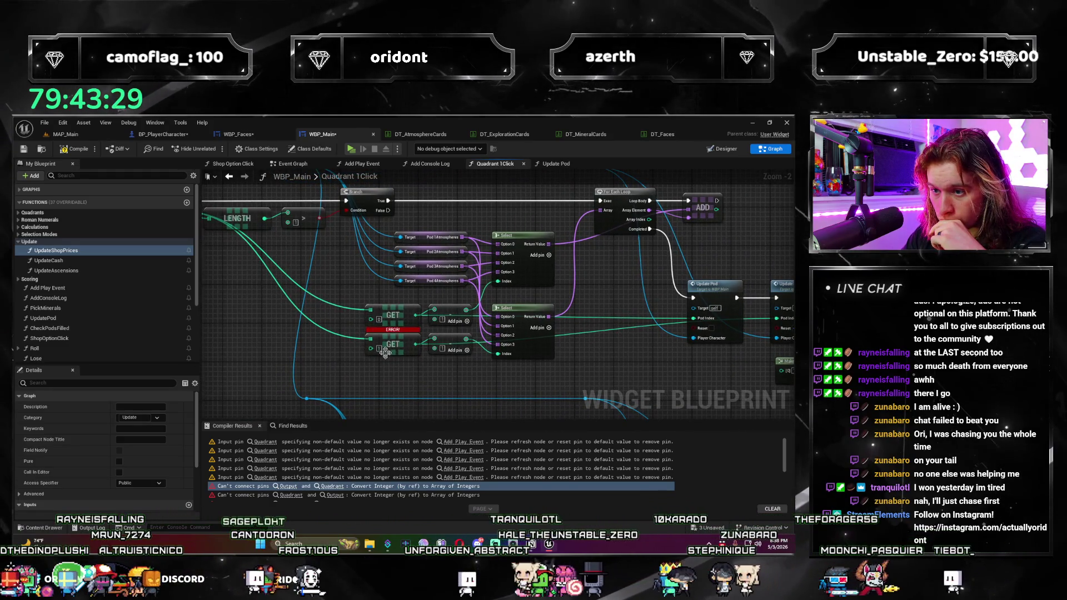
left_click_drag(385, 352, 391, 373)
left_click_drag(434, 333, 628, 377)
left_click_drag(704, 363, 701, 361)
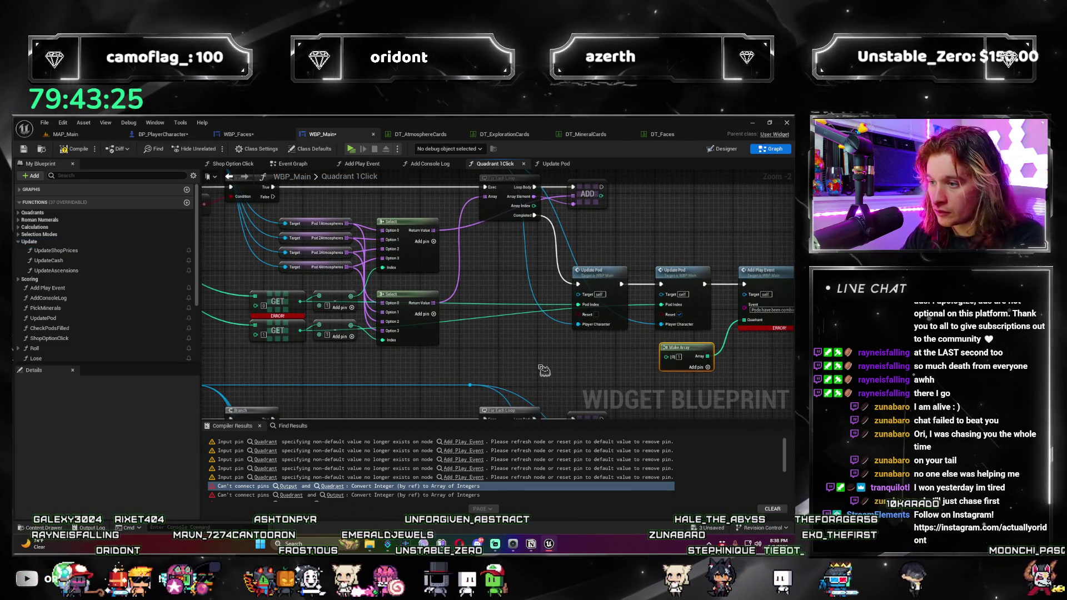
scroll(550, 369, "down", 2)
left_click_drag(228, 260, 593, 356)
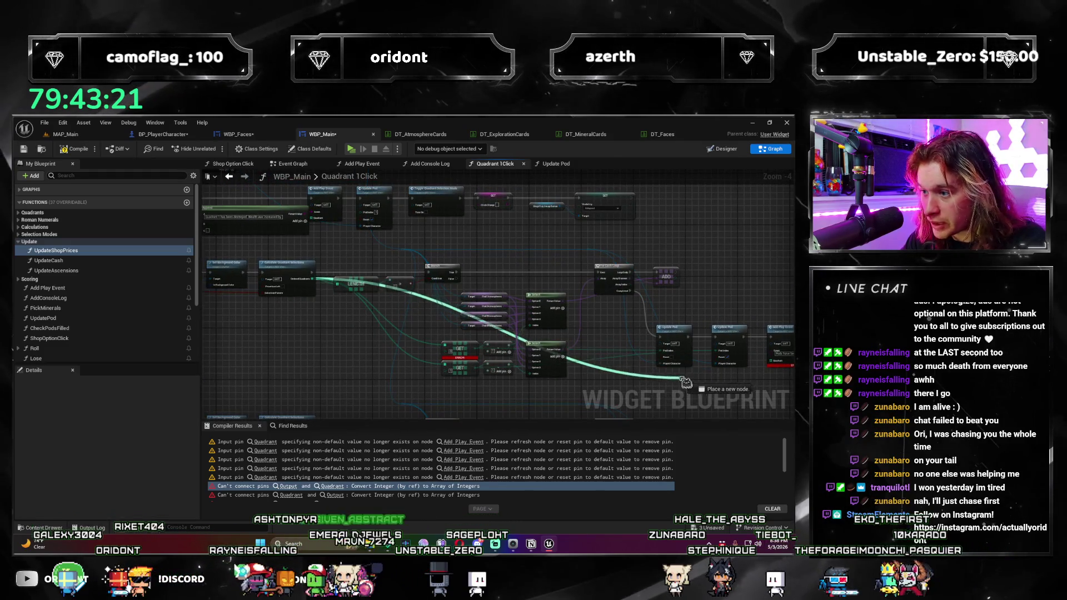
Step: Route the quadrant wire into Add Play Event's Quadrant pin through two reroute points
left_click_drag(721, 382, 766, 373)
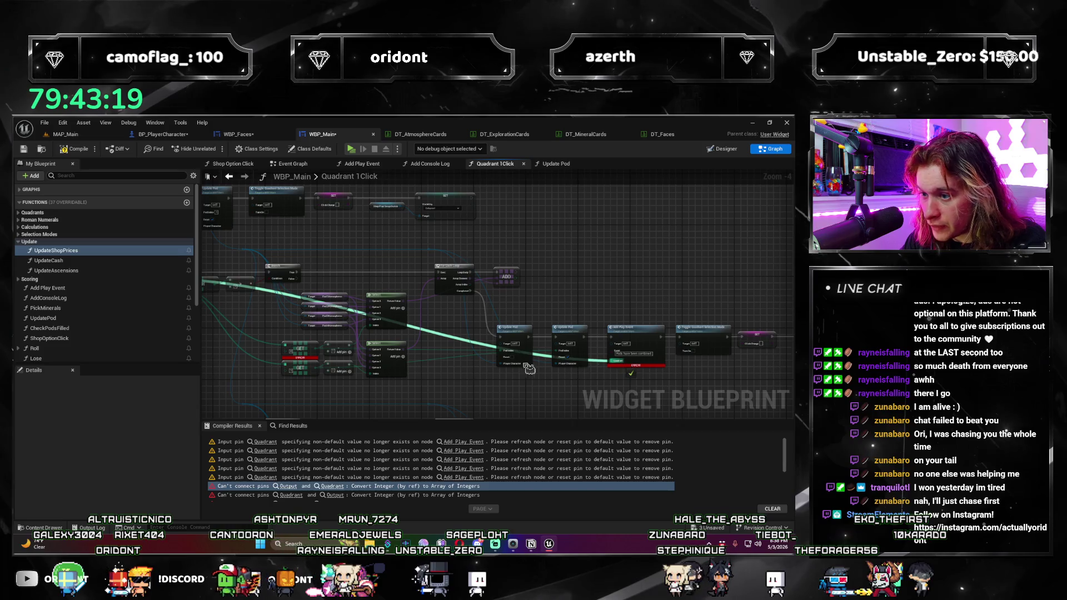
left_click(447, 343)
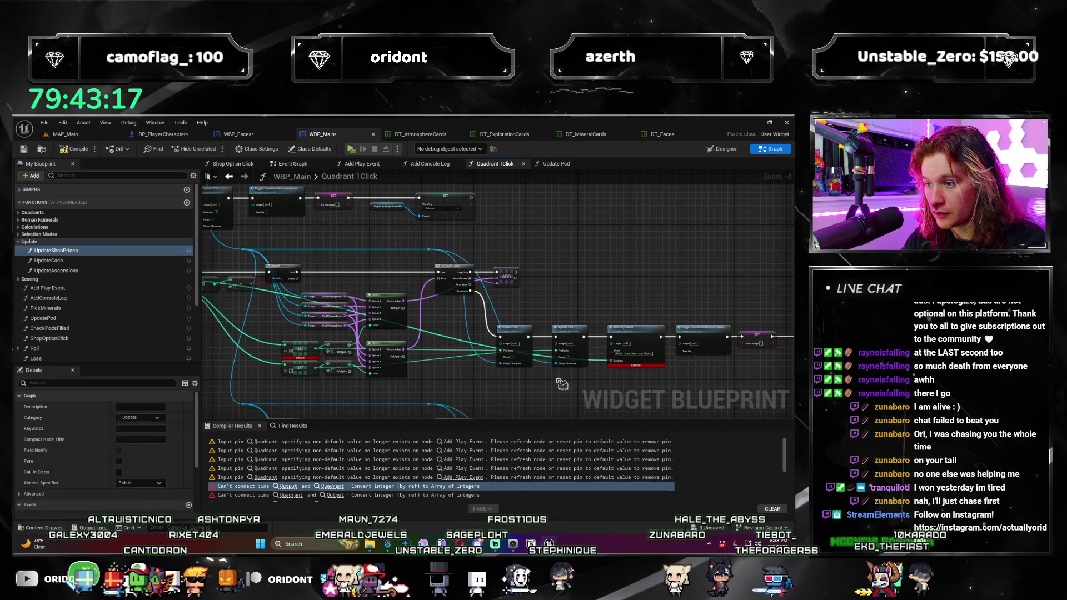
scroll(450, 348, "up", 2)
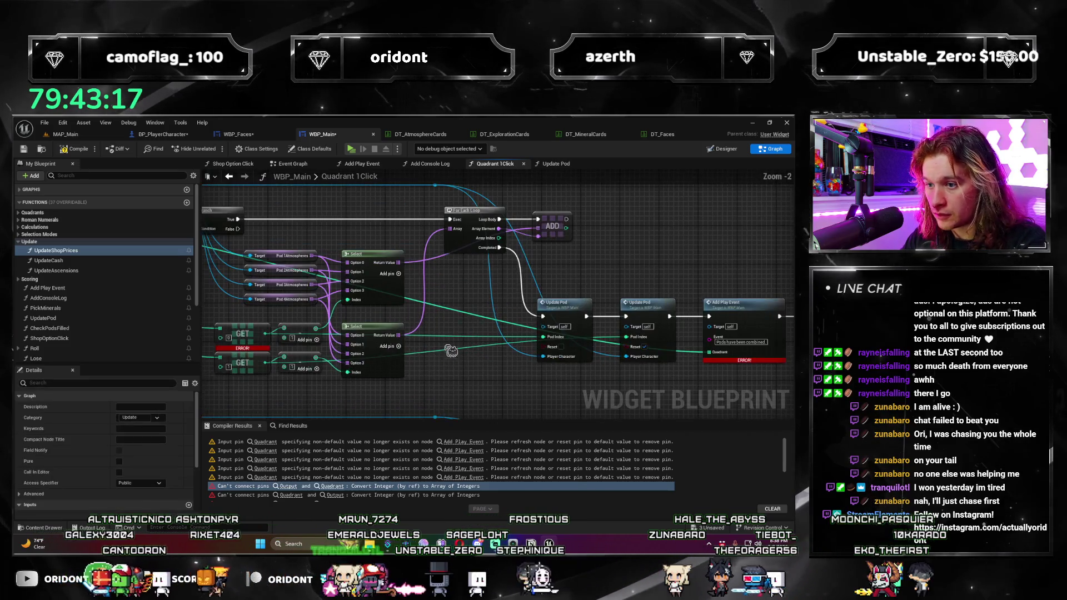
double_click(473, 316)
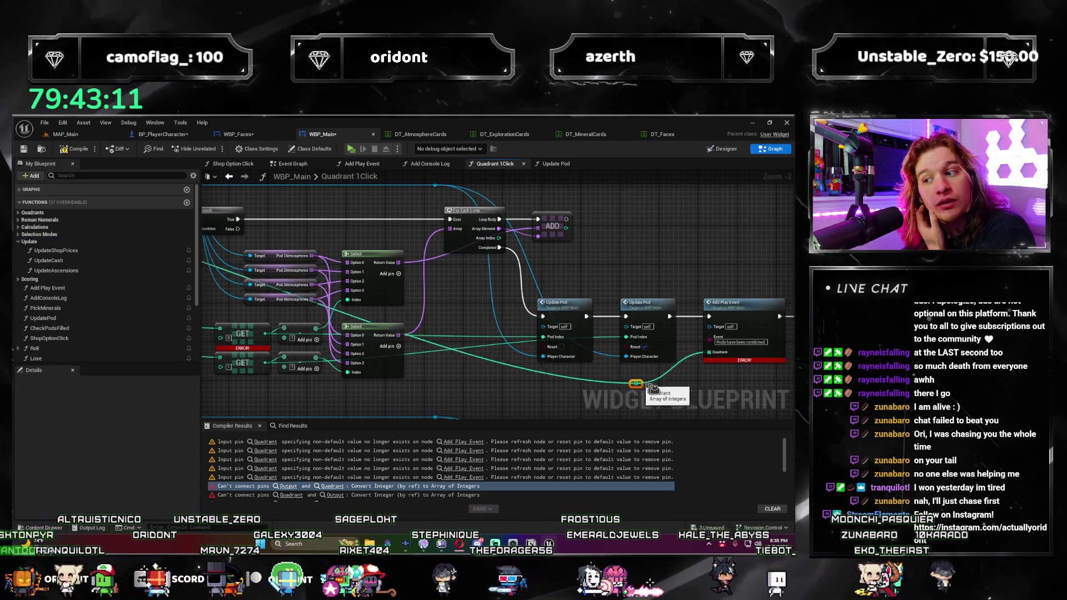
double_click(628, 376)
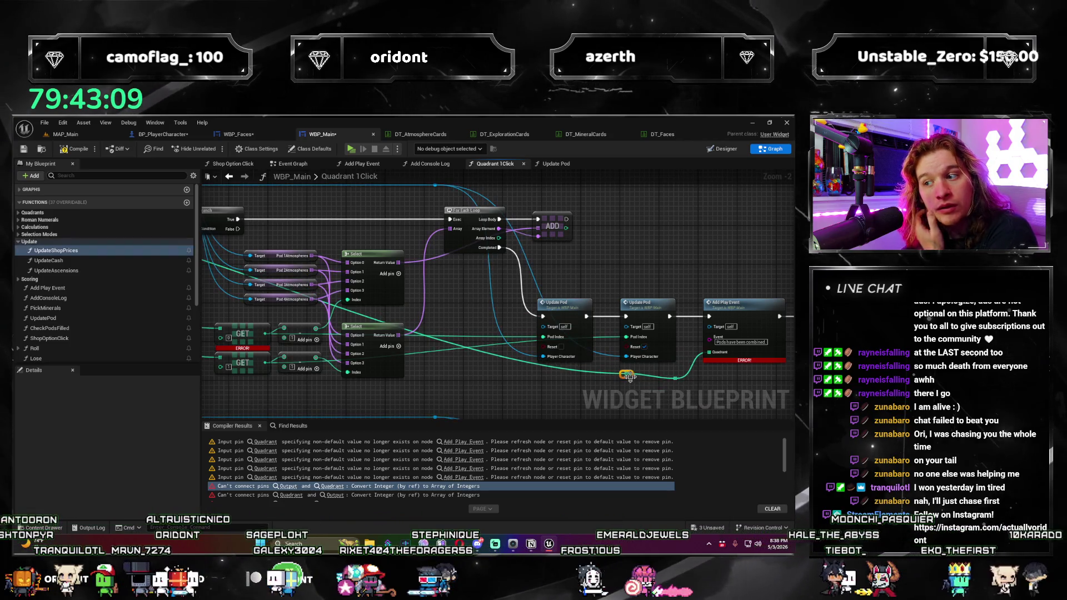
left_click_drag(235, 388, 655, 359)
scroll(682, 355, "down", 1)
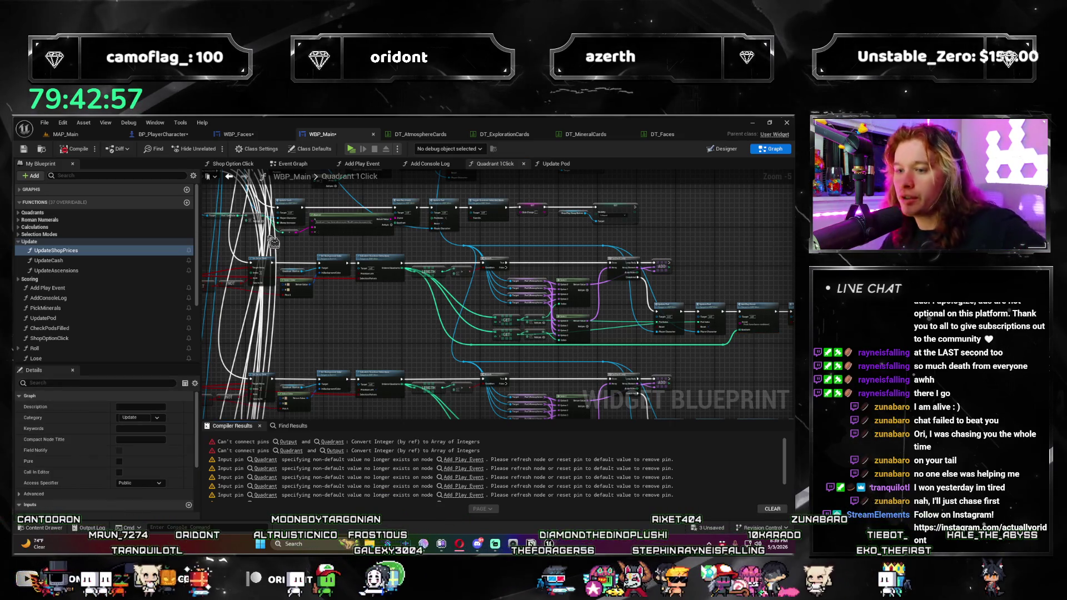
Step: Connect Calculate Quadrant Selections' Ordered Quadrants output to Add Play Event's Quadrant input
left_click(332, 442)
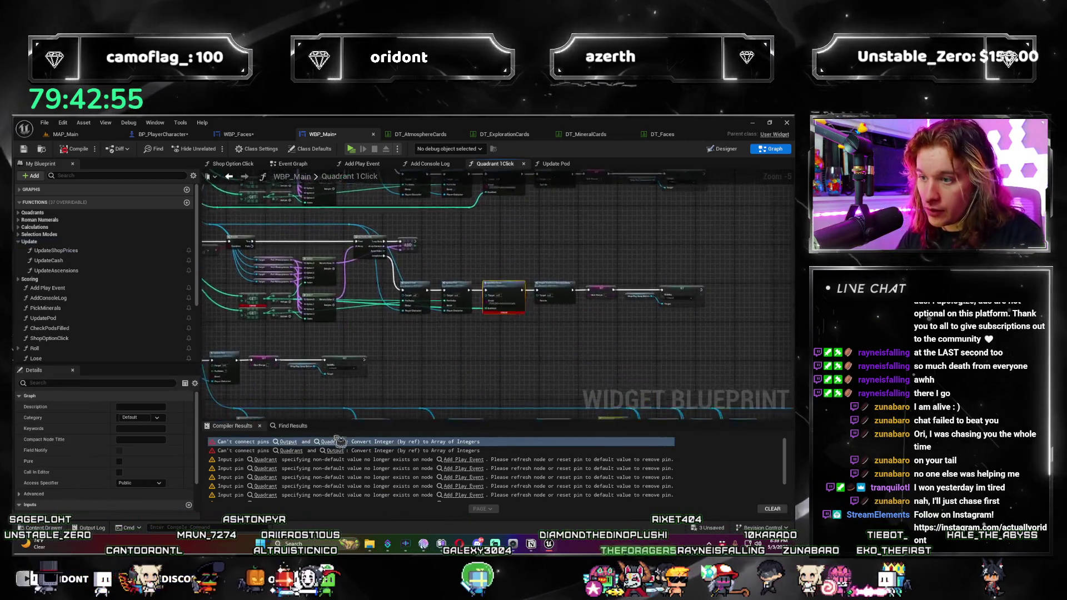
mouse_move(471, 364)
left_mouse_down()
mouse_move(287, 369)
mouse_move(430, 368)
mouse_move(528, 388)
left_mouse_up()
scroll(431, 368, "down", 2)
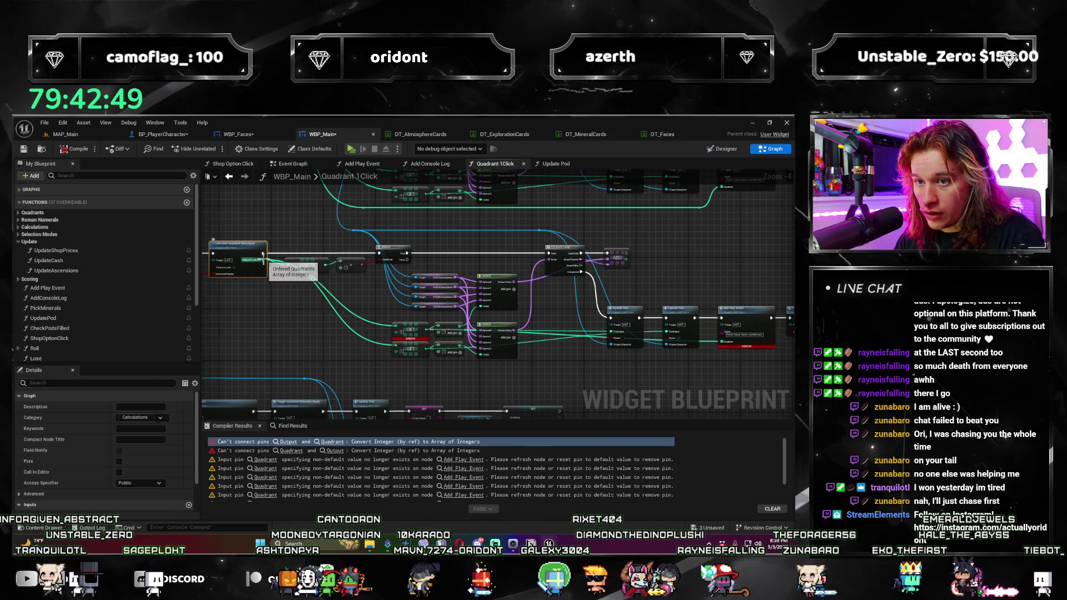
left_click_drag(262, 258, 662, 318)
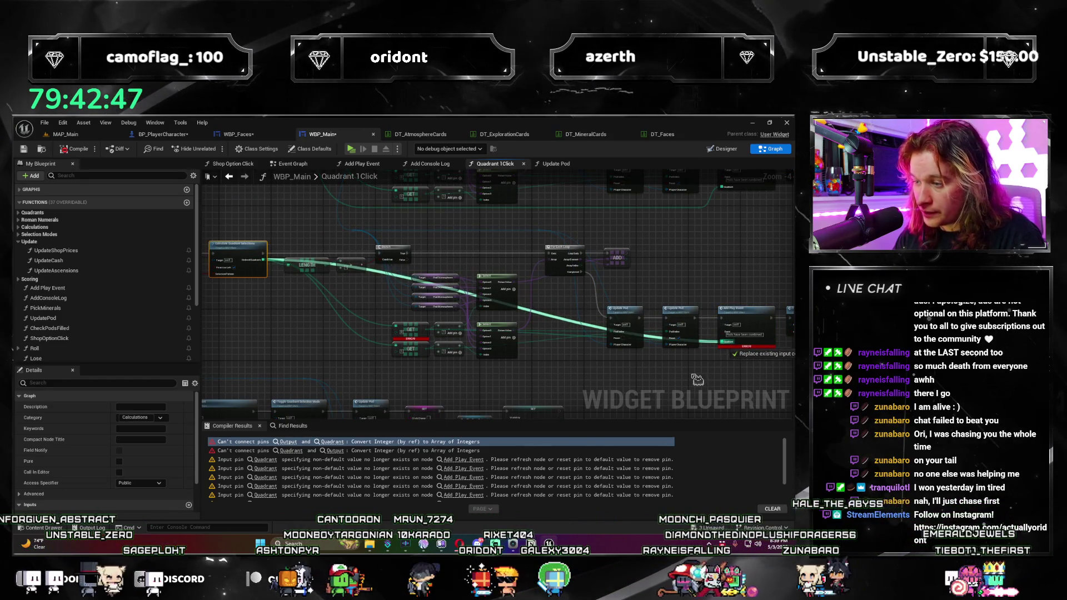
scroll(723, 348, "up", 4)
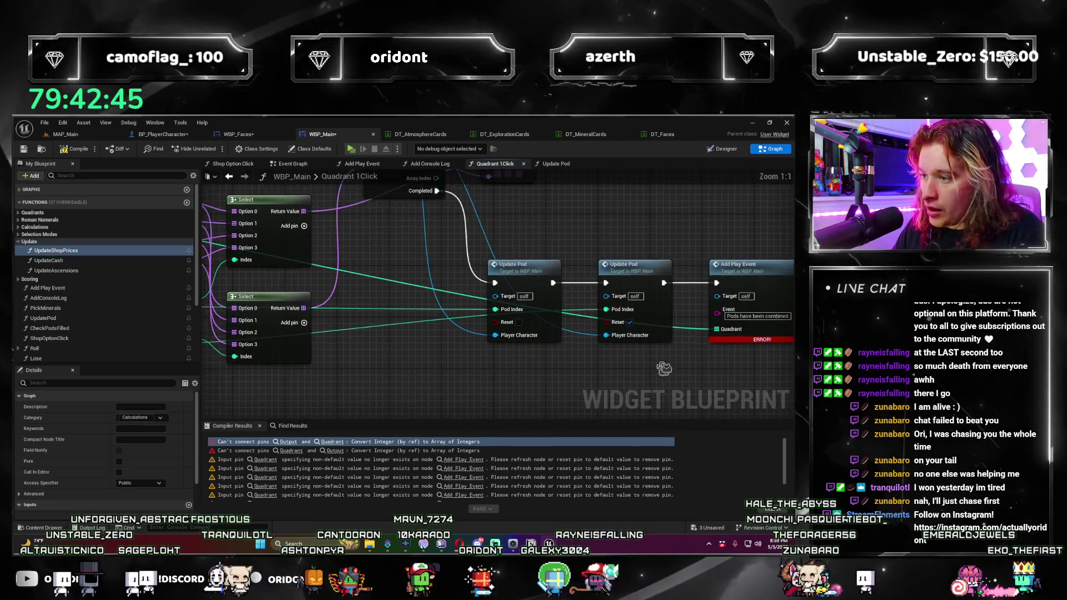
mouse_move(691, 333)
left_mouse_down()
mouse_move(601, 405)
mouse_move(615, 362)
mouse_move(639, 360)
mouse_move(588, 378)
left_mouse_up()
Step: Undo the old rerouted wire to clear its errors, then go to the Add Play Event warning
scroll(585, 375, "down", 4)
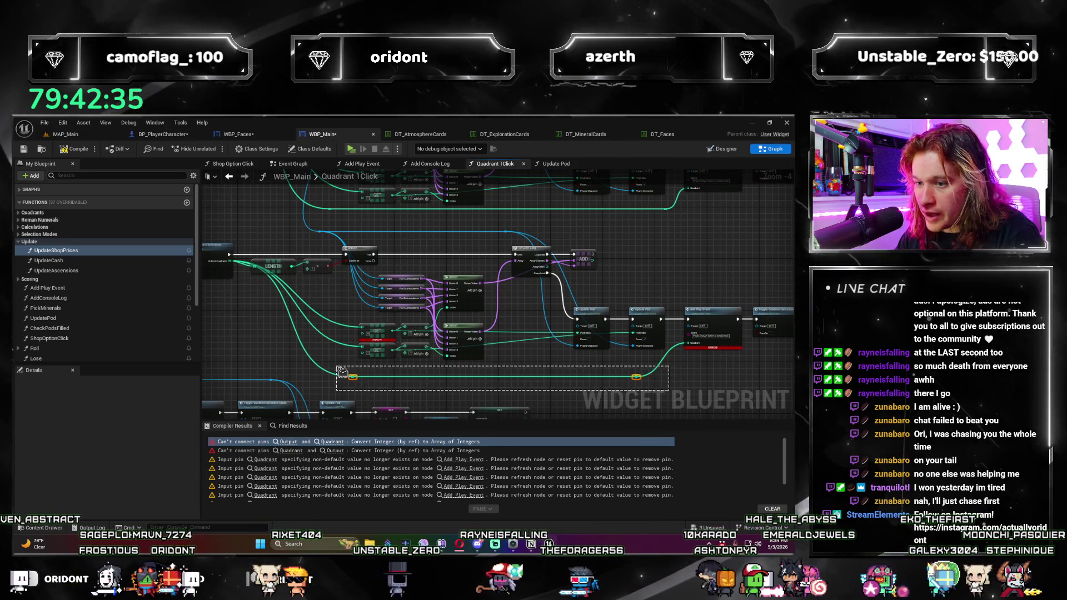
key("ctrl+z")
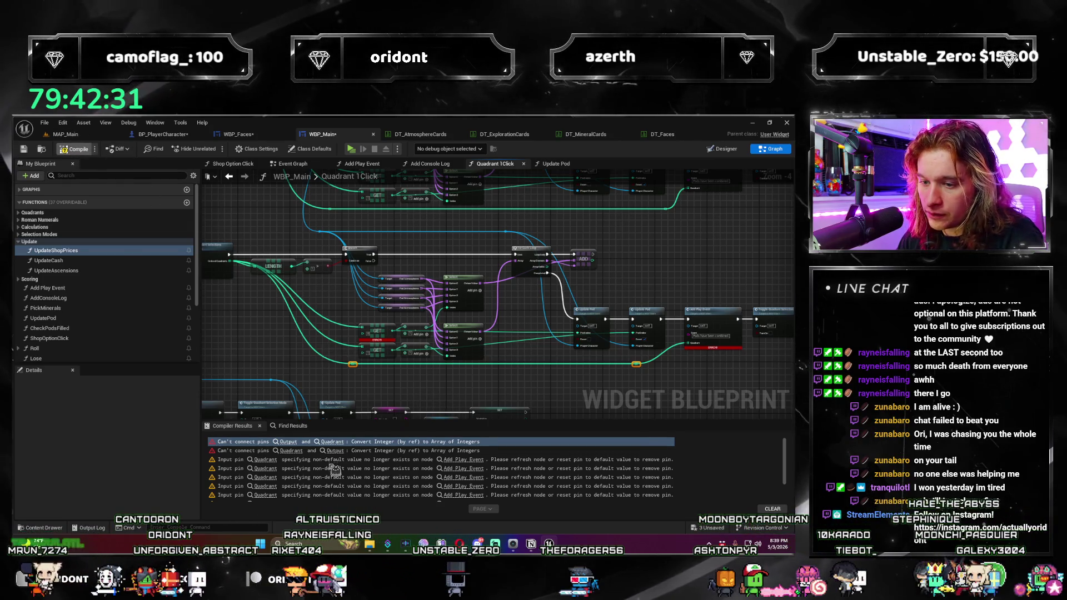
key("ctrl+z")
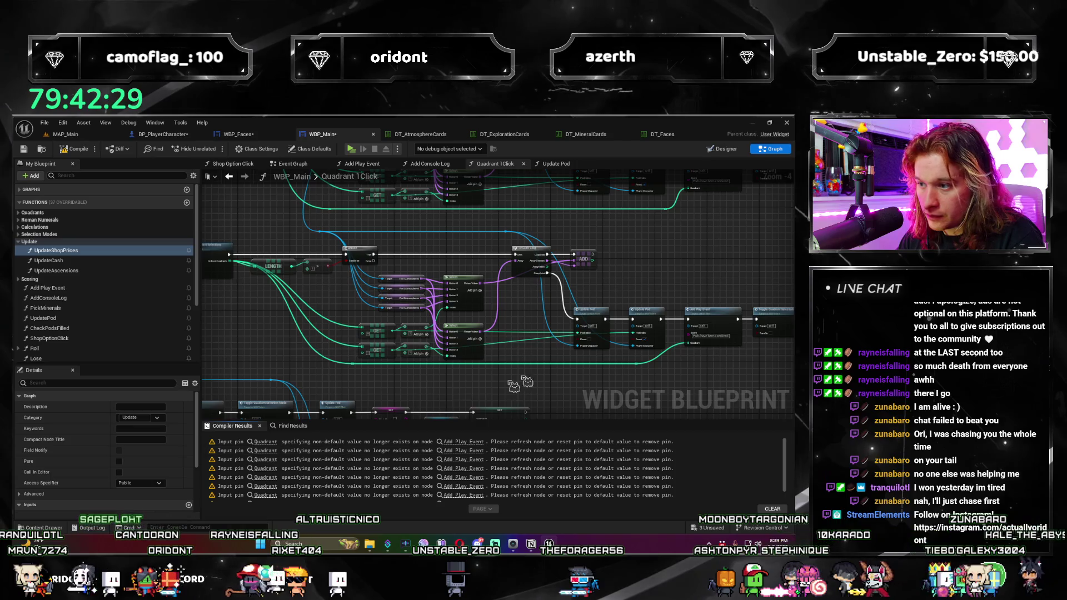
left_click(265, 444)
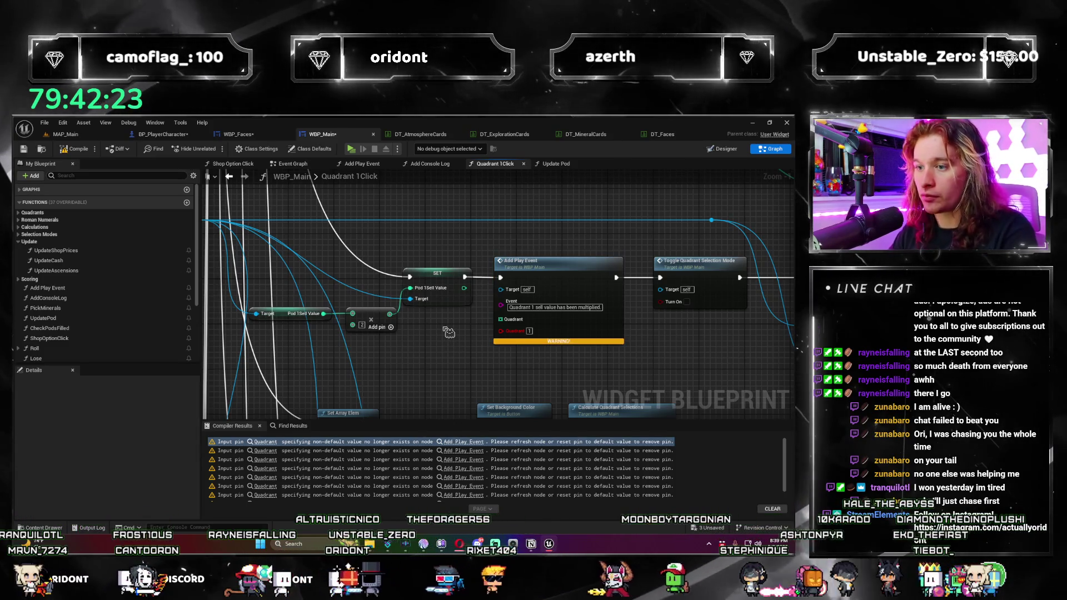
Step: Paste a Make Array into Add Play Event's Quadrant pin and refresh the node
key("ctrl+v")
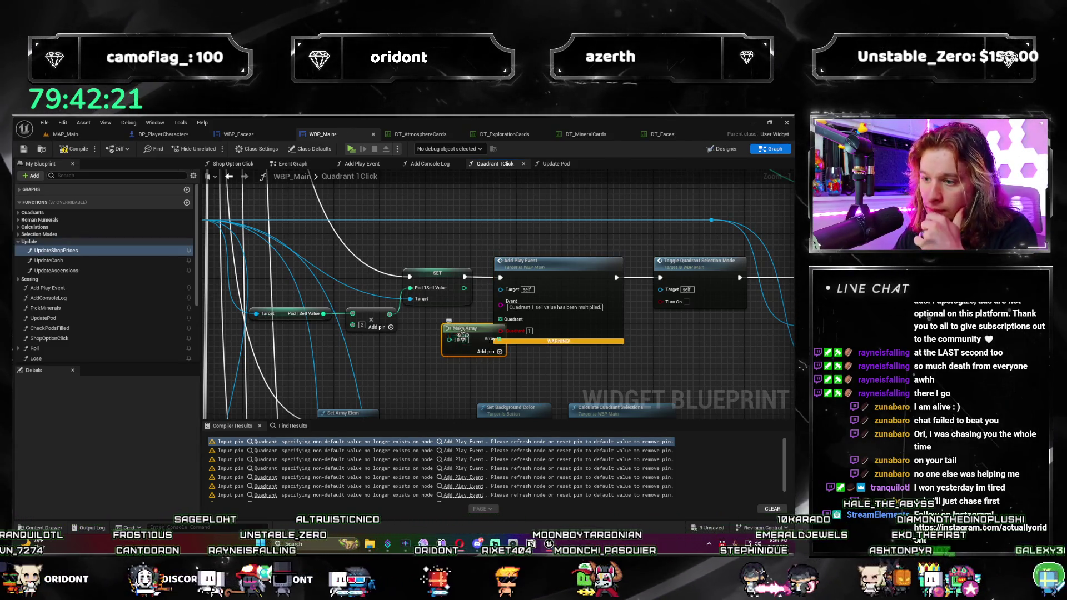
left_click_drag(471, 334, 518, 325)
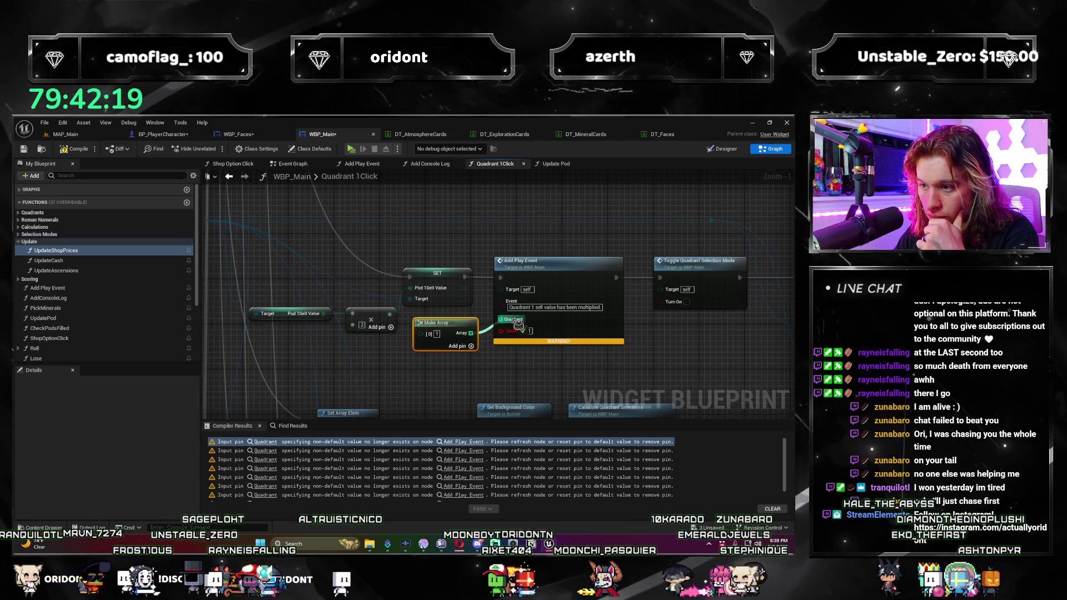
left_click_drag(596, 329, 607, 318)
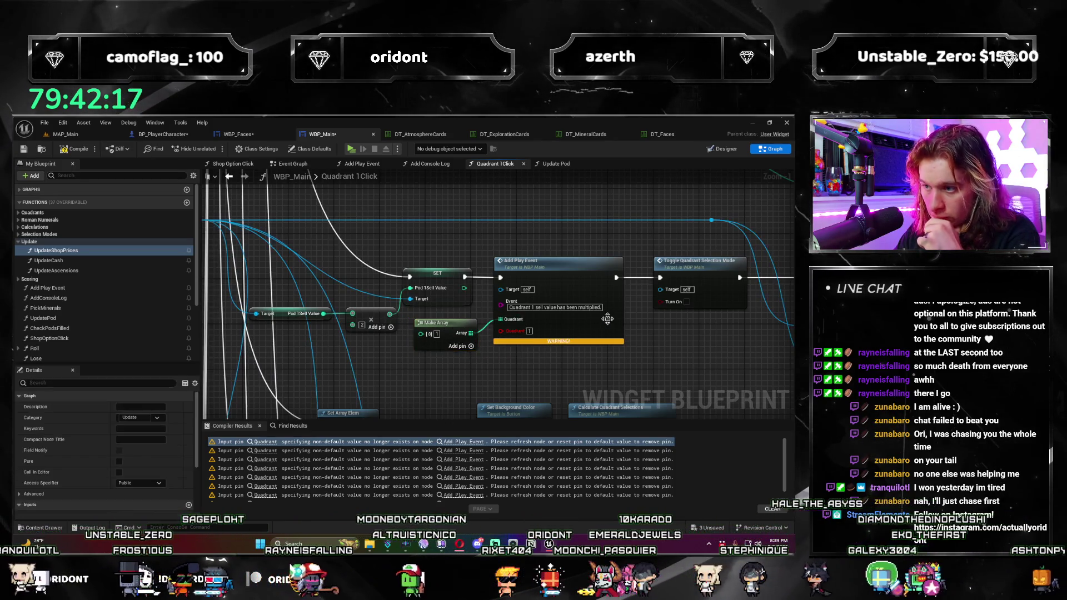
right_click(604, 324)
left_click(643, 378)
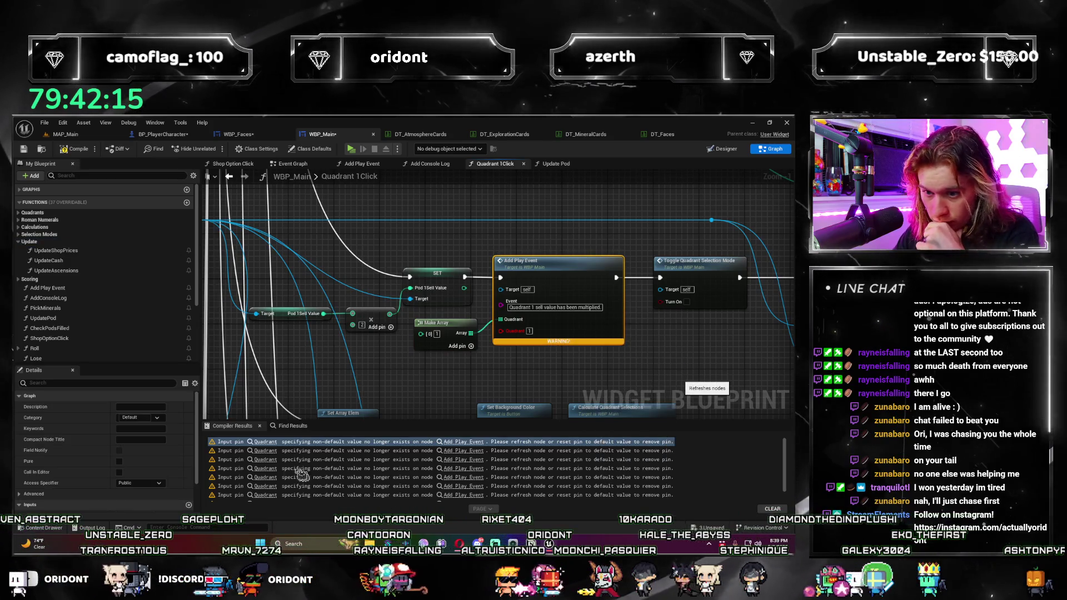
Step: Check the next warned Add Play Event node and refresh the third warned one
left_click(266, 451)
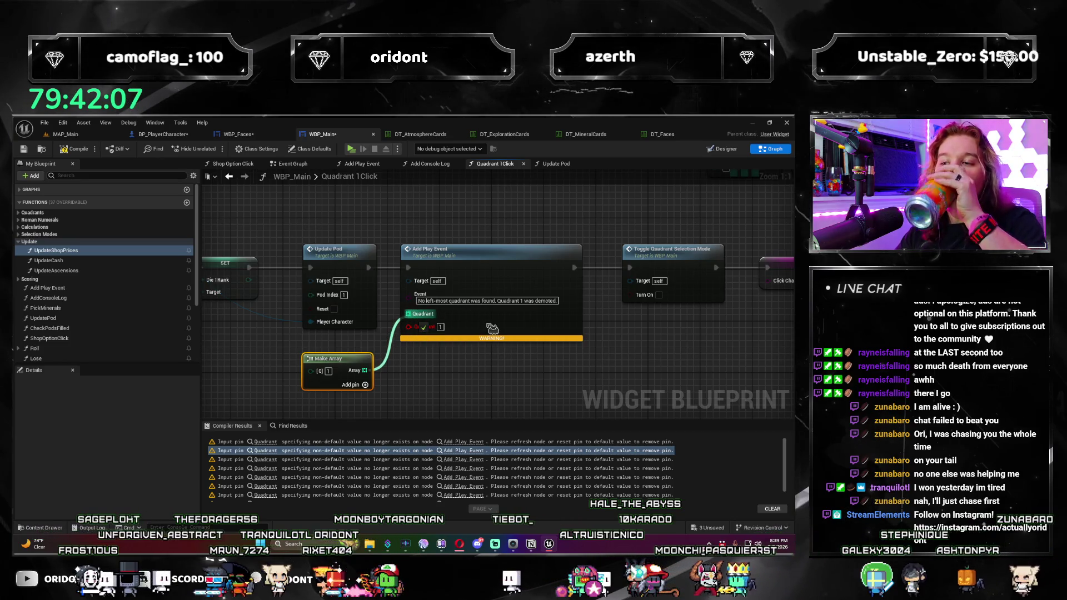
left_click(510, 322)
right_click(510, 321)
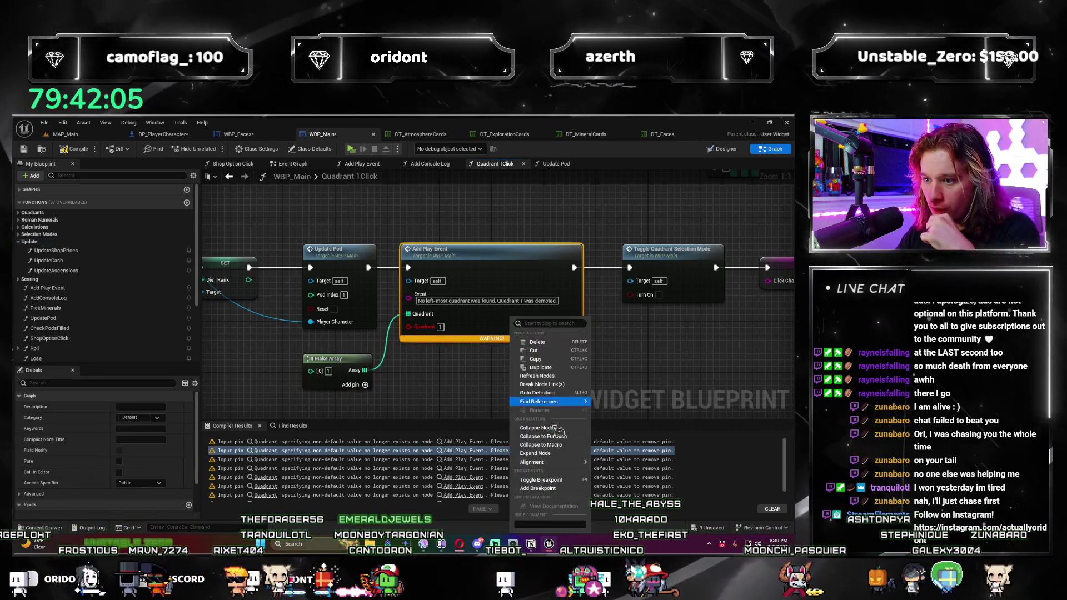
key("Escape")
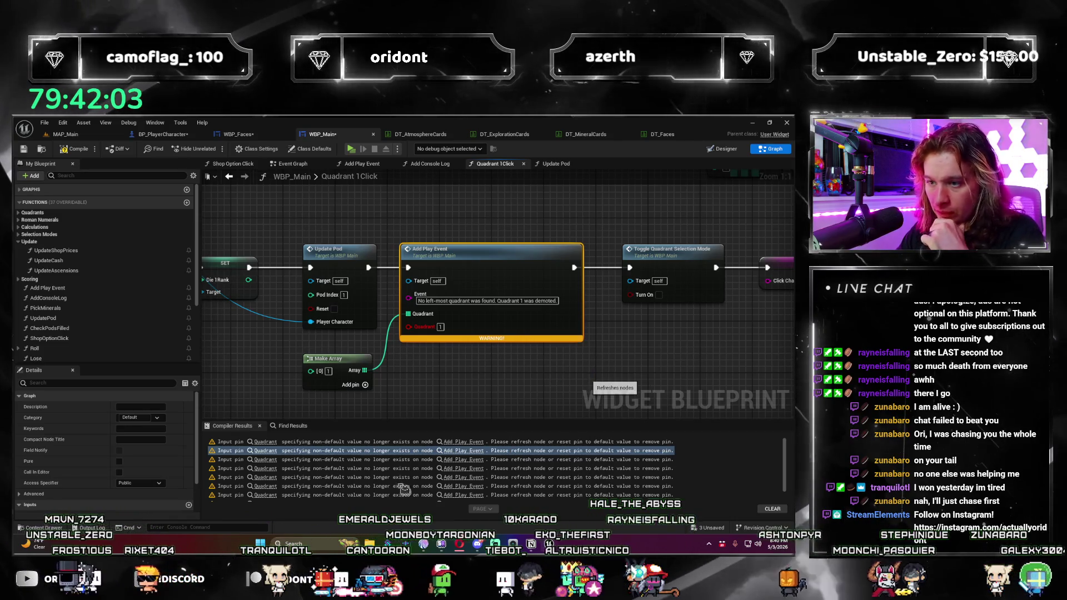
left_click(266, 460)
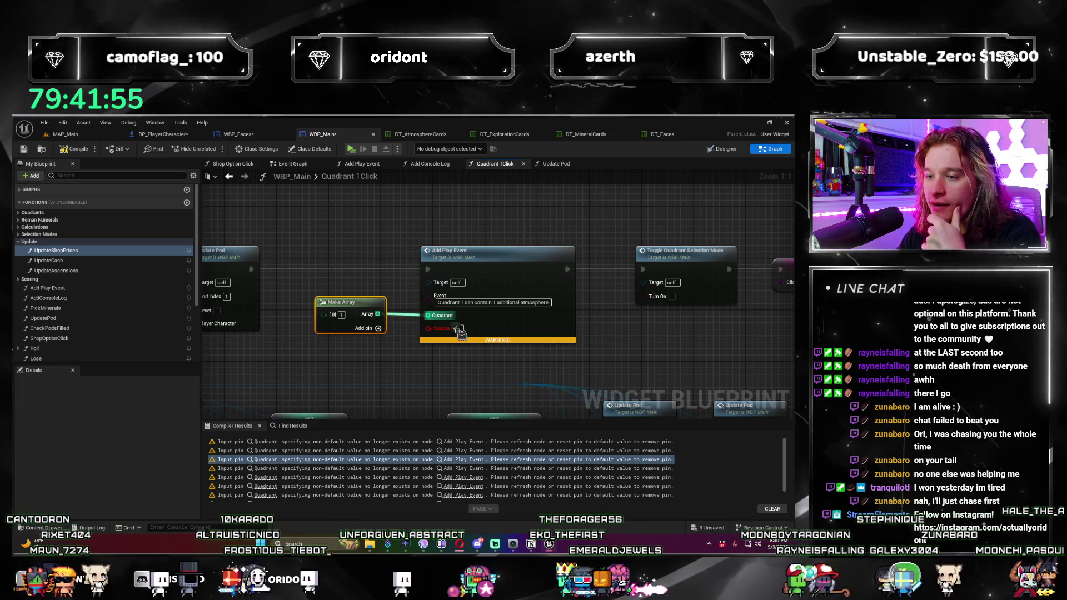
right_click(528, 334)
left_click(577, 383)
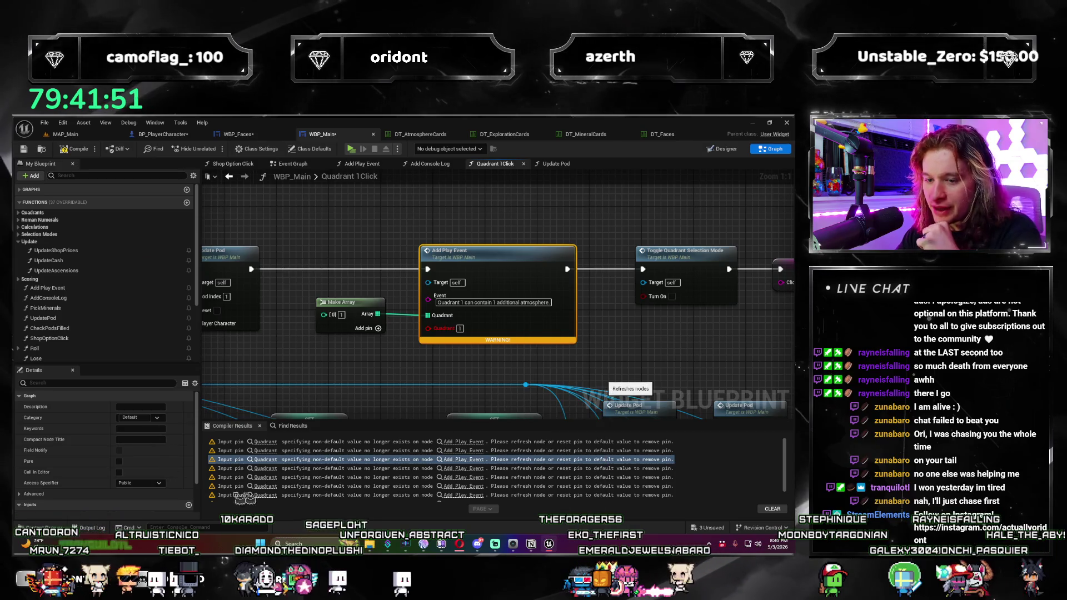
Step: Refresh the following flagged Add Play Event node to drop its stale Quadrant pin
left_click(272, 468)
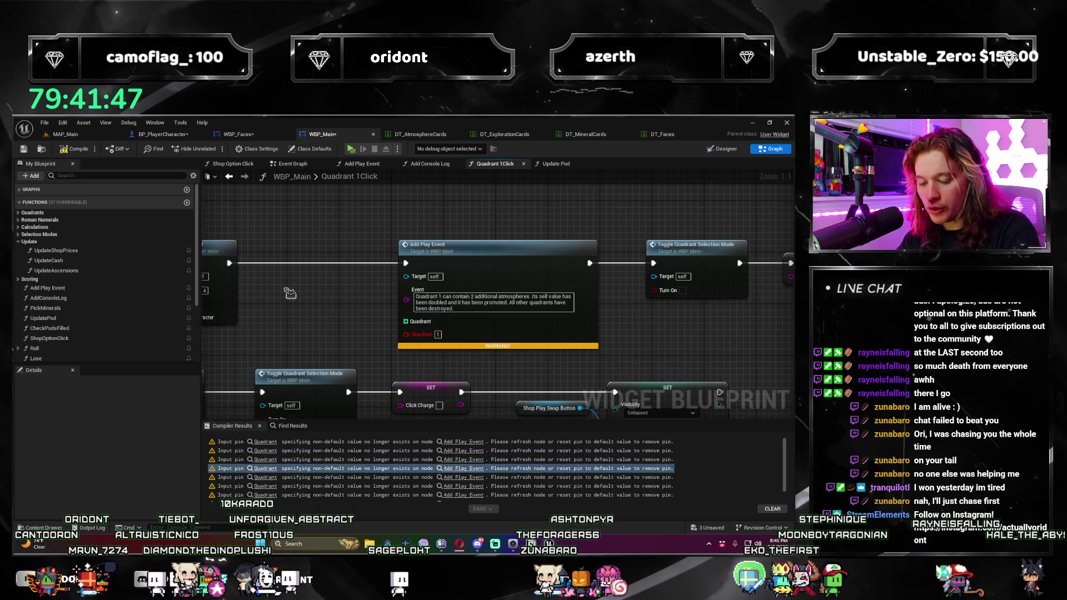
key("ctrl+z")
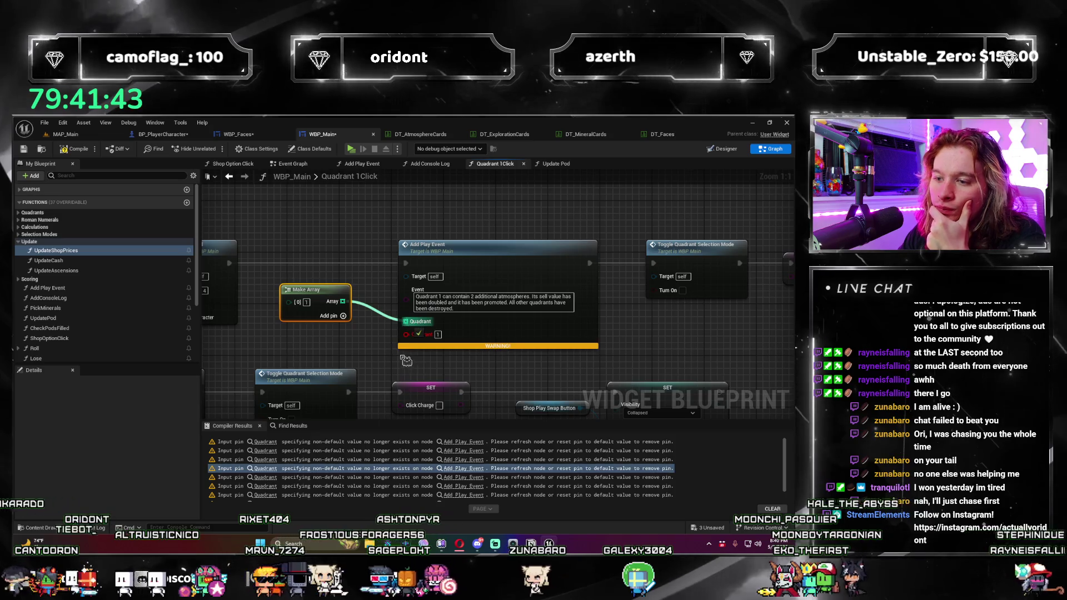
key("ctrl+z")
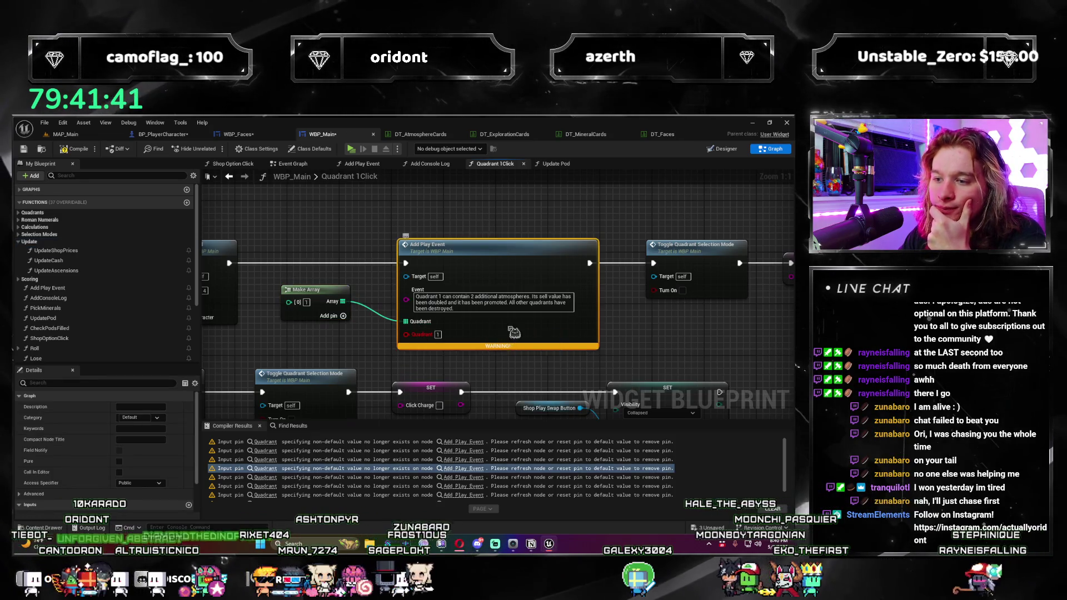
right_click(508, 324)
left_click(562, 377)
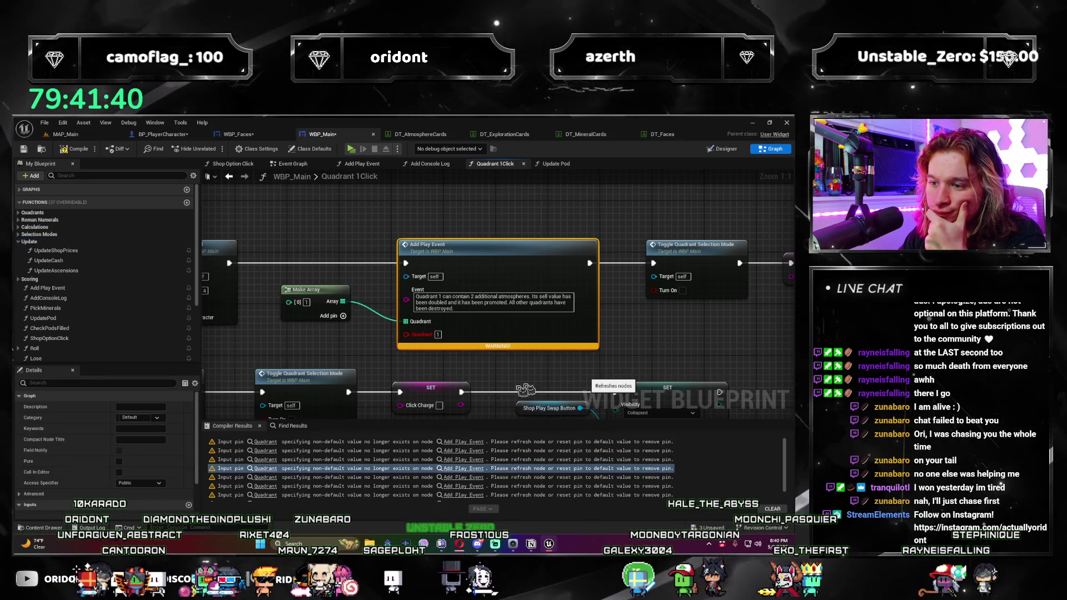
left_click(272, 478)
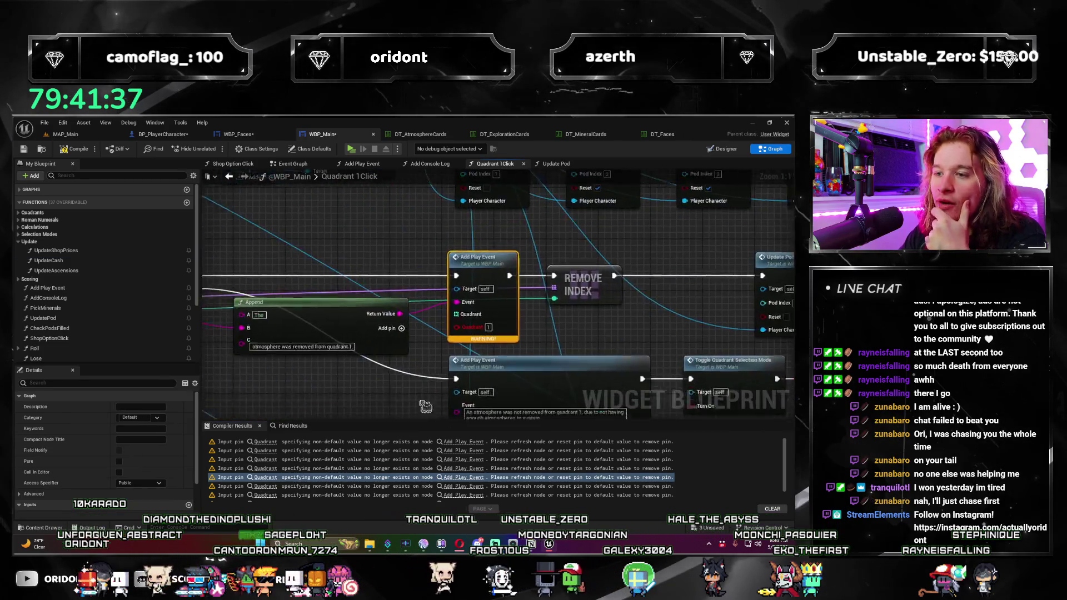
Step: Place another Make Array below the Append node and refresh its Add Play Event
left_click(393, 237)
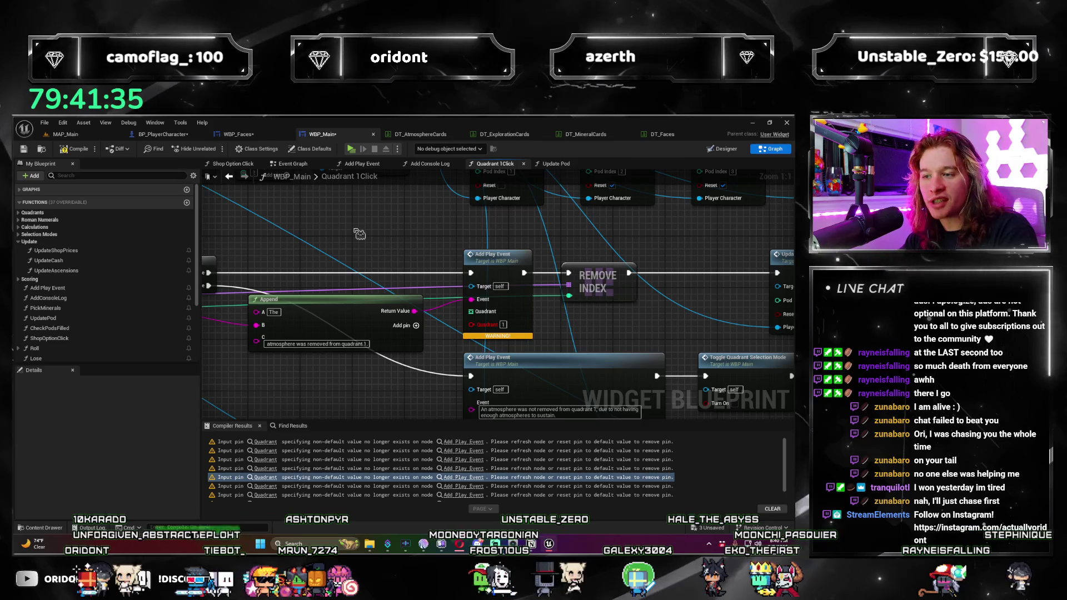
key("ctrl+z")
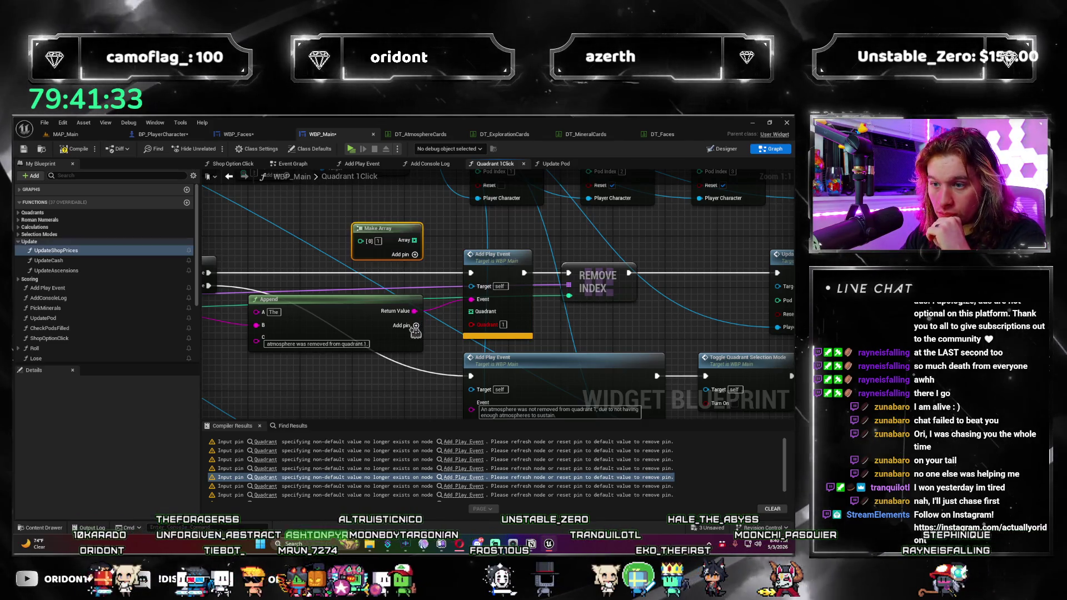
left_click_drag(401, 259, 405, 394)
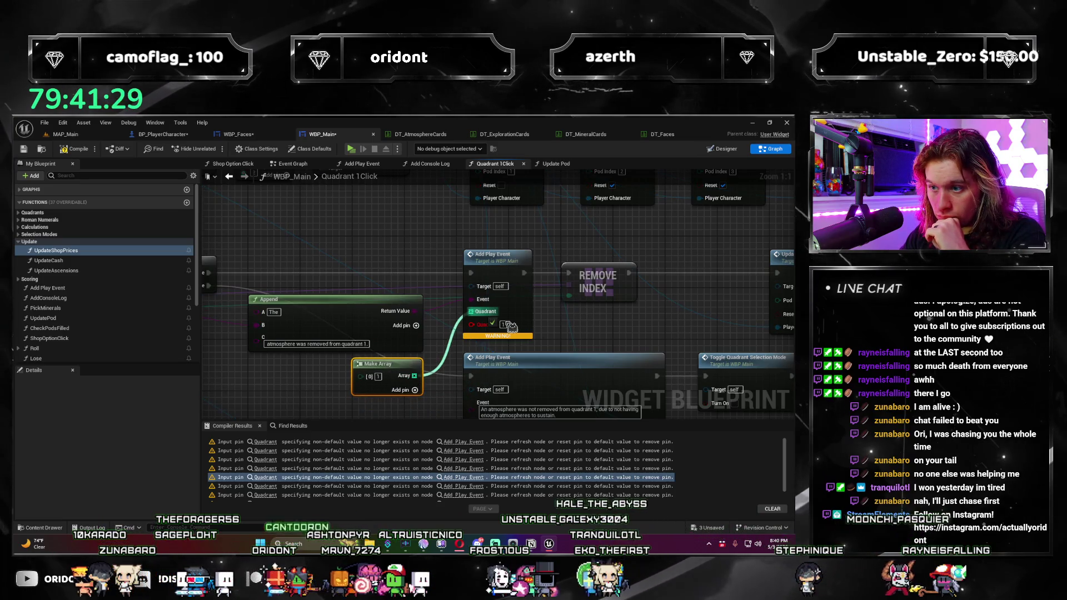
right_click(525, 310)
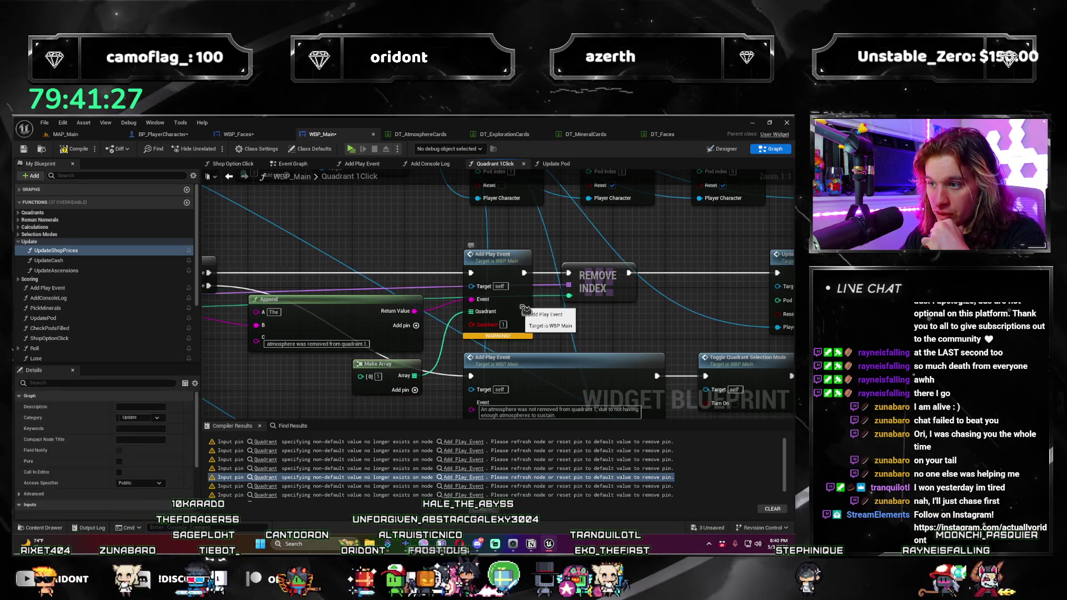
left_click(571, 365)
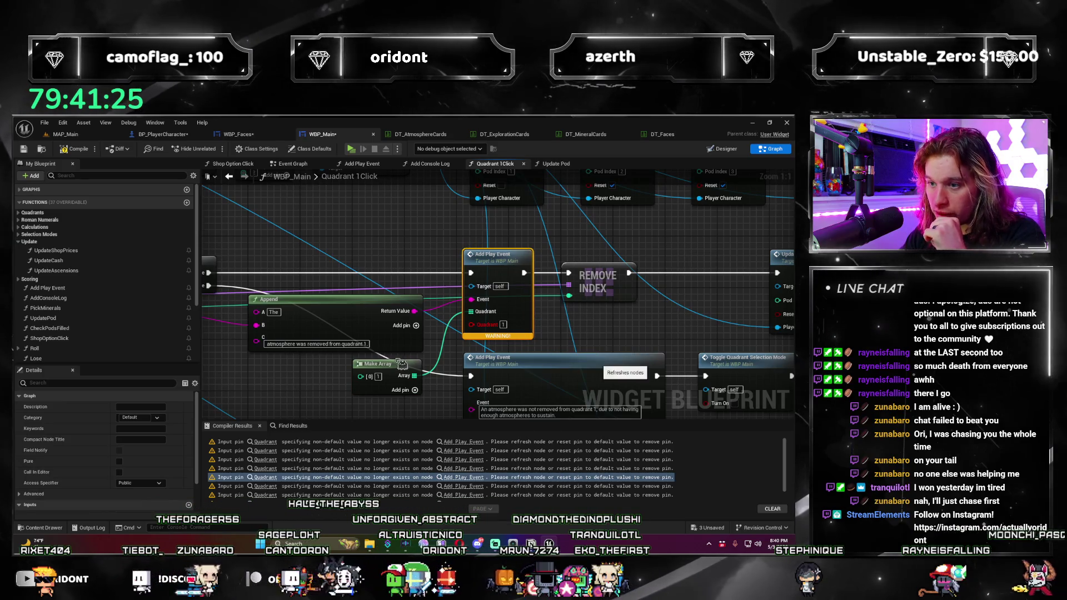
scroll(391, 337, "down", 2)
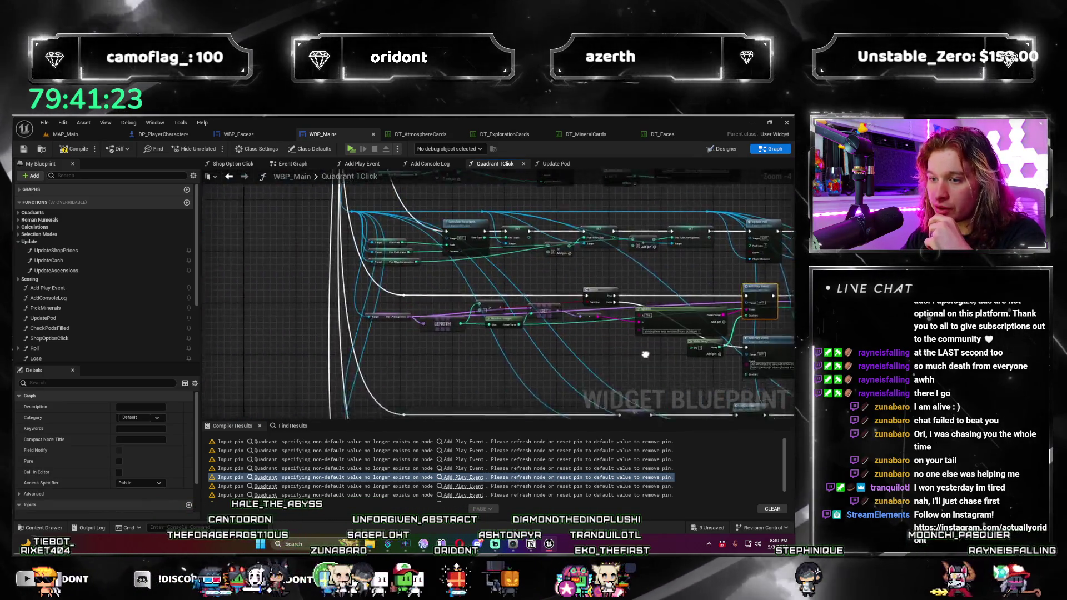
scroll(329, 371, "up", 1)
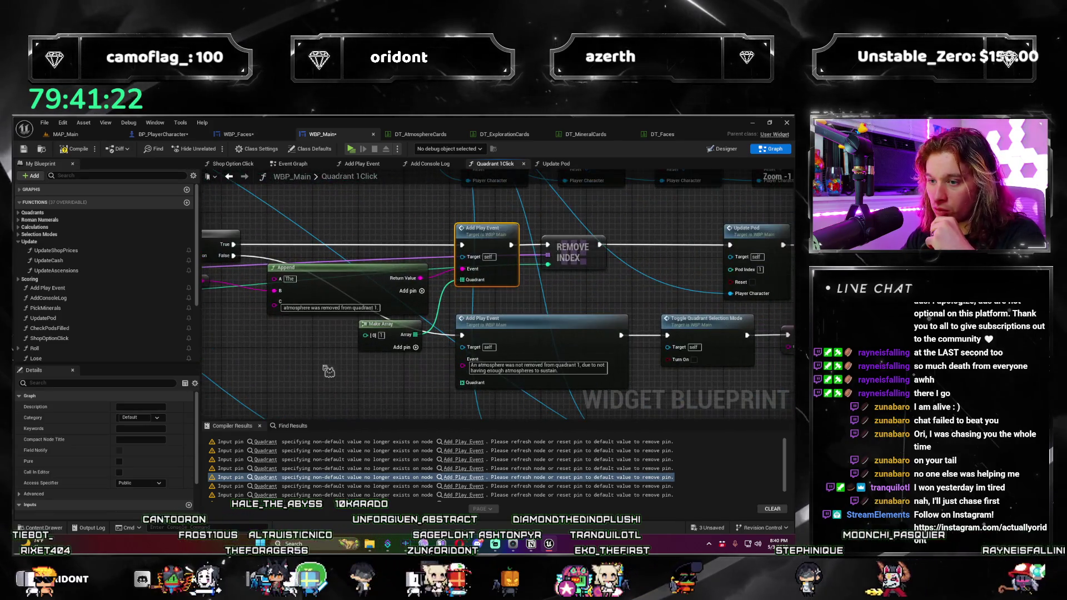
Step: Wire an array into the next flagged Add Play Event's Quadrant input and refresh it
left_click(266, 487)
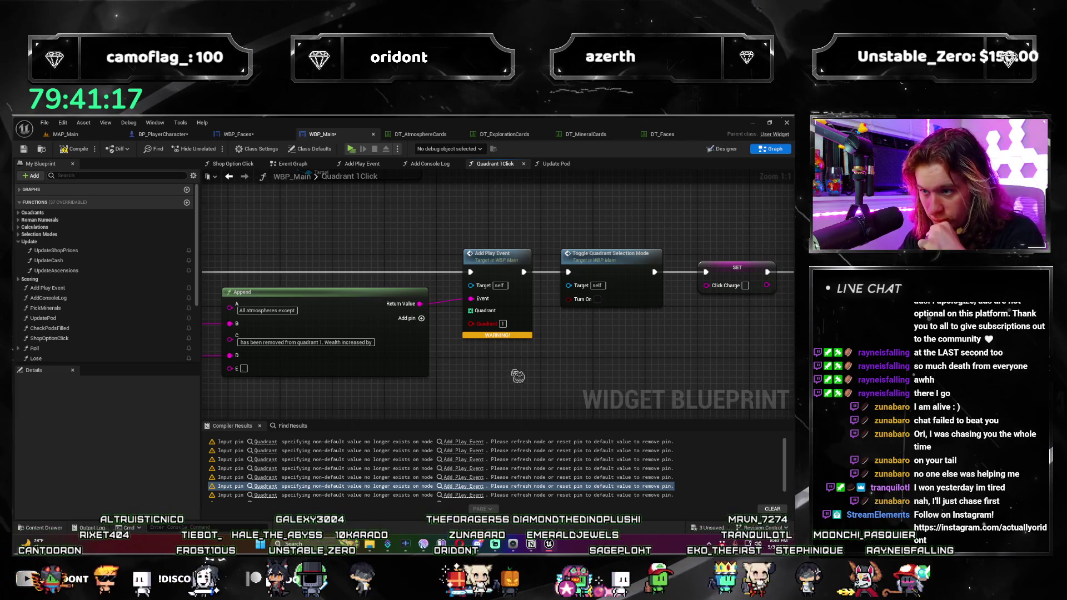
mouse_move(522, 369)
left_mouse_down()
mouse_move(489, 328)
mouse_move(536, 336)
left_mouse_up()
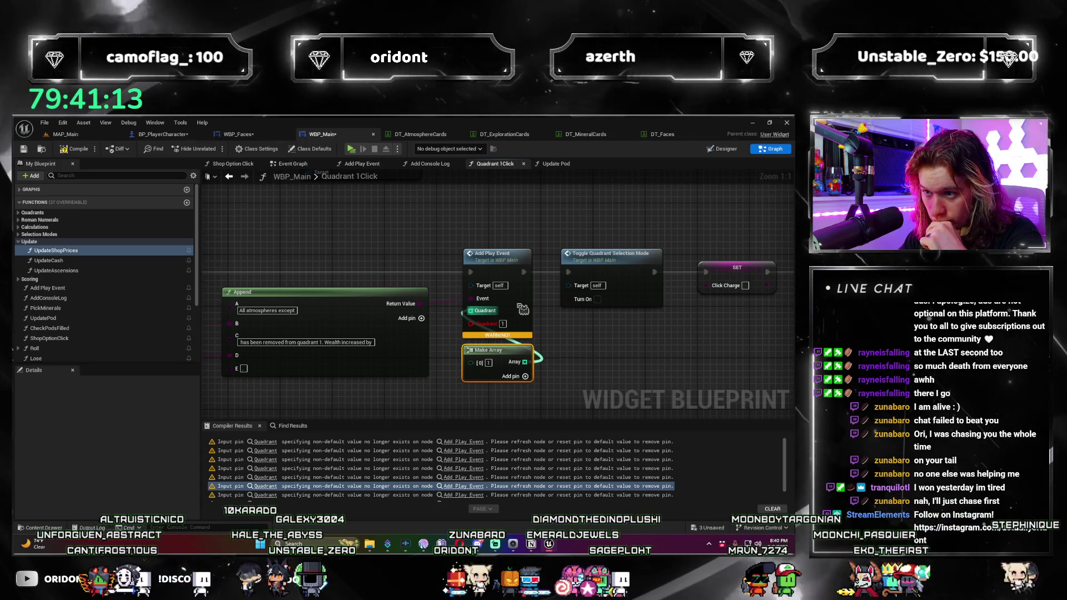
left_click(497, 255)
right_click(521, 306)
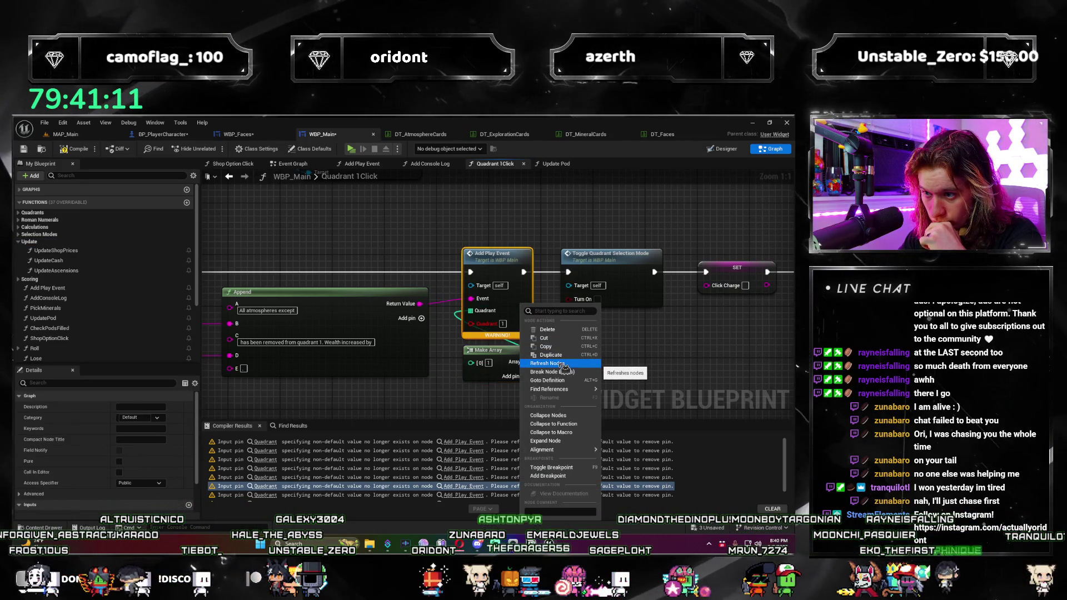
left_click(562, 364)
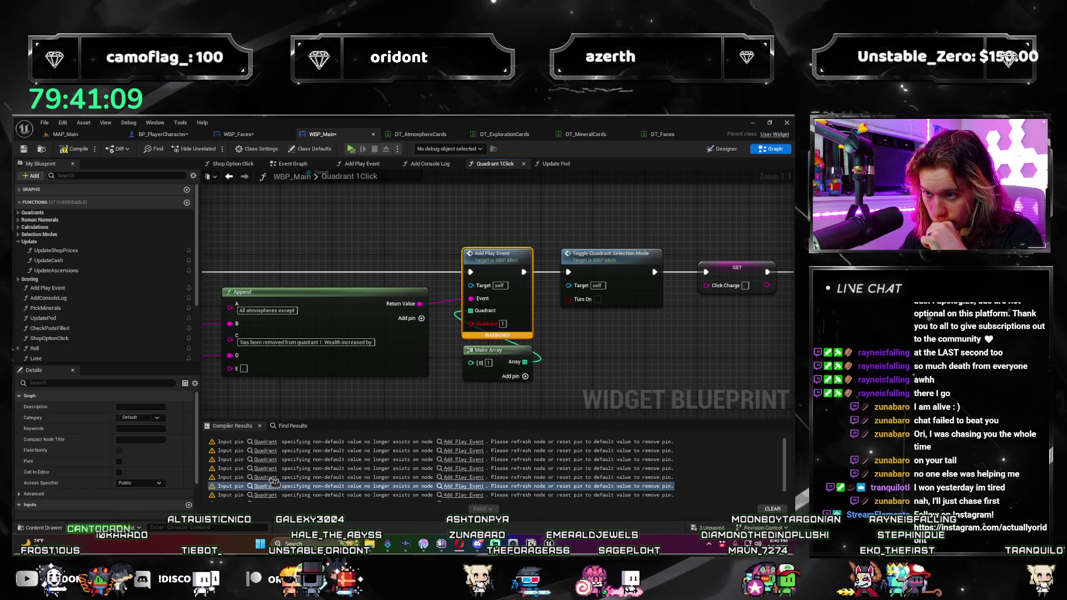
Step: Paste a Make Array into the last warned Add Play Event's Quadrant, refresh, and compile with F7
left_click(272, 495)
left_click(266, 495)
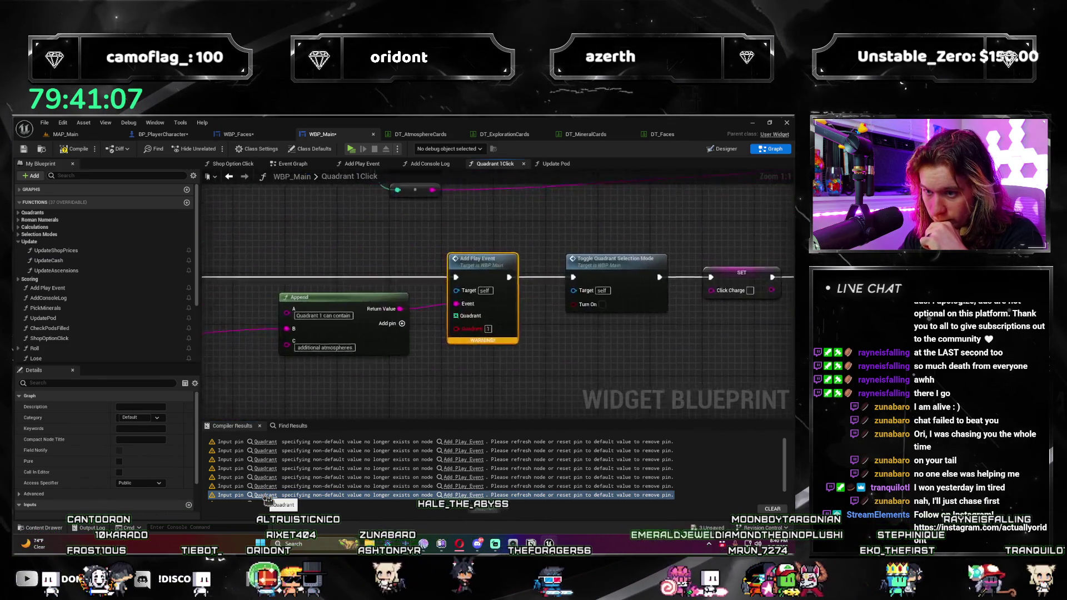
key("ctrl+v")
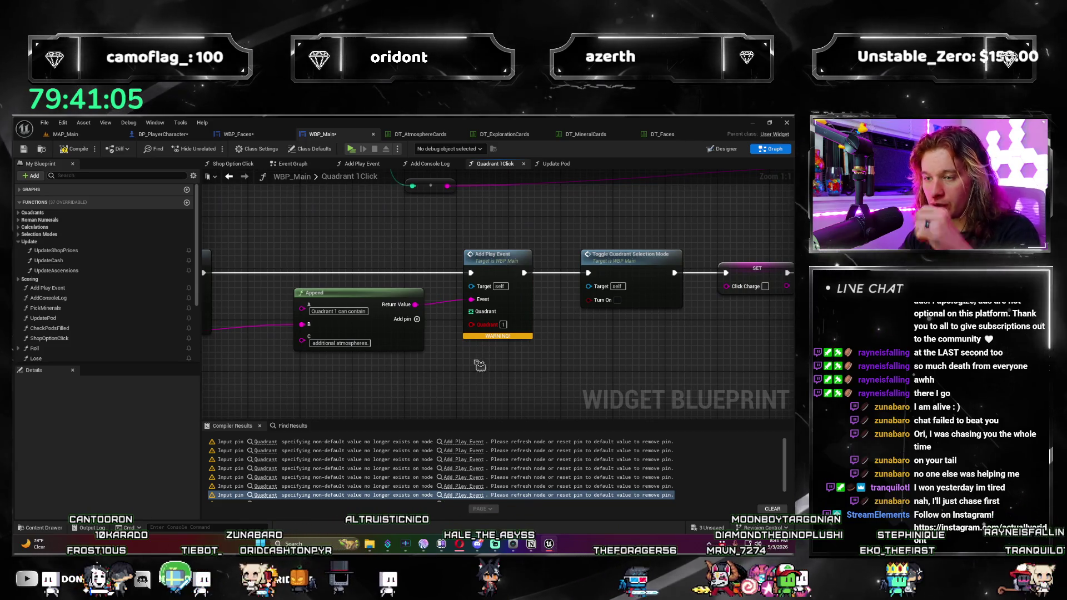
mouse_move(530, 368)
left_mouse_down()
mouse_move(489, 327)
mouse_move(525, 307)
left_mouse_up()
right_click(525, 307)
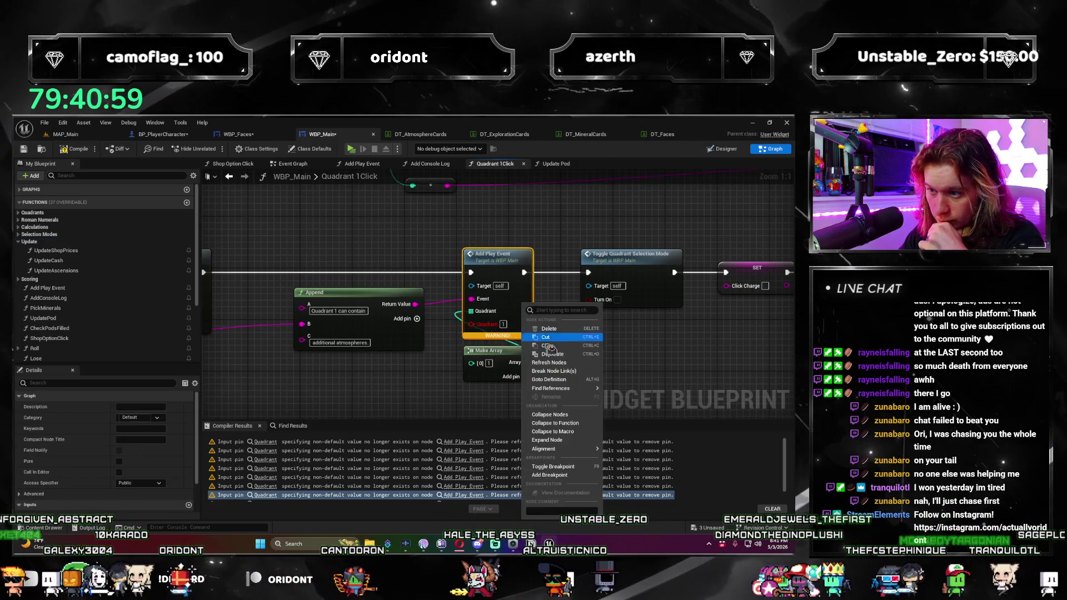
left_click(576, 364)
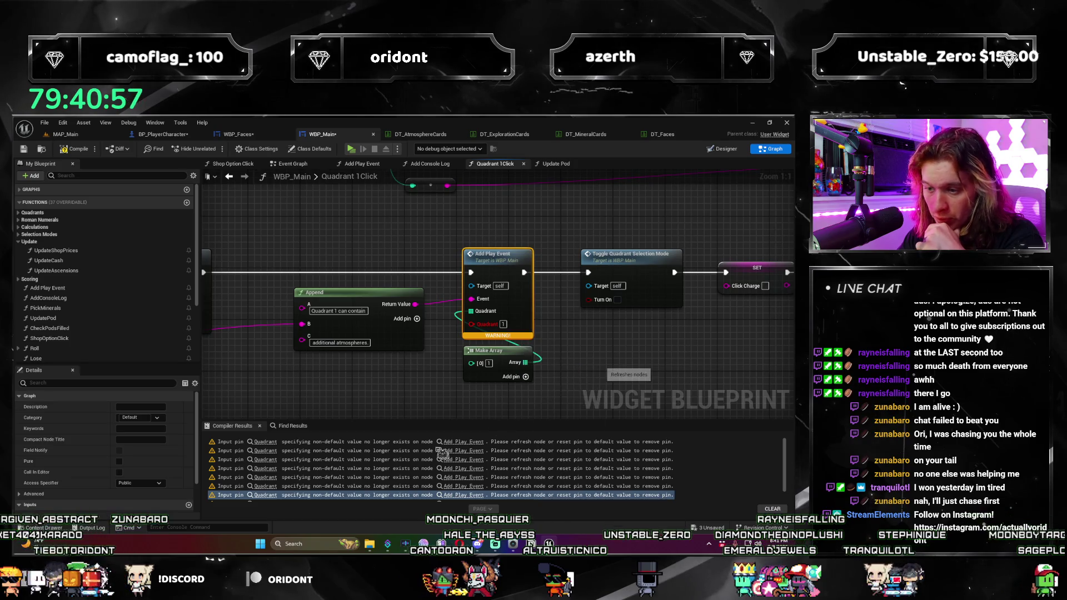
key("F7")
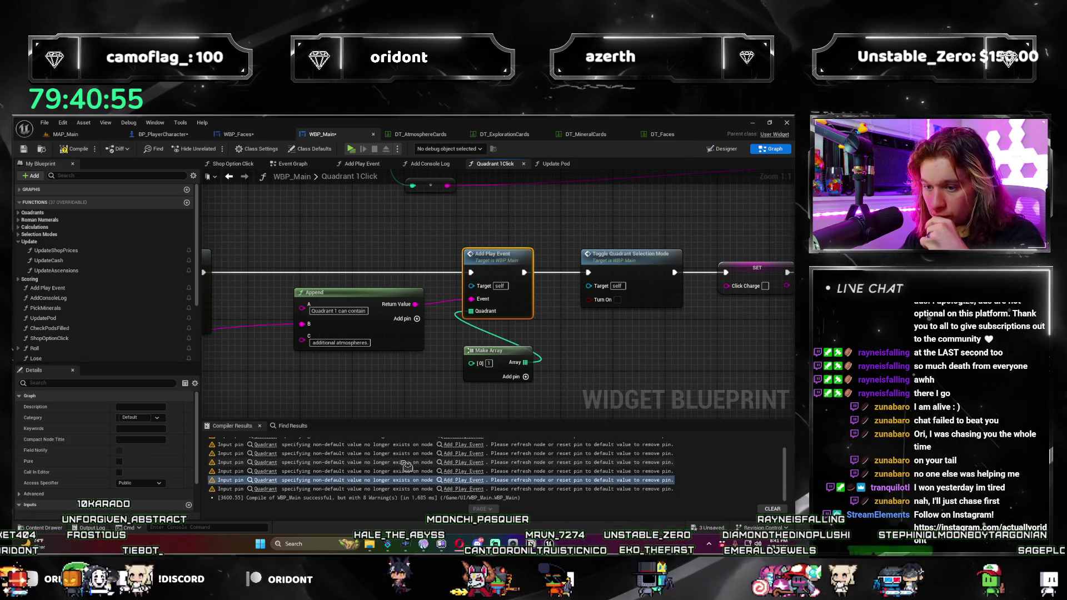
Step: Refresh the remaining flagged Add Play Event node and show the 'playevent' search results
left_click(266, 490)
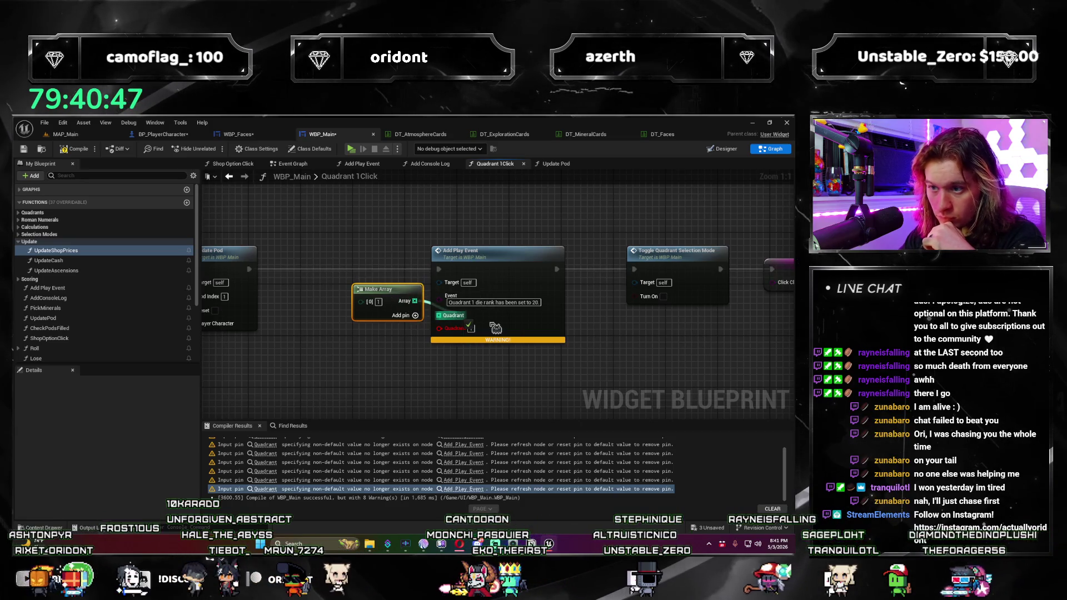
right_click(504, 335)
left_click(560, 378)
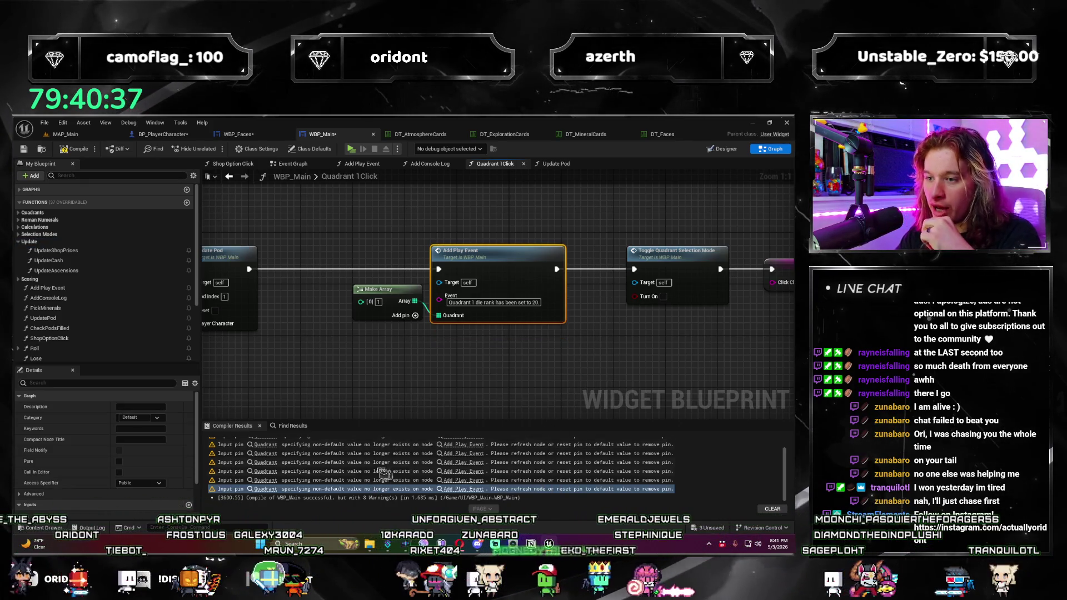
left_click(286, 427)
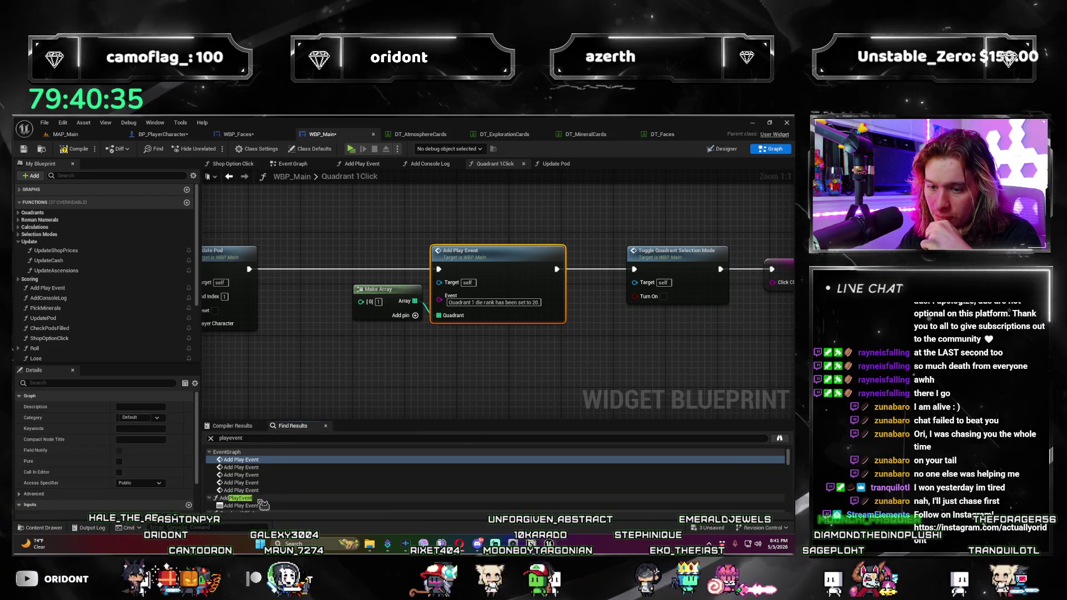
Step: Step through the Add Play Event matches in the Quadrant 1 Click graph
scroll(261, 505, "down", 2)
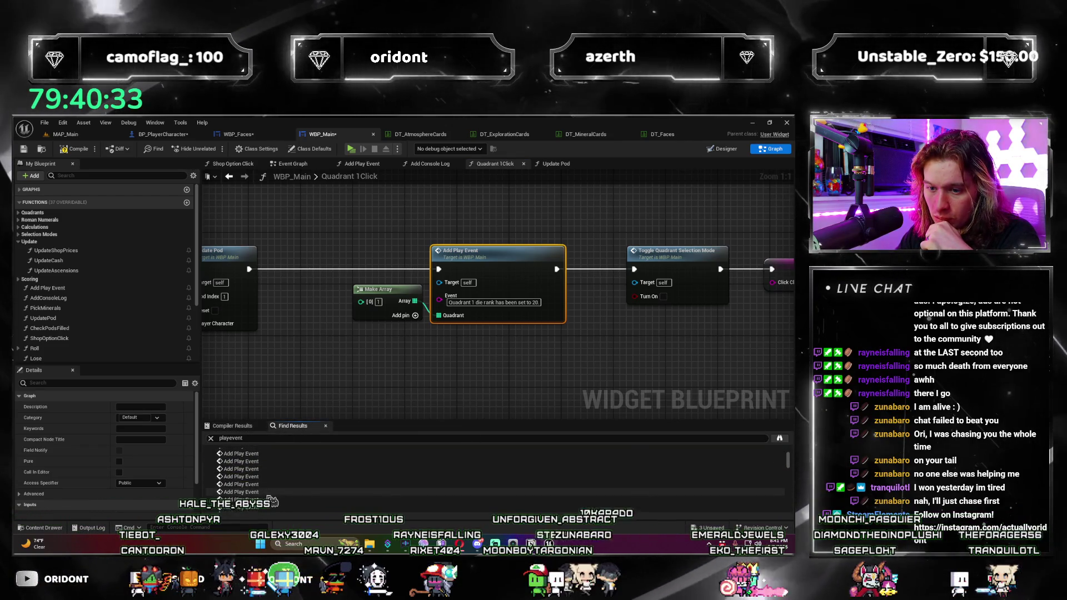
left_click(281, 487)
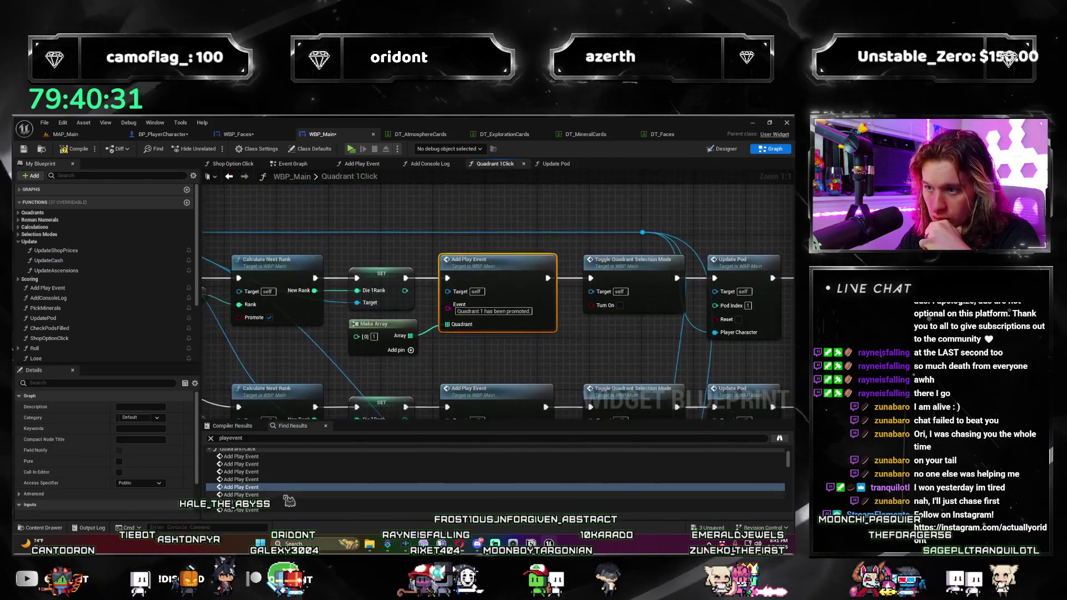
key("Up")
key("Up")
key("Up")
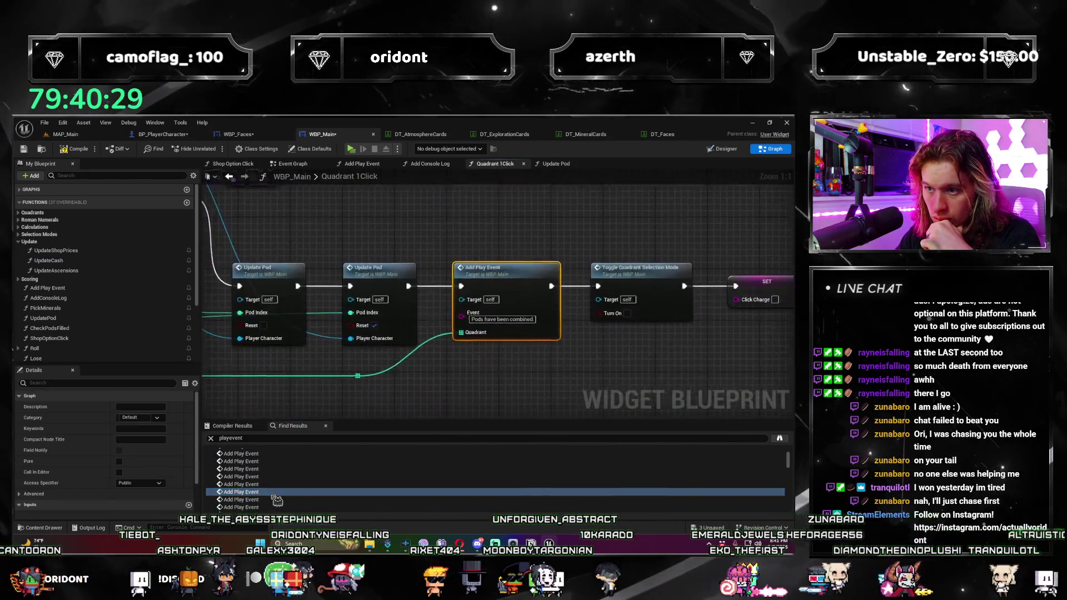
key("Down")
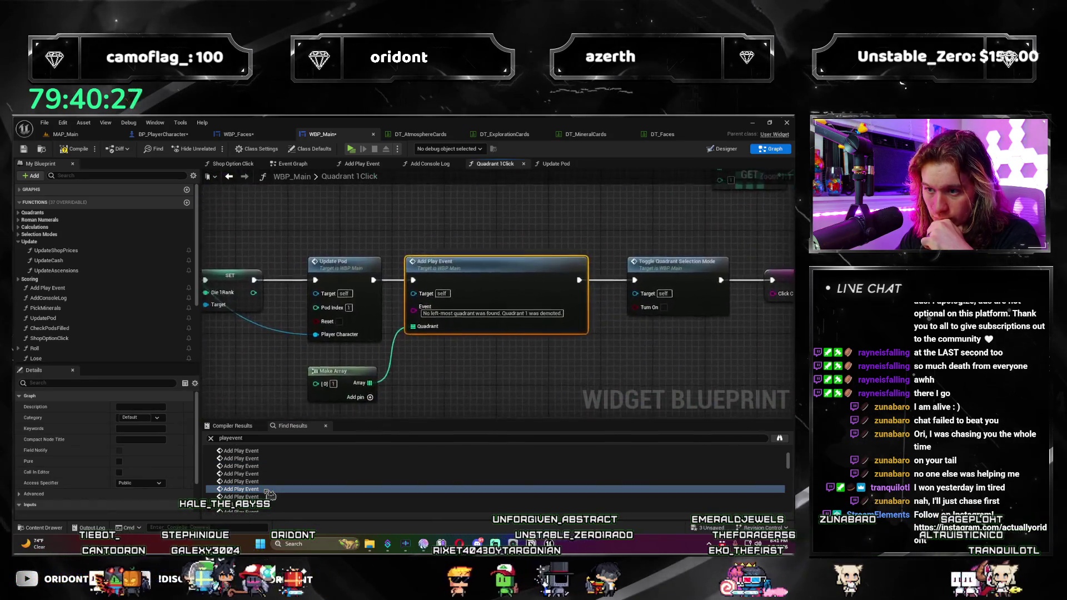
left_click(266, 492)
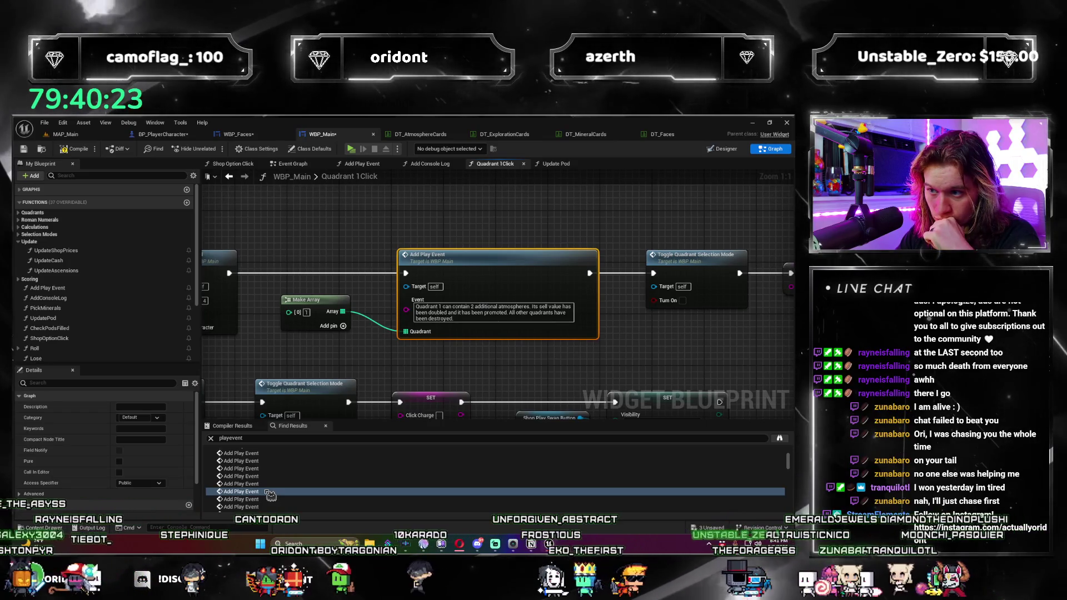
left_click(271, 494)
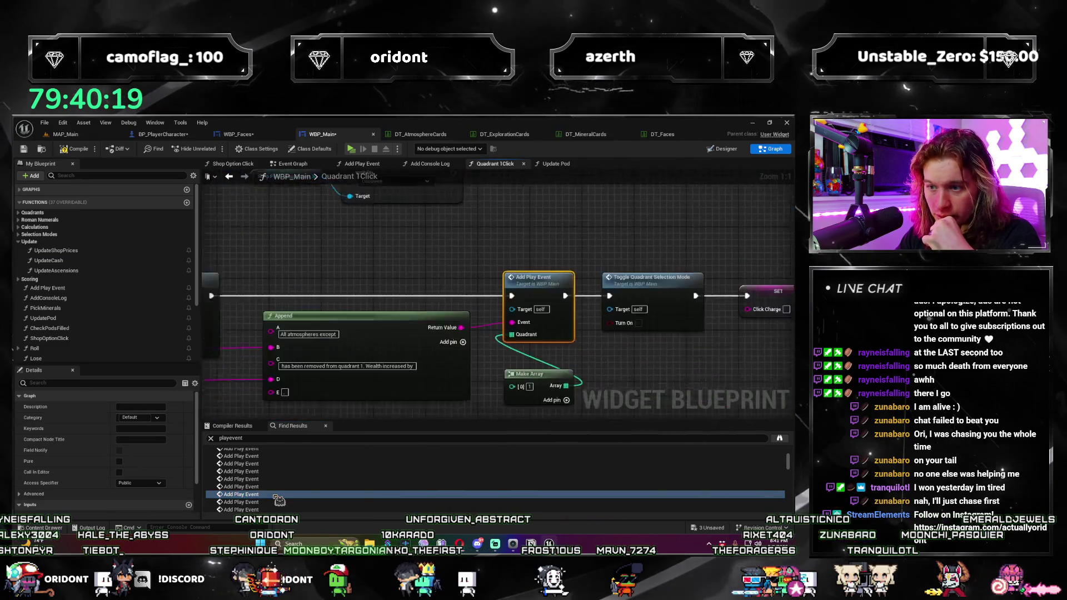
left_click(267, 492)
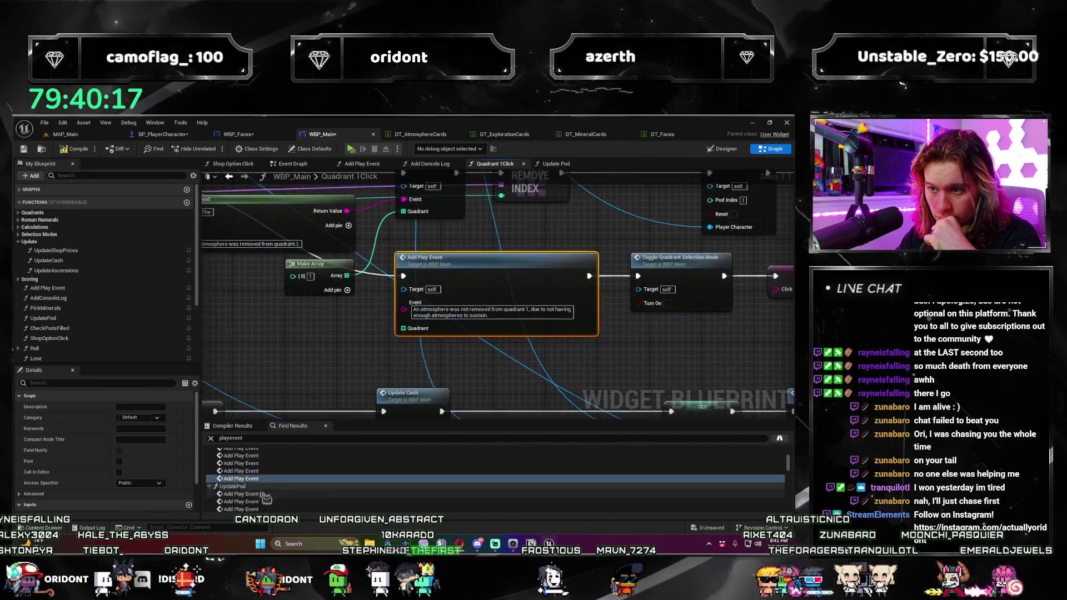
Step: Review the Update Pod and Shop Option Click calls, then open the Add Play Event function
left_click(272, 482)
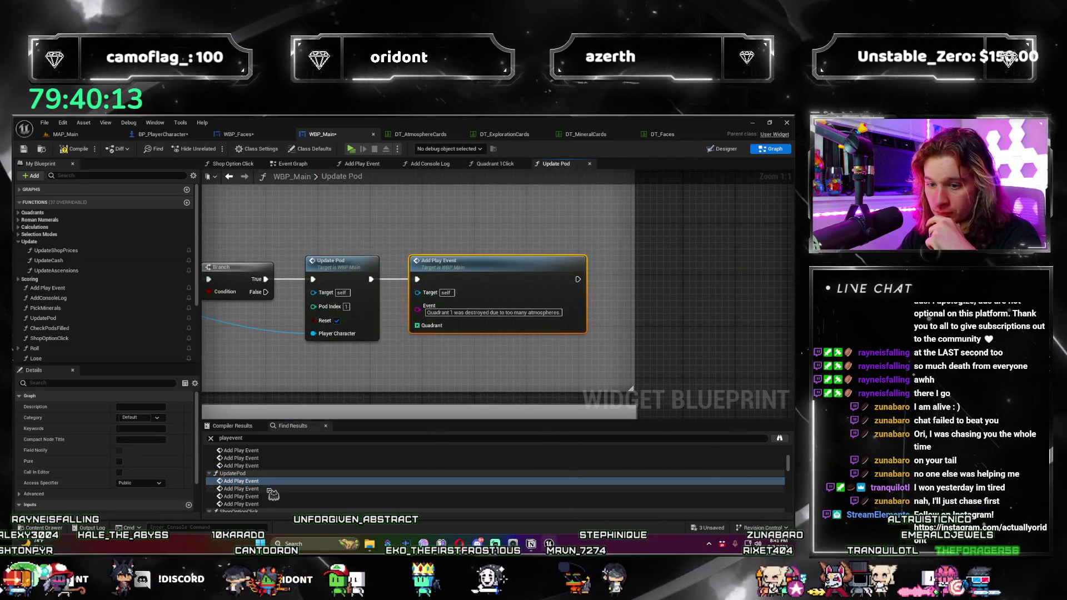
left_click(265, 504)
scroll(266, 500, "down", 1)
left_click(264, 493)
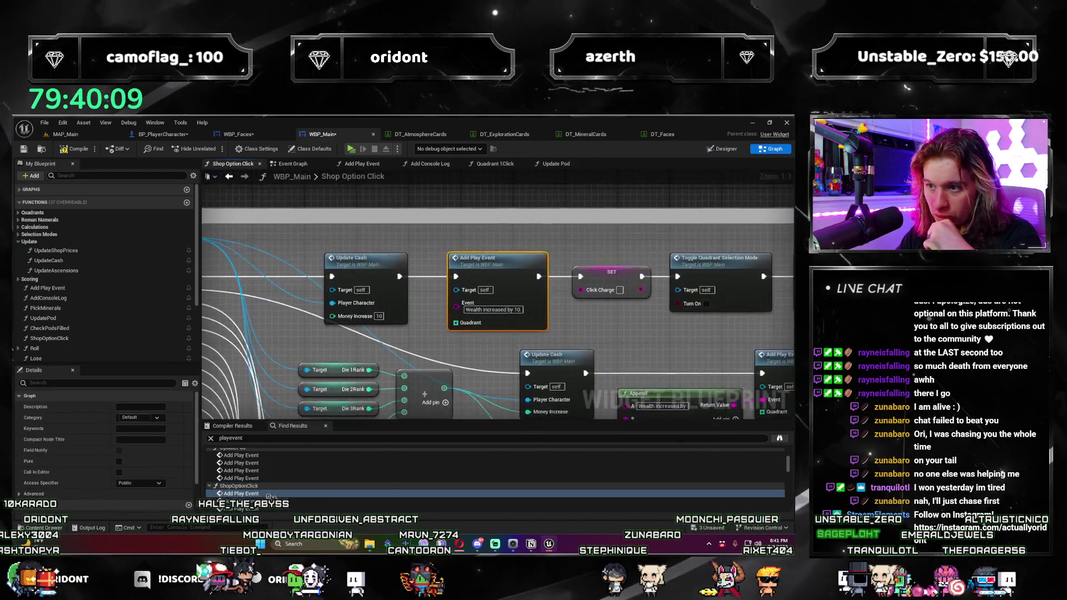
scroll(324, 493, "down", 1)
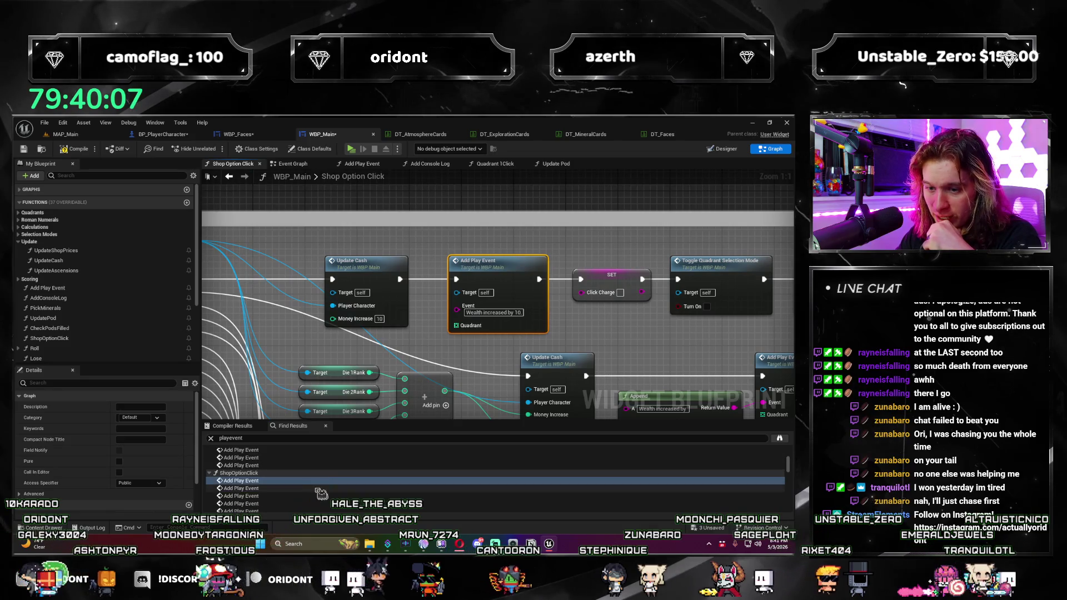
left_click(269, 489)
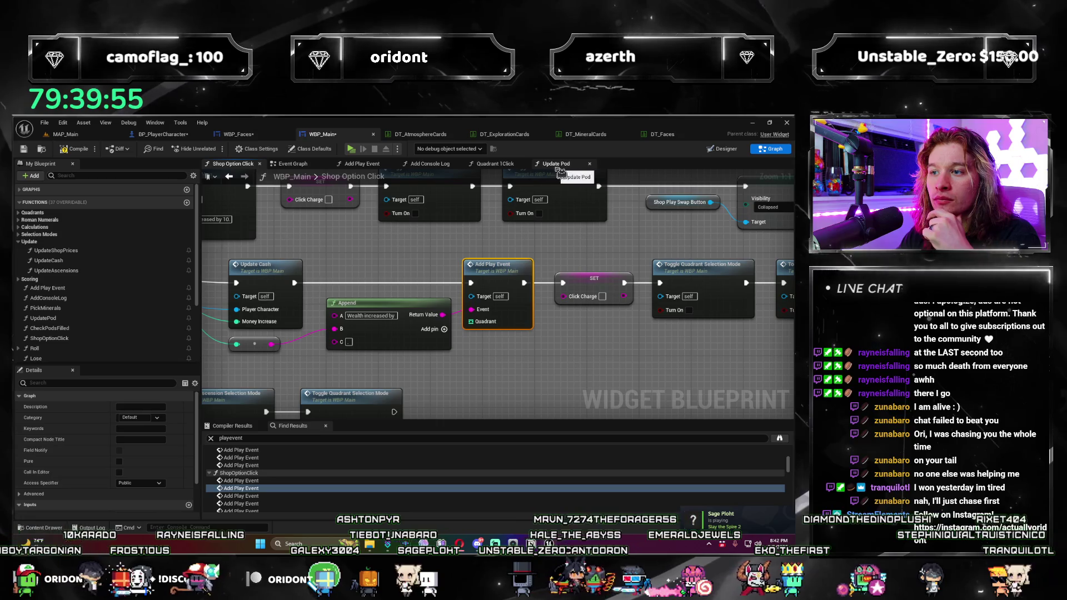
double_click(496, 266)
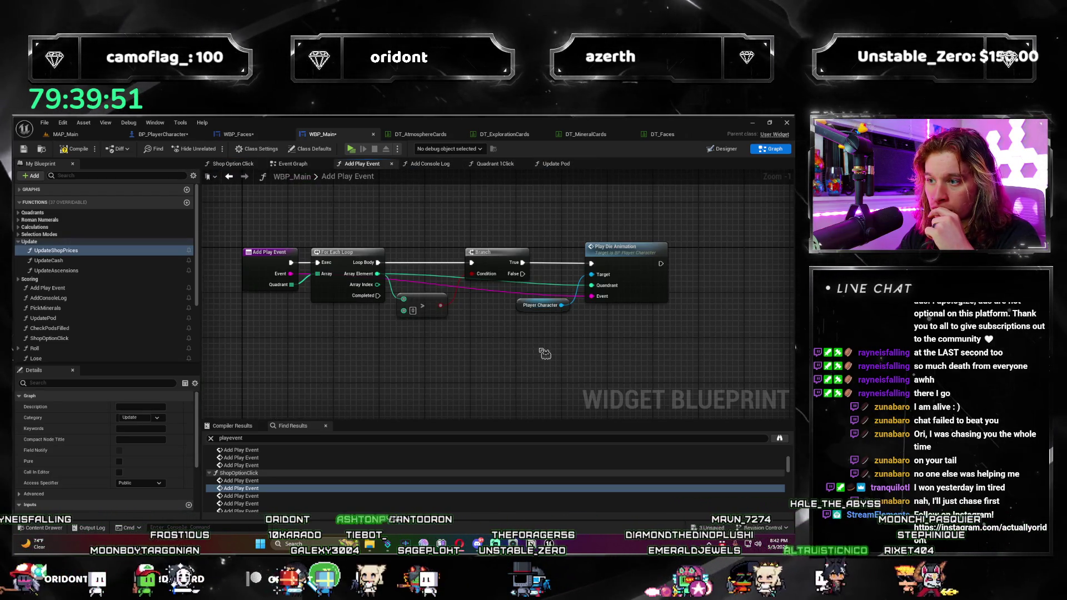
Step: Open PlayDieAnimation in BP_PlayerCharacter and move its event node left
mouse_move(512, 361)
left_mouse_down()
mouse_move(489, 361)
mouse_move(519, 352)
mouse_move(519, 334)
left_mouse_up()
double_click(614, 249)
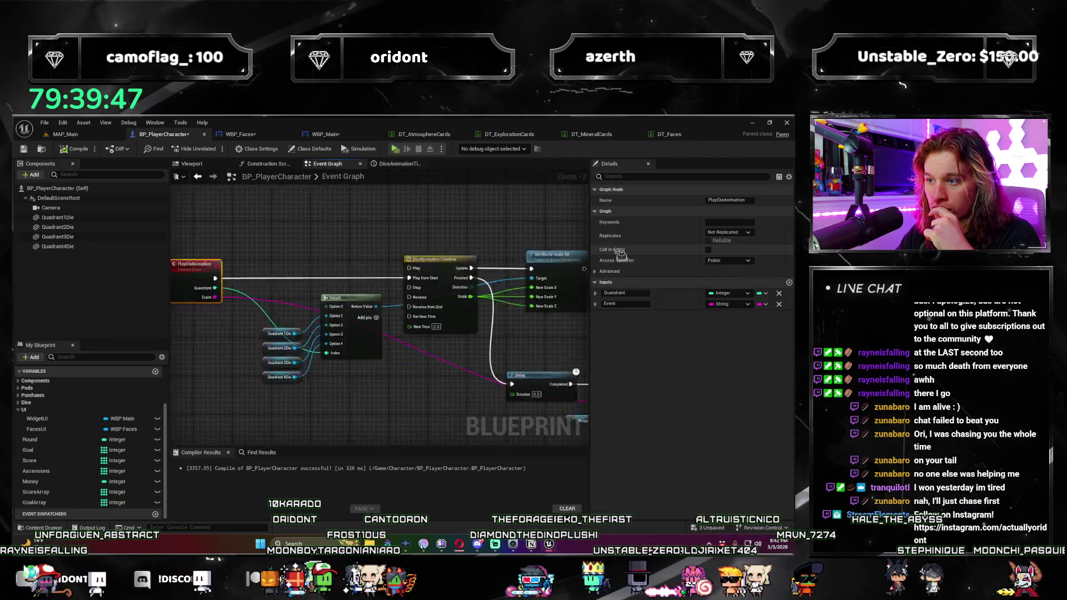
mouse_move(359, 240)
left_mouse_down()
mouse_move(342, 401)
mouse_move(345, 377)
mouse_move(436, 381)
mouse_move(408, 376)
left_mouse_up()
left_click_drag(381, 385, 399, 405)
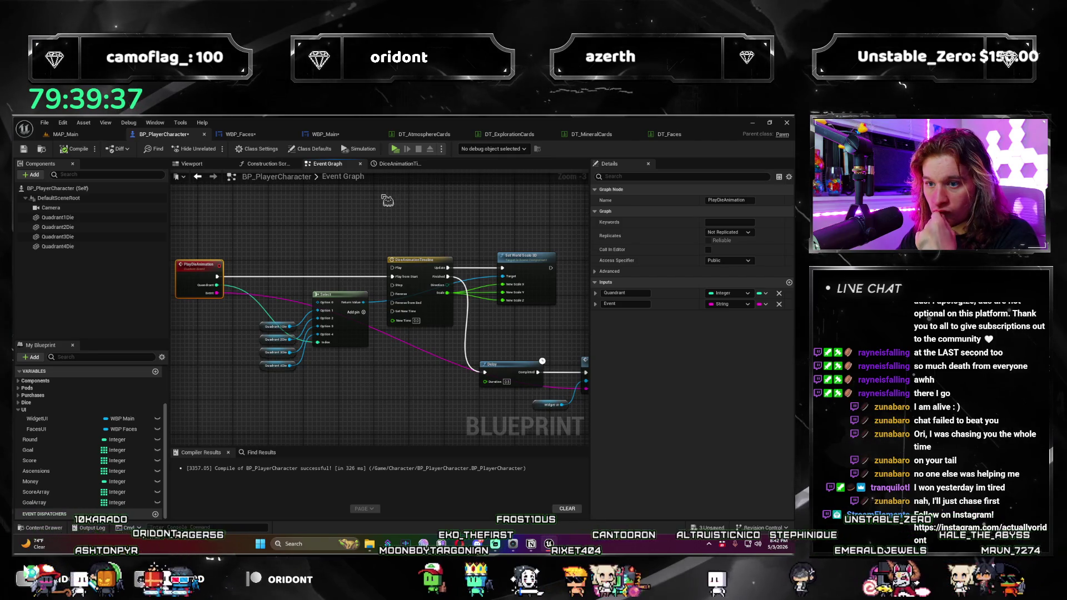
left_click_drag(436, 371, 484, 382)
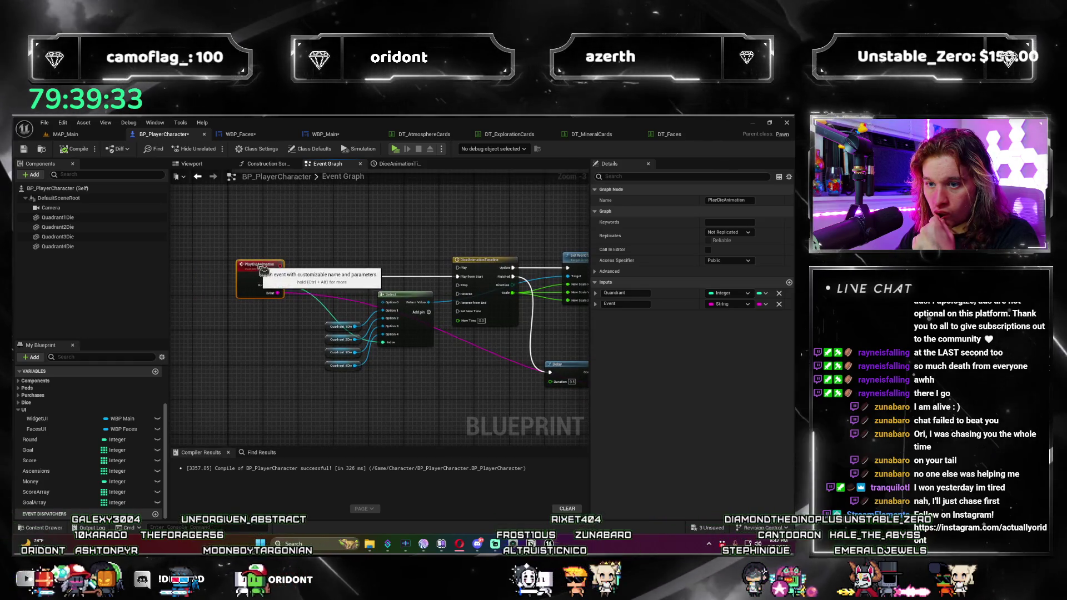
left_click_drag(264, 267, 234, 260)
mouse_move(289, 281)
left_mouse_down()
mouse_move(313, 284)
mouse_move(251, 317)
mouse_move(257, 338)
mouse_move(240, 329)
mouse_move(388, 336)
left_mouse_up()
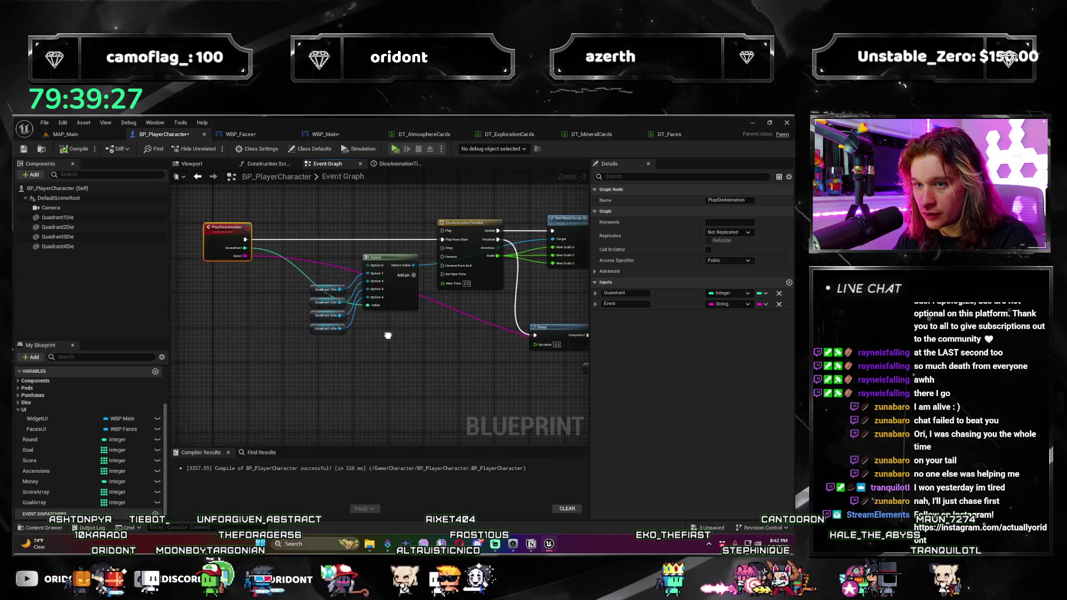
Step: Add a Greater comparison node driven by the Quandrant value
left_click_drag(299, 244, 321, 321)
left_click(356, 355)
left_click_drag(379, 347, 263, 315)
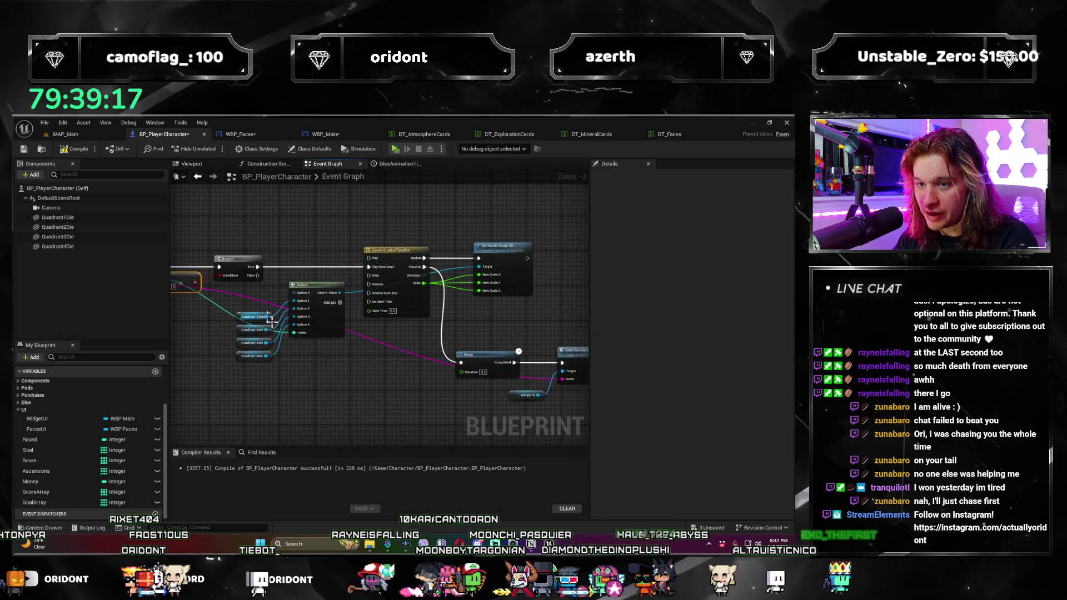
left_click_drag(388, 365, 350, 337)
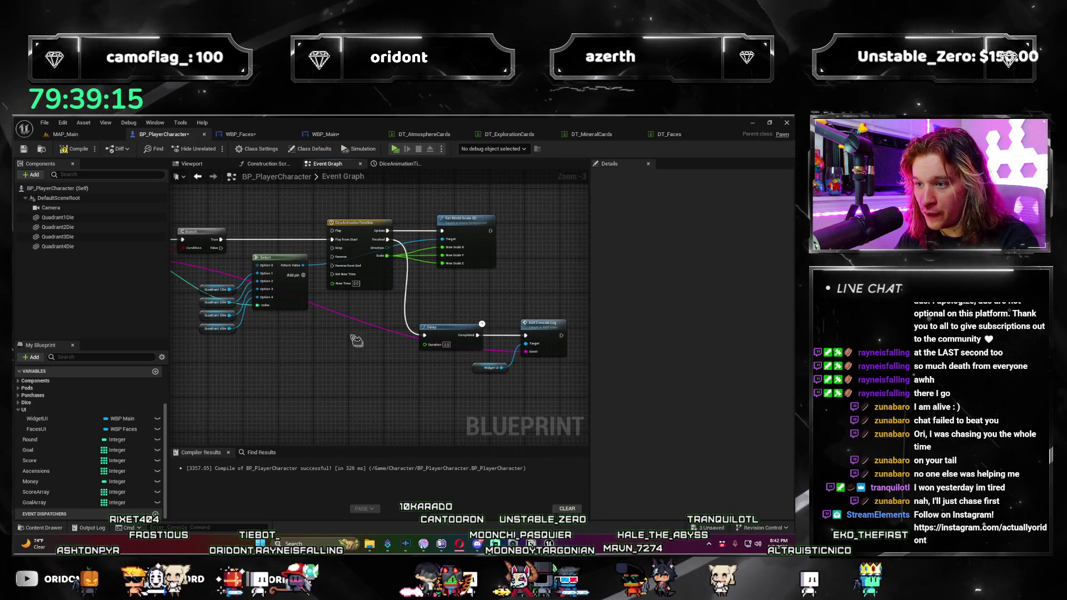
Step: Rearrange the Delay, Add Console Log and Widget UI nodes to tidy the graph
mouse_move(473, 306)
left_mouse_down()
mouse_move(410, 326)
mouse_move(411, 349)
left_mouse_up()
mouse_move(434, 312)
left_mouse_down()
mouse_move(513, 288)
mouse_move(372, 311)
mouse_move(234, 280)
left_mouse_up()
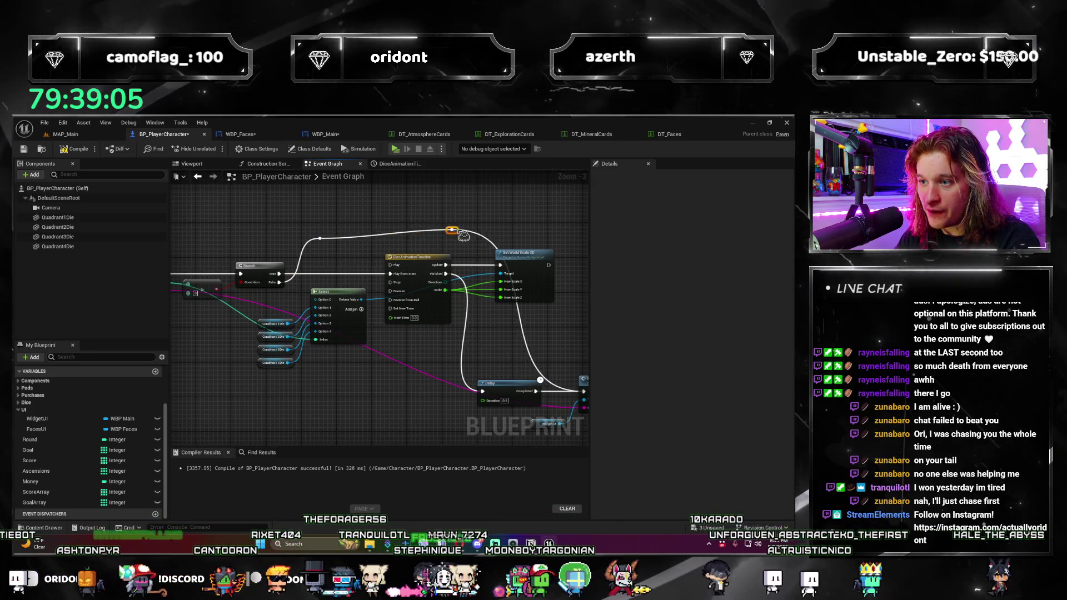
left_click_drag(462, 235, 375, 178)
left_click_drag(559, 383, 470, 343)
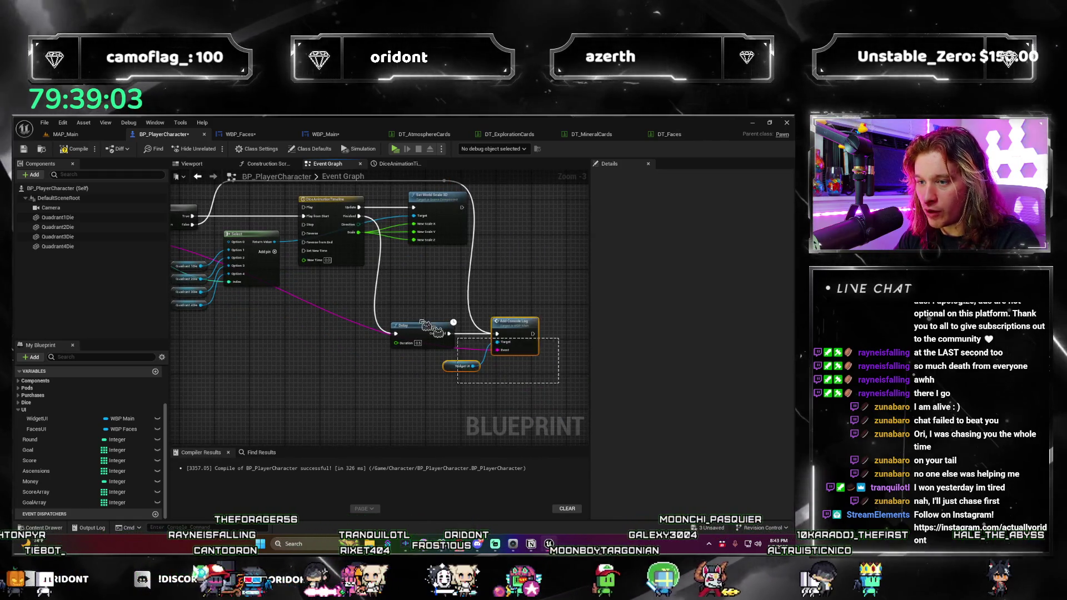
scroll(445, 344, "down", 1)
mouse_move(311, 317)
left_mouse_down()
mouse_move(325, 360)
mouse_move(366, 376)
left_mouse_up()
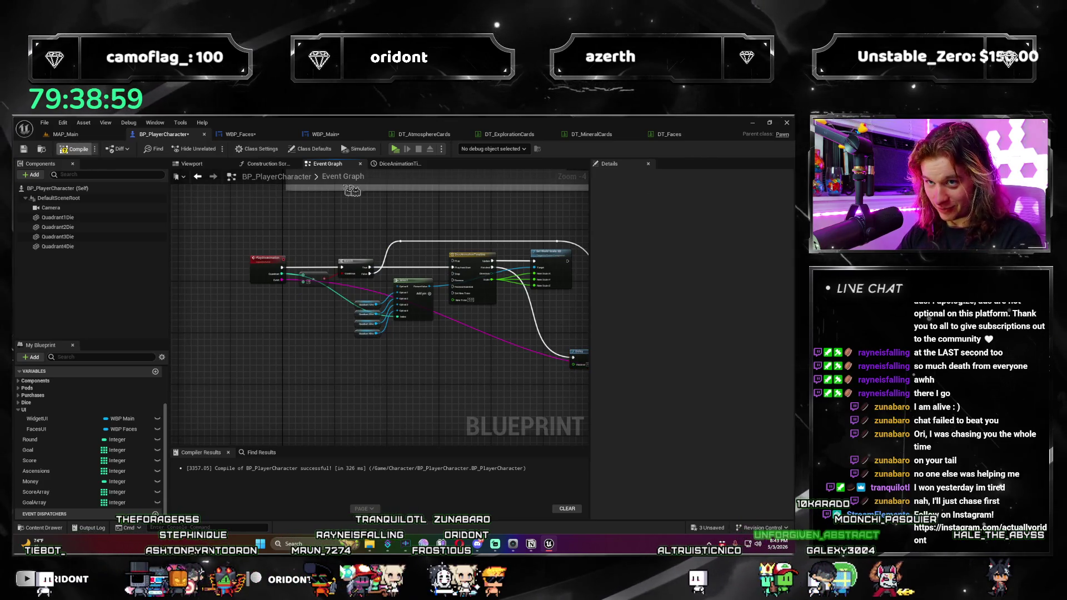
Step: Delete the Branch and comparison nodes, wire Loop Body directly to Play Die Animation, and save
left_click(343, 138)
mouse_move(424, 353)
left_mouse_down()
mouse_move(374, 293)
mouse_move(450, 347)
mouse_move(489, 278)
left_mouse_up()
key("Delete")
mouse_move(383, 275)
left_mouse_down()
mouse_move(624, 278)
mouse_move(642, 328)
left_mouse_up()
left_click_drag(604, 276, 533, 276)
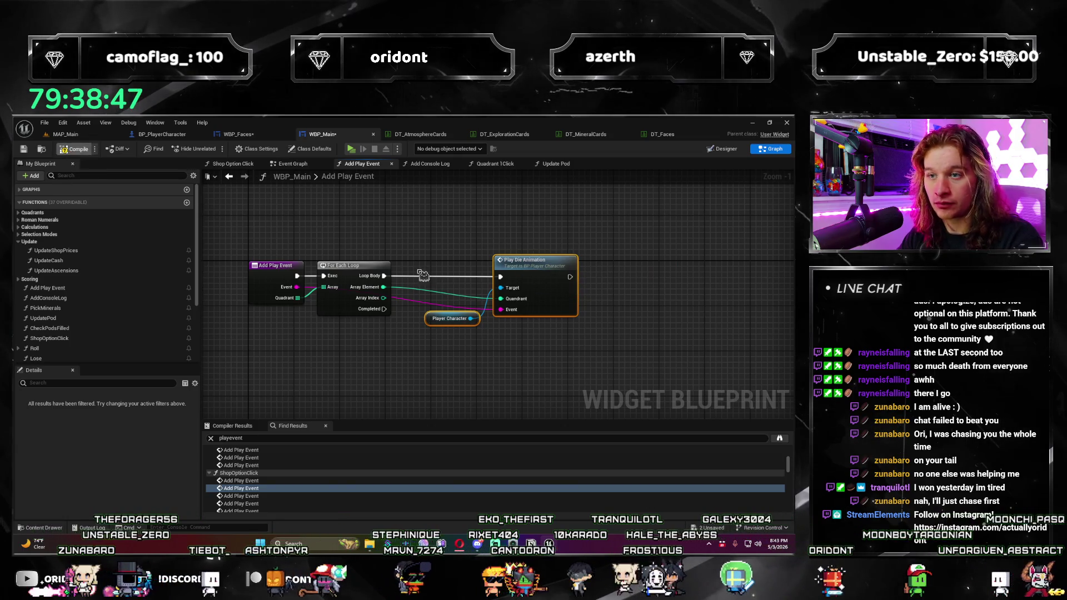
left_click(476, 274)
key("ctrl+s")
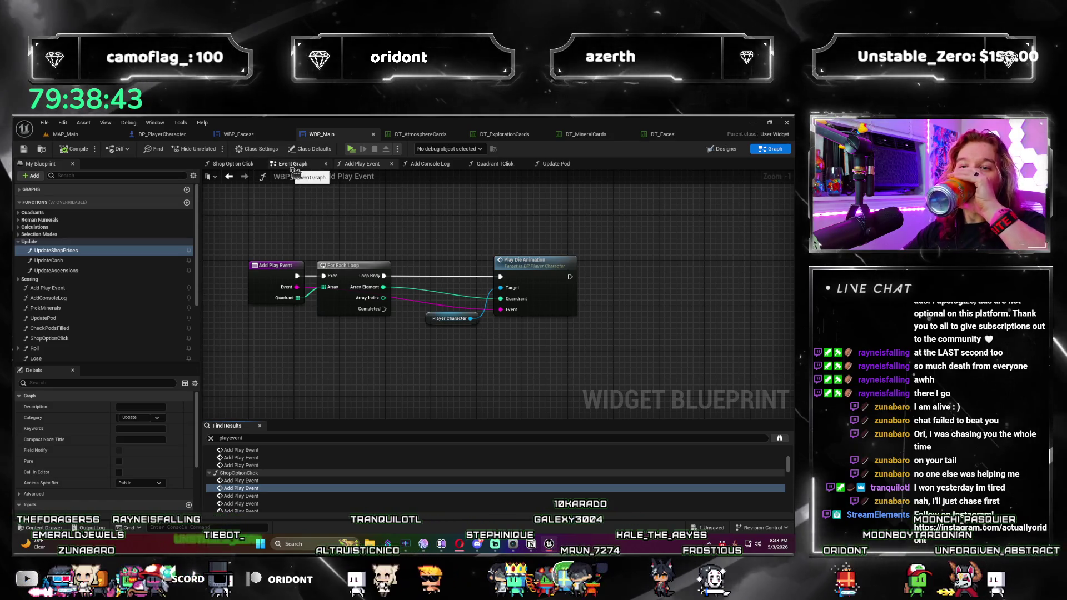
Step: Recheck the Event Graph, Update Pod and Shop Option Click Add Play Event calls in Find Results
double_click(273, 489)
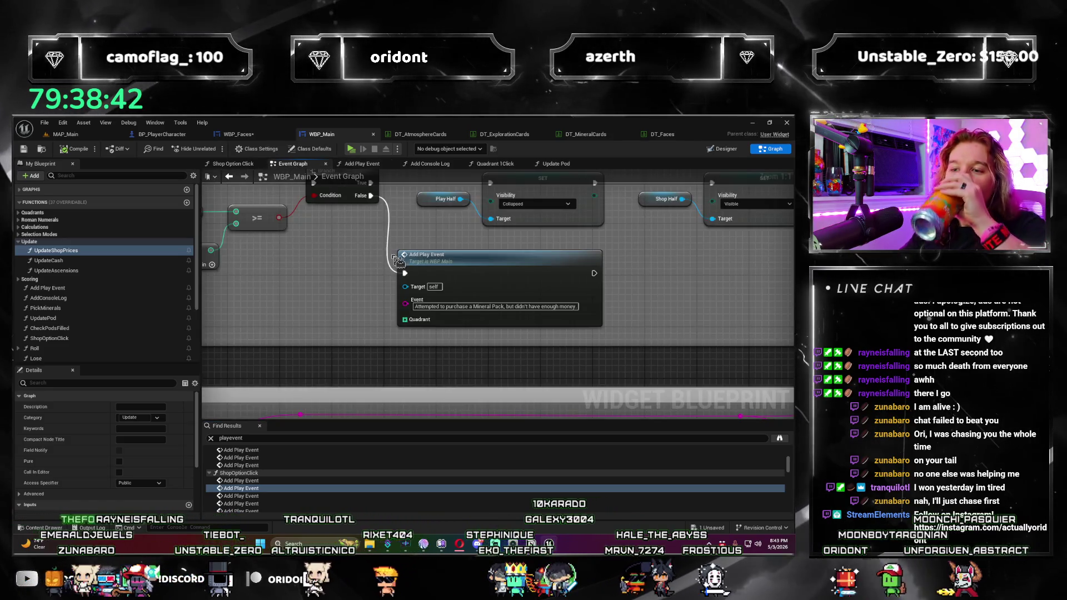
double_click(275, 489)
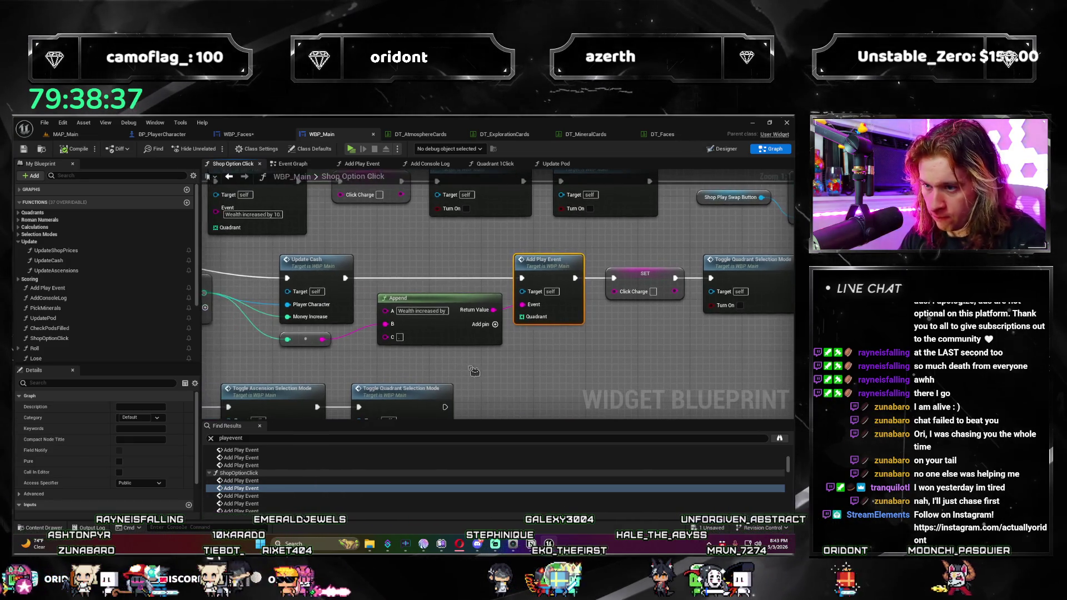
scroll(297, 479, "up", 1)
double_click(318, 455)
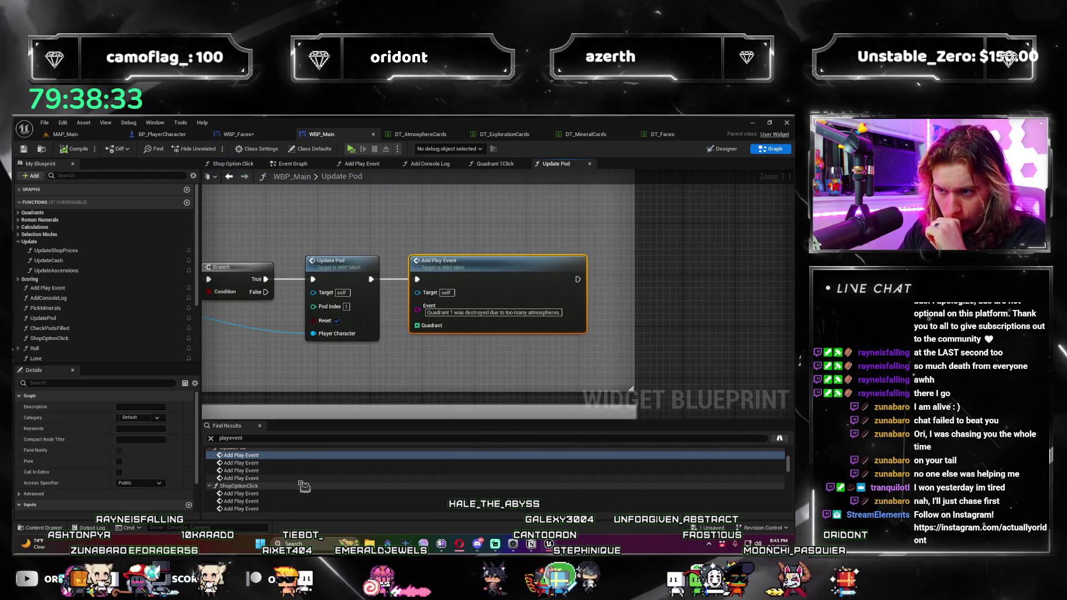
double_click(273, 493)
double_click(272, 501)
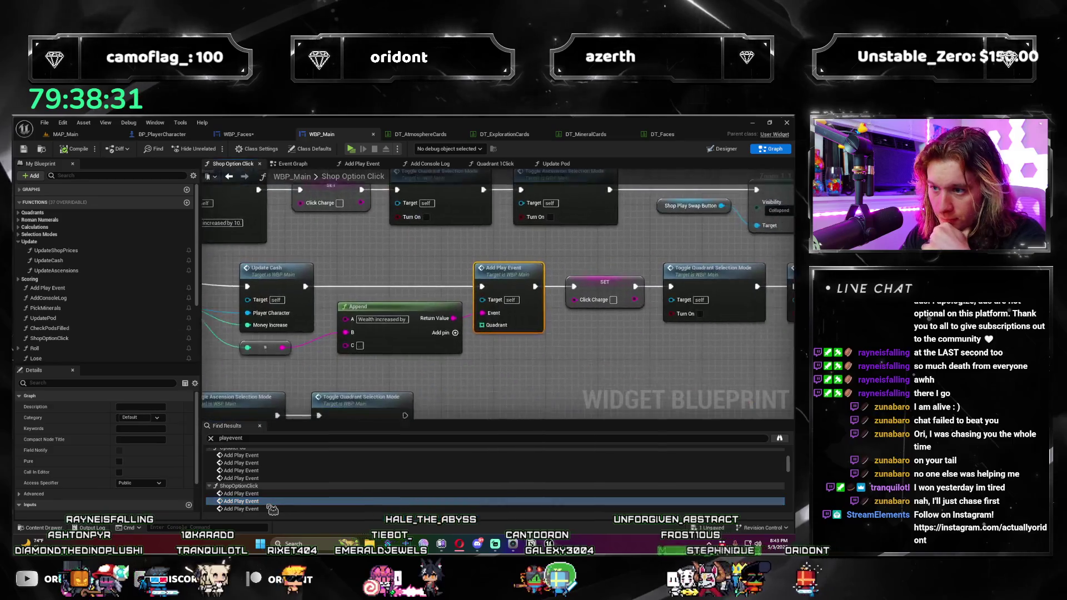
scroll(295, 500, "down", 1)
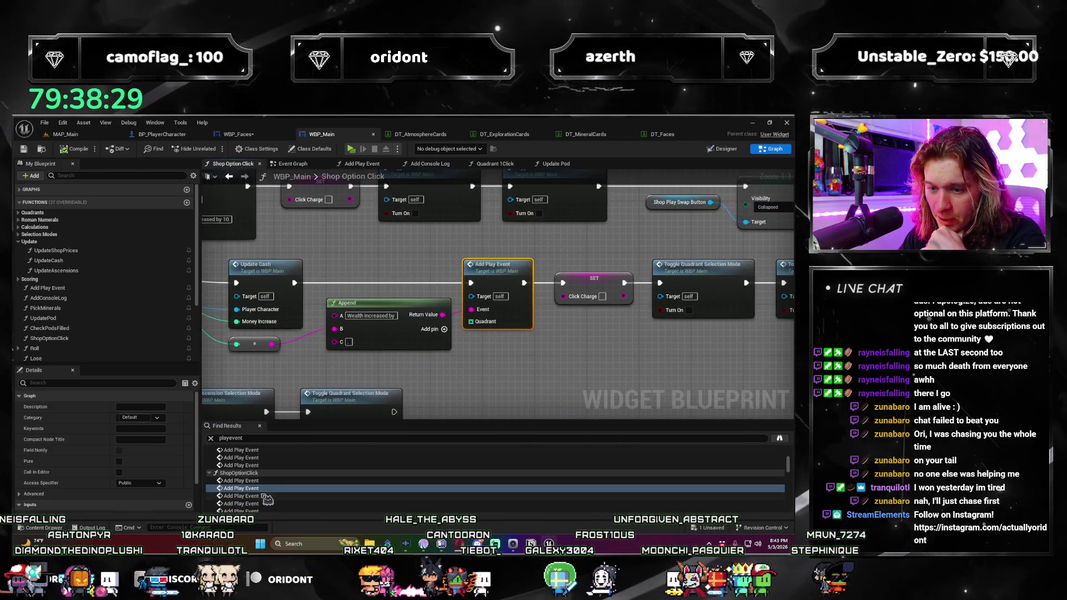
double_click(268, 497)
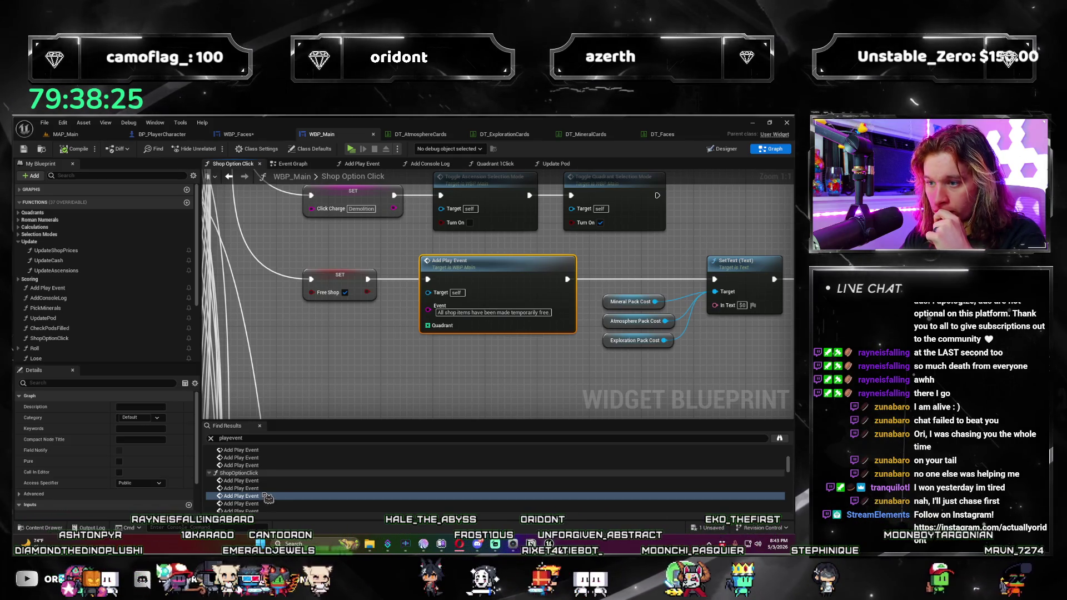
left_click(293, 163)
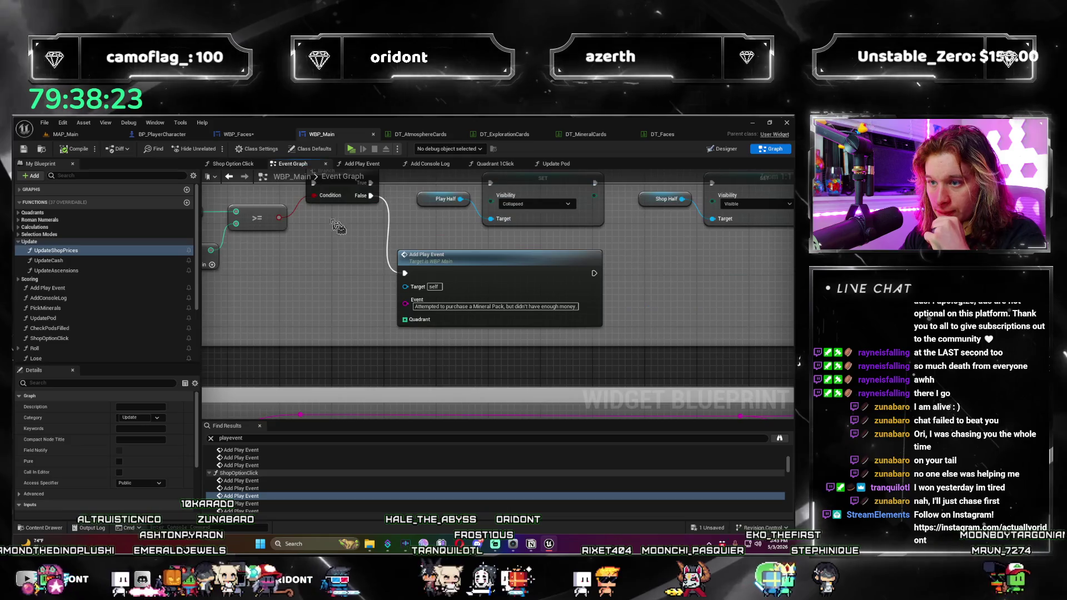
left_click(368, 165)
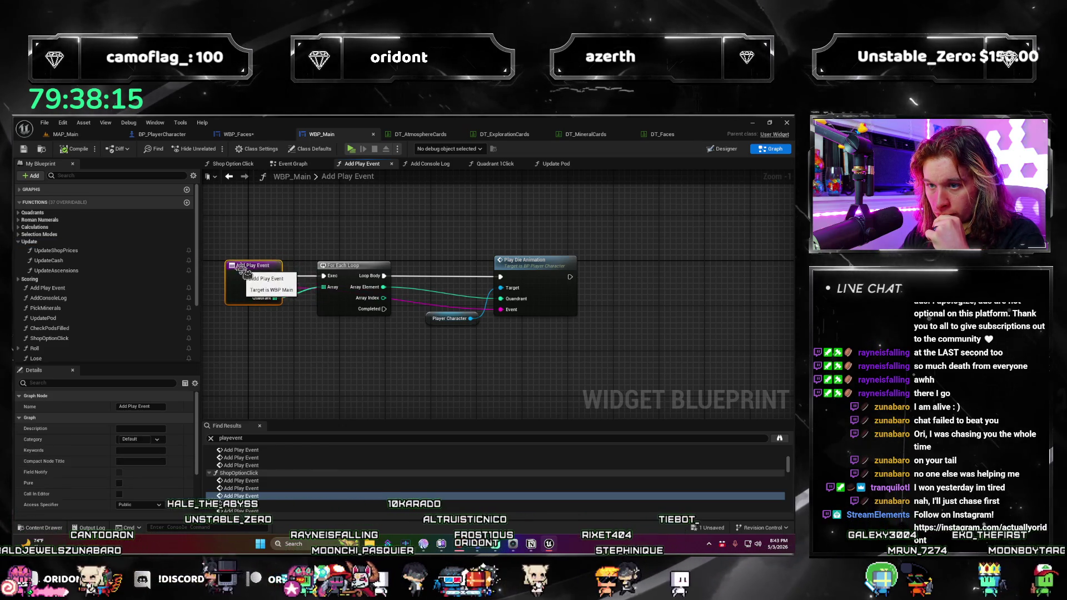
Step: Duplicate the Play Die Animation node and shift the Add Play Event entry node left
left_click(528, 261)
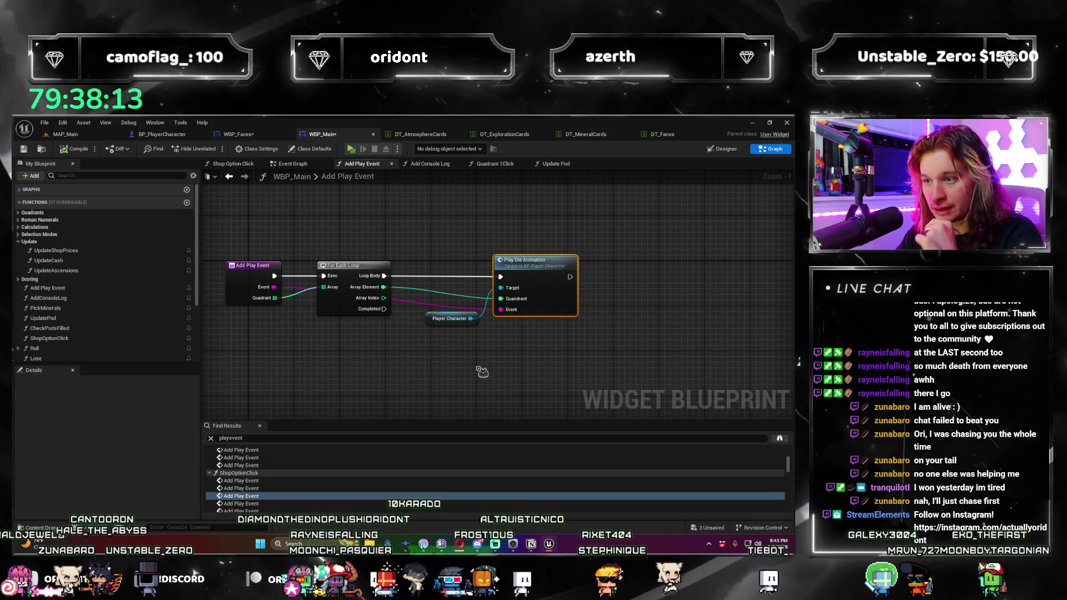
key("ctrl+c")
key("ctrl+v")
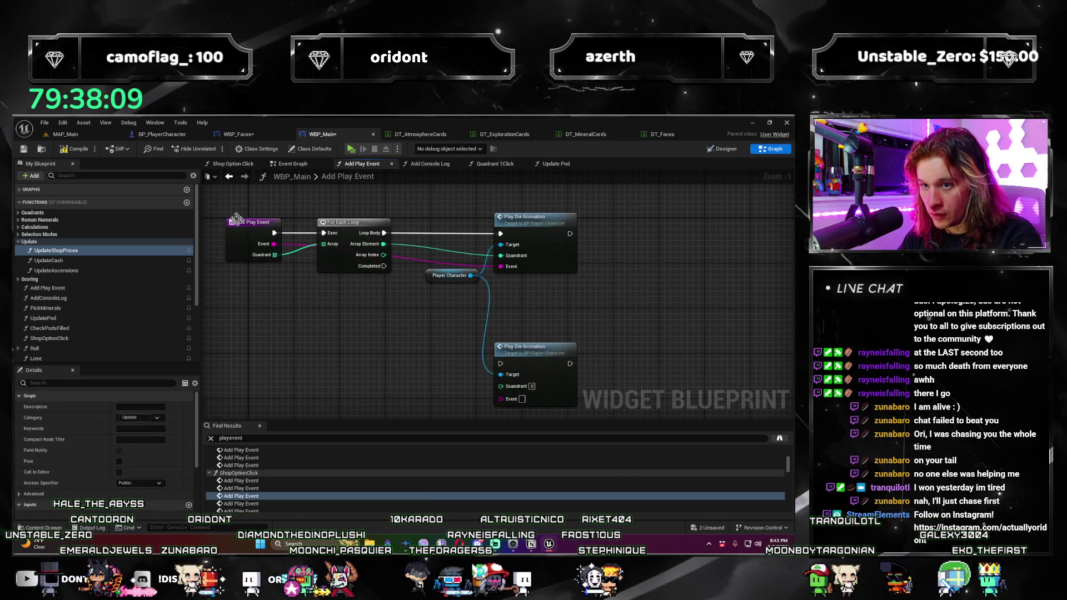
left_click_drag(256, 234, 238, 232)
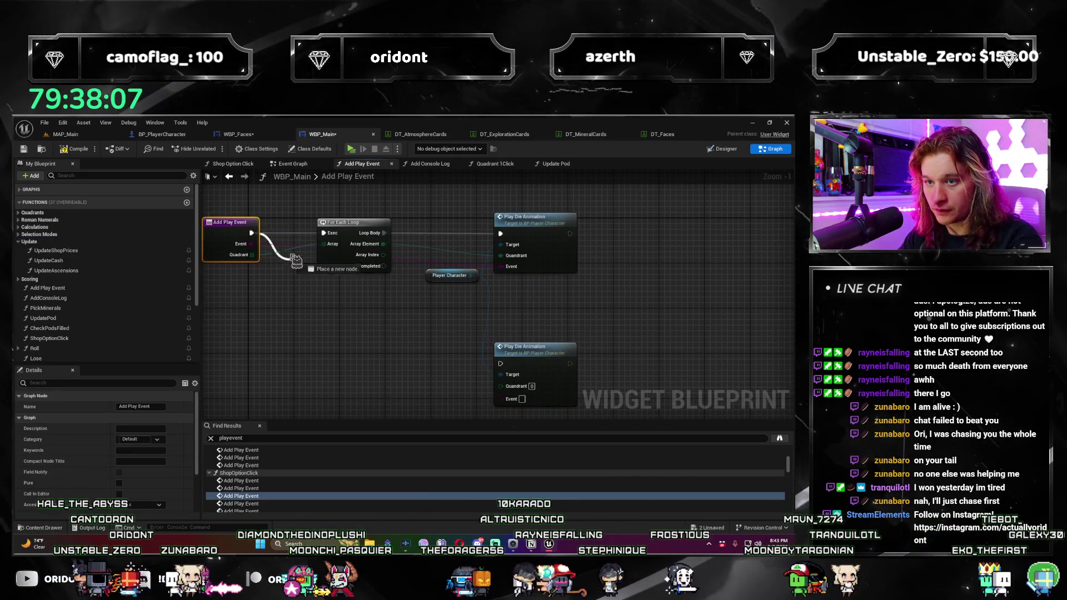
Step: Abandon a 'switch on bool' search and add a Length node fed by the Quadrant array
left_click_drag(292, 239, 305, 327)
type("switch")
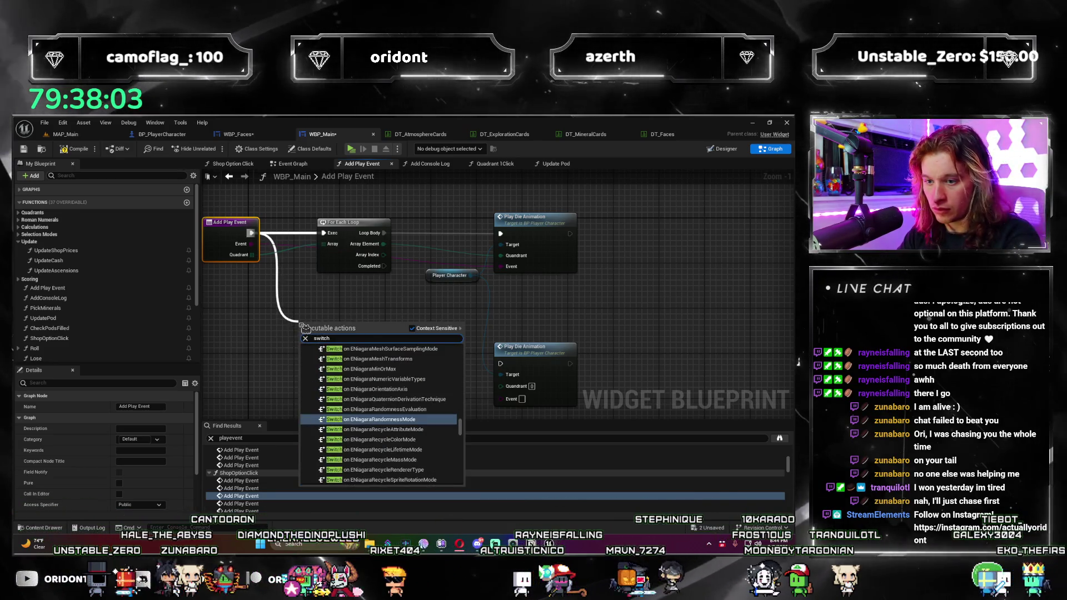
type(" on bool")
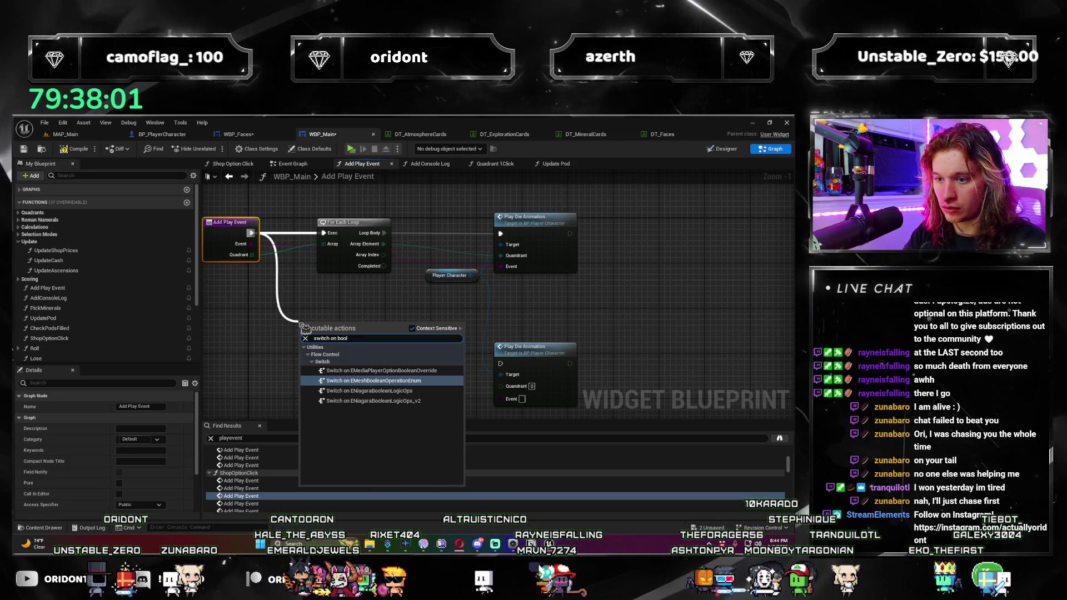
key("Escape")
right_click(279, 327)
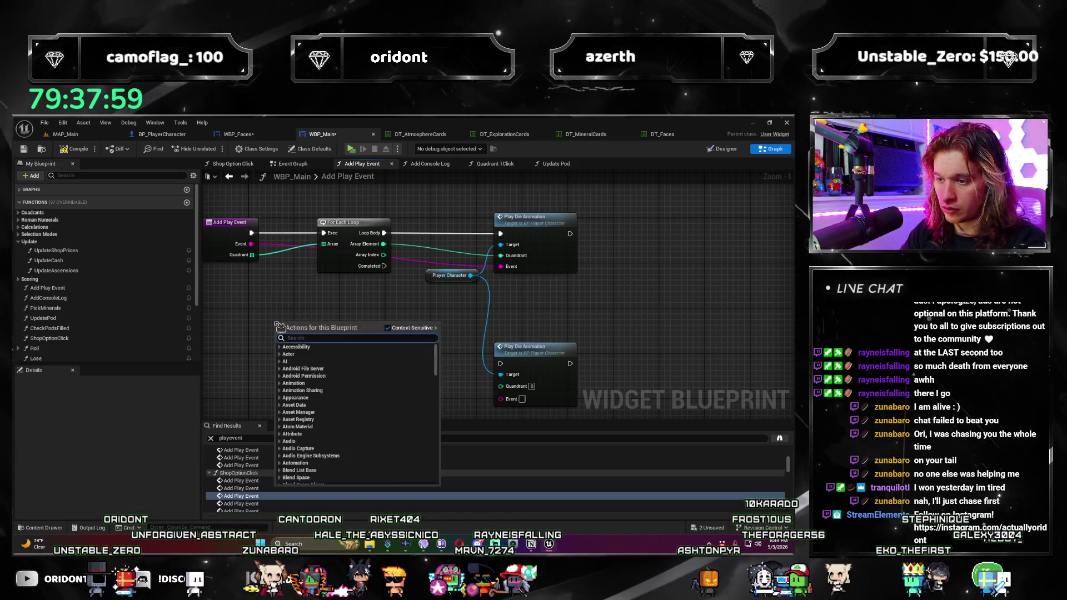
left_click(263, 317)
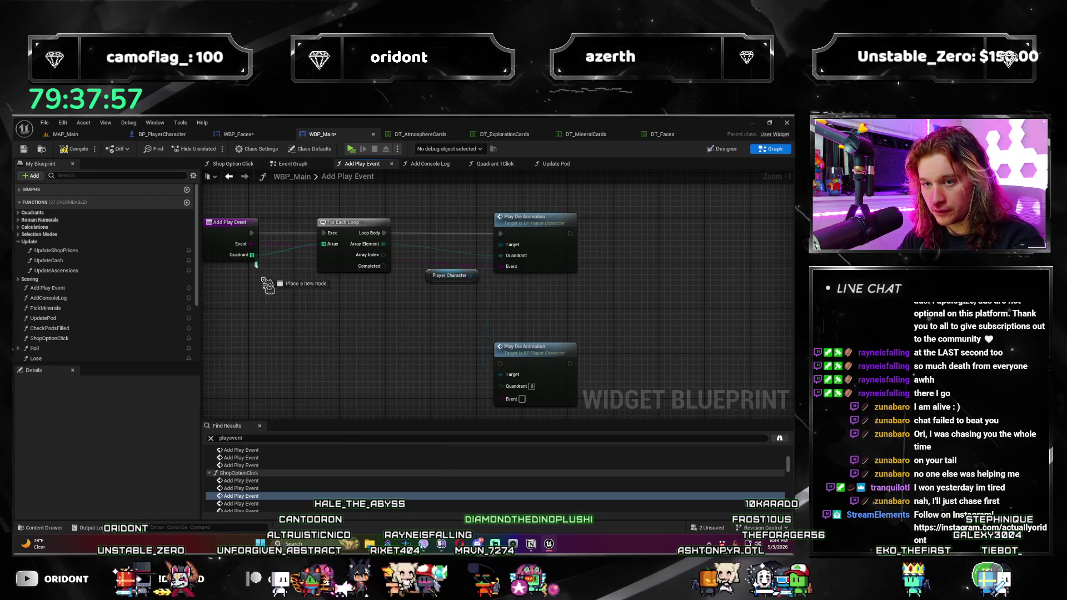
left_click_drag(264, 274, 267, 305)
type("length")
left_click(333, 354)
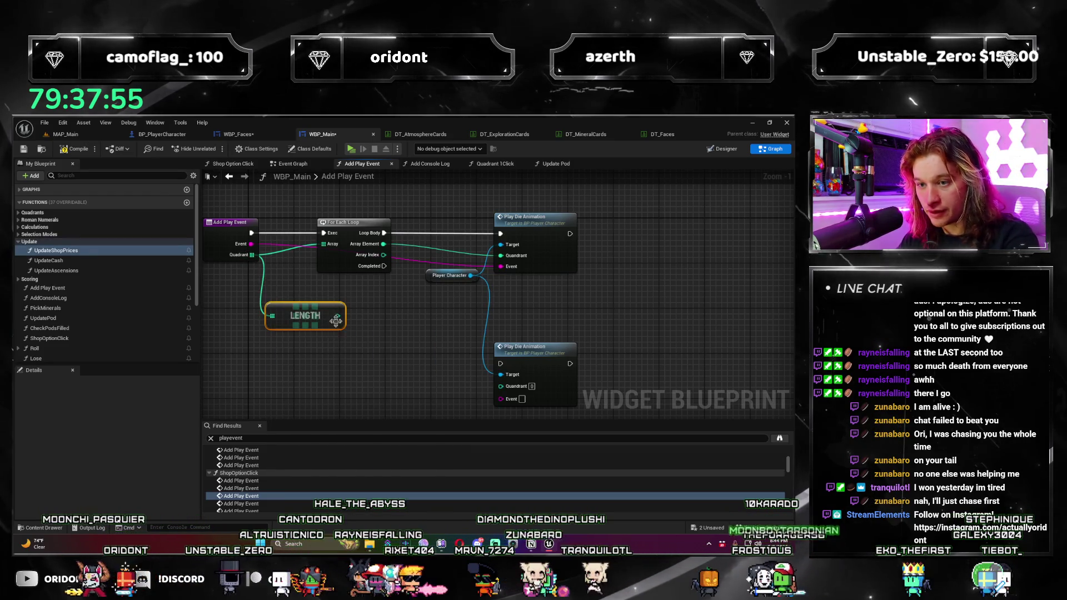
Step: Add a greater-than comparison on the Quadrant Length and shift the loop and animation nodes right
left_click_drag(336, 321, 356, 321)
type(">")
key("Return")
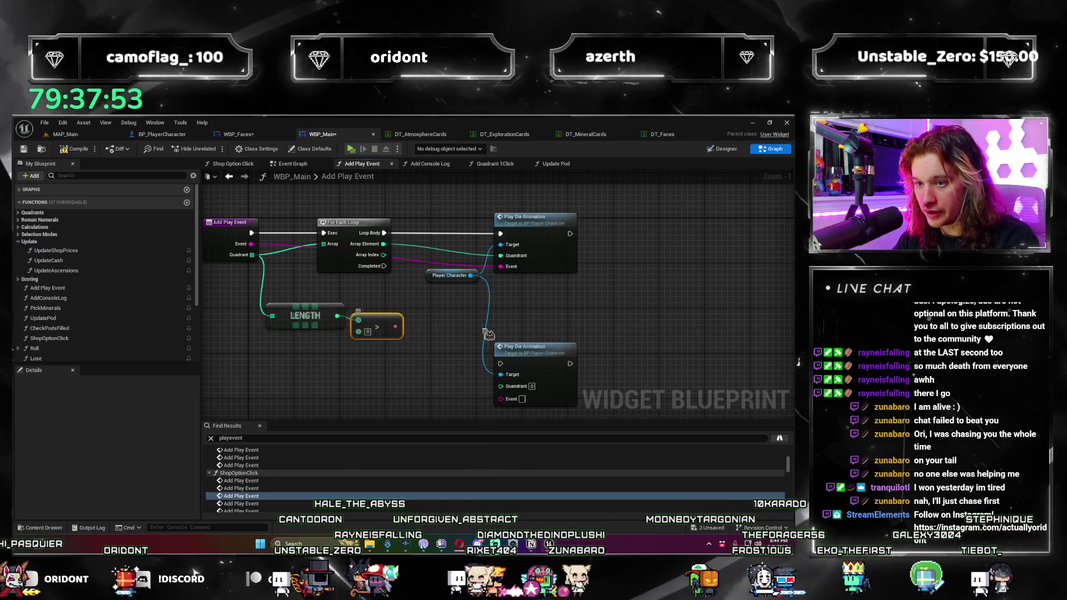
left_click_drag(479, 331, 411, 325)
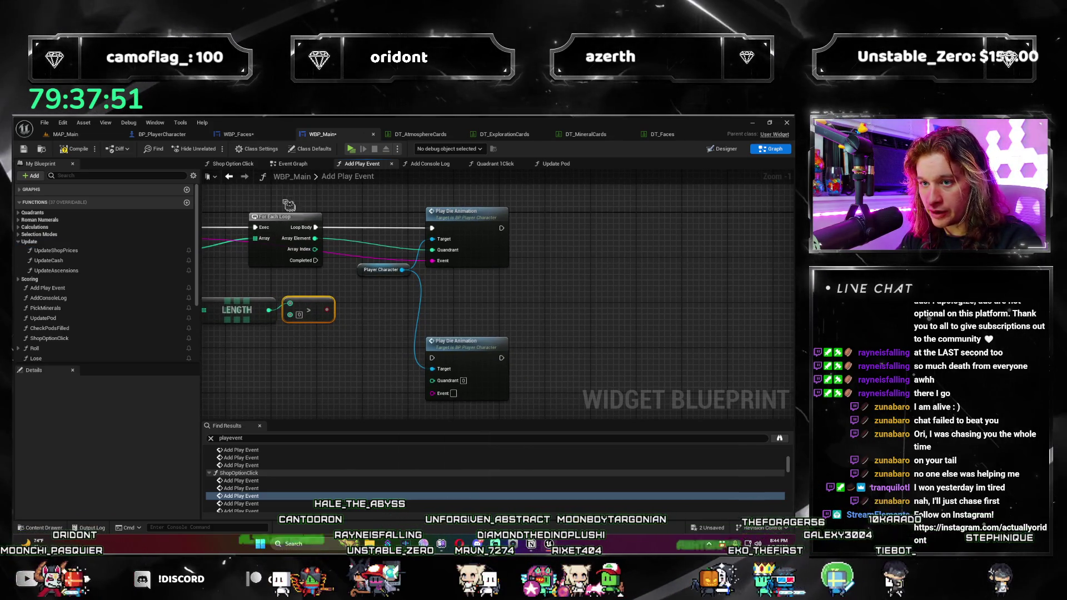
left_click_drag(290, 206, 495, 275)
left_click_drag(489, 239, 614, 239)
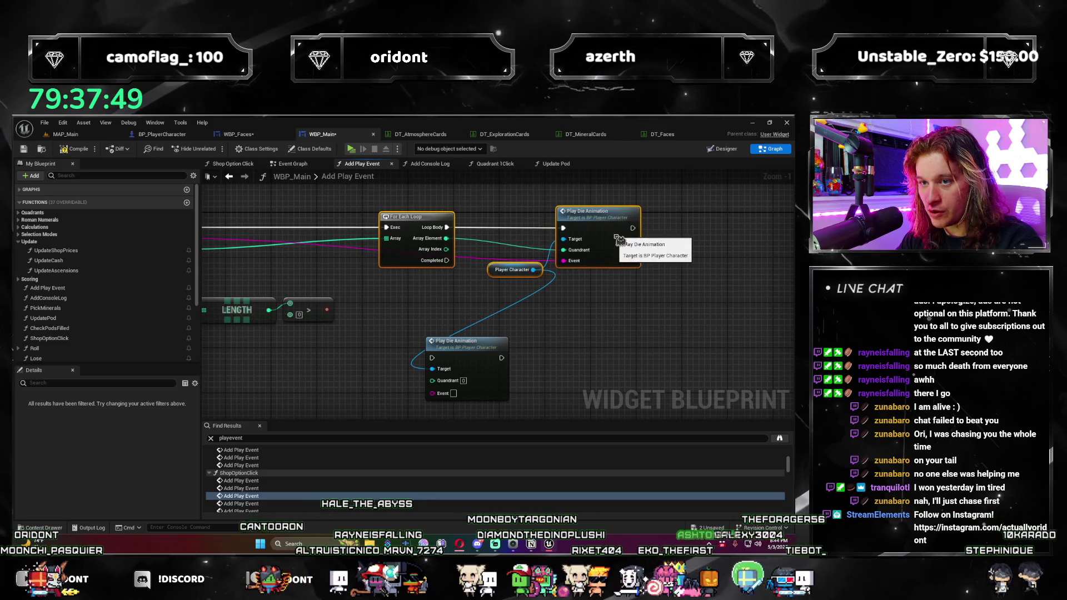
left_click_drag(479, 340, 614, 330)
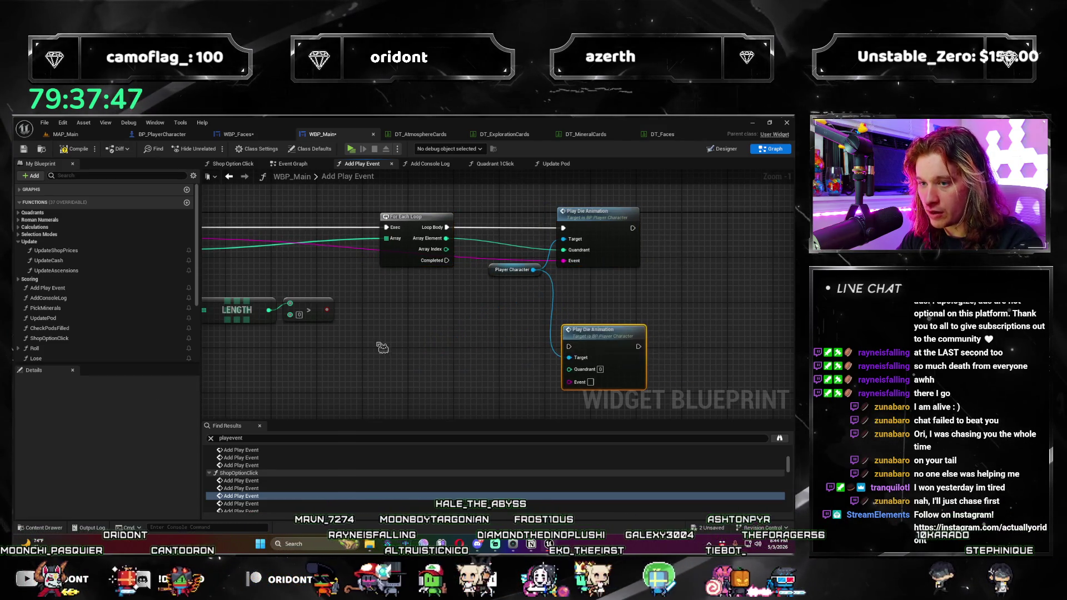
left_click_drag(391, 349, 502, 349)
Step: Try searching for Switch and Select nodes off the comparison result, then delete the comparison
left_click_drag(451, 317, 482, 313)
type("switc")
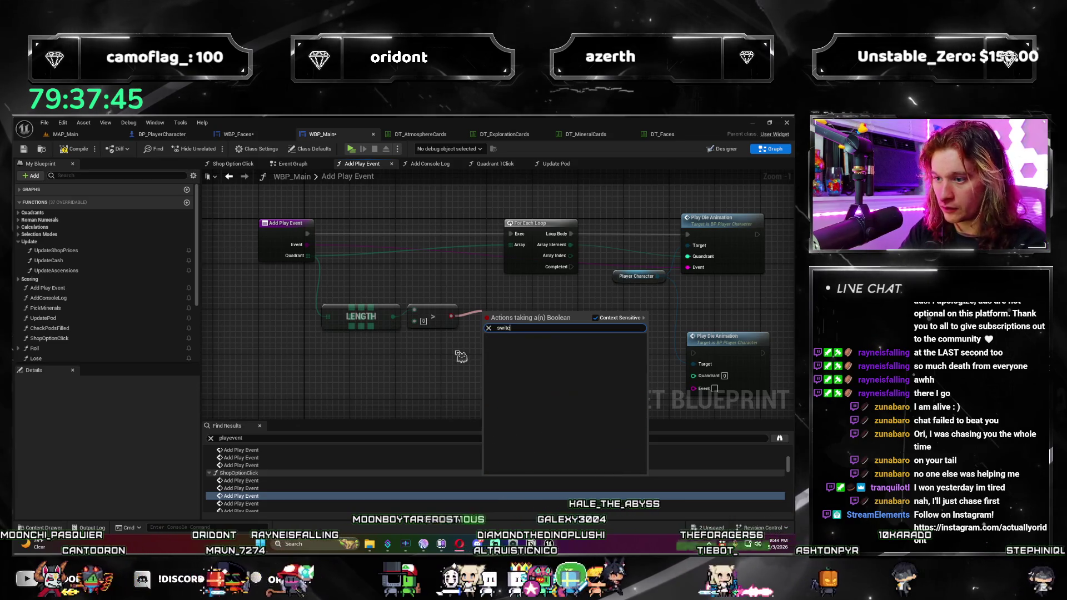
key("BackSpace")
key("BackSpace")
key("BackSpace")
type("select")
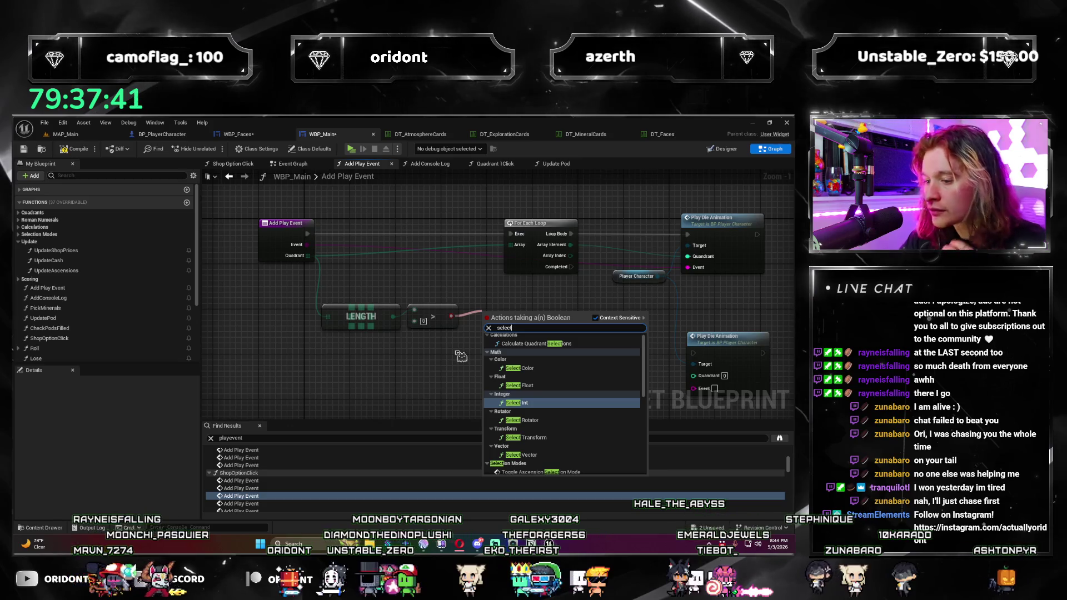
left_click(408, 400)
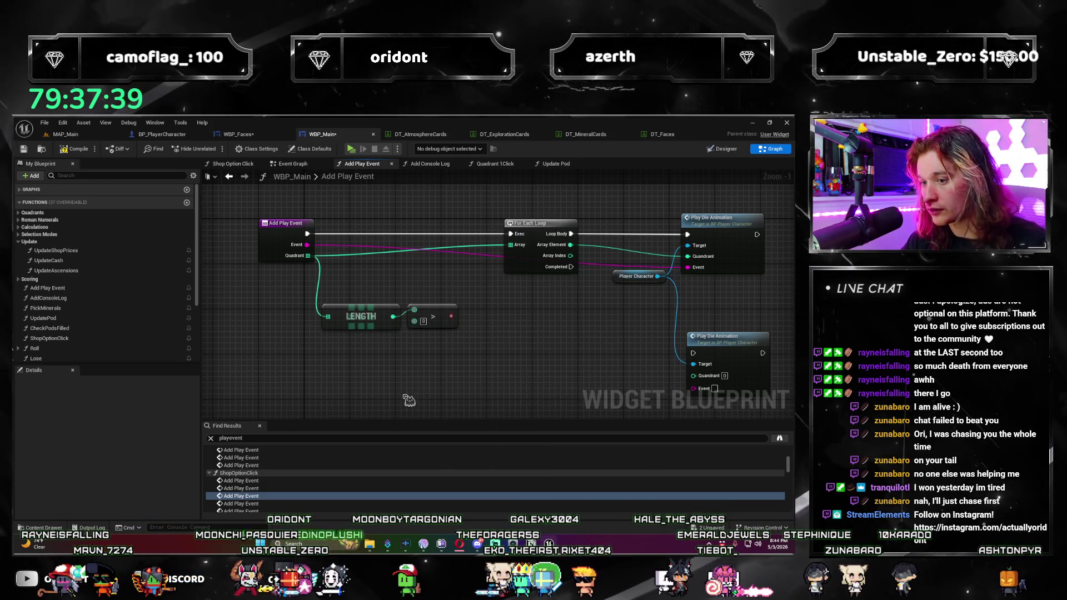
left_click_drag(438, 353, 404, 371)
left_click(389, 331)
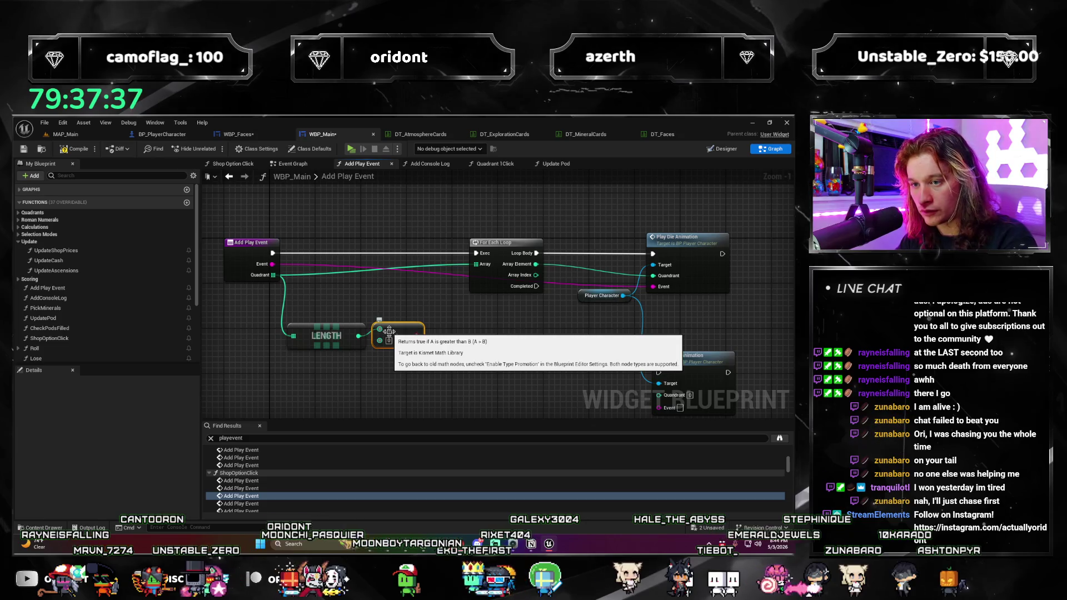
key("Delete")
Step: Test a Select node driven by a re-added Length greater-than check, then remove the Select
right_click(404, 319)
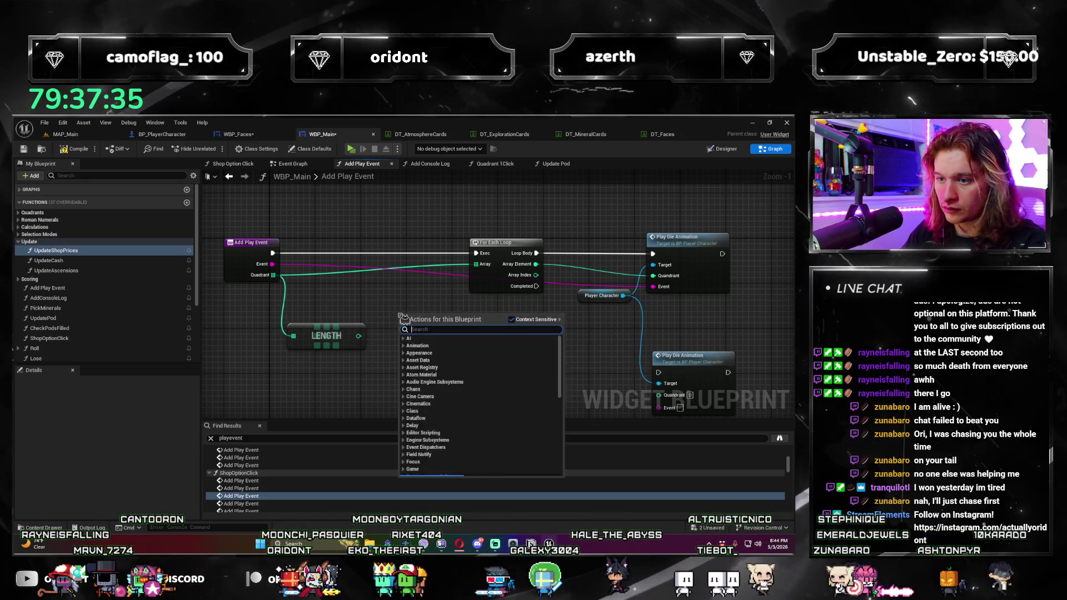
type("select")
key("Return")
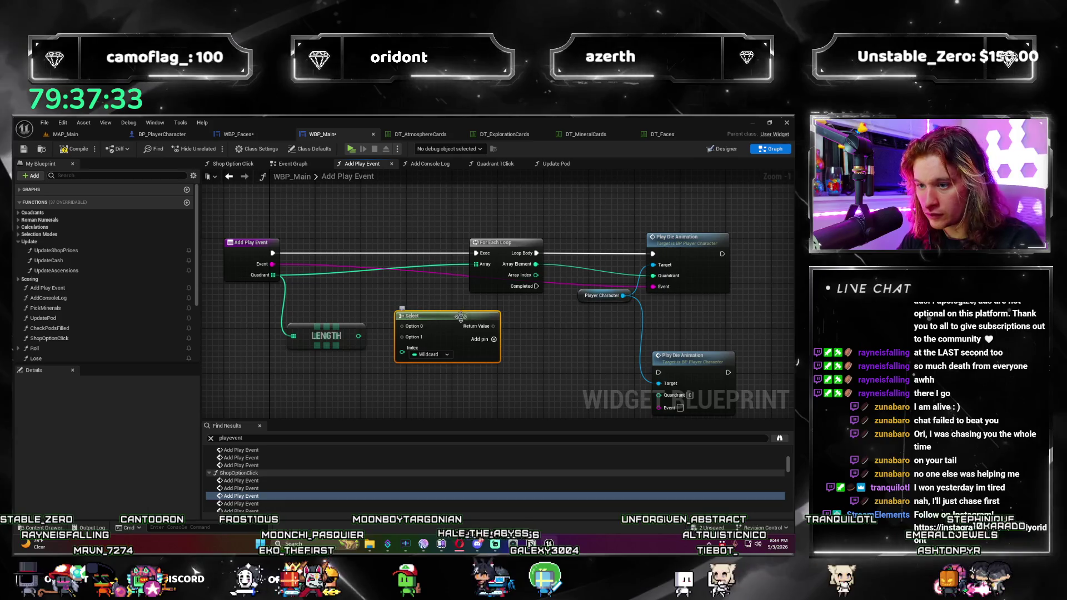
mouse_move(358, 335)
left_mouse_down()
mouse_move(371, 365)
mouse_move(402, 336)
left_mouse_up()
type(">")
key("Return")
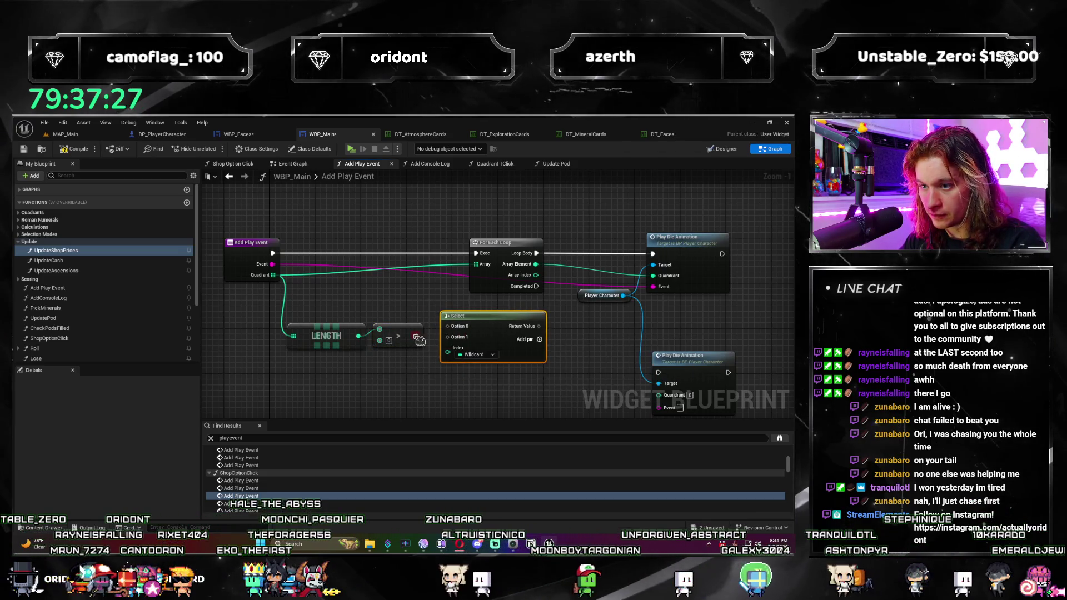
left_click_drag(454, 361, 454, 362)
left_click(466, 315)
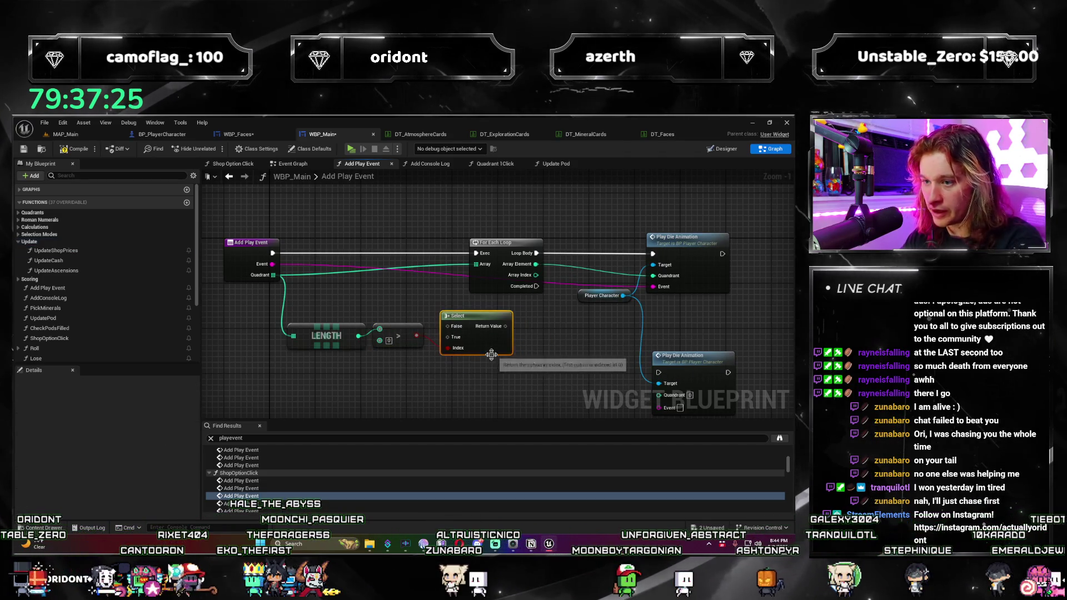
key("Delete")
Step: Try a Switch on Int fed by Length, then undo back to the greater-than comparison
right_click(489, 360)
type("switch")
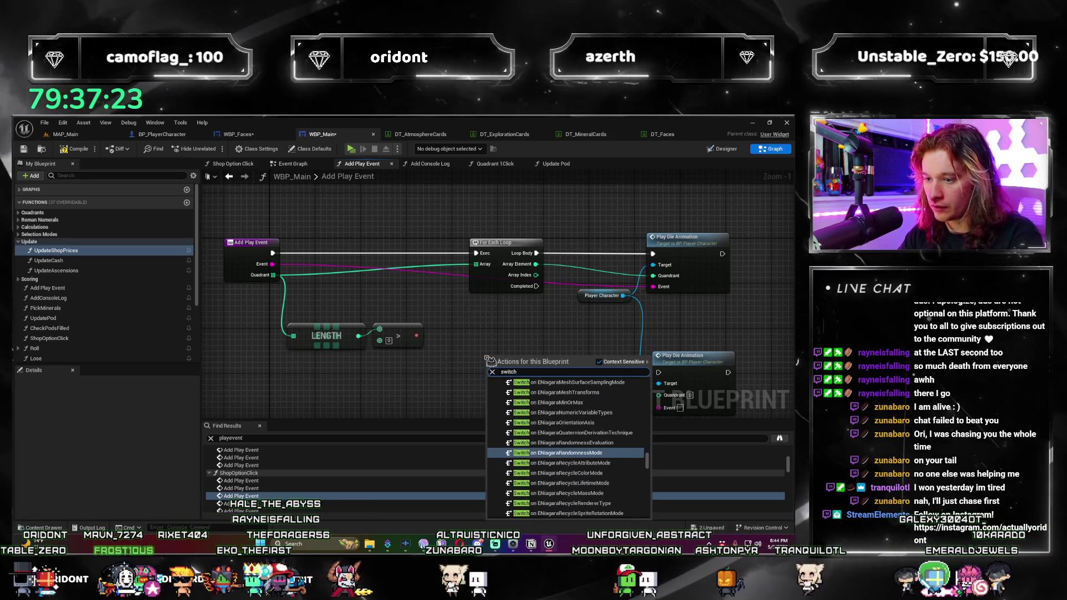
type(" on boolea")
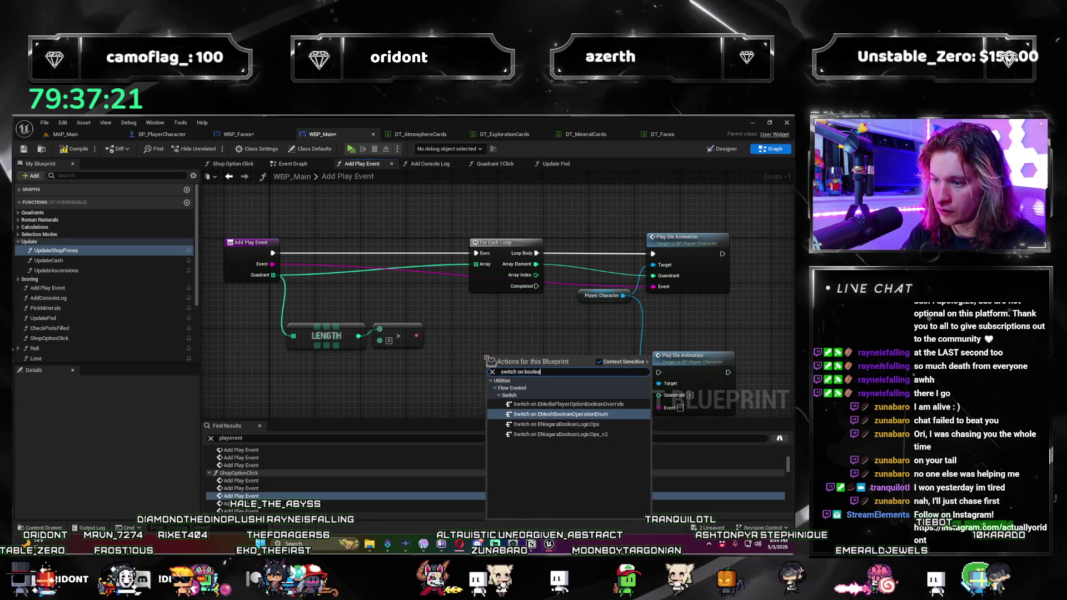
key("BackSpace")
key("BackSpace")
key("BackSpace")
key("BackSpace")
key("BackSpace")
key("BackSpace")
type("int")
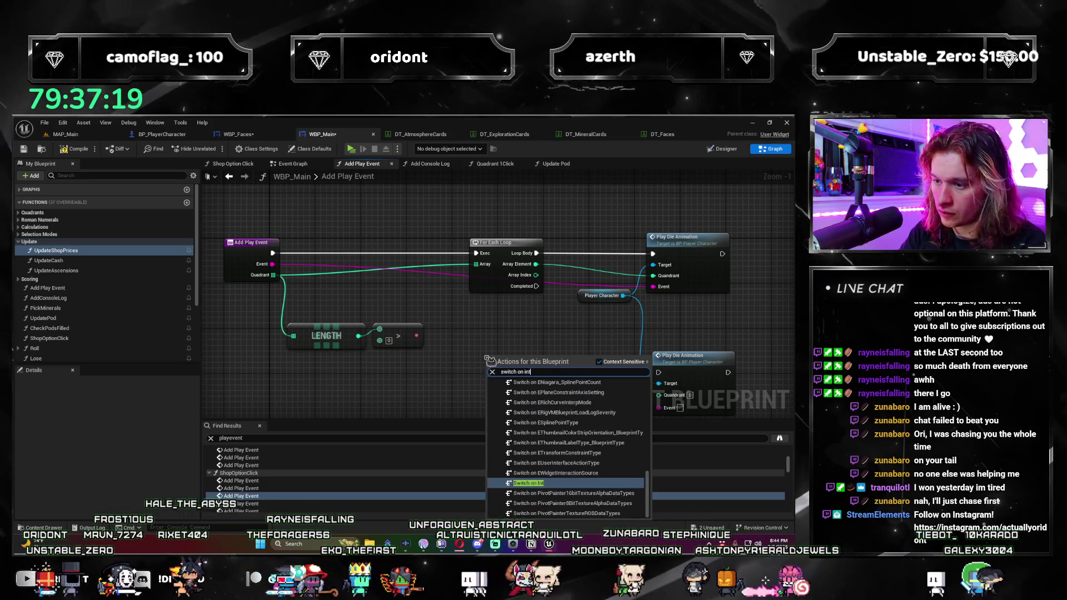
key("Return")
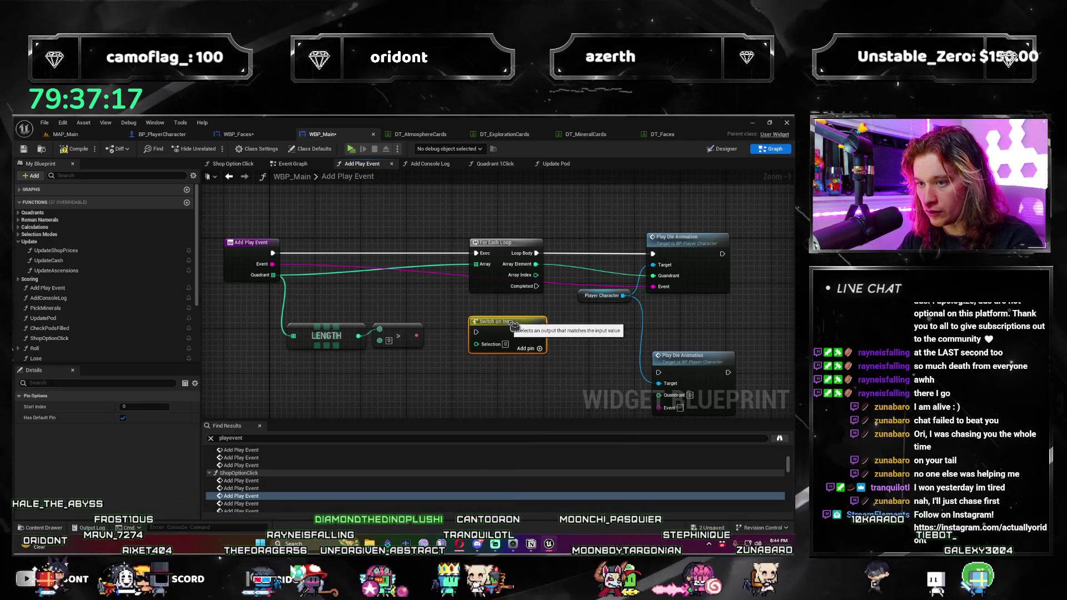
left_click(373, 340)
mouse_move(359, 336)
left_mouse_down()
mouse_move(470, 338)
mouse_move(424, 322)
left_mouse_up()
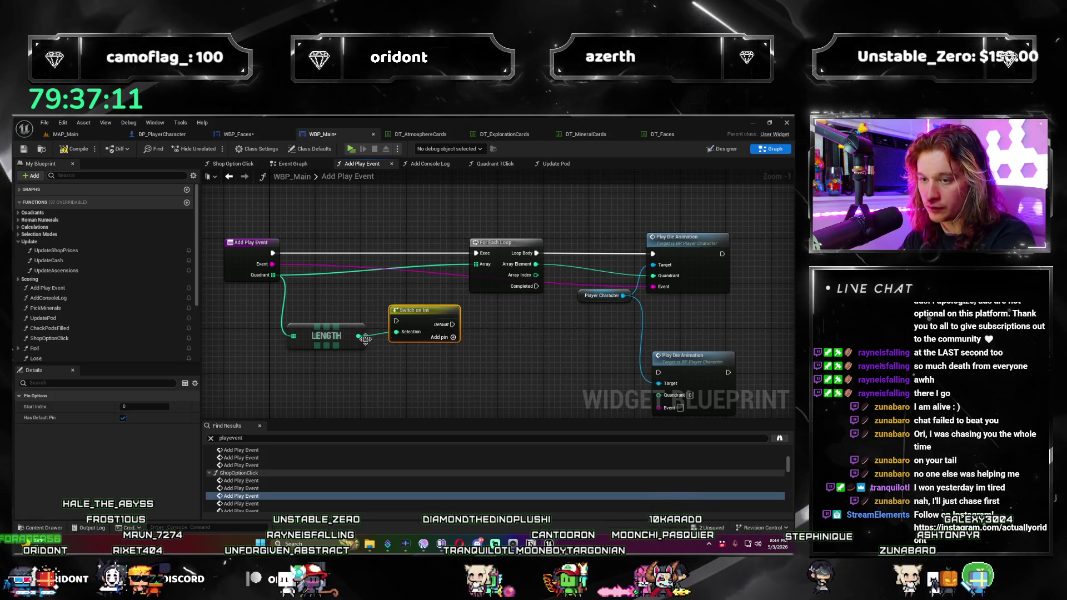
key("ctrl+z")
key("ctrl+z")
key("ctrl+z")
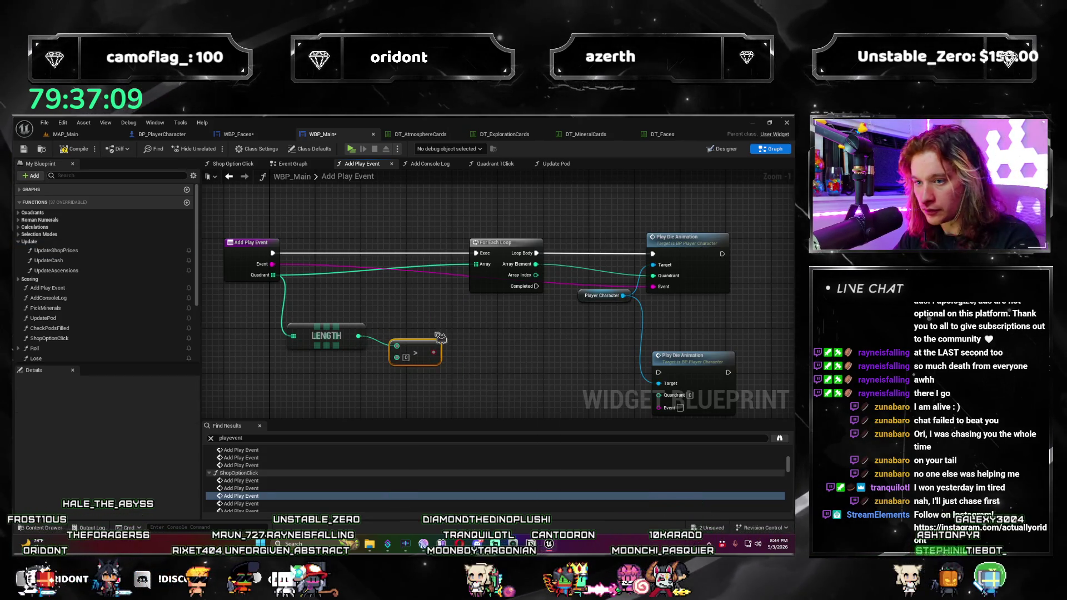
Step: Add a Branch driven by the comparison and feed Add Play Event's execution into it
left_click_drag(433, 353, 416, 335)
left_click_drag(393, 265, 419, 246)
type("branch")
key("Return")
mouse_move(273, 253)
left_mouse_down()
mouse_move(403, 257)
mouse_move(412, 269)
mouse_move(402, 253)
mouse_move(477, 254)
left_mouse_up()
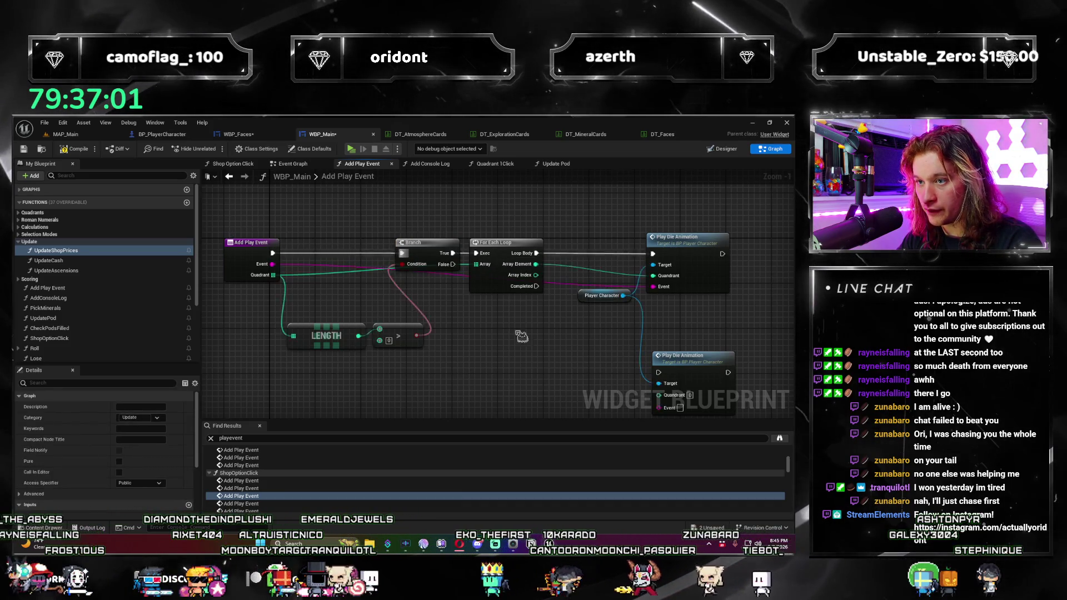
Step: Move the Branch, loop and animation nodes right and connect Branch False to the lower Play Die Animation
scroll(362, 336, "down", 2)
left_click_drag(298, 265, 465, 329)
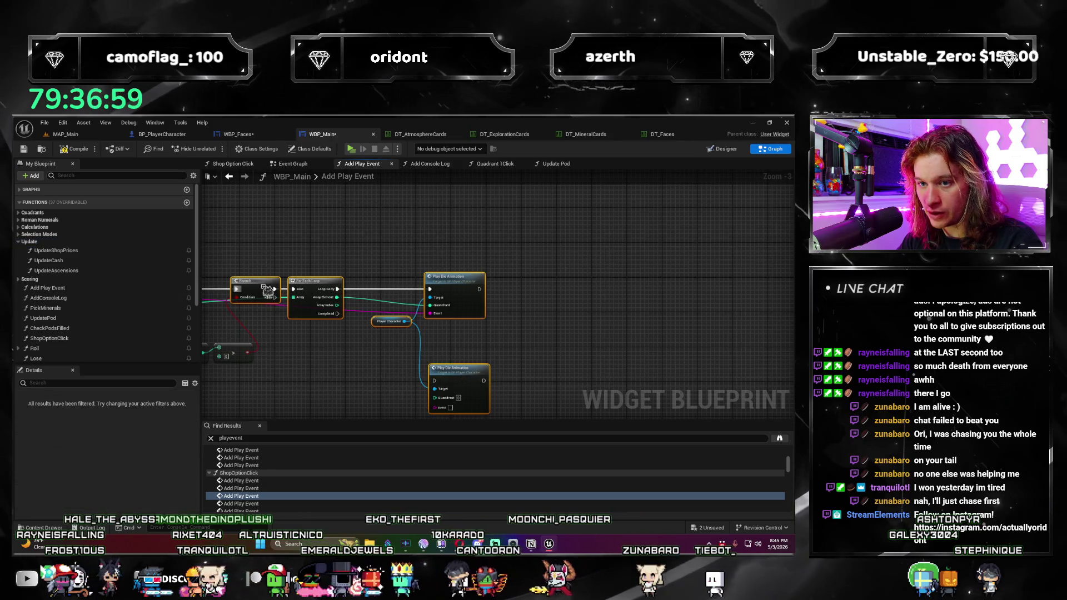
left_click_drag(267, 290, 351, 288)
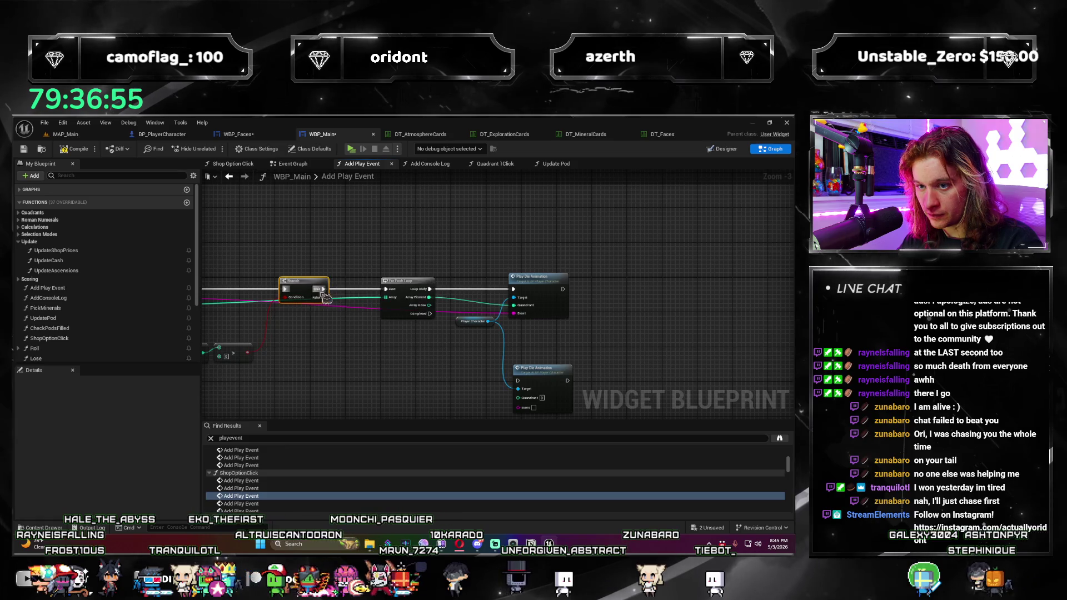
left_click_drag(456, 385, 517, 380)
Step: Add reroute points on the Event and Quadrant wires, routing Quadrant above the Branch
scroll(398, 334, "up", 2)
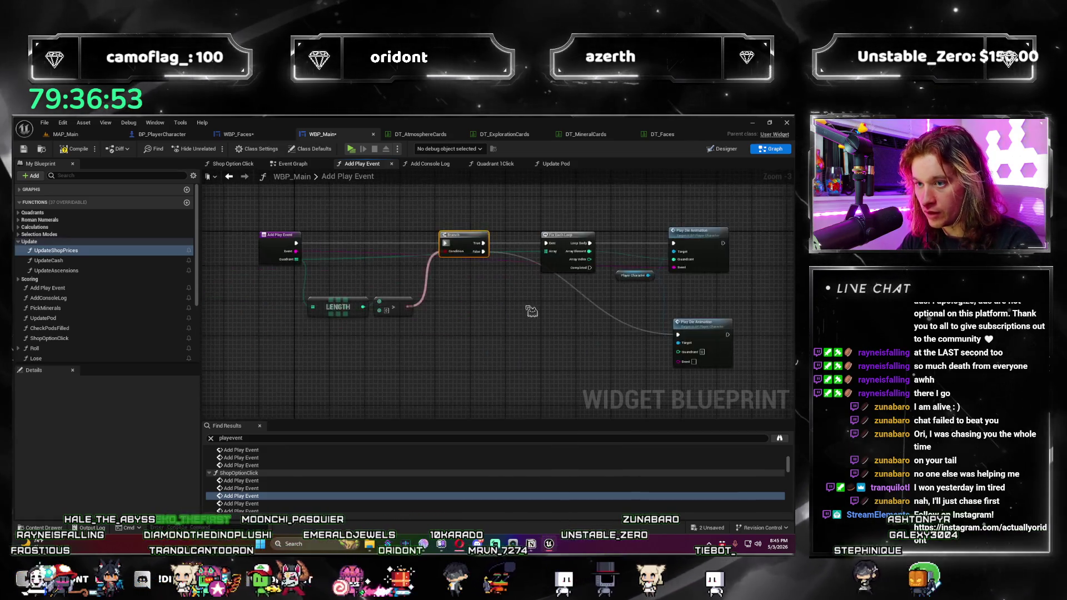
double_click(280, 274)
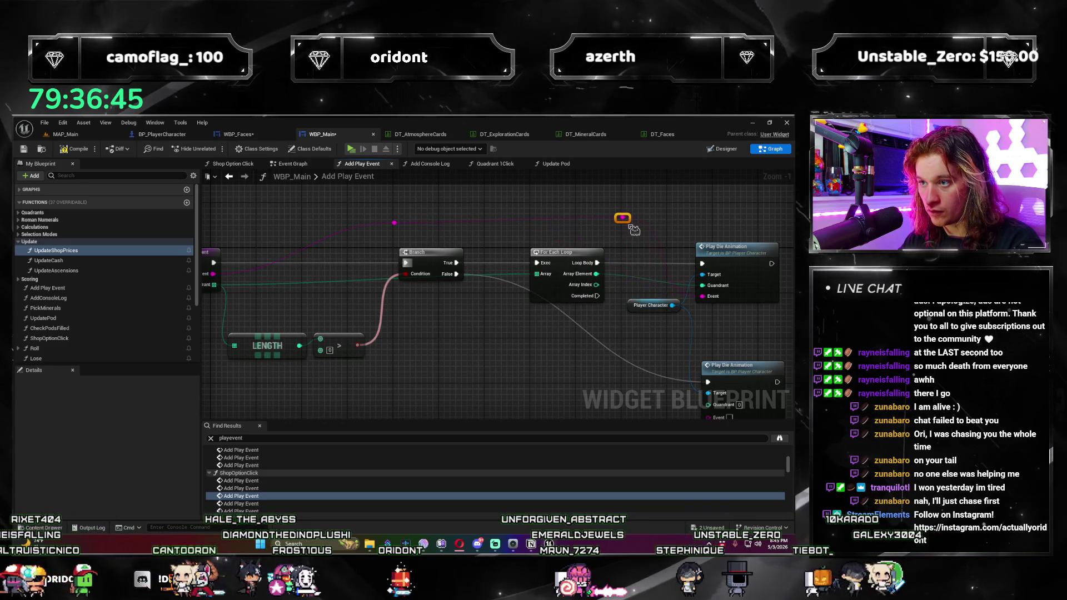
double_click(322, 280)
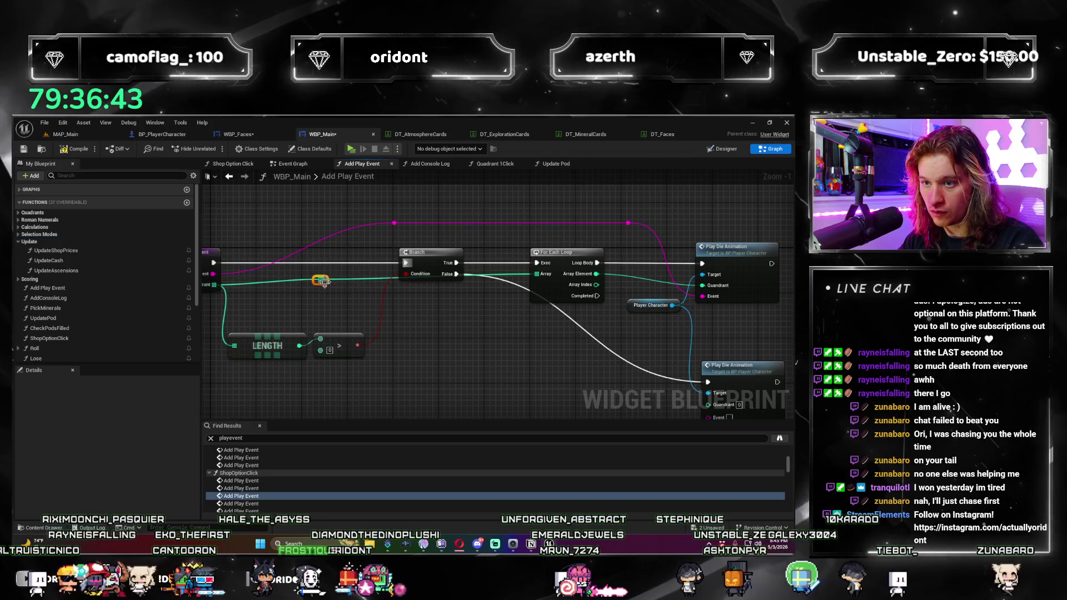
mouse_move(326, 283)
left_mouse_down()
mouse_move(387, 213)
mouse_move(417, 216)
left_mouse_up()
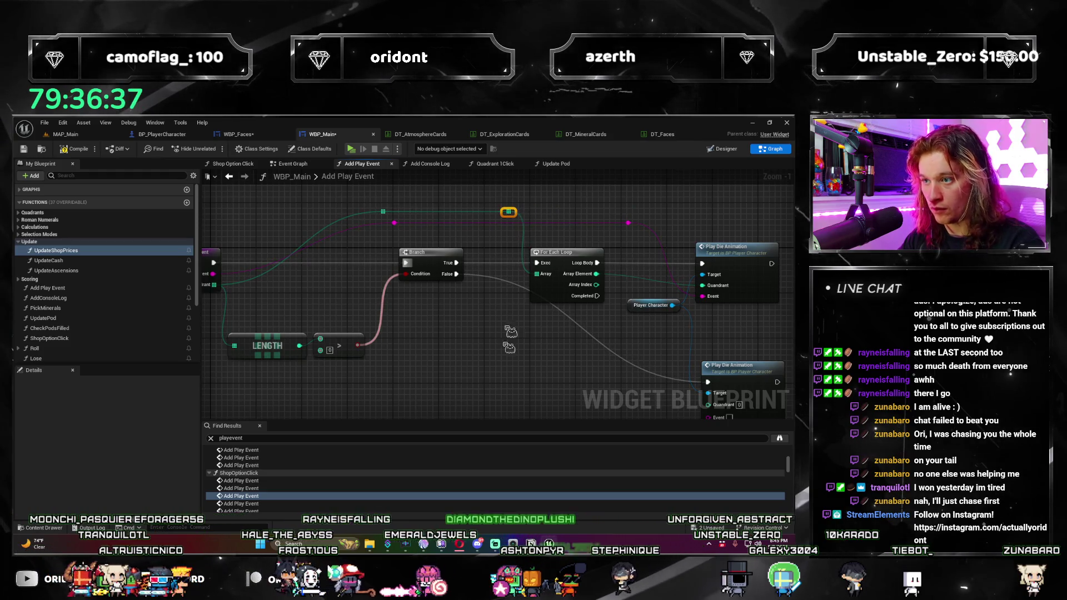
scroll(511, 313, "down", 1)
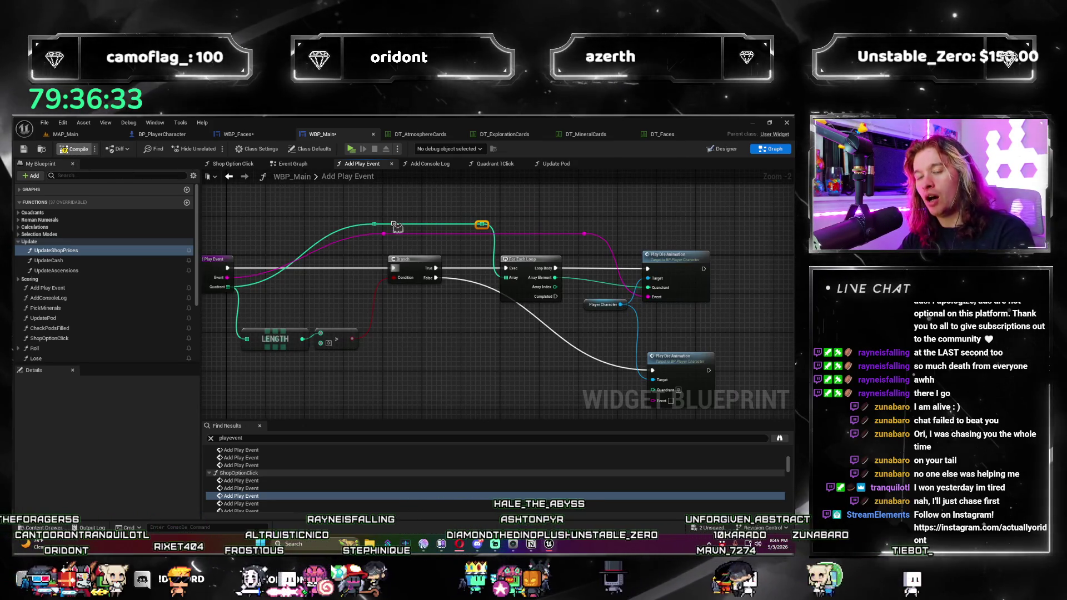
left_click(421, 364)
left_click_drag(420, 363, 461, 355)
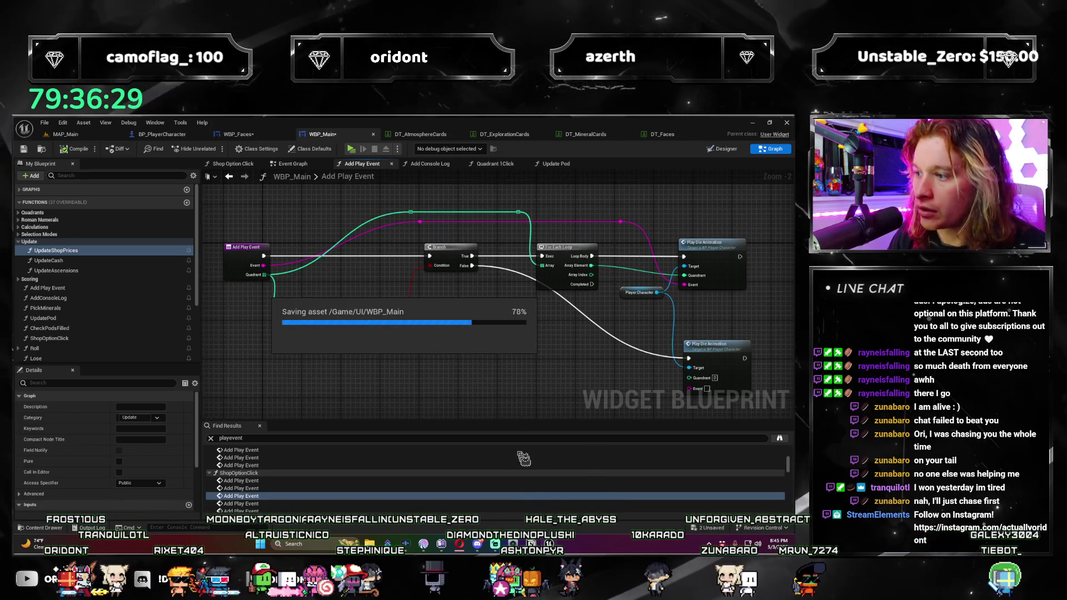
Step: Connect the Event input to the second Play Die Animation's Event pin
left_click_drag(539, 343, 480, 329)
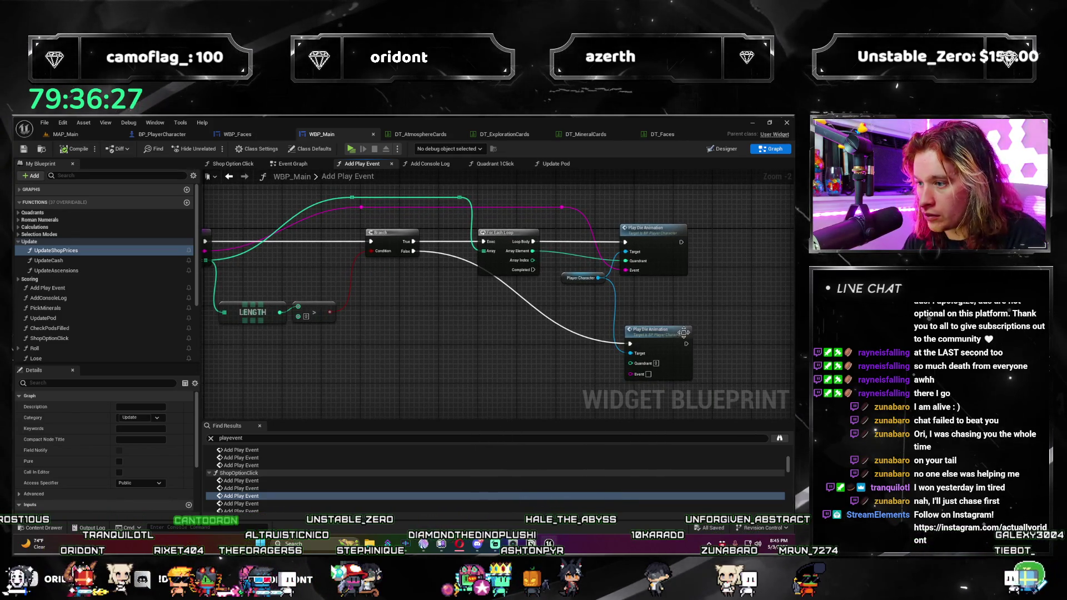
mouse_move(720, 312)
left_mouse_down()
mouse_move(572, 315)
mouse_move(698, 341)
mouse_move(635, 354)
left_mouse_up()
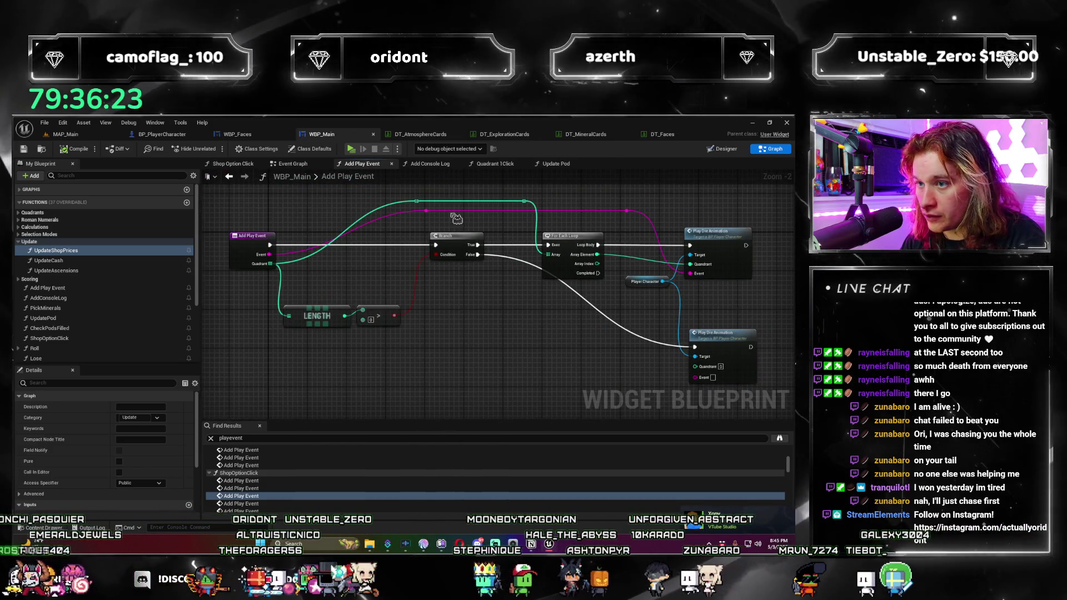
mouse_move(425, 209)
left_mouse_down()
mouse_move(714, 369)
mouse_move(696, 378)
mouse_move(559, 344)
left_mouse_up()
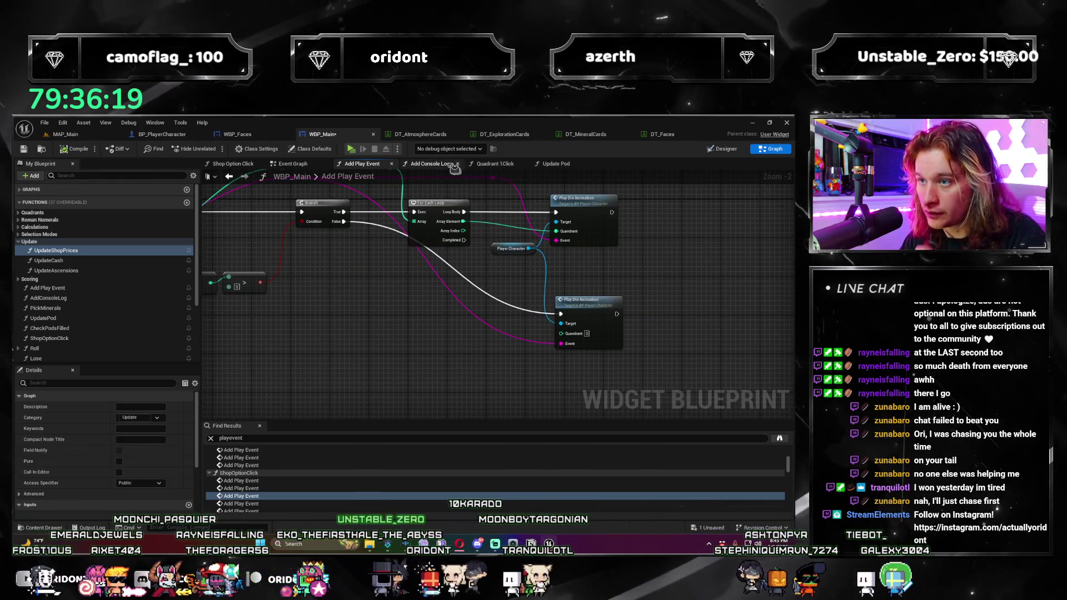
Step: Inspect the whole Add Console Log function graph
left_click(454, 166)
mouse_move(540, 356)
left_mouse_down()
mouse_move(436, 369)
mouse_move(547, 377)
left_mouse_up()
mouse_move(614, 353)
left_mouse_down()
mouse_move(507, 372)
mouse_move(507, 384)
left_mouse_up()
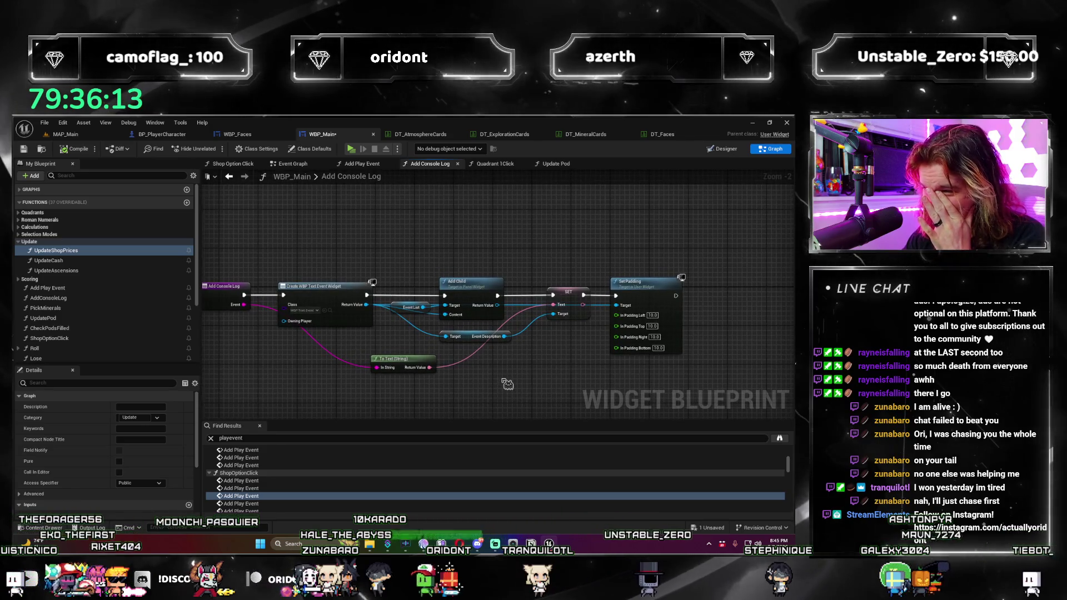
scroll(507, 384, "down", 1)
mouse_move(402, 389)
left_mouse_down()
mouse_move(375, 392)
mouse_move(406, 240)
left_mouse_up()
Step: Review the Length check in Add Play Event, then switch to BP_PlayerCharacter's Event Graph
left_click(367, 164)
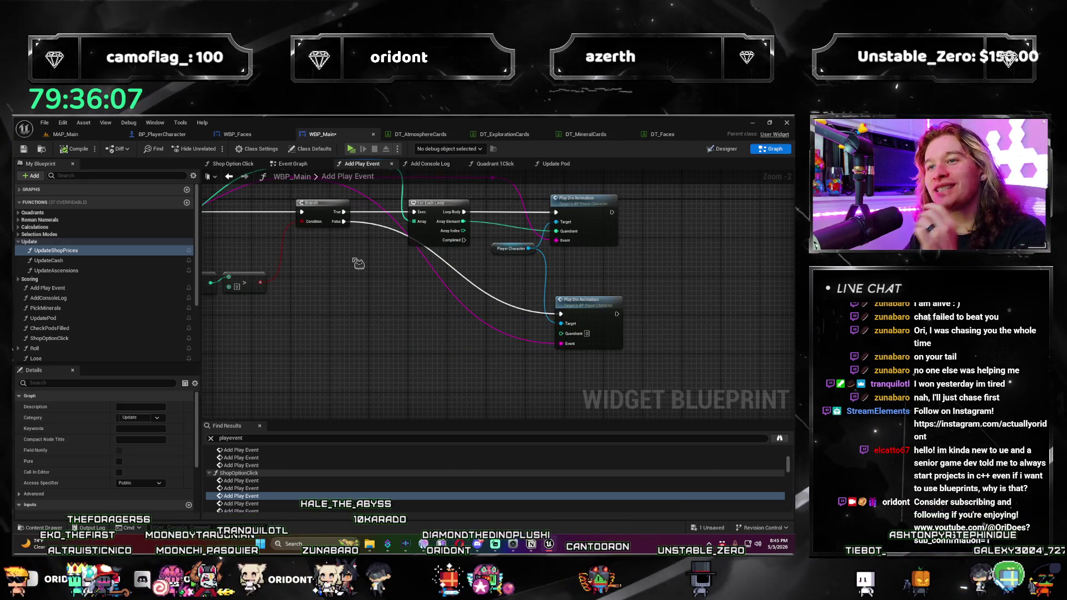
mouse_move(364, 343)
left_mouse_down()
mouse_move(345, 345)
mouse_move(405, 346)
mouse_move(423, 363)
mouse_move(472, 352)
left_mouse_up()
scroll(345, 345, "up", 1)
scroll(519, 357, "up", 1)
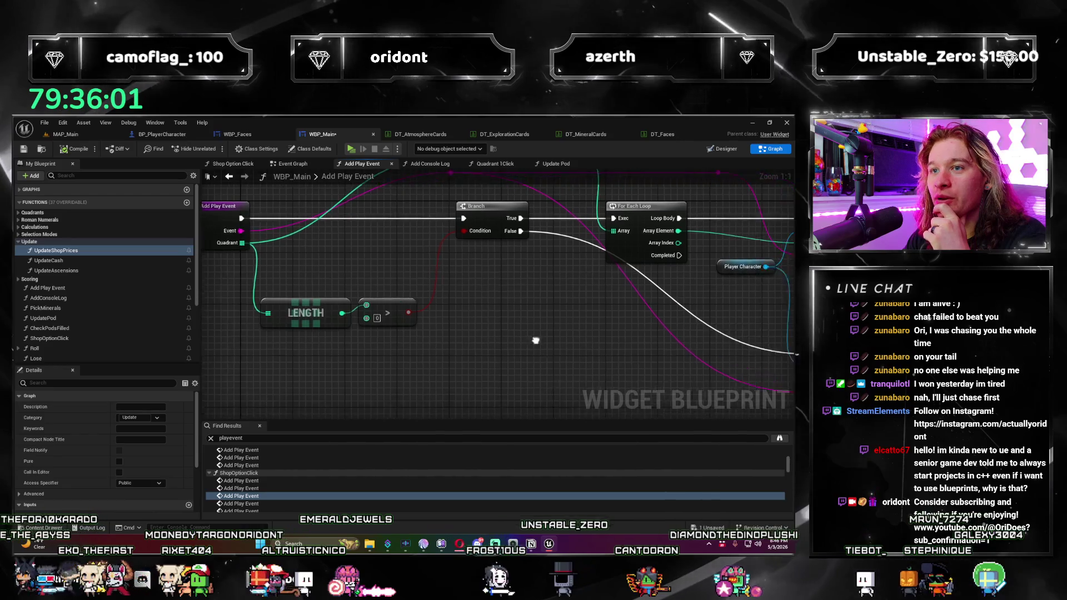
scroll(543, 339, "down", 2)
scroll(436, 346, "up", 1)
left_click_drag(437, 346, 435, 367)
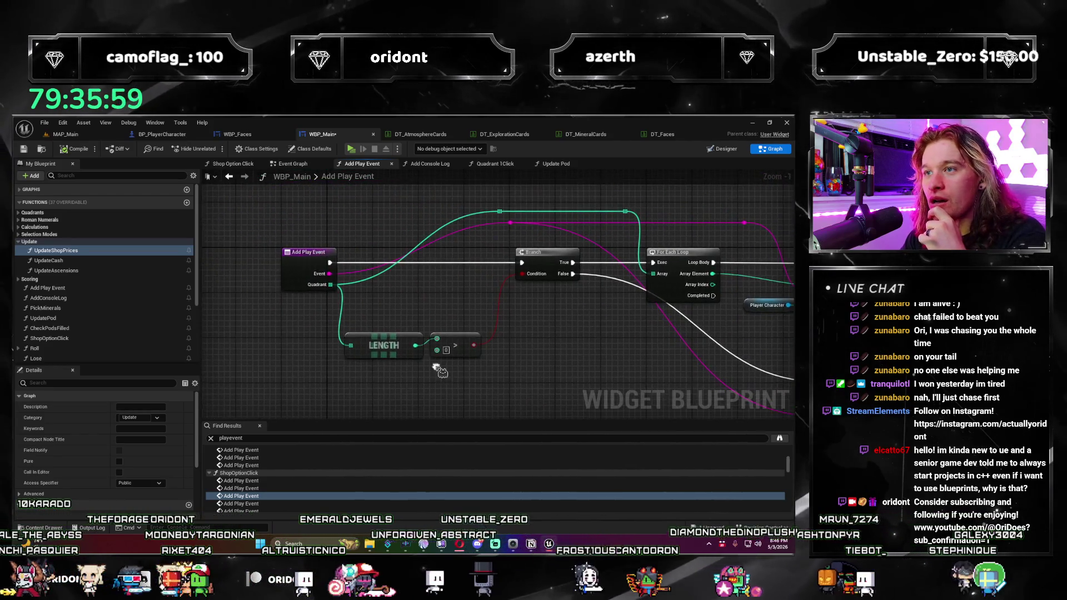
scroll(223, 313, "up", 1)
left_click(161, 136)
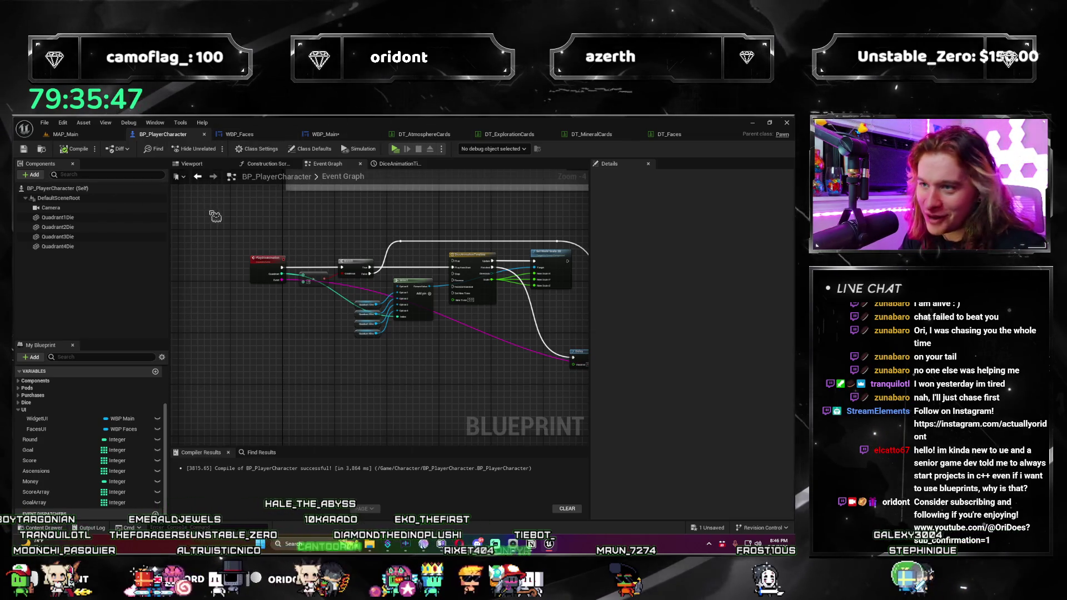
Step: Return to WBP_Main's Add Play Event graph, zoom out, and open WBP_Main's Event Graph
left_click(341, 135)
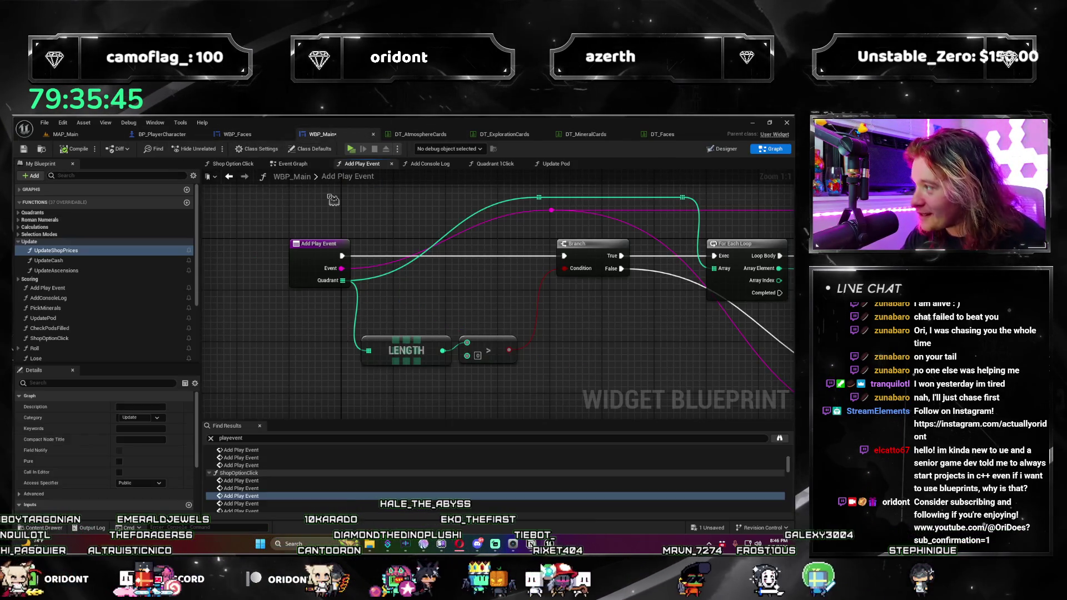
scroll(332, 200, "down", 1)
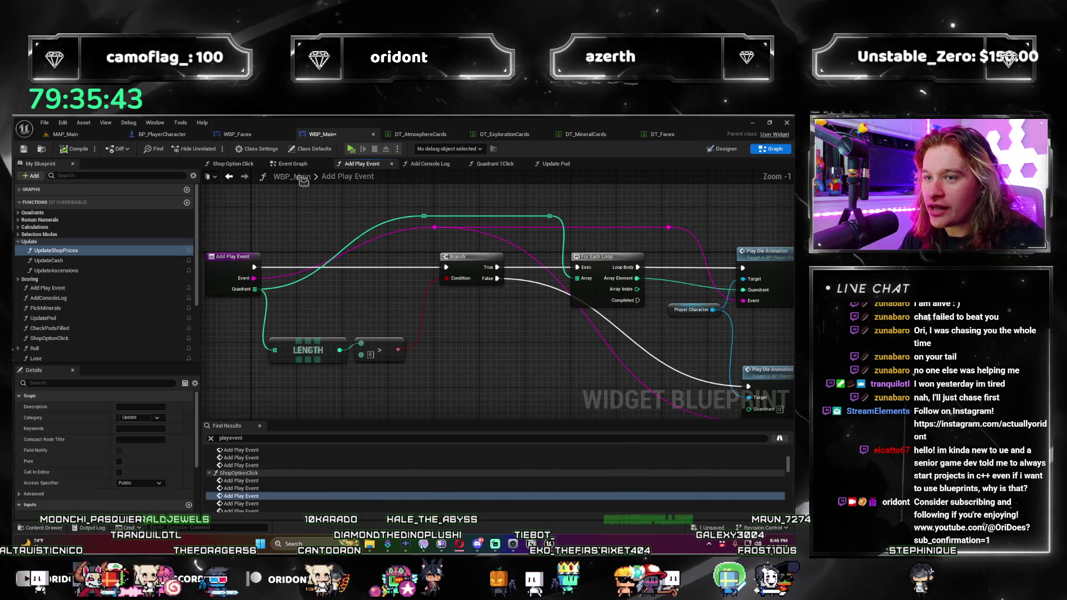
left_click(303, 167)
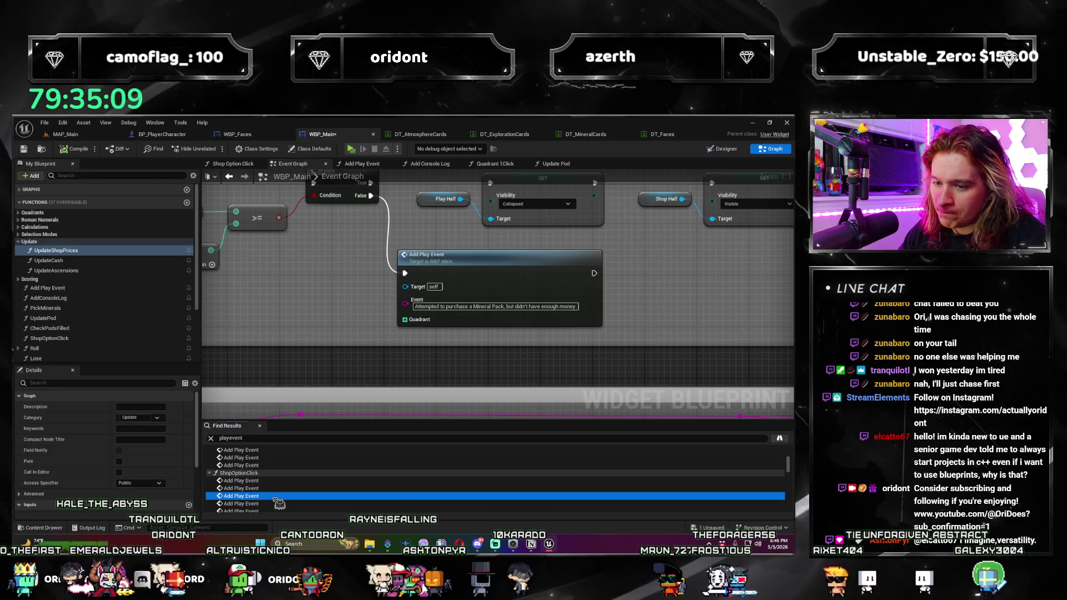
Step: Browse the Add Play Event search results and settle on the quadrants-promoted call
left_click(279, 503)
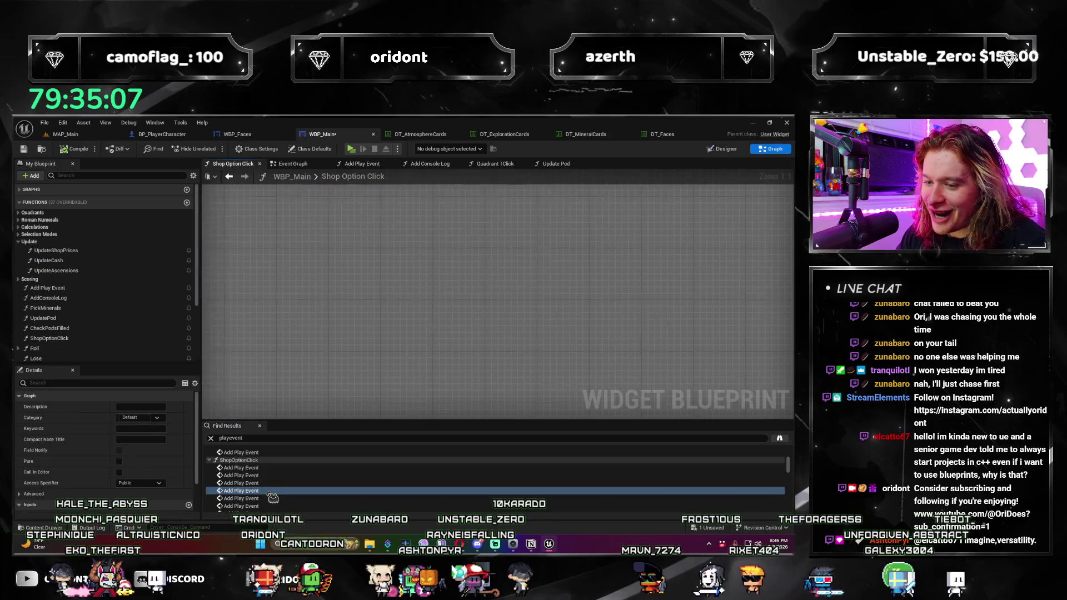
left_click(272, 483)
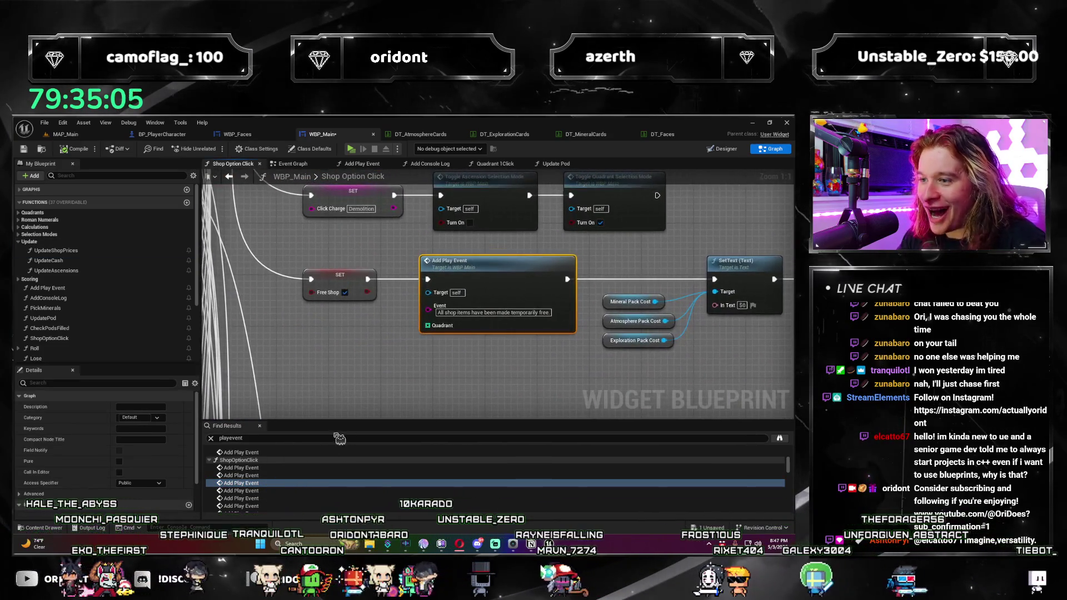
left_click(268, 490)
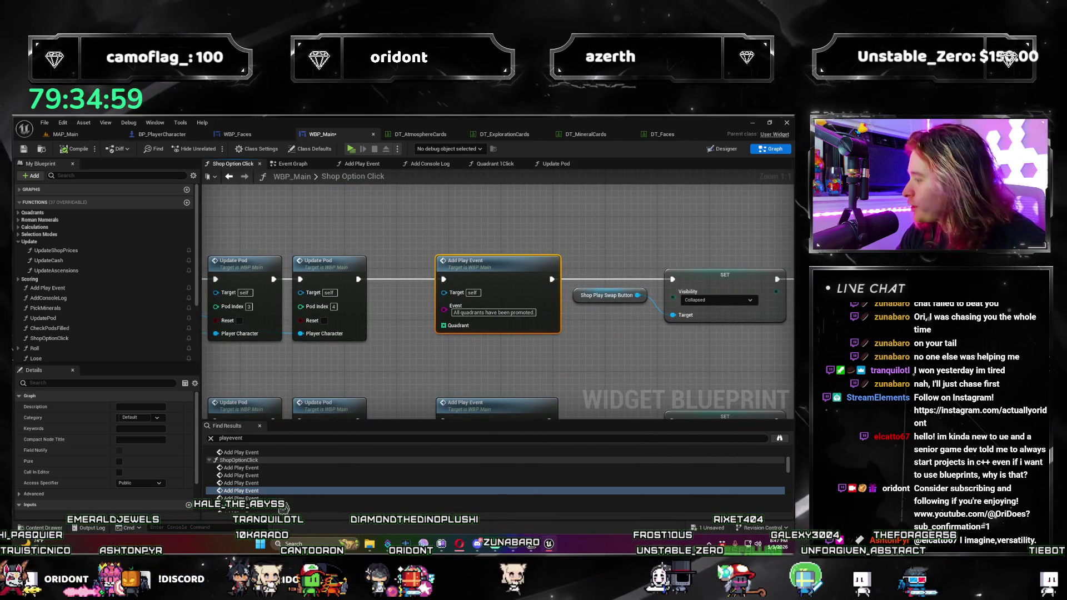
left_click(267, 498)
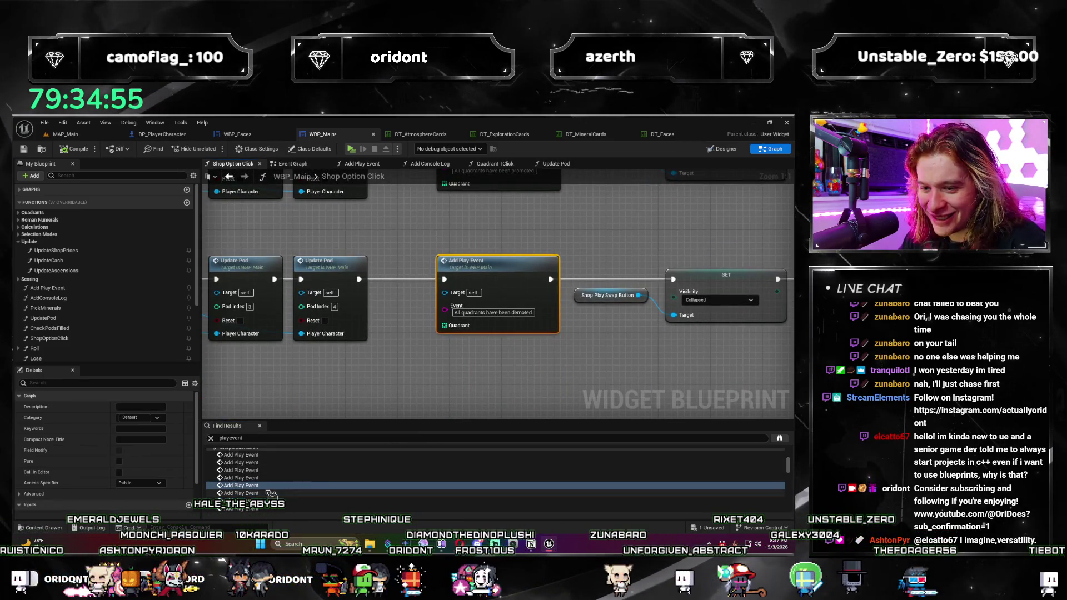
key("Up")
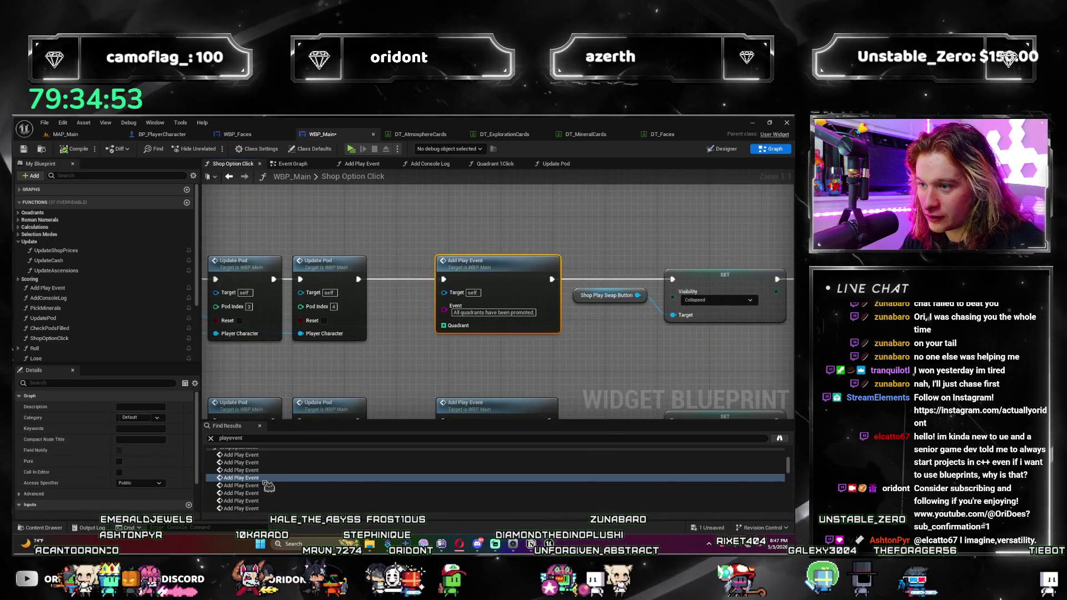
left_click(258, 471)
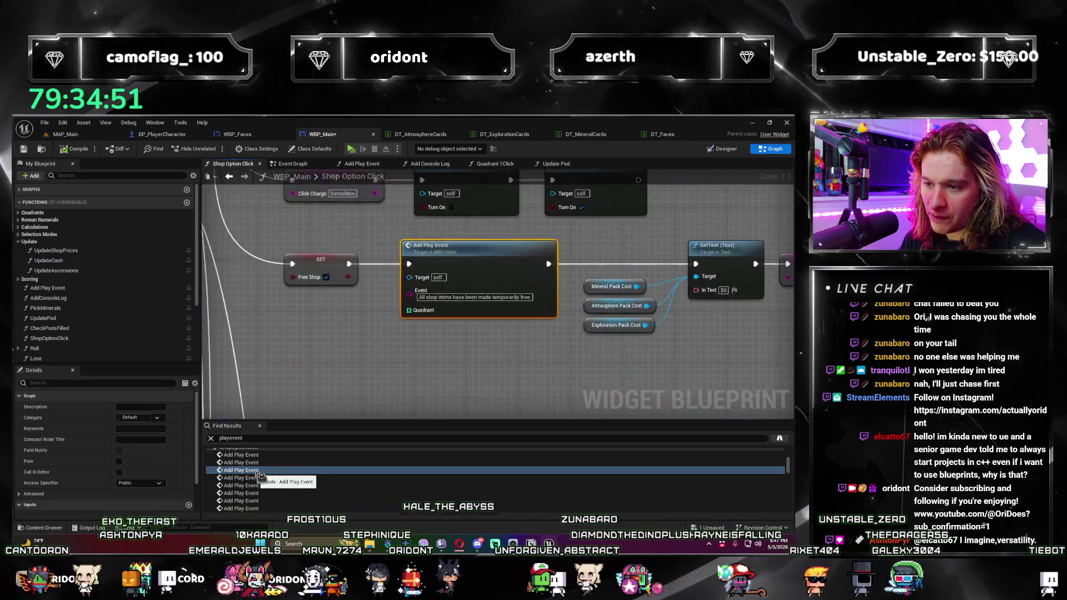
left_click(261, 478)
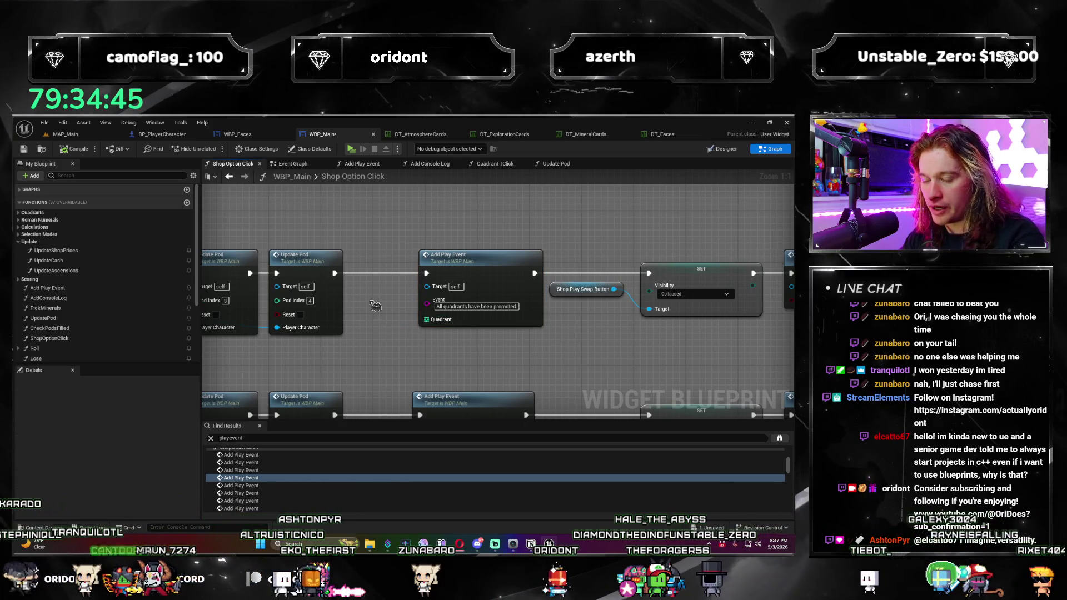
Step: Add a Make Array node to the Quadrant input and make room around Add Play Event
key("ctrl+v")
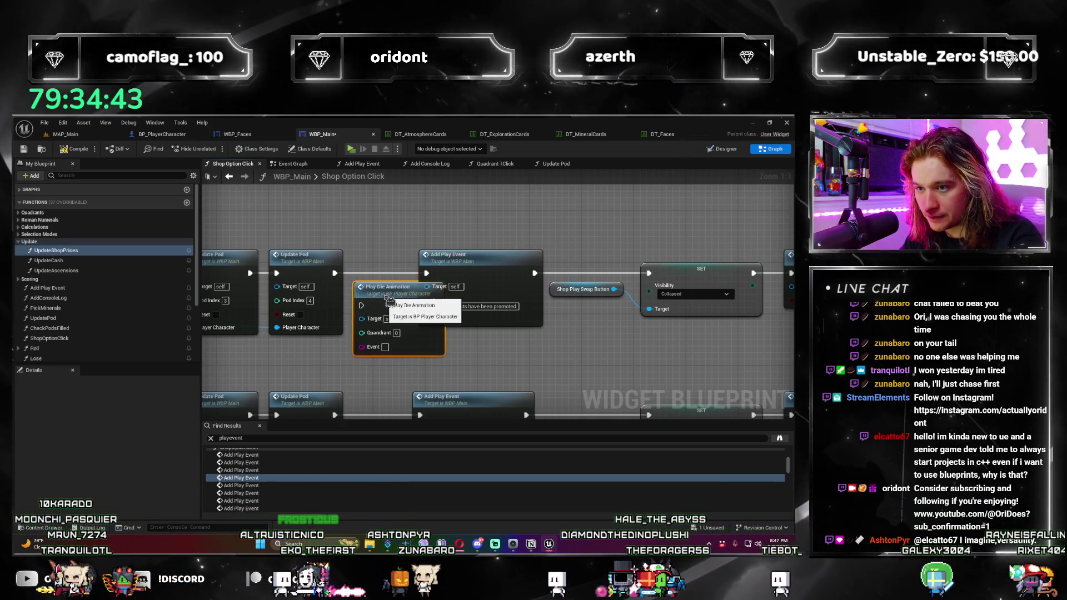
key("Delete")
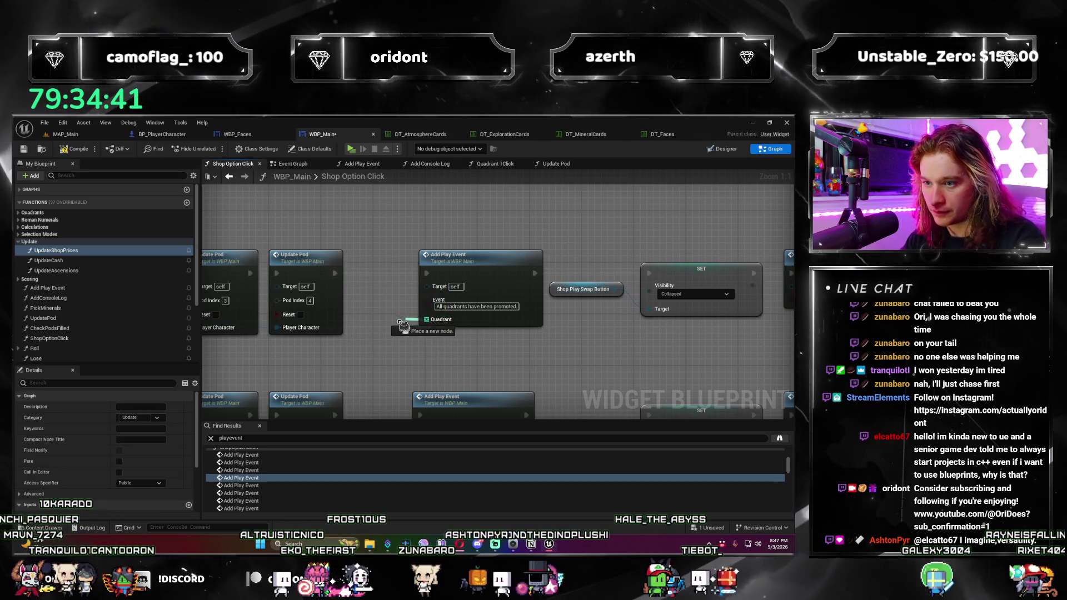
left_click_drag(426, 319, 385, 313)
type("make ara")
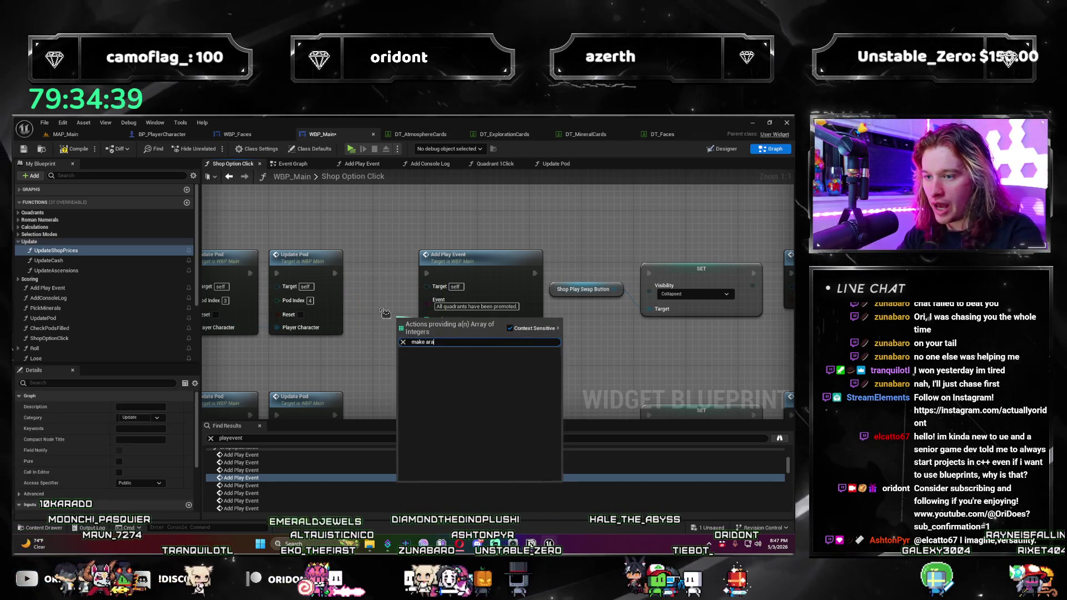
key("Return")
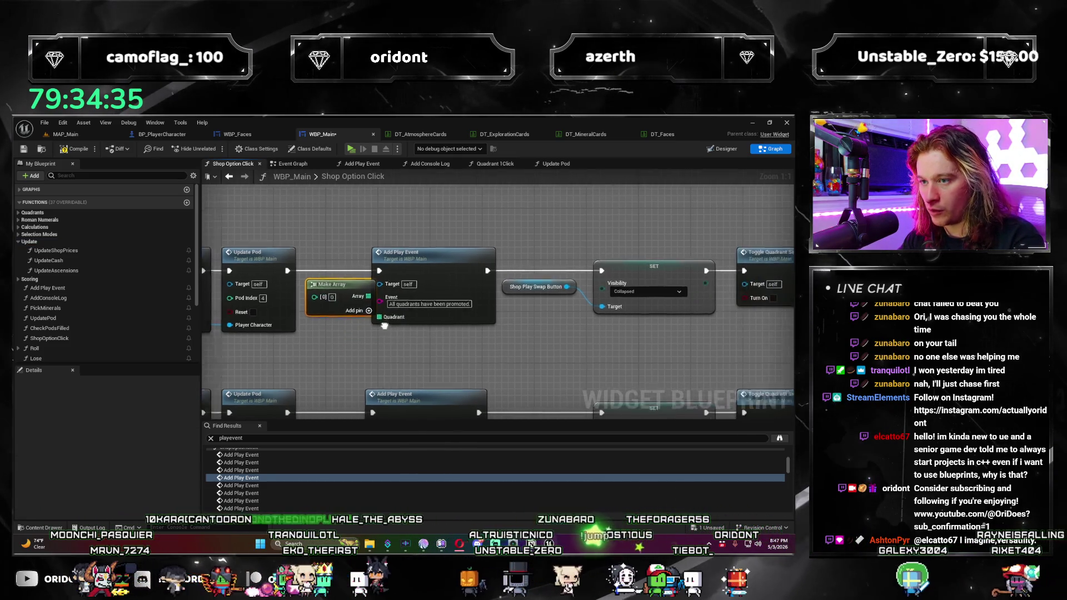
left_click(414, 253)
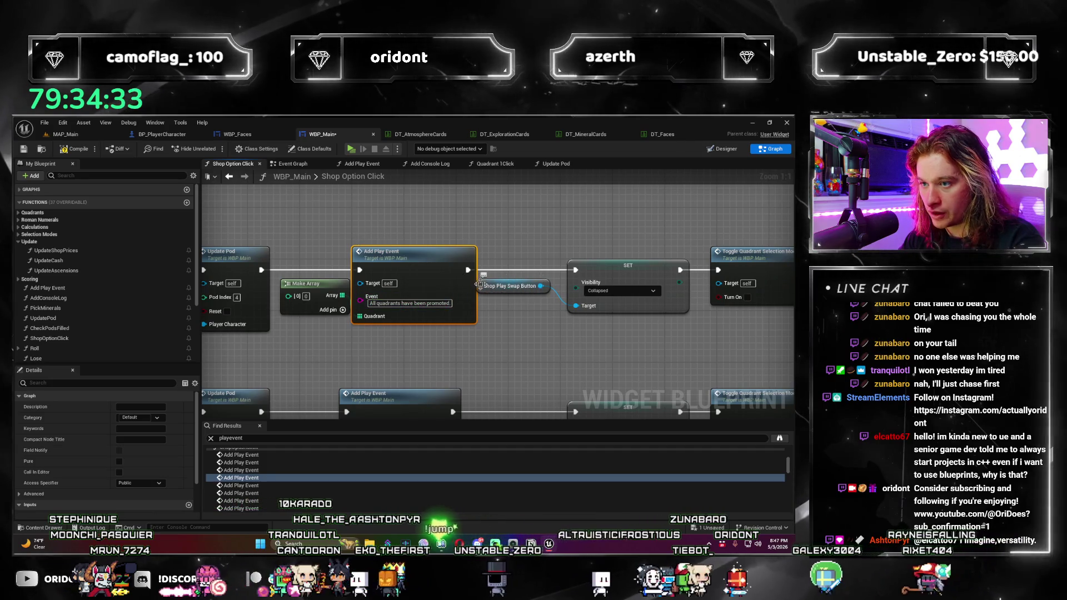
left_click_drag(538, 285, 635, 324)
left_click_drag(414, 253, 446, 253)
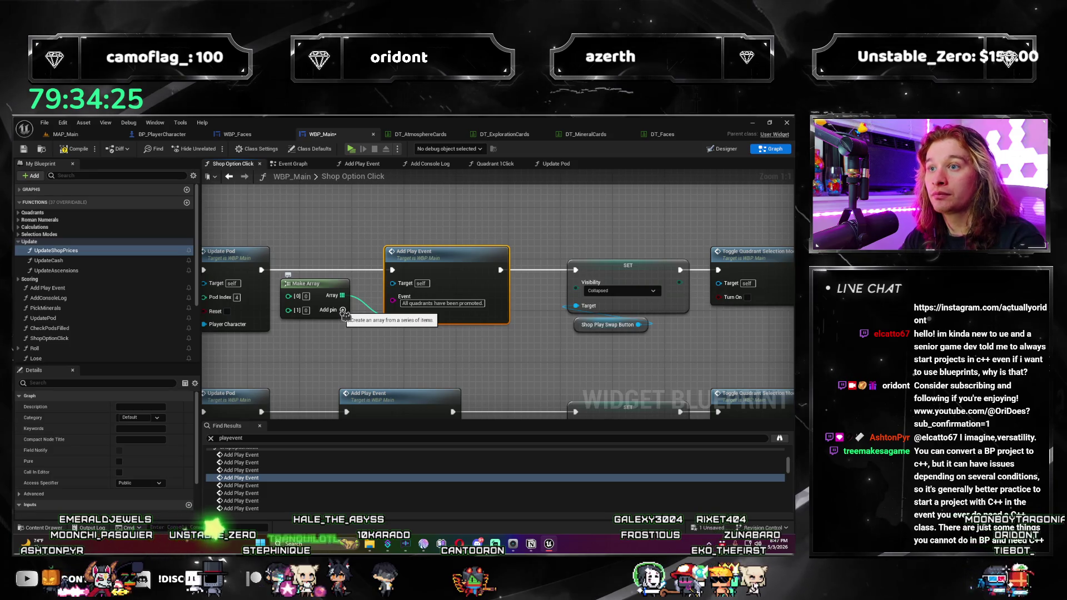
Step: Expand the Make Array to four quadrant entries and position it neatly
left_click(343, 310)
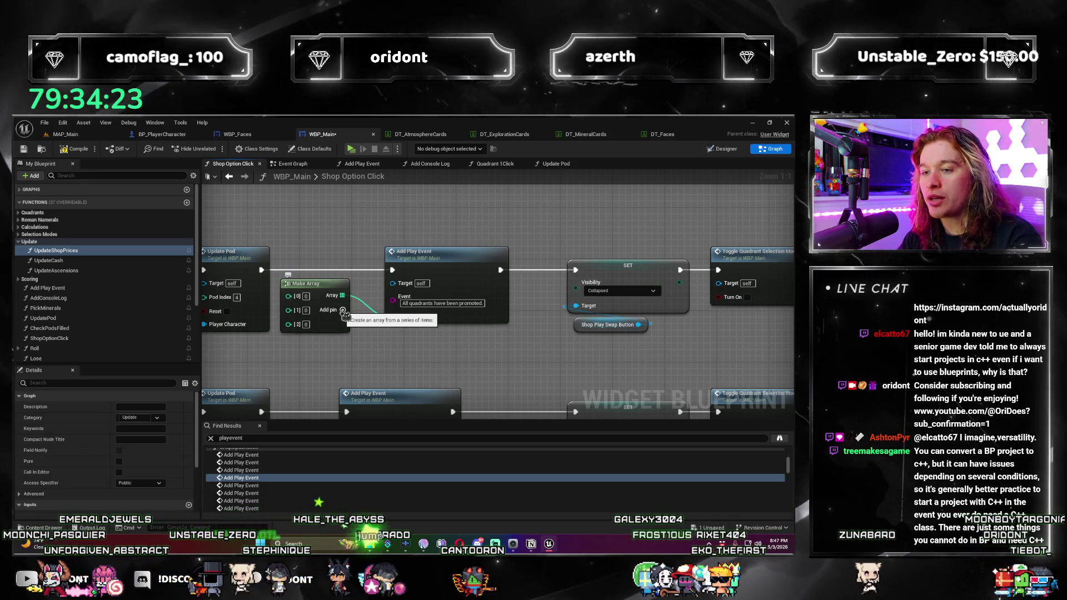
left_click(343, 310)
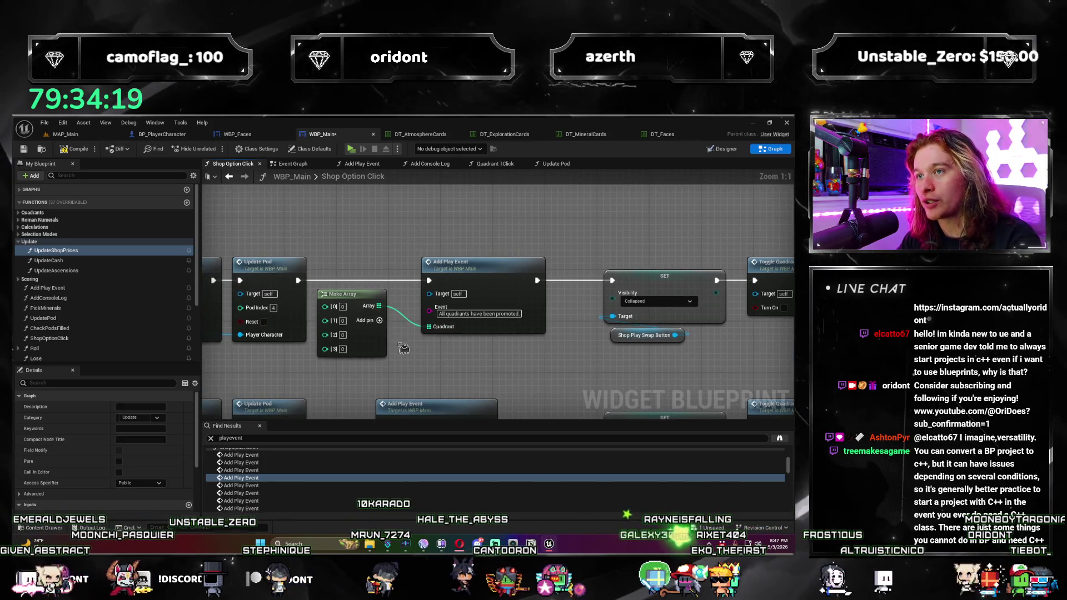
left_click_drag(401, 347, 457, 322)
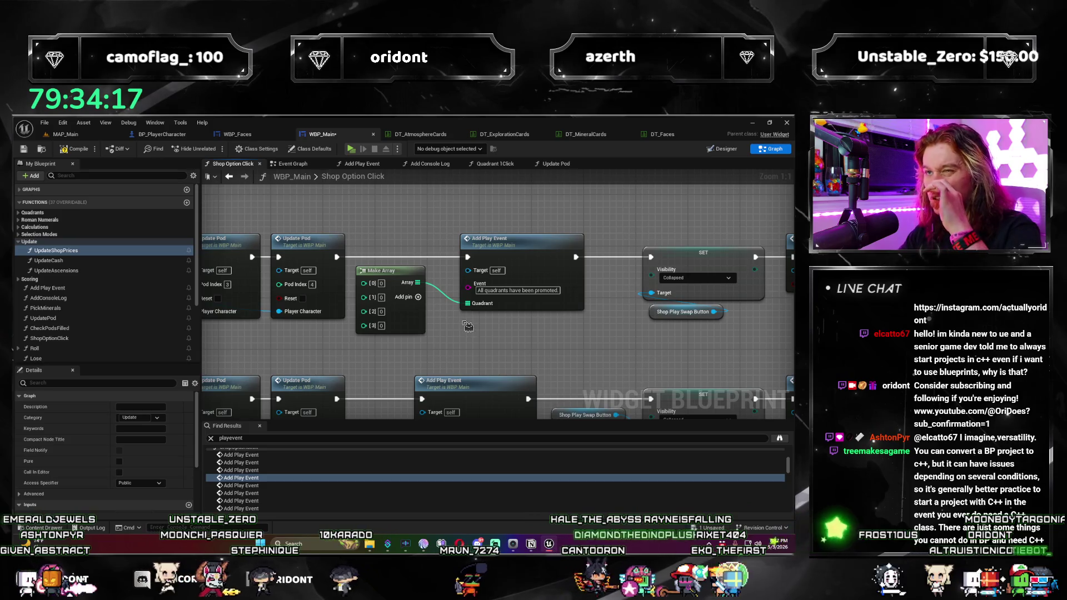
mouse_move(468, 324)
left_mouse_down()
mouse_move(365, 310)
mouse_move(384, 311)
left_mouse_up()
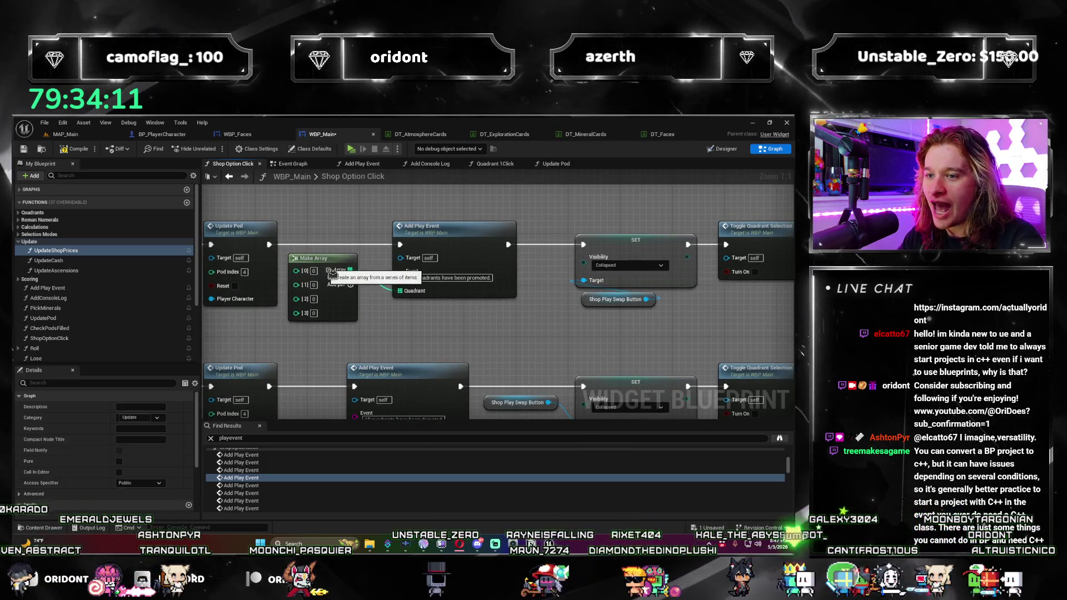
left_click_drag(327, 276, 333, 276)
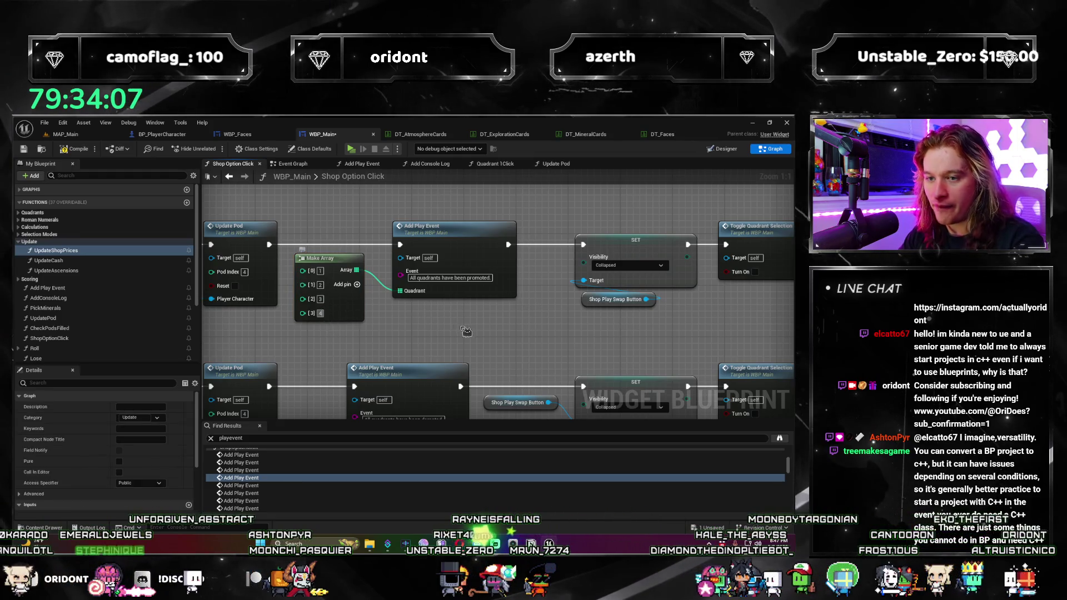
left_click(333, 275)
Step: Paste the four-entry quadrant array into the quadrants-demoted Add Play Event's Quadrant input
left_click_drag(485, 349, 467, 263)
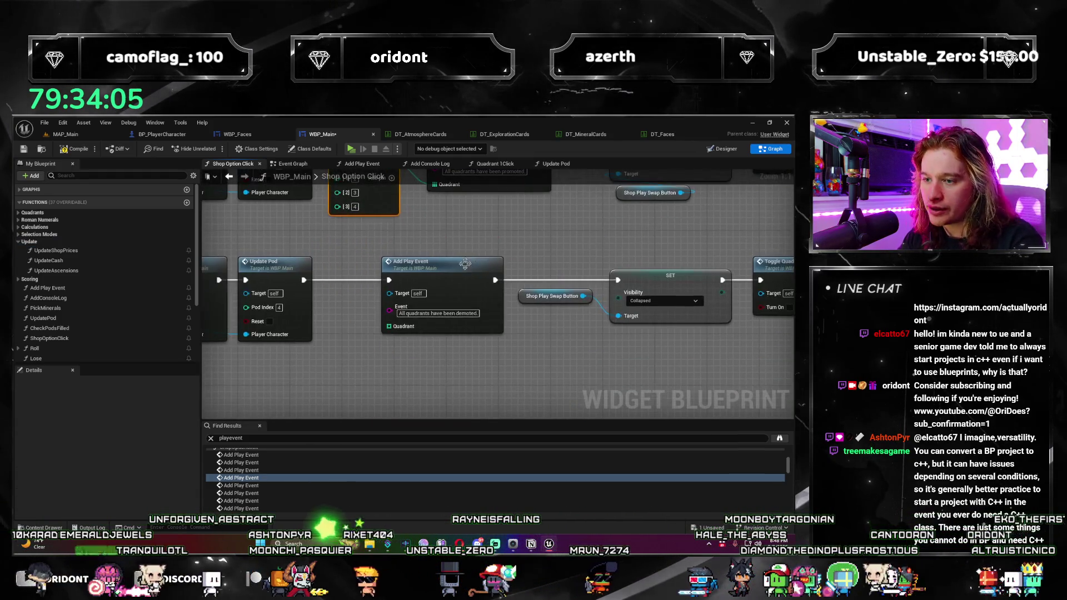
left_click(261, 485)
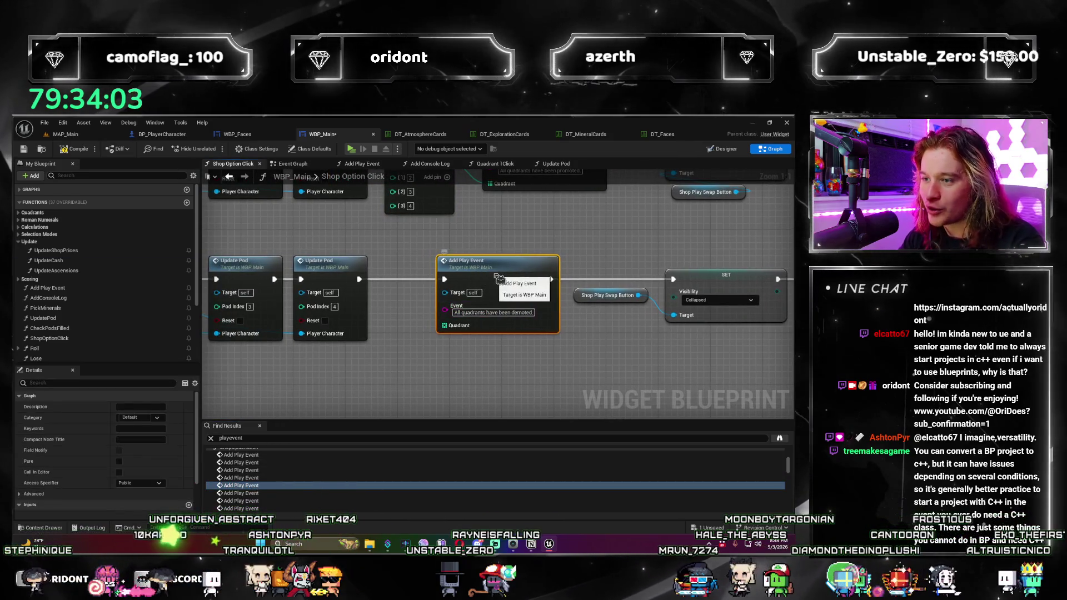
left_click_drag(608, 295, 621, 295)
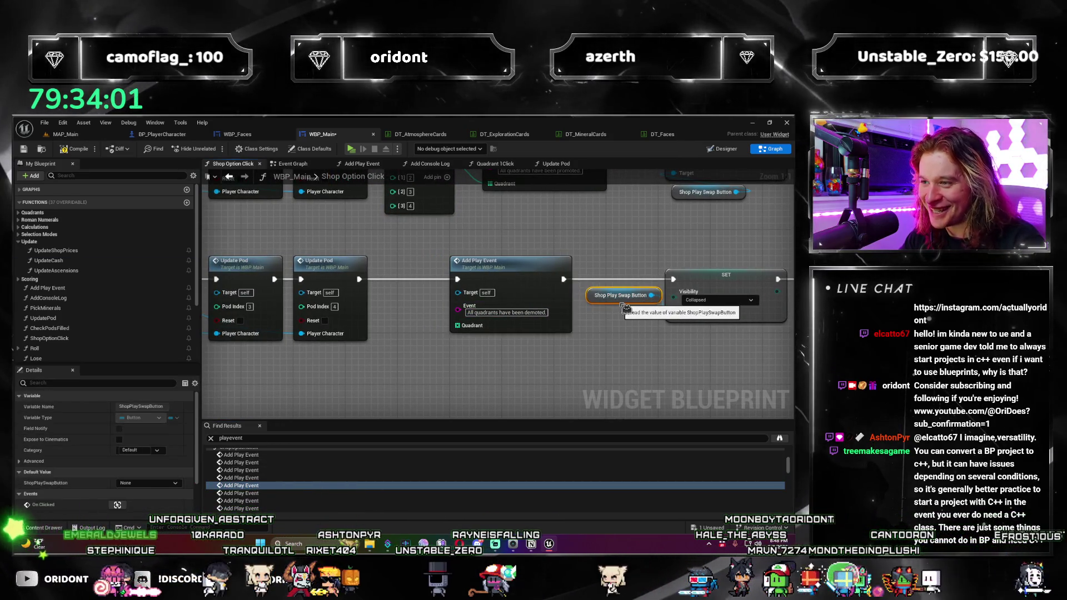
left_click_drag(497, 263, 509, 263)
left_click_drag(606, 303, 684, 353)
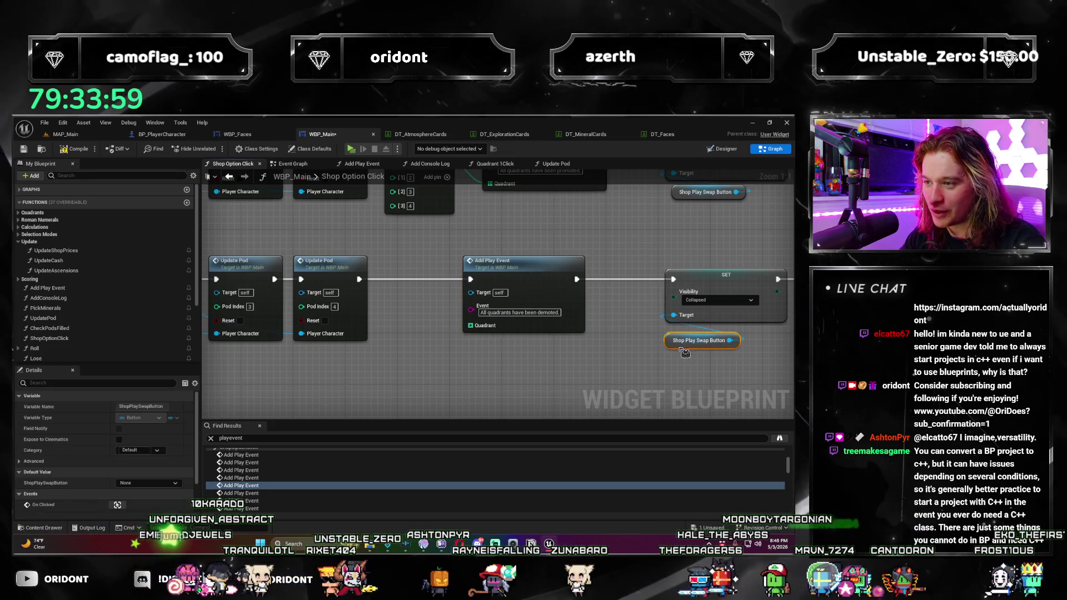
left_click_drag(559, 273, 586, 273)
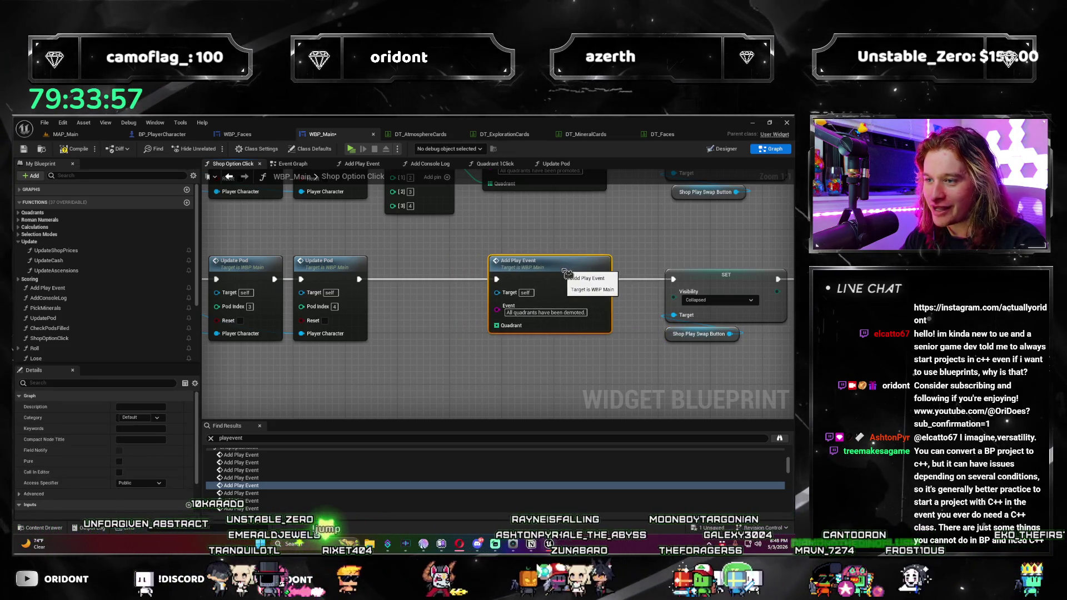
key("ctrl+v")
left_click_drag(465, 305, 496, 325)
Step: Paste the four-entry array into the additional-atmosphere Add Play Event after Update Pod
scroll(599, 328, "down", 1)
left_click_drag(599, 329, 516, 330)
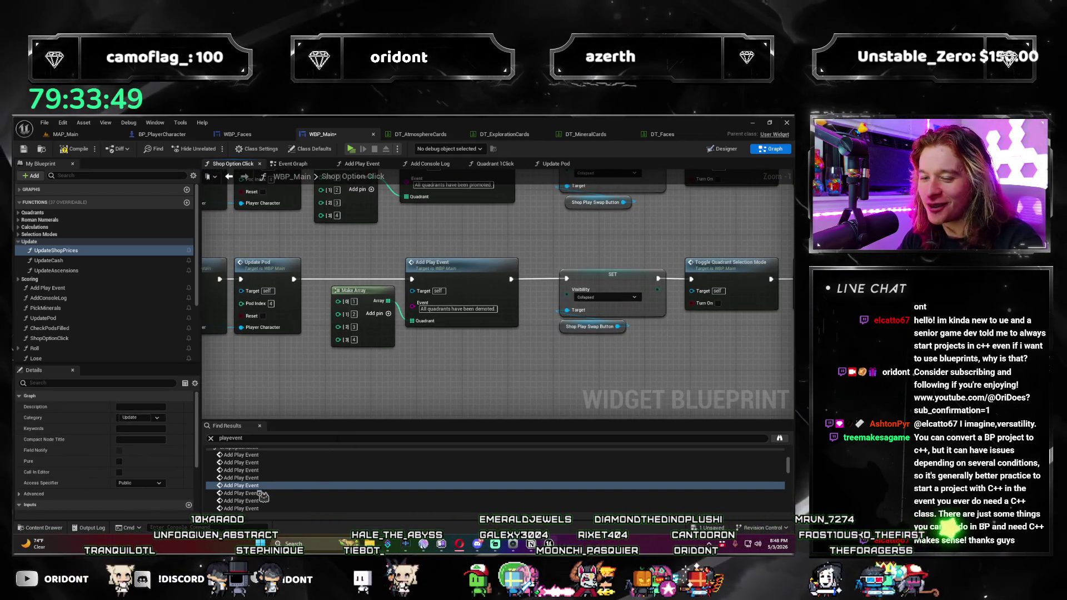
left_click(262, 492)
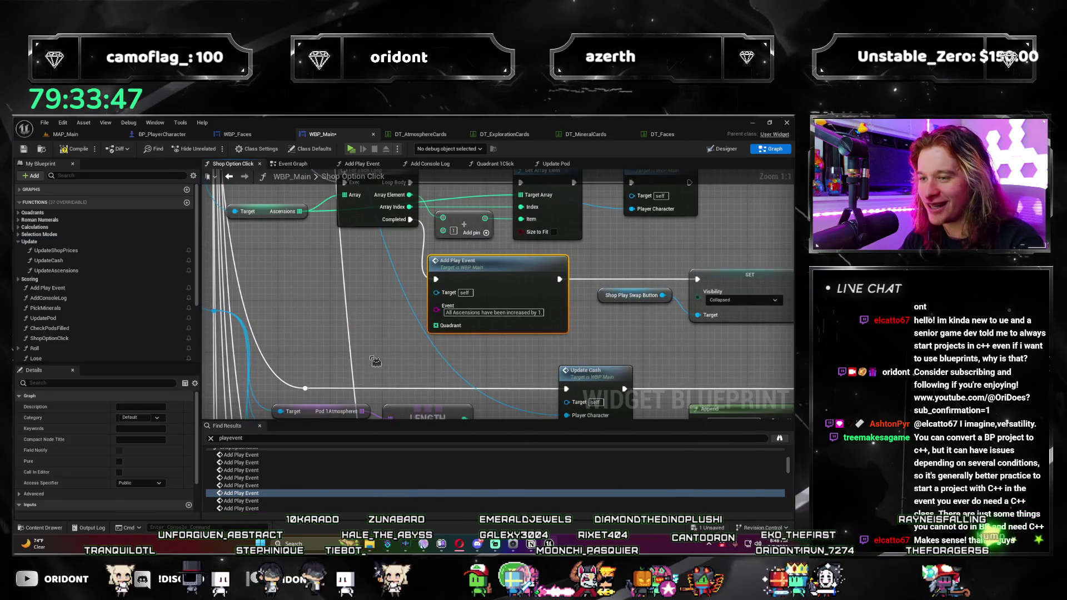
left_click(252, 502)
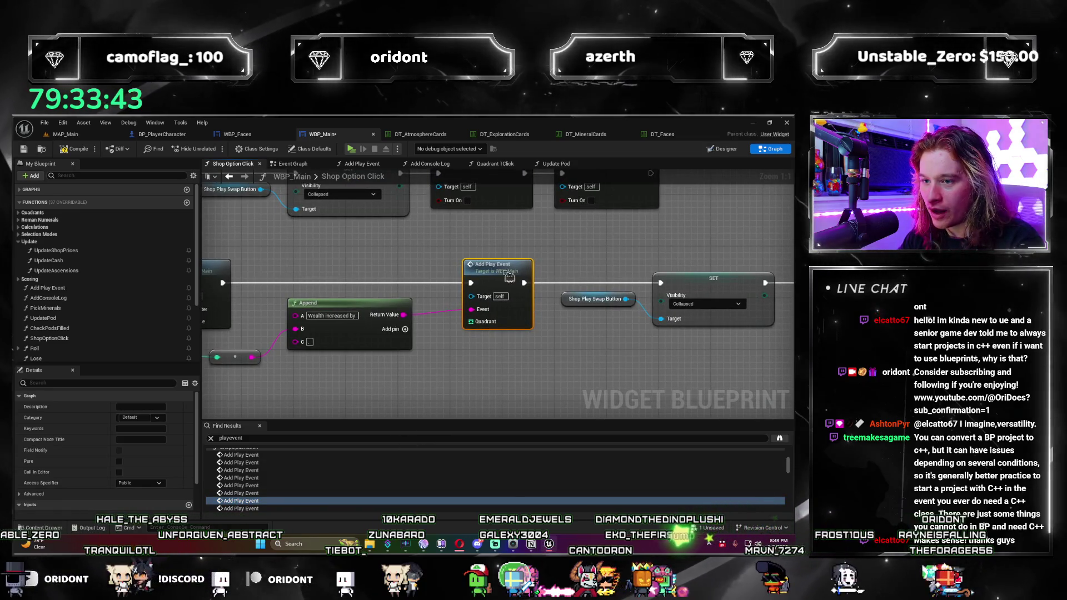
left_click_drag(505, 263, 486, 263)
left_click(293, 501)
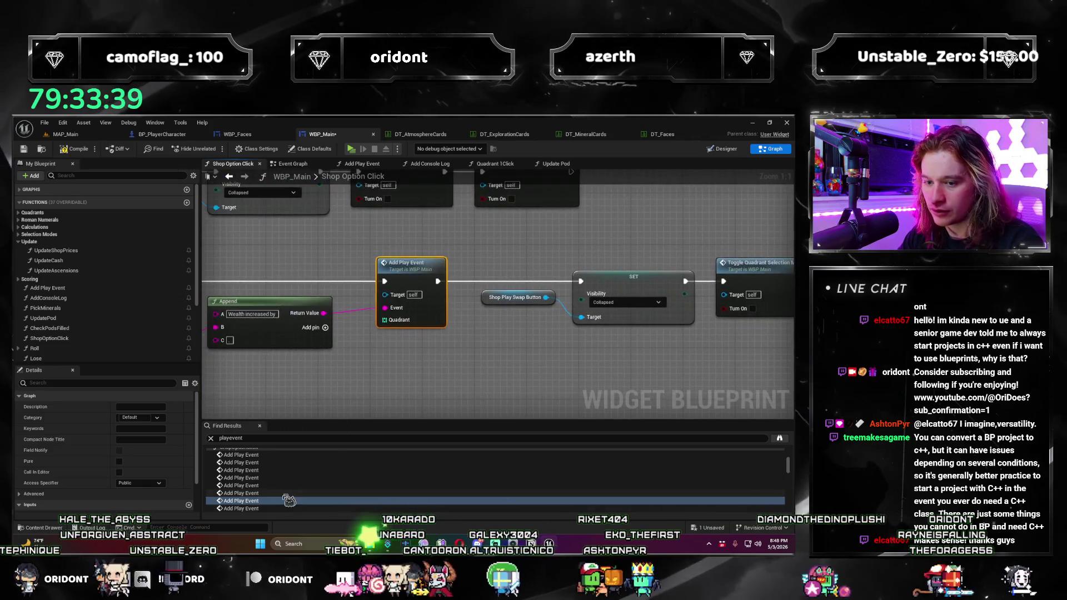
left_click(270, 508)
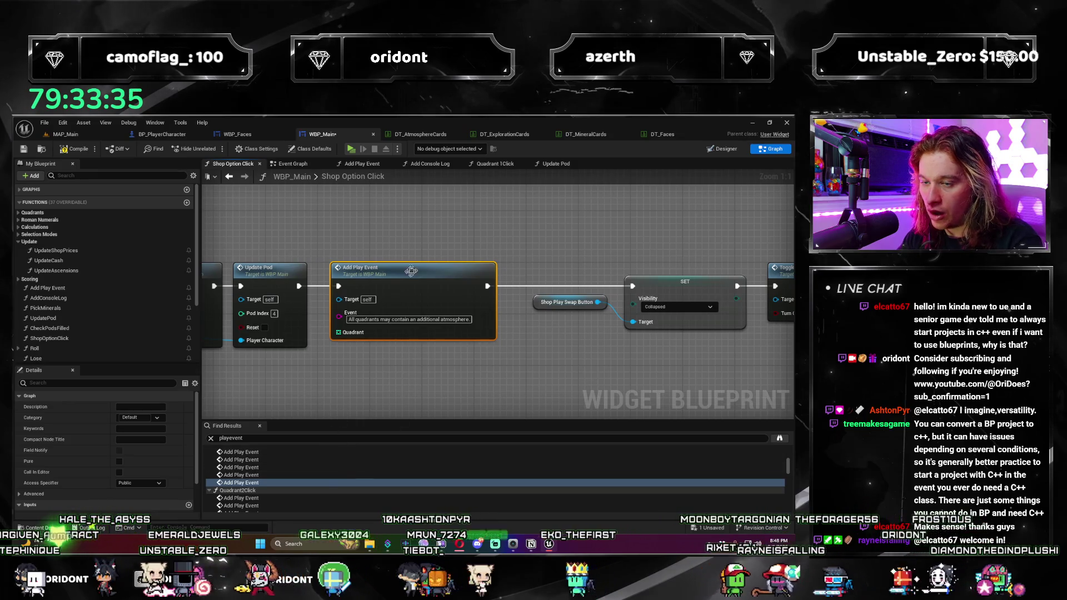
left_click_drag(452, 271, 485, 272)
left_click_drag(541, 308, 634, 350)
left_click_drag(420, 281, 492, 282)
left_click(378, 300)
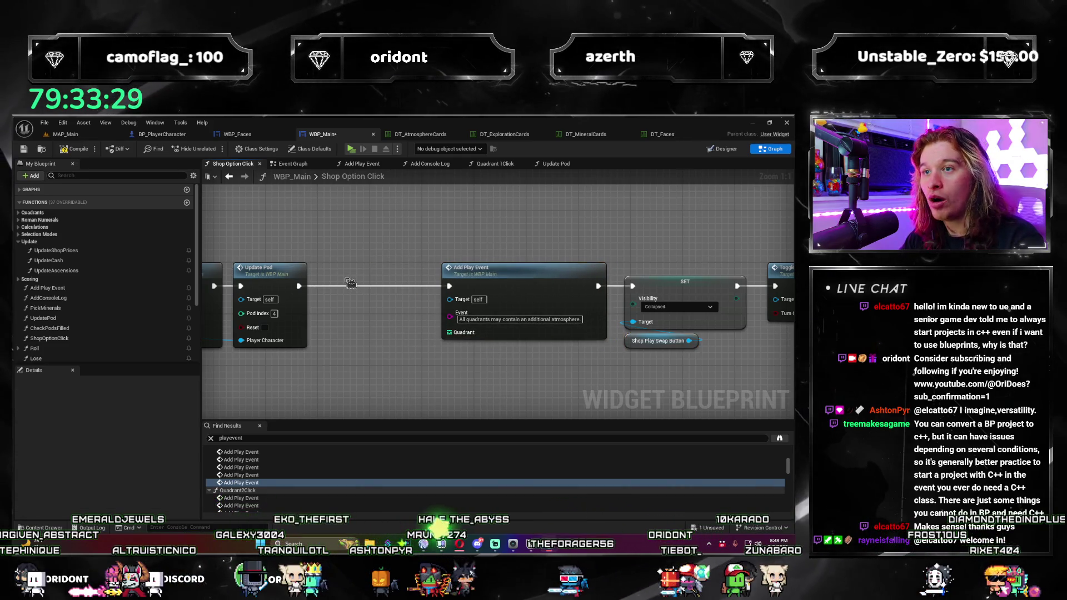
key("ctrl+v")
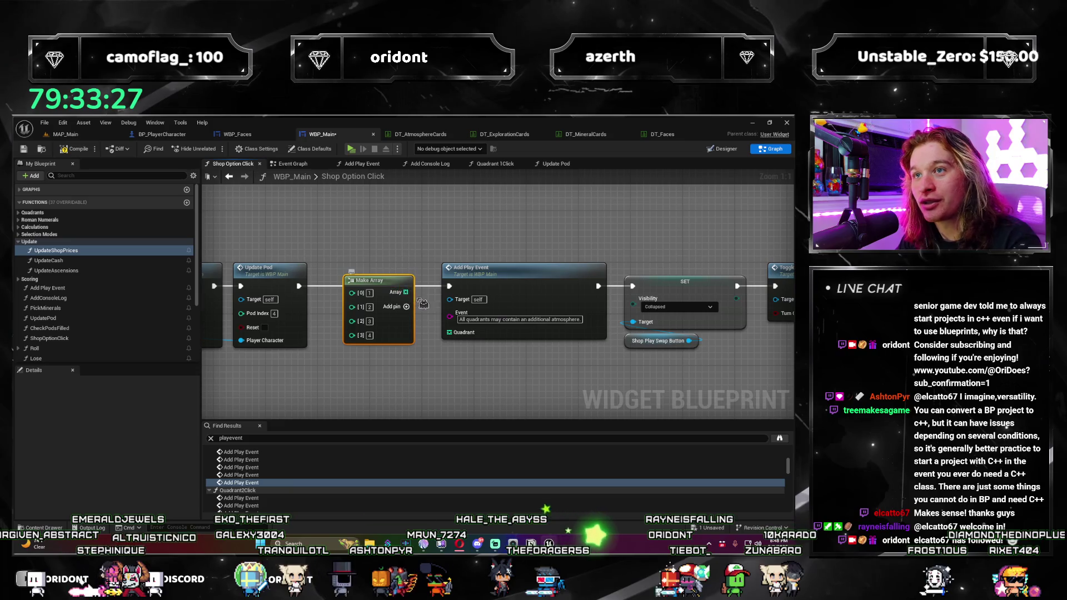
mouse_move(400, 282)
left_mouse_down()
mouse_move(400, 308)
mouse_move(417, 323)
mouse_move(463, 333)
left_mouse_up()
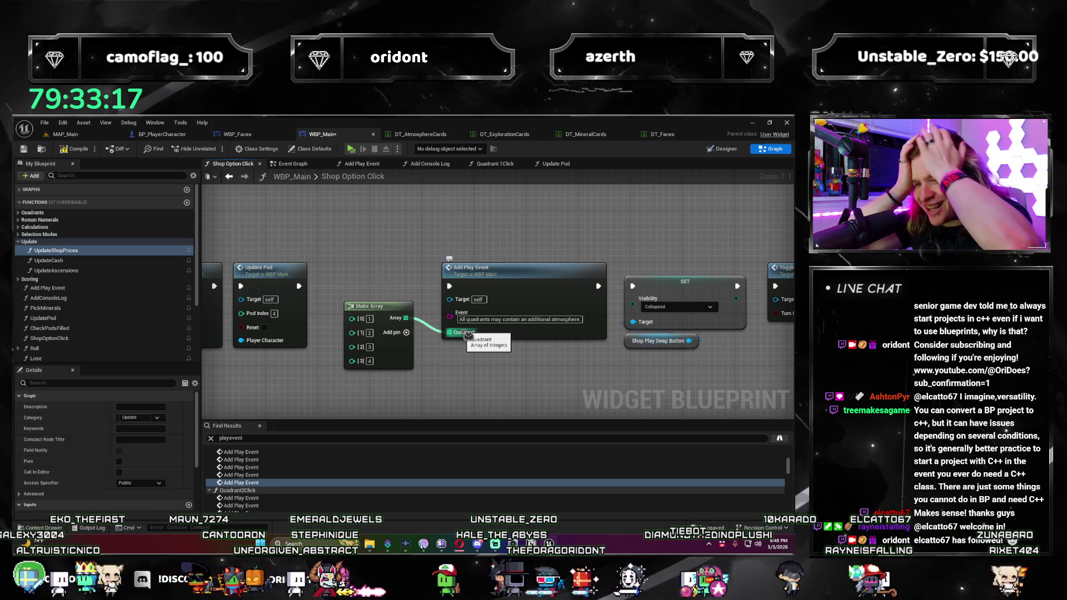
Step: Open the Add Play Event result in Quadrant 2Click
scroll(356, 482, "down", 1)
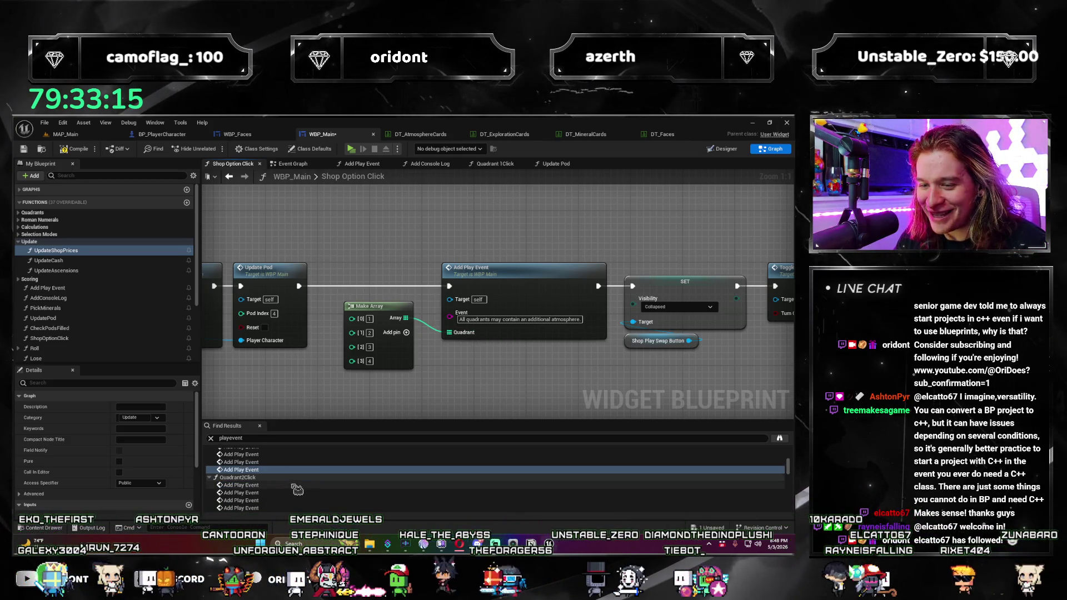
left_click(298, 487)
double_click(298, 487)
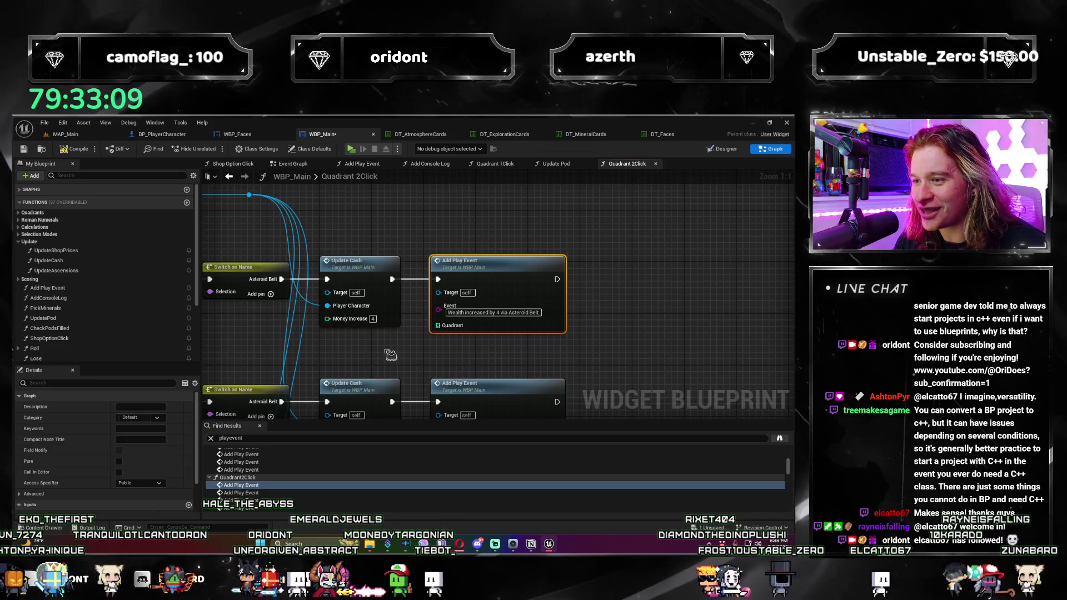
Step: Survey Quadrant 2Click and check the Make Array used in Quadrant 1Click
scroll(374, 357, "down", 1)
mouse_move(373, 357)
left_mouse_down()
mouse_move(561, 344)
mouse_move(658, 361)
mouse_move(539, 367)
mouse_move(733, 373)
mouse_move(338, 378)
left_mouse_up()
scroll(658, 361, "down", 1)
scroll(339, 378, "up", 2)
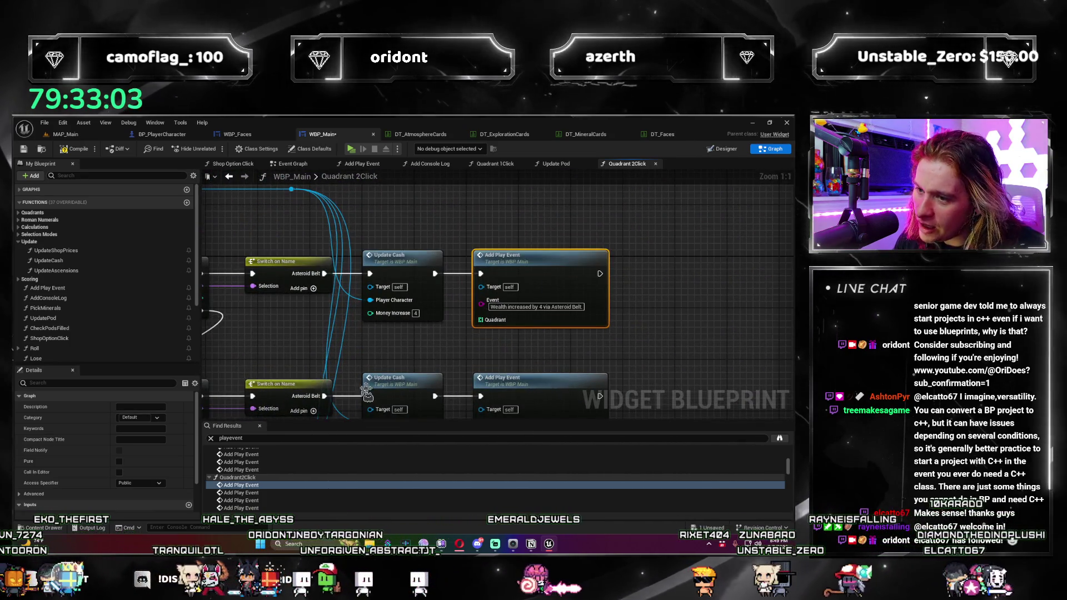
scroll(269, 475, "up", 3)
scroll(269, 475, "down", 2)
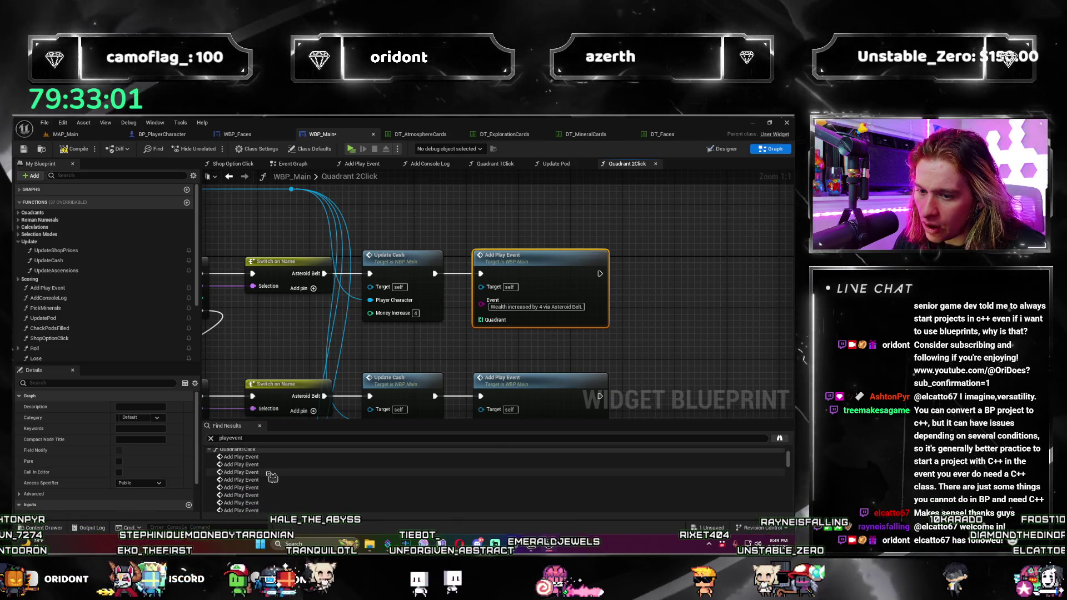
left_click(269, 495)
double_click(269, 495)
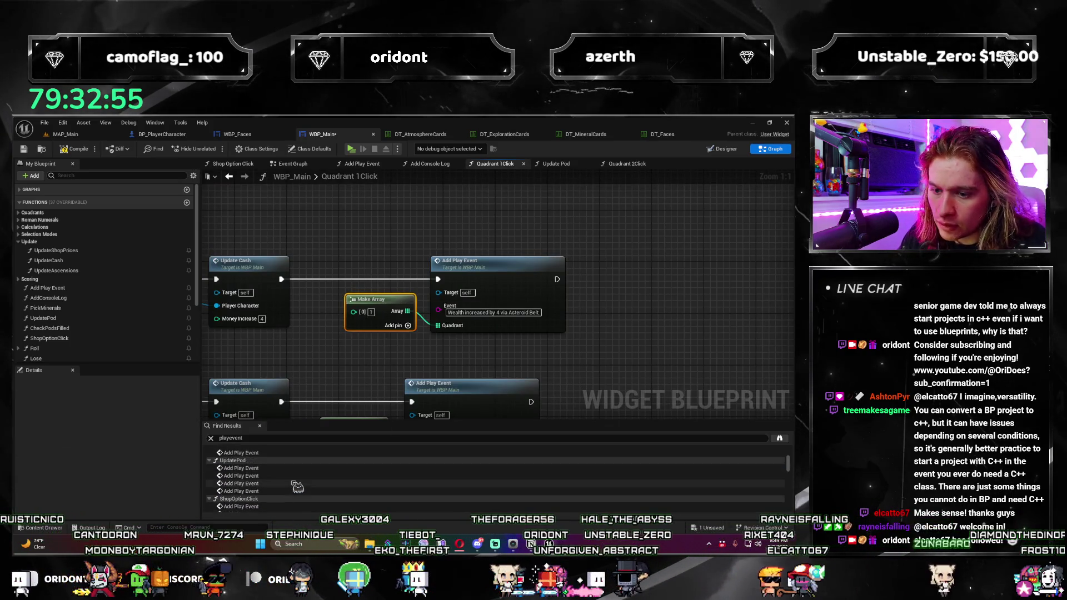
Step: Wire a single-entry Make Array holding 2 into the Asteroid Belt wealth Add Play Event
left_click(282, 473)
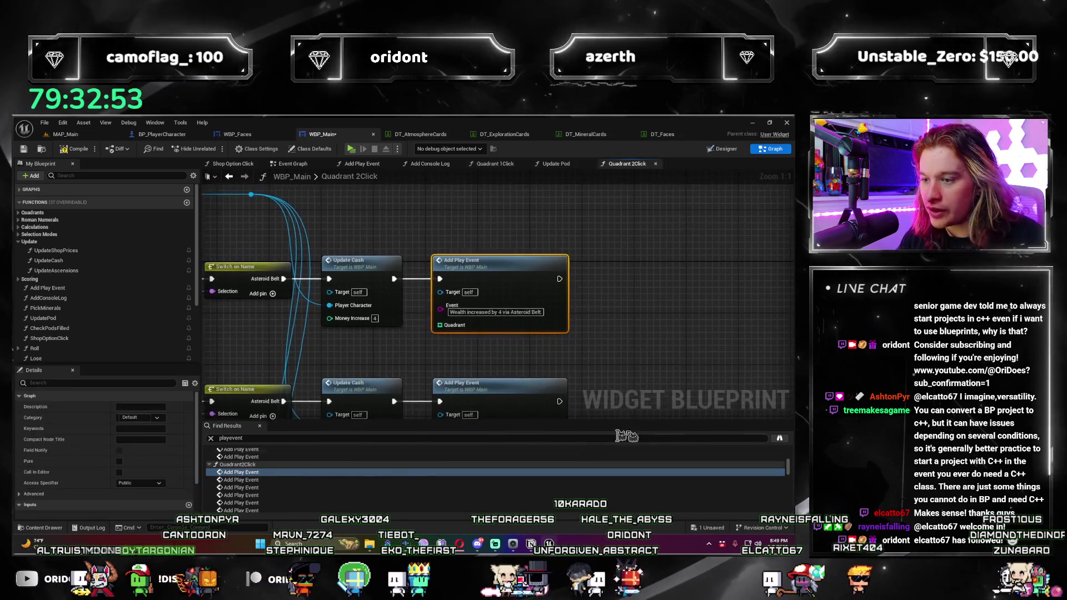
left_click(473, 300)
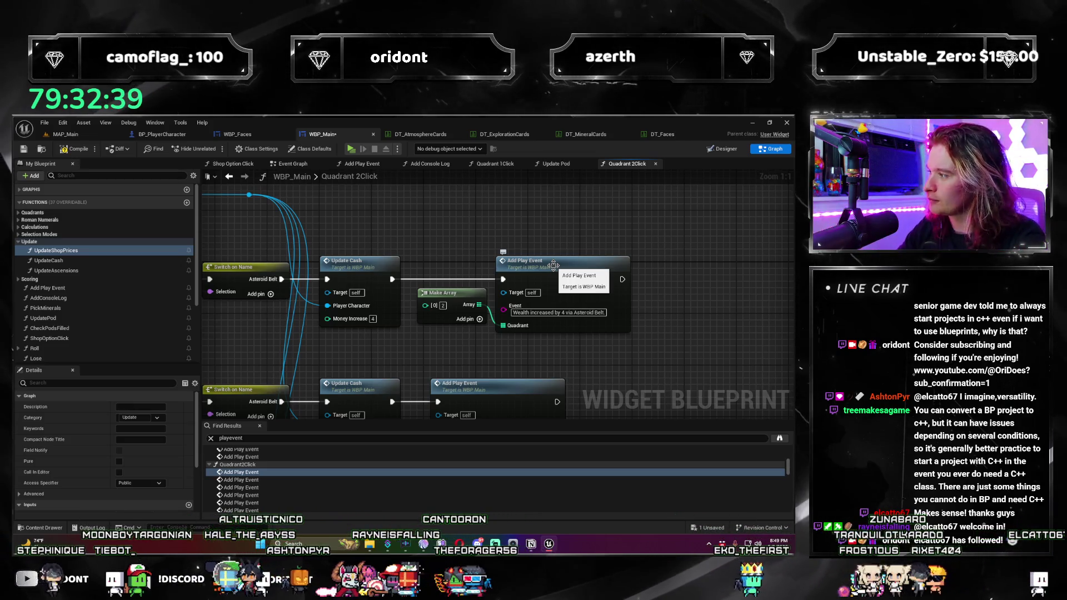
left_click(459, 306)
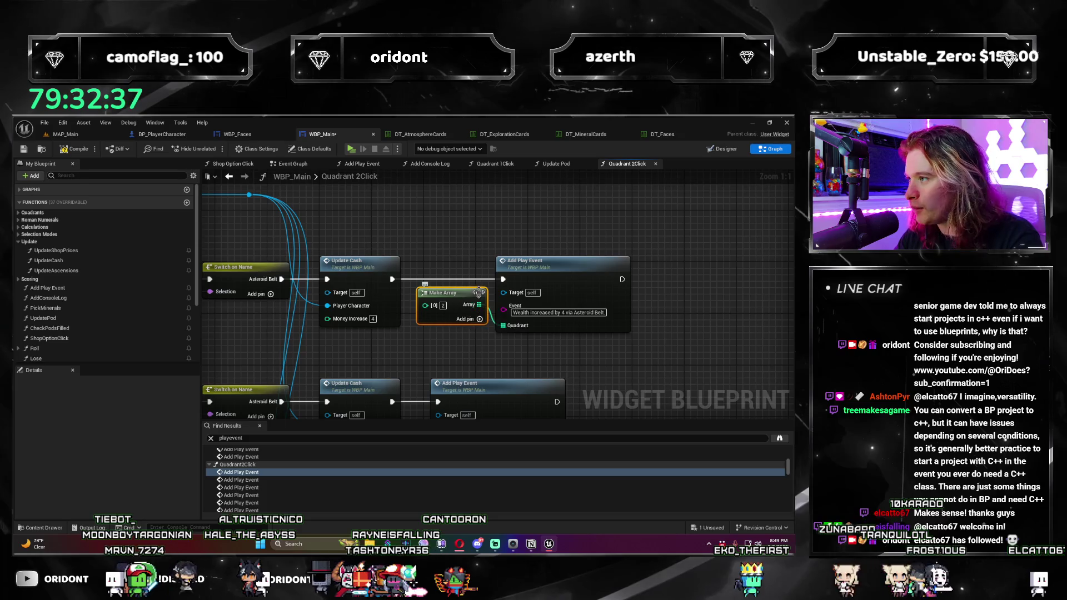
left_click_drag(613, 270, 619, 270)
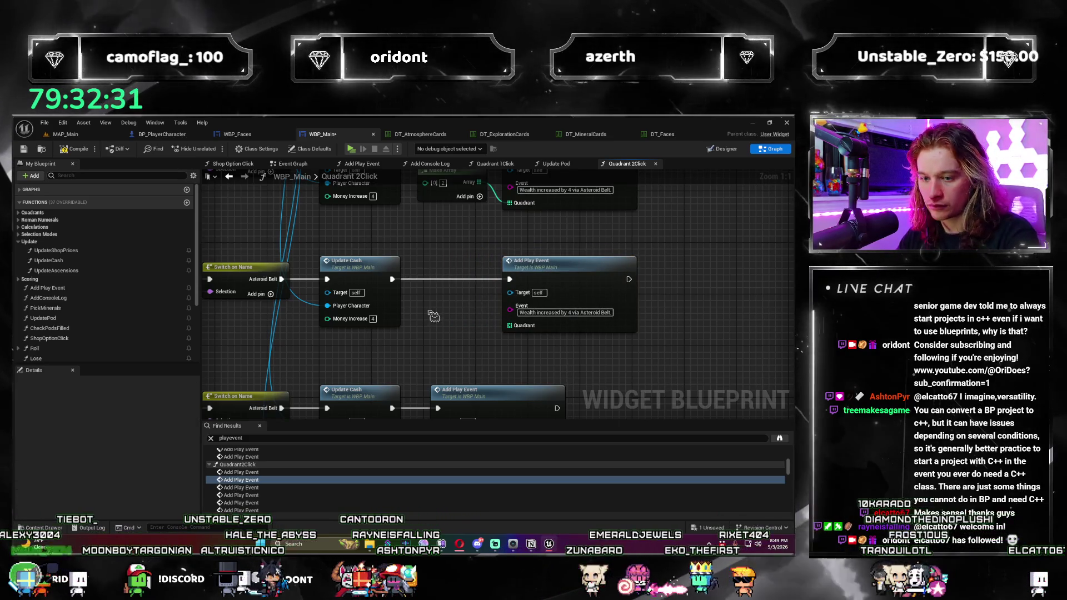
Step: Paste another quadrant Make Array, wire it into the Quadrant input, and select both array nodes
left_click(440, 343)
key("ctrl+v")
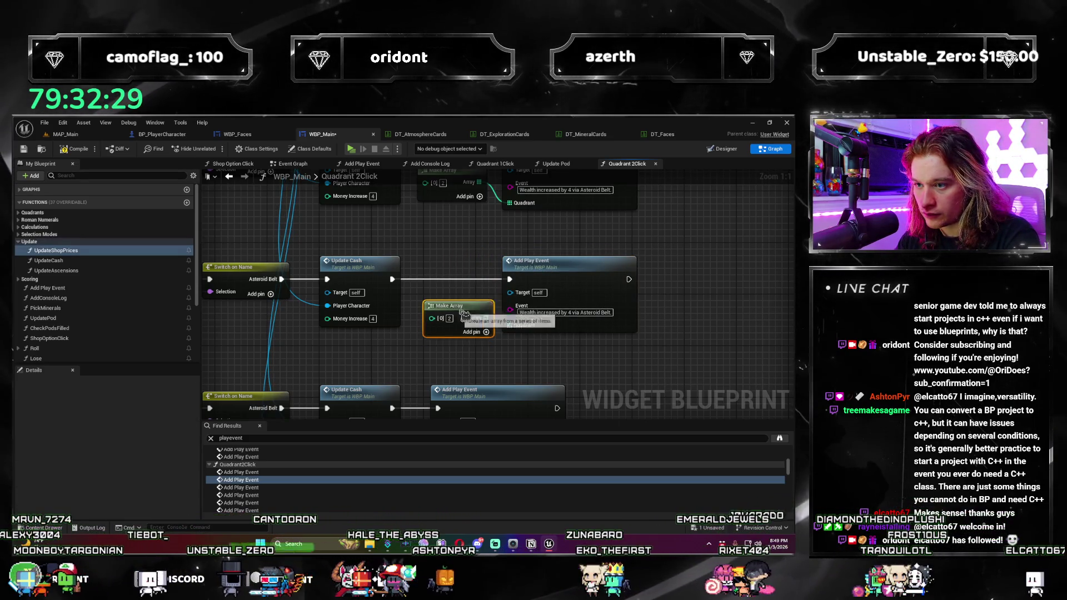
left_click_drag(479, 304, 537, 334)
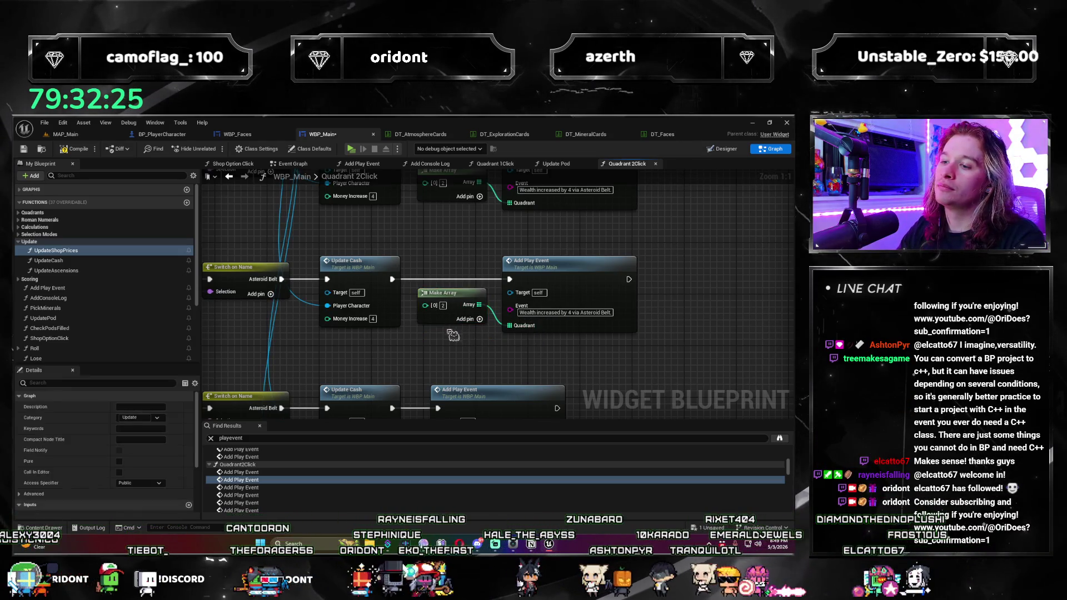
scroll(473, 278, "down", 4)
mouse_move(460, 358)
left_mouse_down()
mouse_move(474, 222)
mouse_move(373, 348)
left_mouse_up()
Step: Locate the Asteroid Belt rows and select the wealth-increase Add Play Event node
scroll(372, 345, "up", 1)
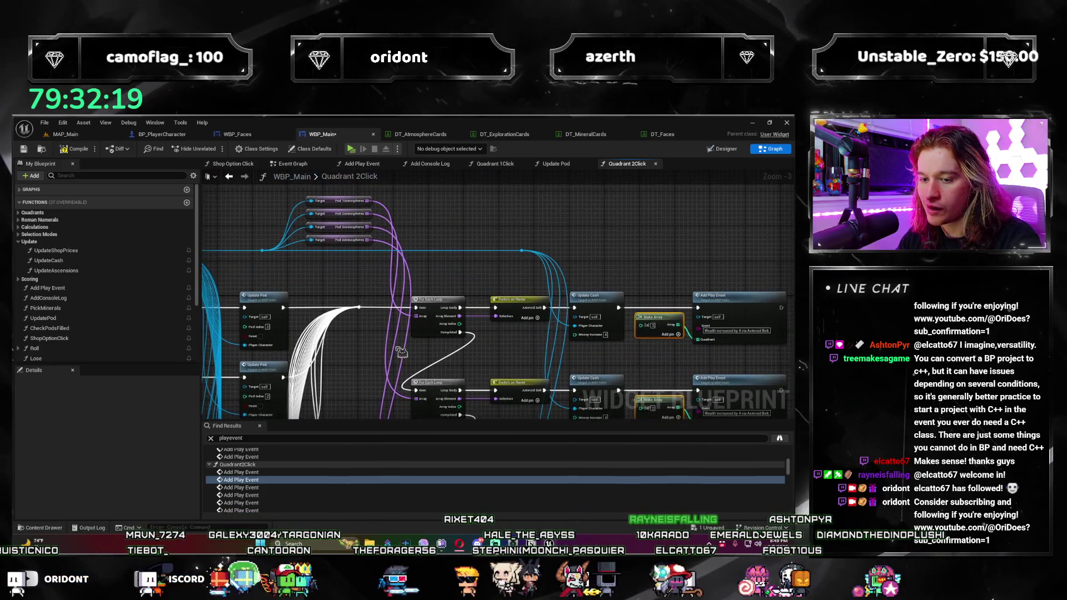
scroll(371, 336, "up", 2)
scroll(424, 354, "down", 1)
left_click_drag(424, 354, 322, 303)
mouse_move(474, 389)
left_mouse_down()
mouse_move(389, 356)
mouse_move(562, 389)
left_mouse_up()
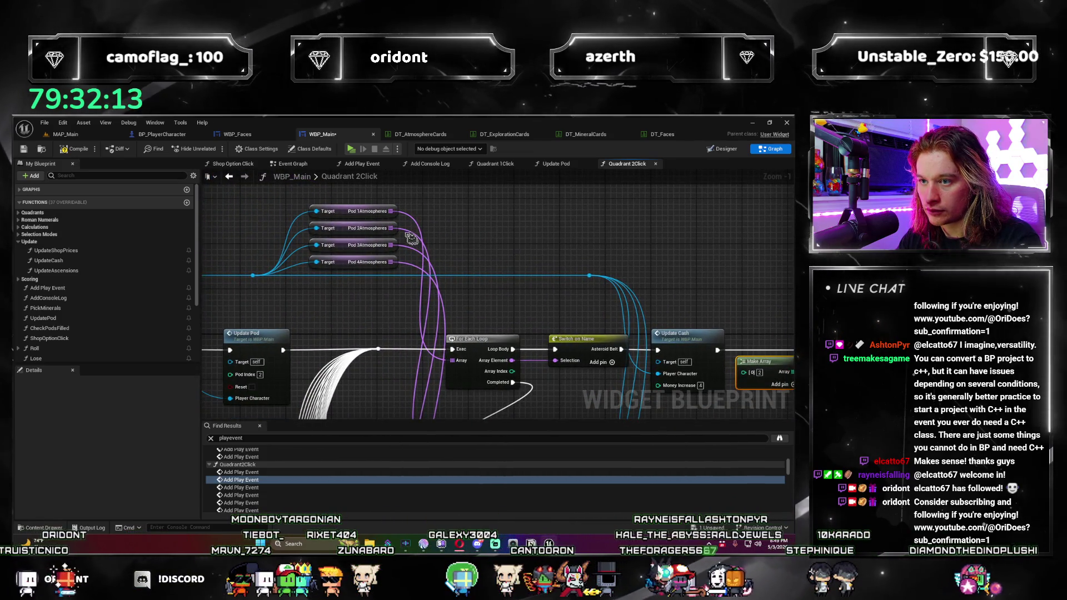
scroll(764, 379, "up", 1)
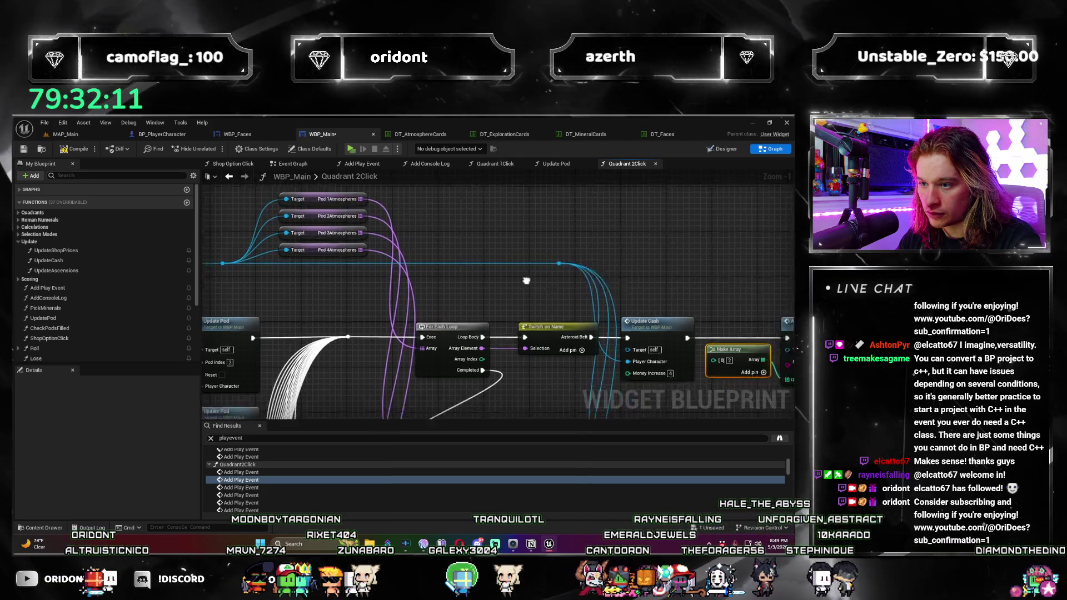
left_click_drag(765, 379, 525, 276)
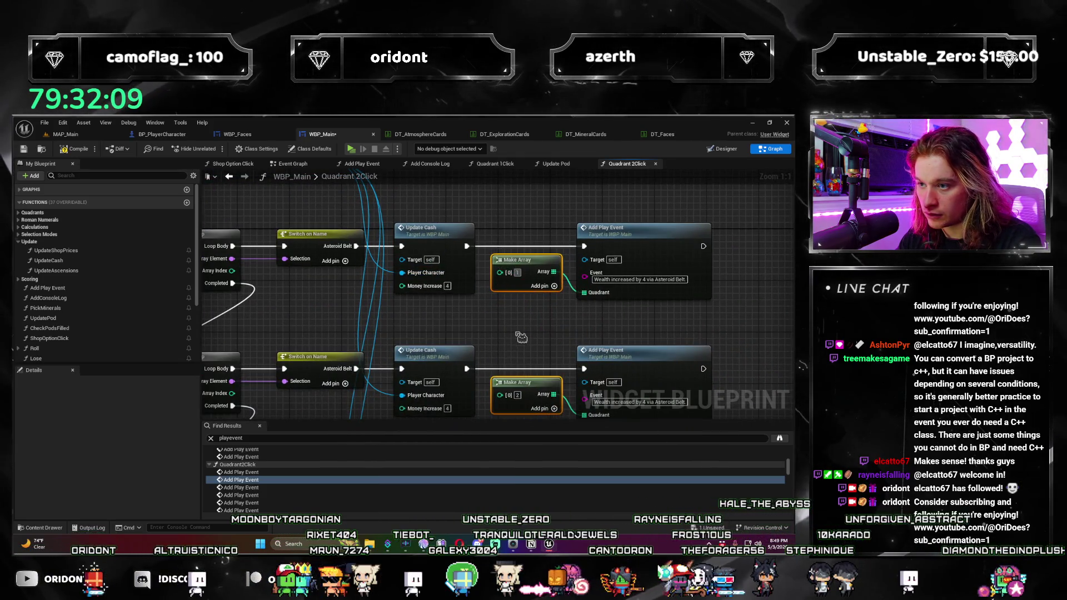
left_click_drag(521, 337, 450, 296)
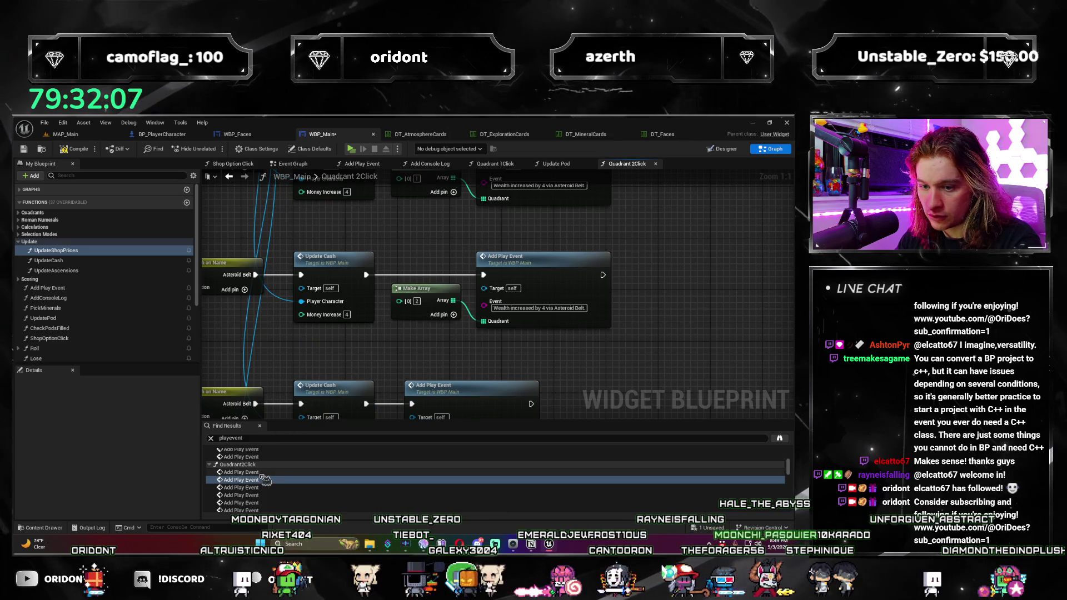
scroll(300, 365, "down", 4)
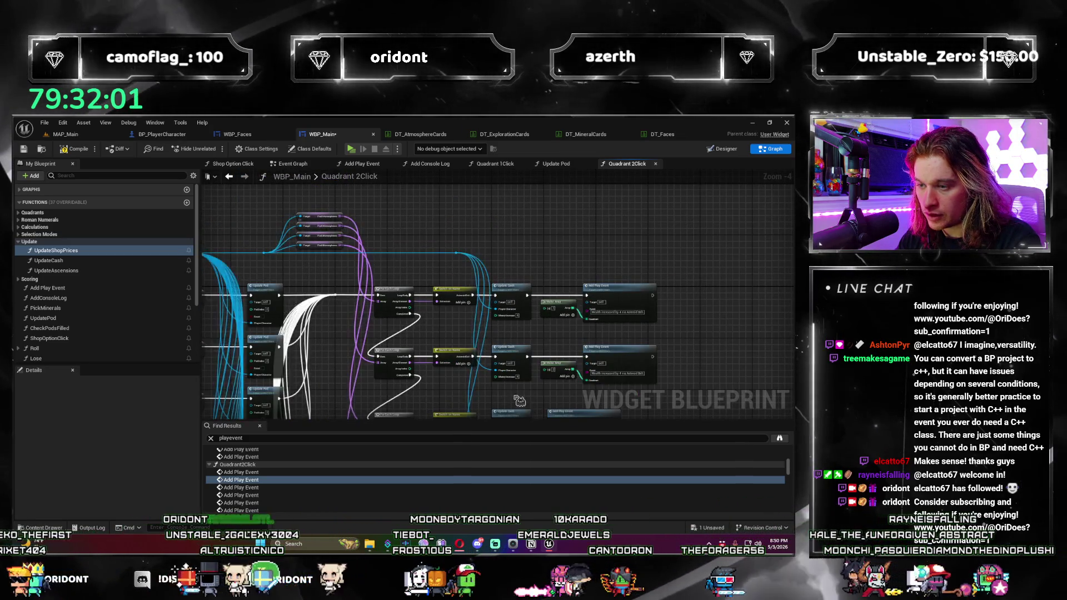
scroll(510, 394, "up", 5)
left_click(503, 303)
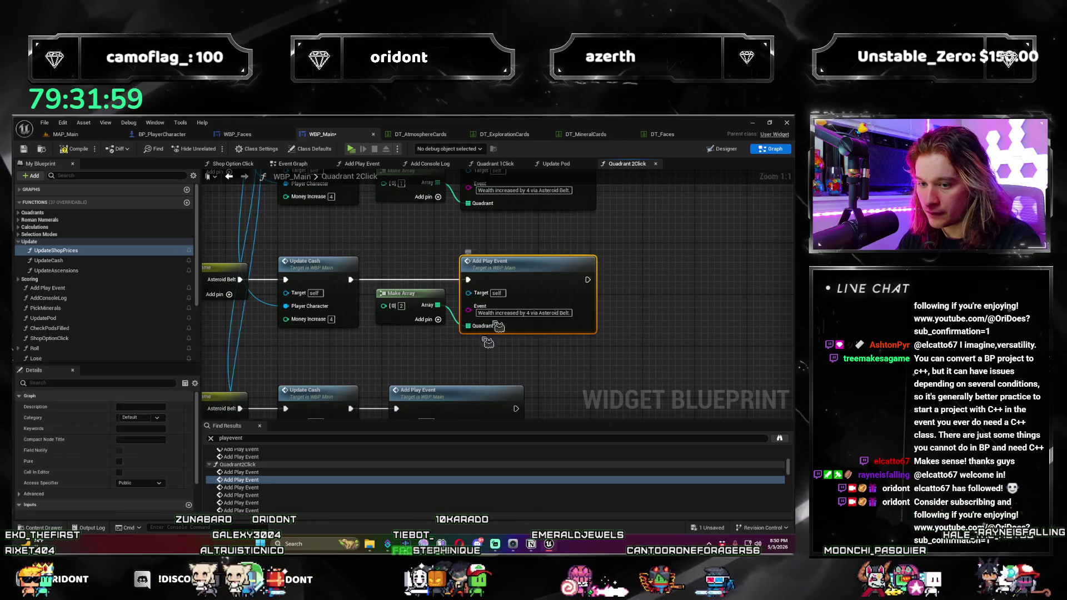
scroll(309, 471, "down", 2)
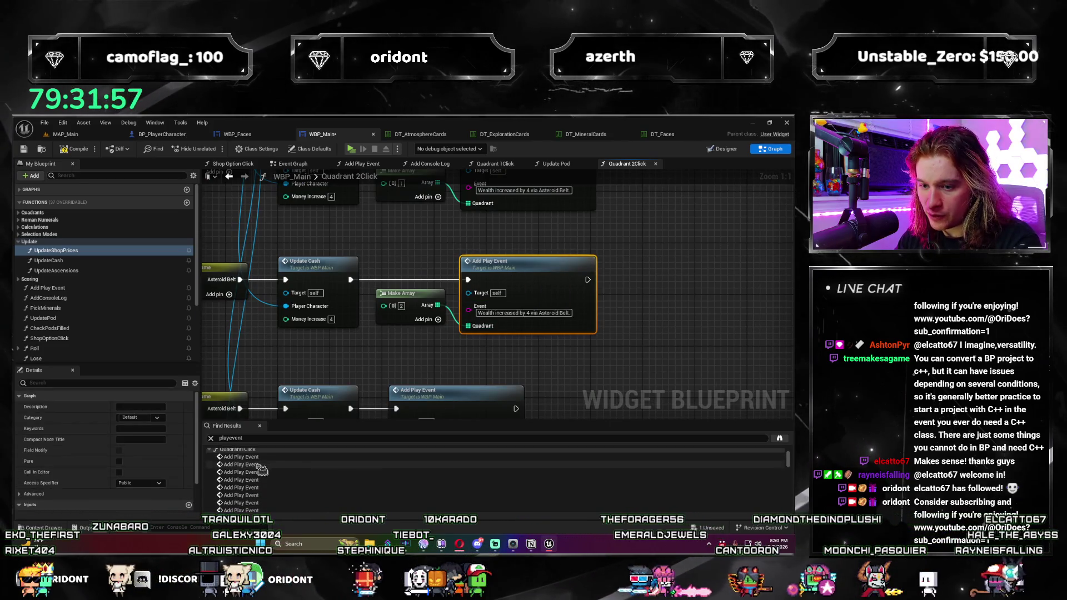
Step: Jump to the next Add Play Event in Quadrant 2Click and make room before it
double_click(257, 459)
mouse_move(381, 368)
left_mouse_down()
mouse_move(440, 250)
mouse_move(417, 245)
mouse_move(388, 311)
left_mouse_up()
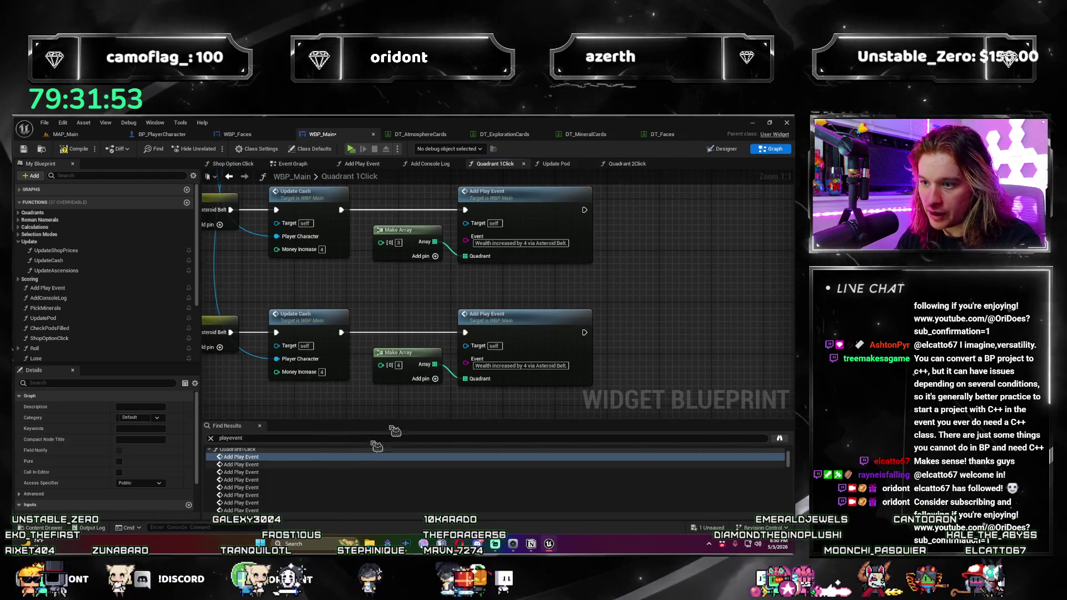
double_click(351, 465)
scroll(289, 489, "down", 3)
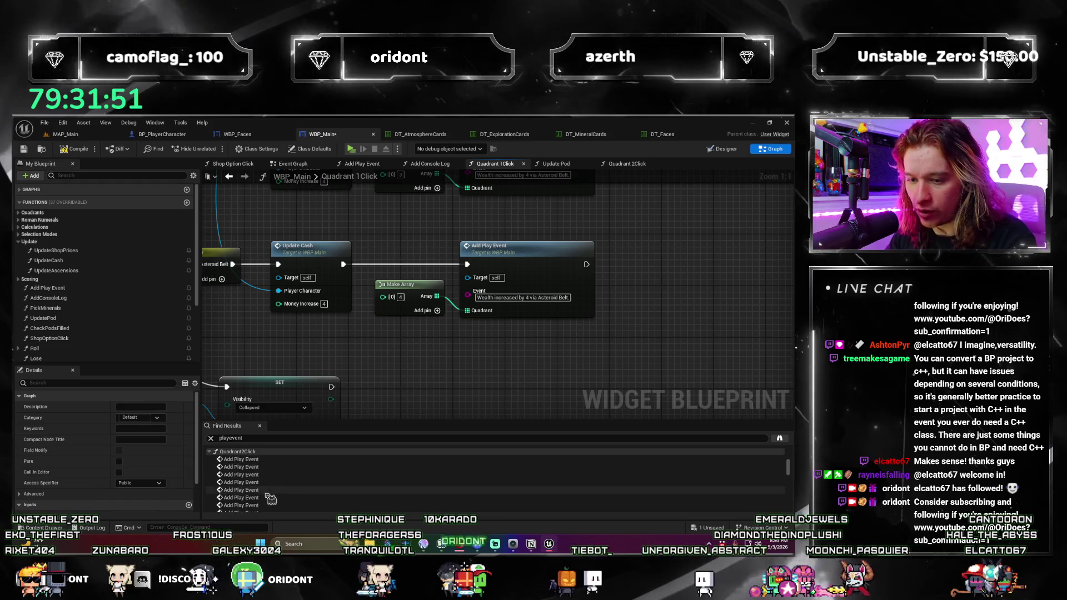
double_click(241, 467)
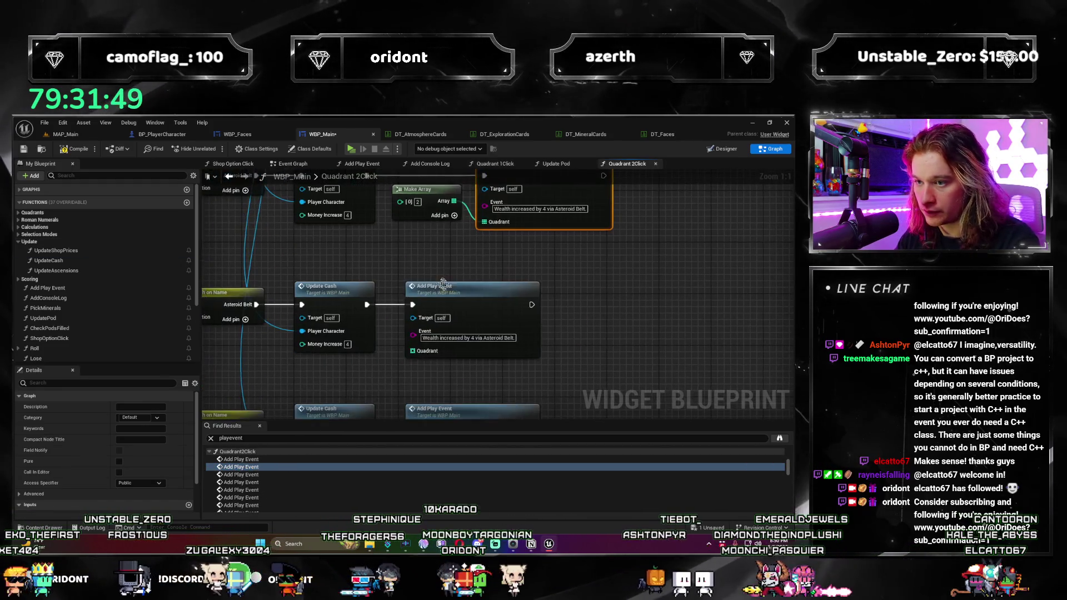
left_click_drag(439, 282, 509, 283)
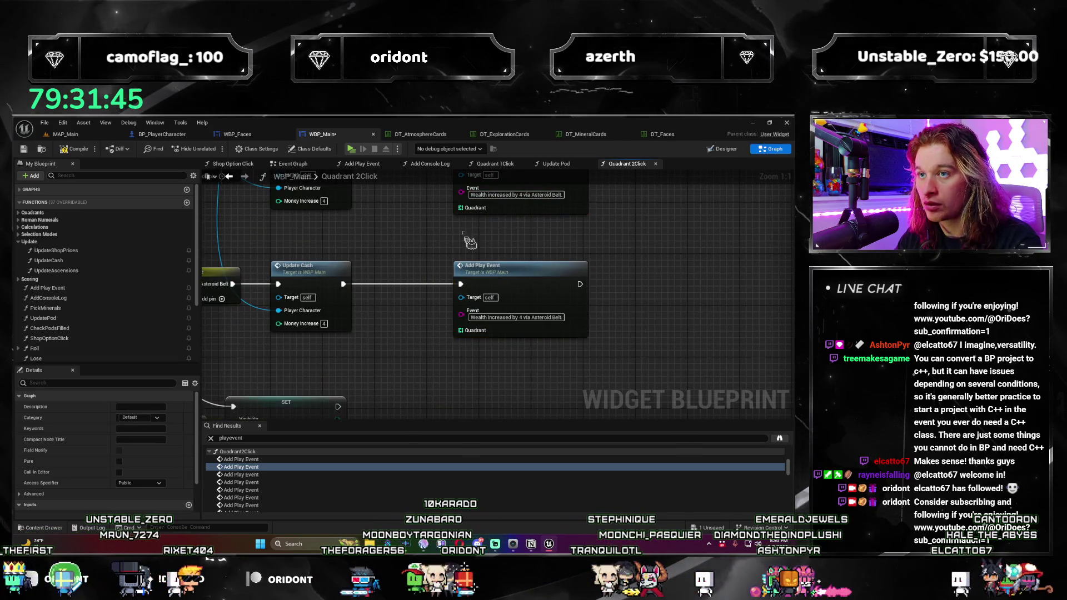
left_click_drag(469, 241, 525, 320)
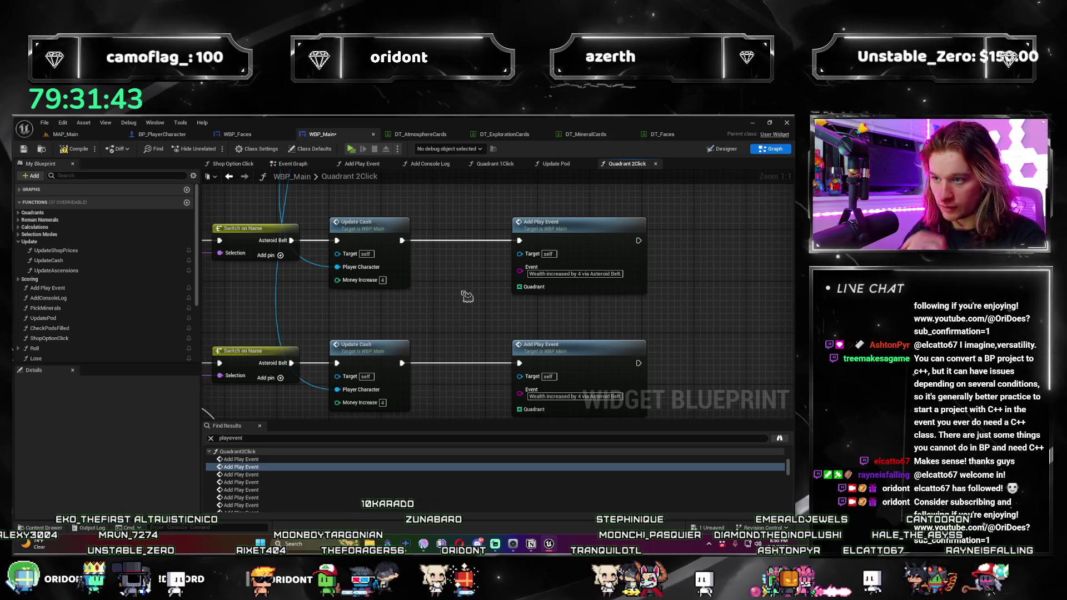
Step: Place Make Array nodes before both Asteroid Belt Add Play Event calls' Quadrant inputs
key("ctrl+v")
mouse_move(453, 314)
left_mouse_down()
mouse_move(467, 281)
mouse_move(527, 297)
left_mouse_up()
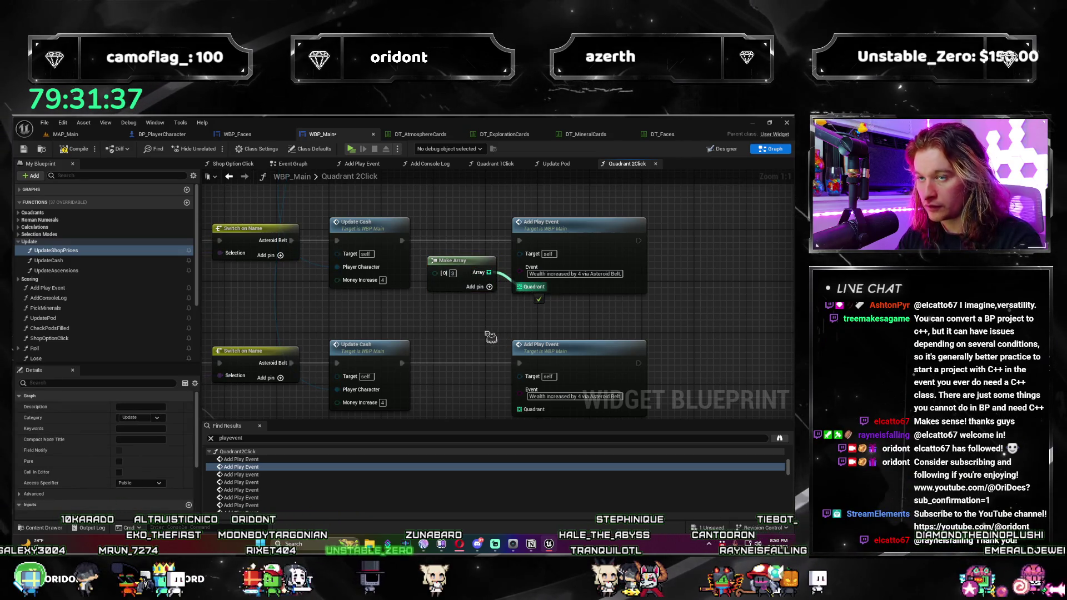
left_click_drag(484, 335, 367, 337)
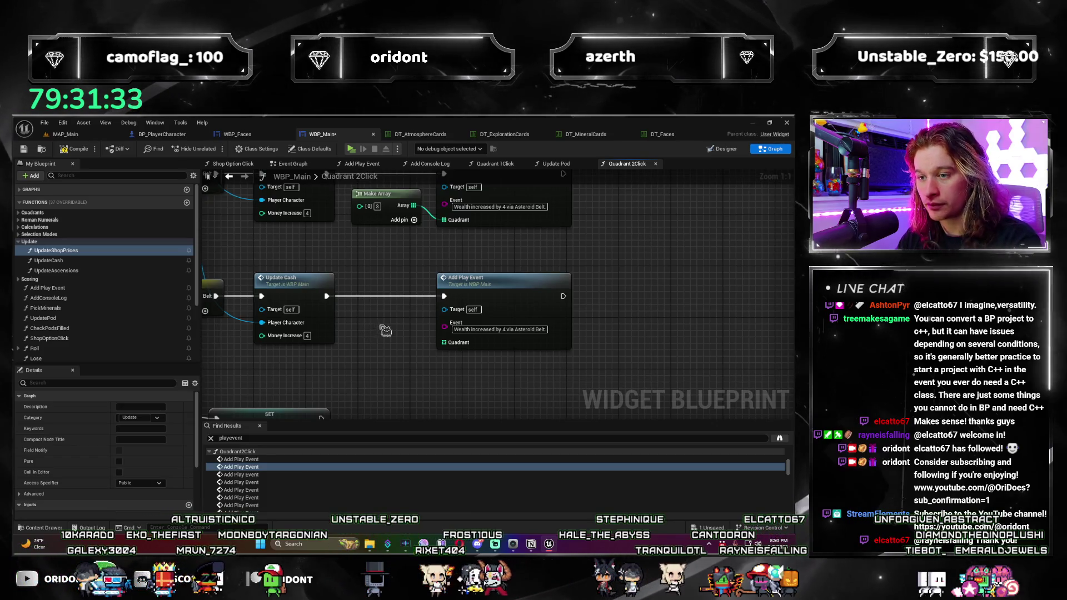
key("ctrl+v")
left_click_drag(393, 337, 381, 320)
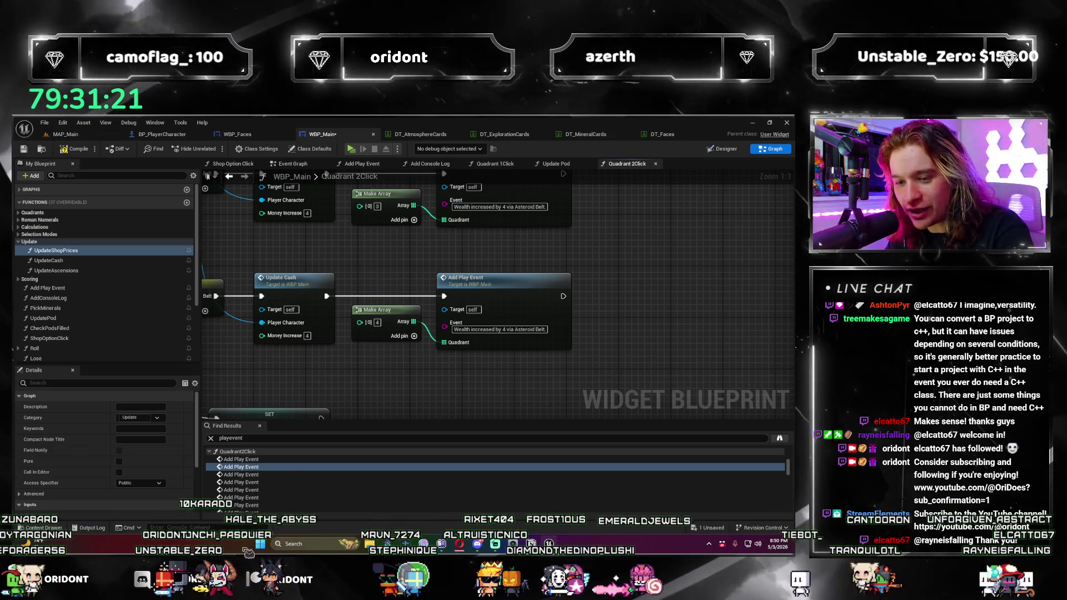
key("Down")
key("Down")
key("Down")
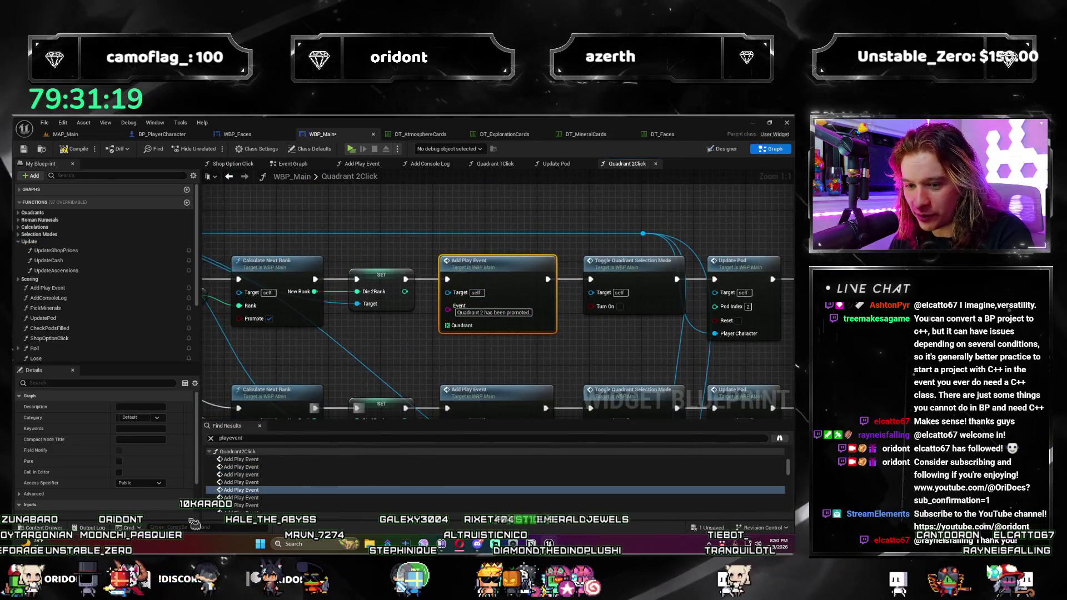
Step: Add Make Array nodes holding 2 to the promoted and demoted Add Play Event calls
left_click(261, 490)
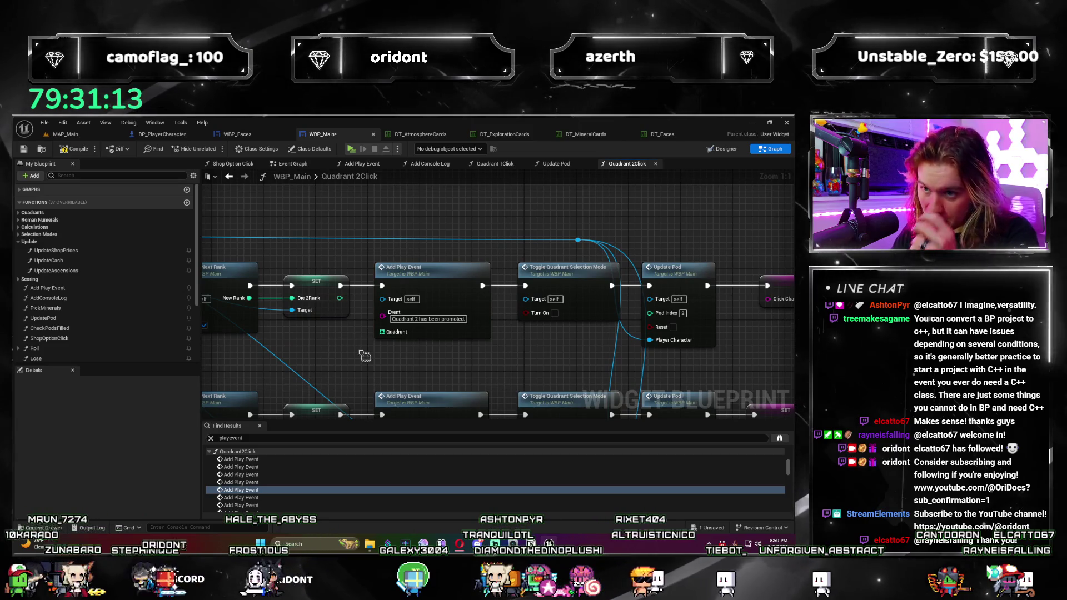
key("ctrl+v")
mouse_move(366, 354)
left_mouse_down()
mouse_move(328, 347)
mouse_move(357, 349)
left_mouse_up()
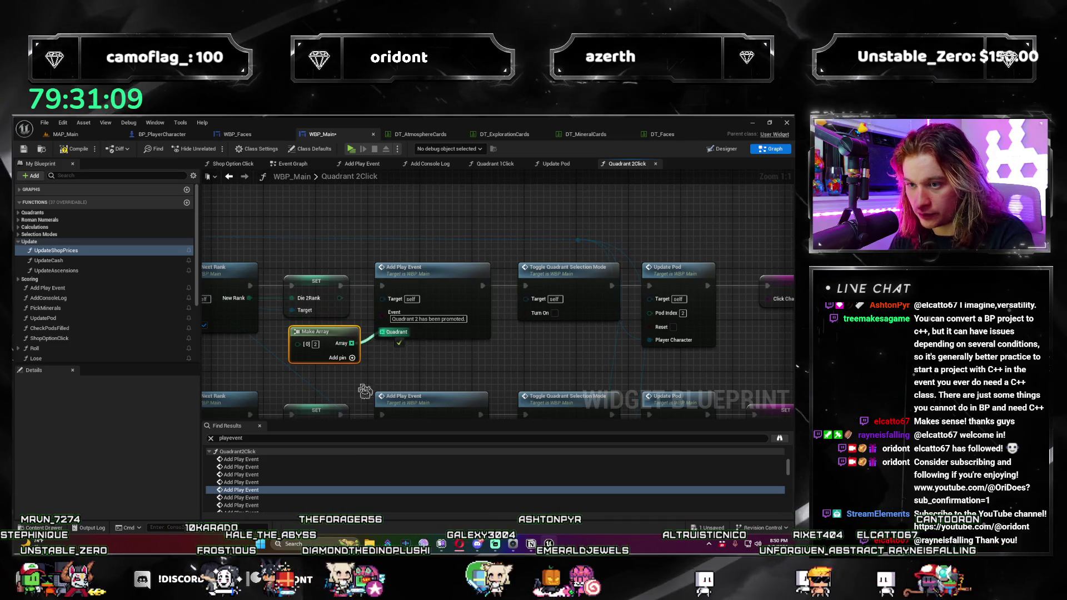
left_click(263, 498)
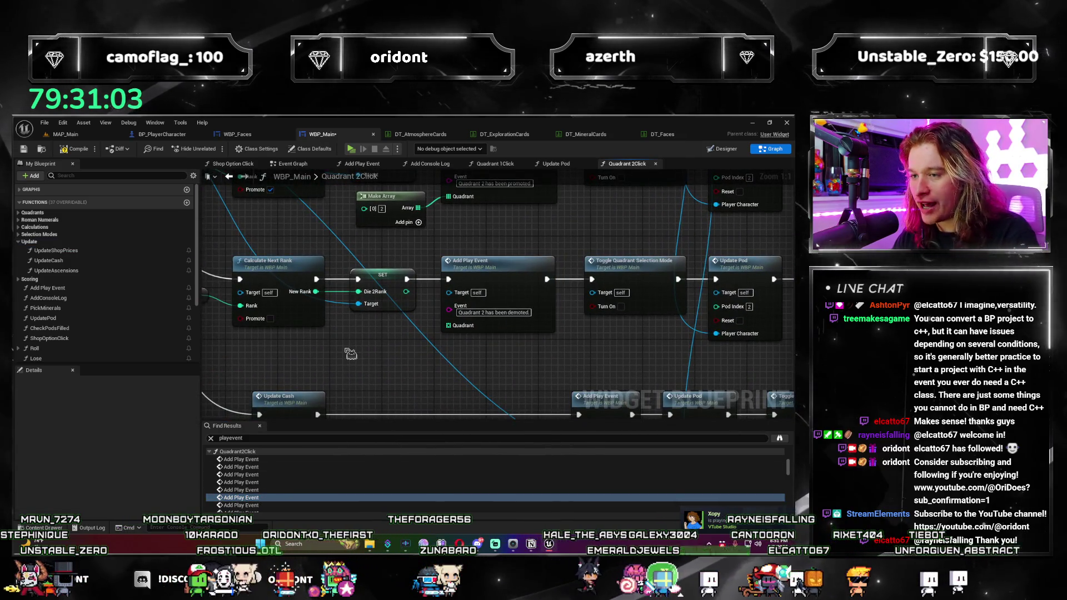
key("ctrl+v")
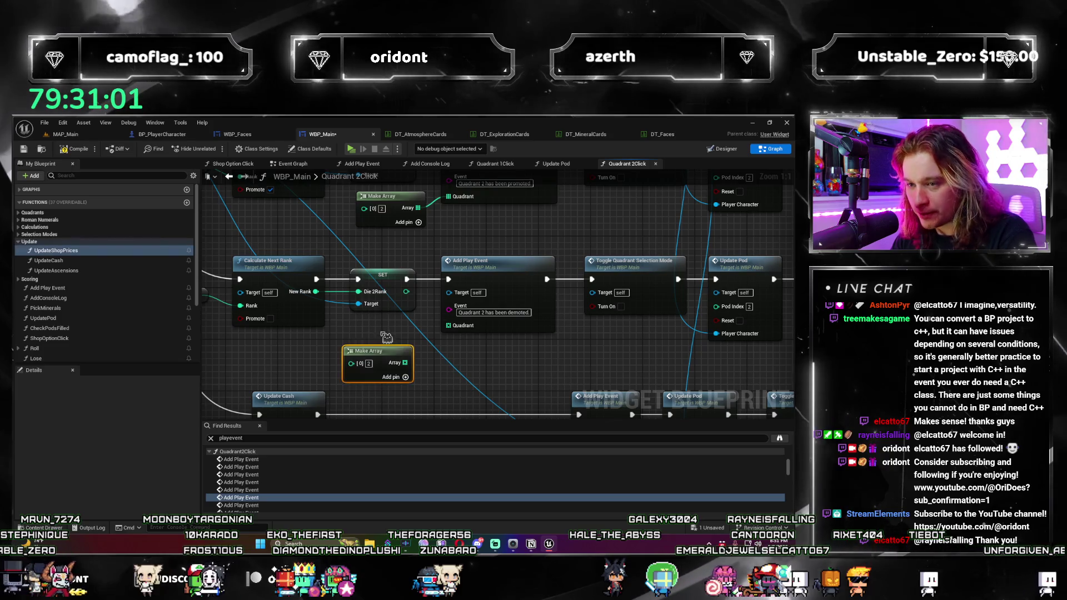
left_click_drag(389, 345, 389, 329)
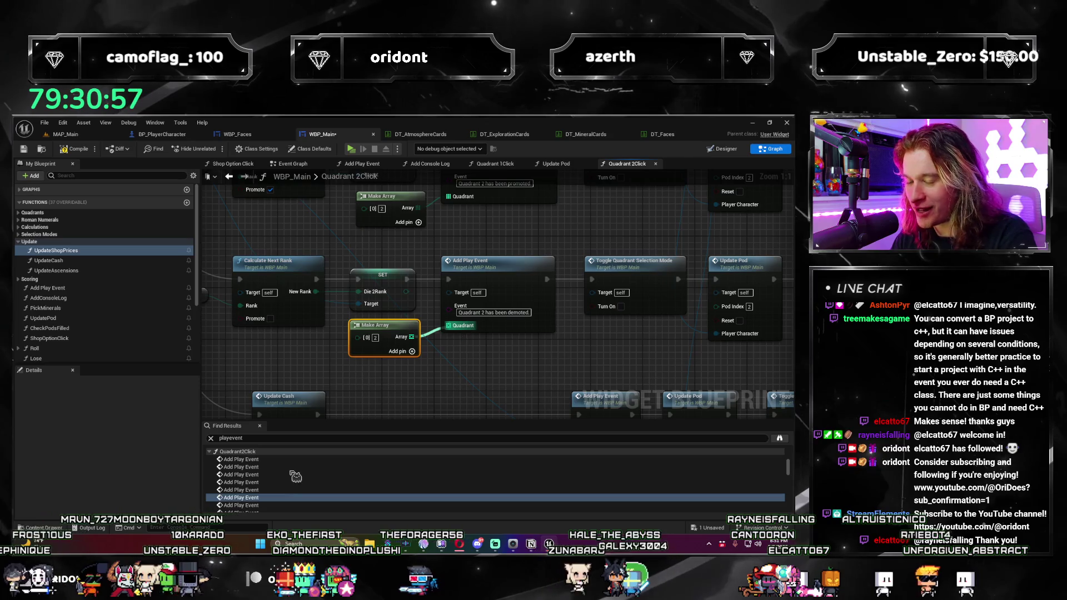
Step: Wire a Make Array holding 2 into the Quadrant 2 destroyed Add Play Event's Quadrant
left_click(283, 490)
scroll(268, 503, "down", 1)
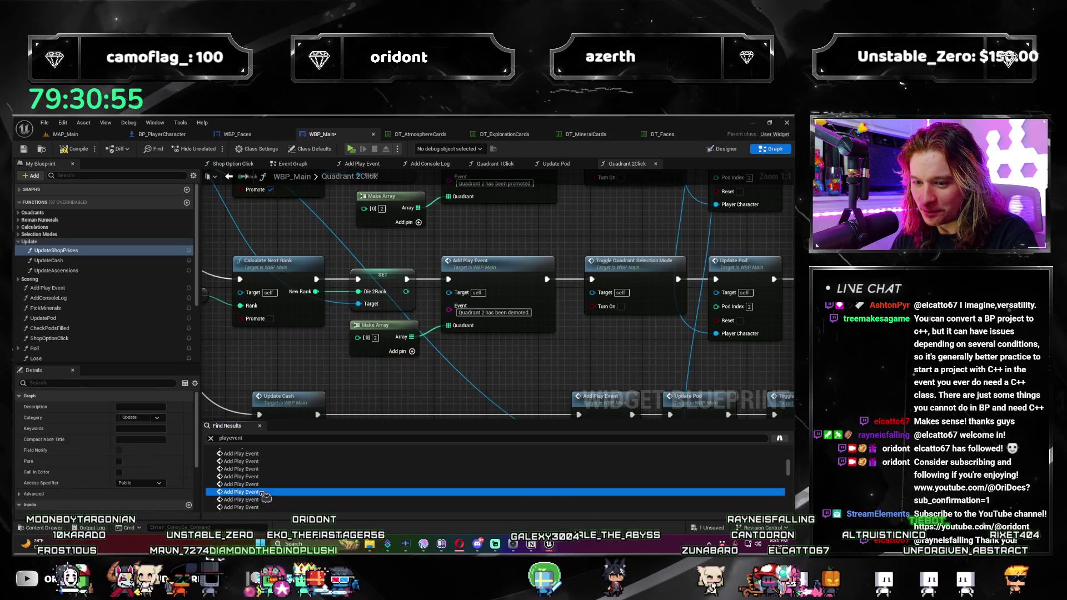
double_click(264, 492)
key("ctrl+v")
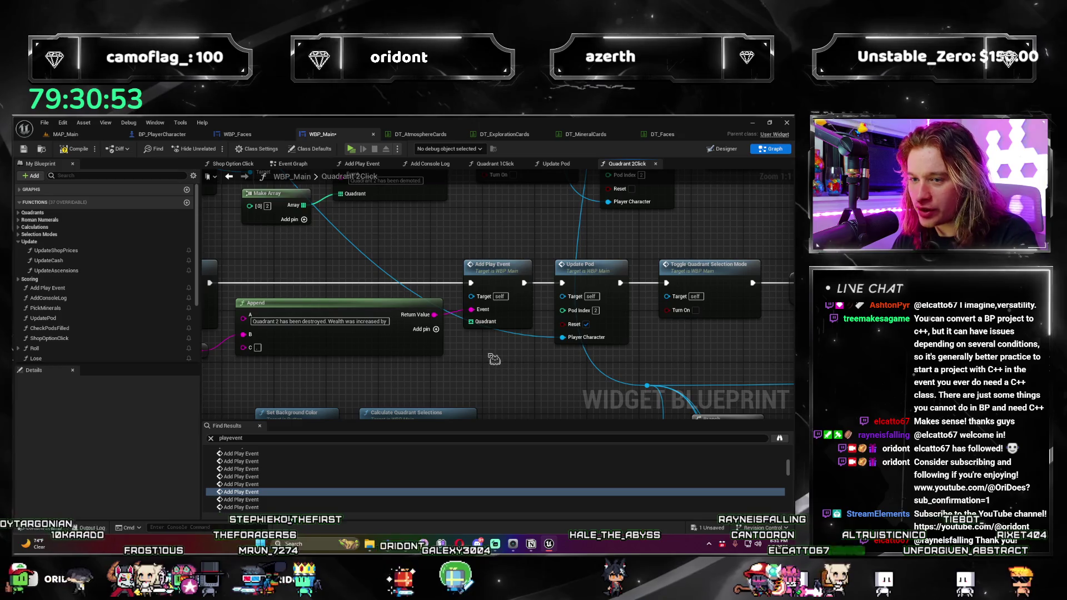
left_click_drag(513, 347, 487, 328)
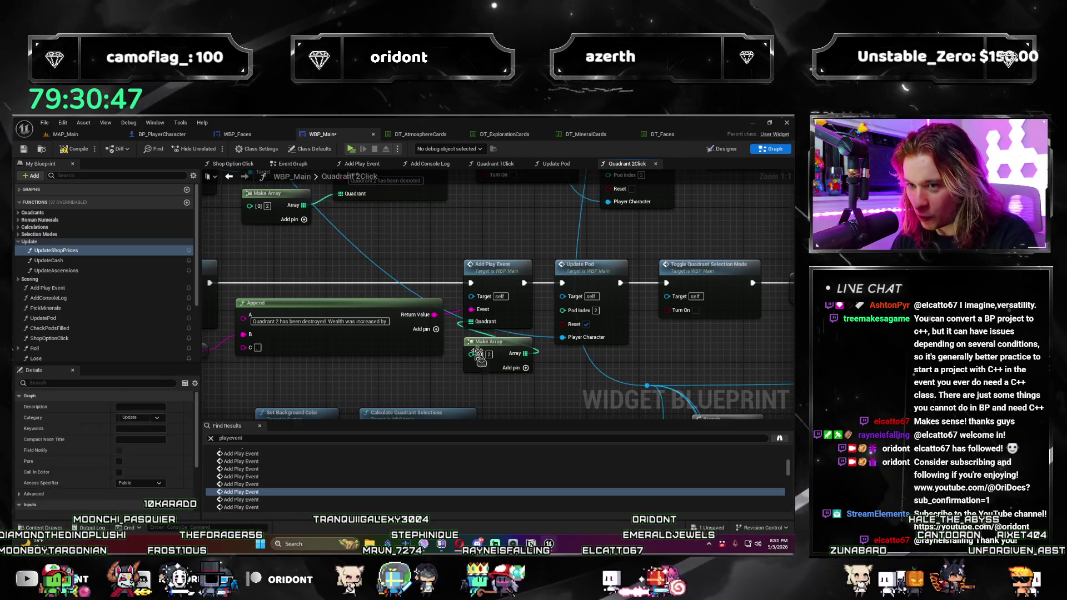
left_click(496, 341)
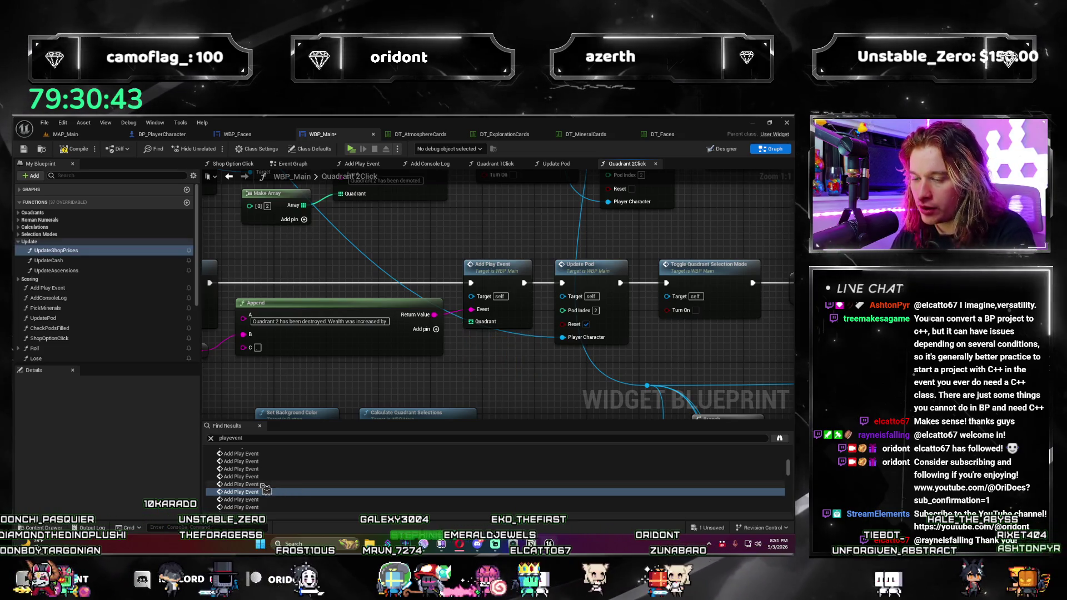
double_click(245, 499)
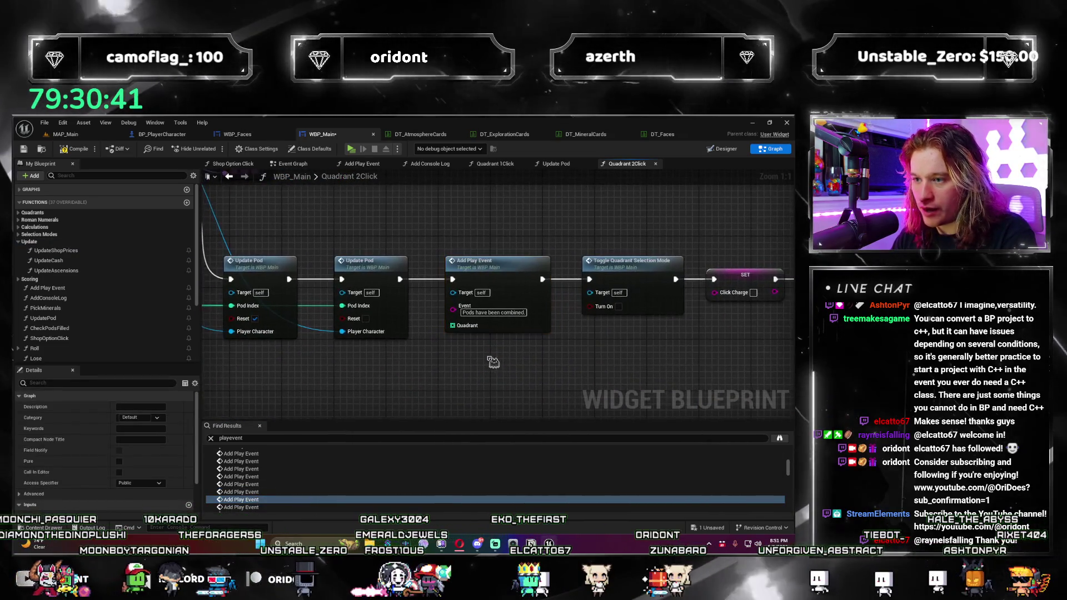
Step: Drag the Ordered Quadrants array wire toward the Add Play Event and add a reroute point
left_click(470, 354)
scroll(469, 354, "down", 3)
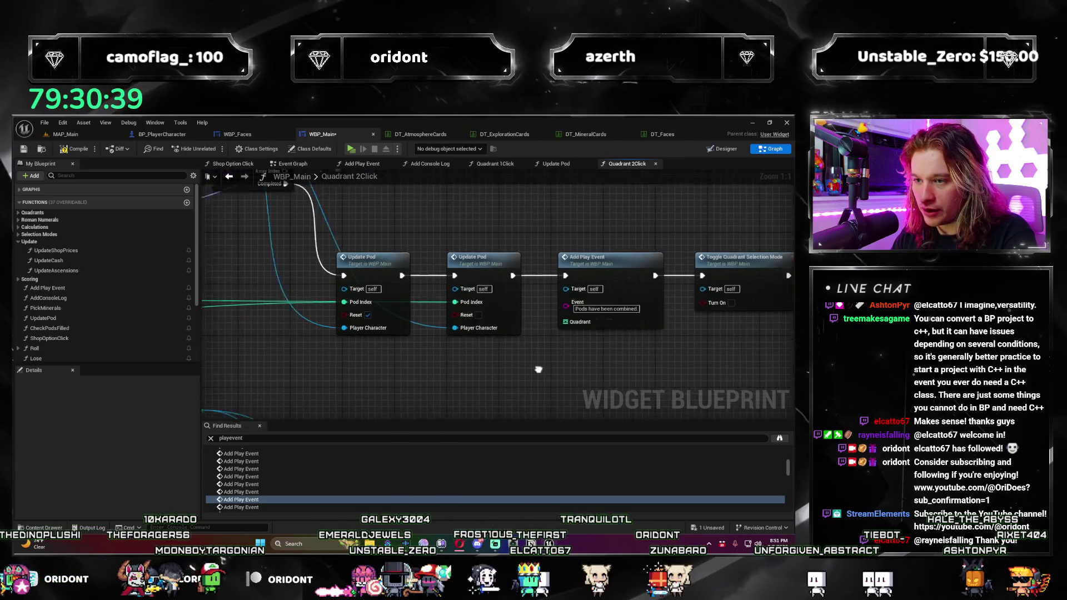
scroll(421, 340, "down", 1)
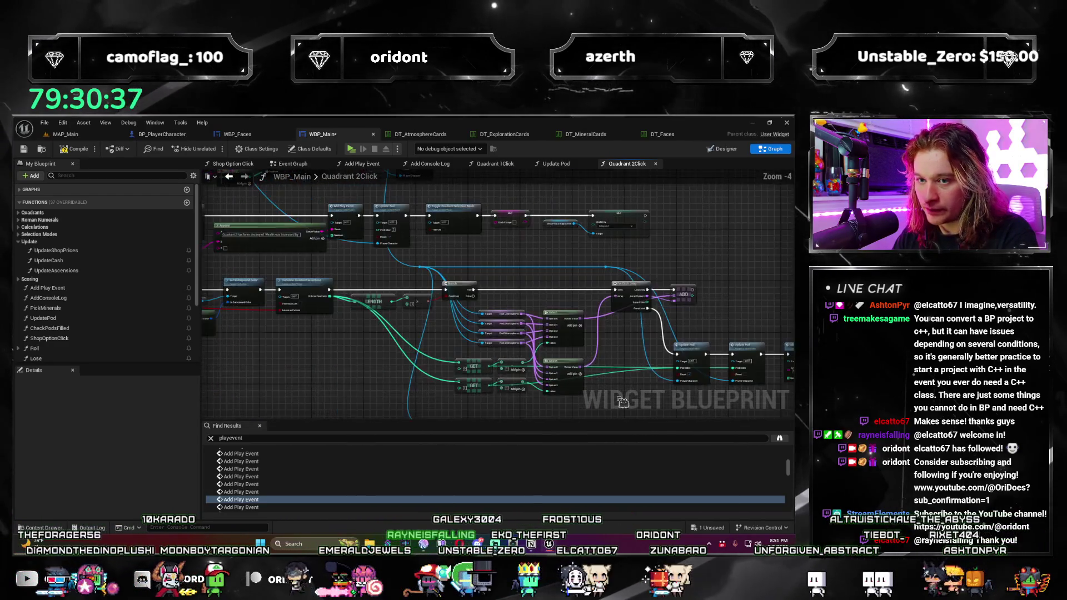
left_click_drag(281, 292, 708, 400)
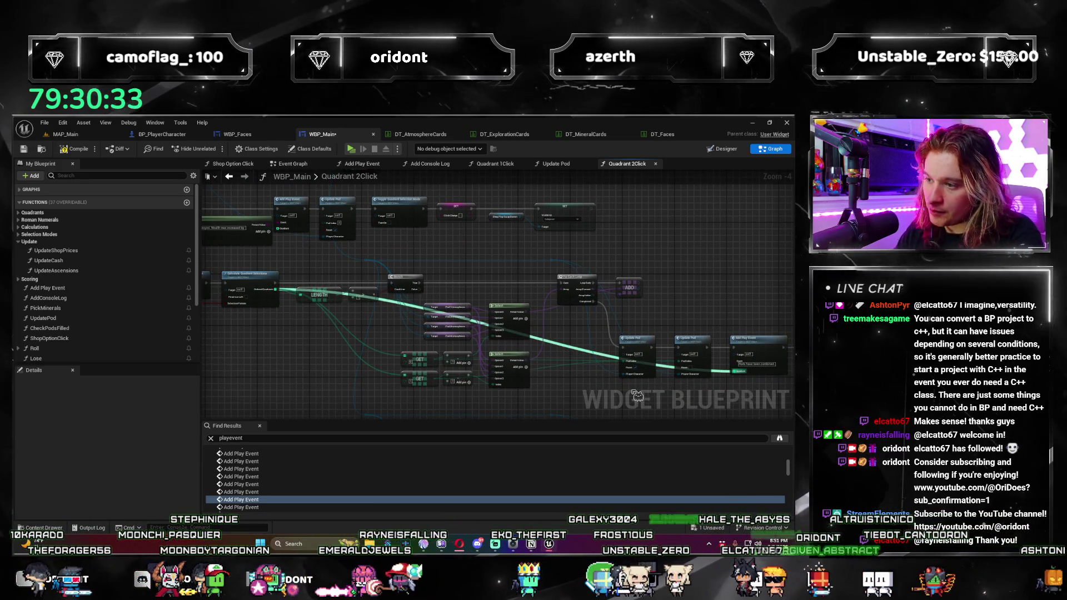
scroll(575, 351, "up", 2)
mouse_move(576, 351)
left_mouse_down()
mouse_move(567, 308)
mouse_move(579, 309)
left_mouse_up()
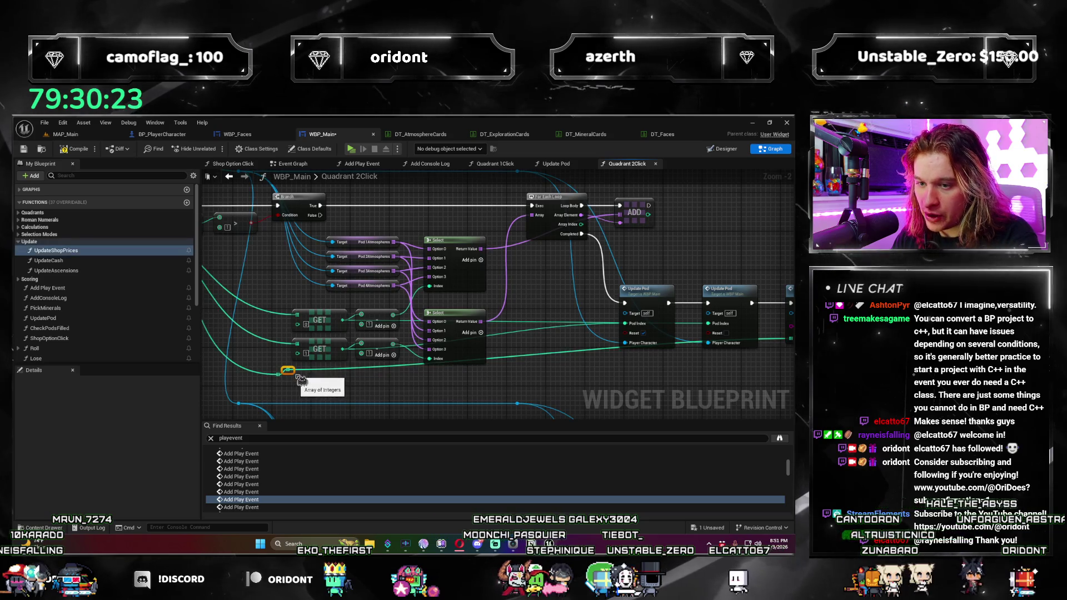
double_click(299, 377)
left_click_drag(298, 377, 702, 383)
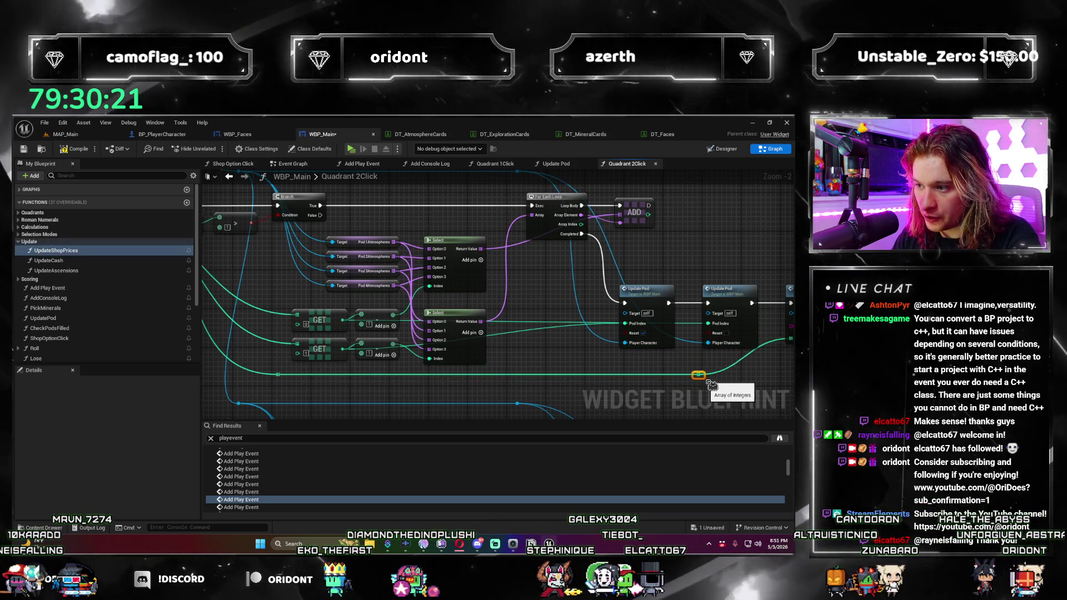
left_click_drag(608, 216, 580, 294)
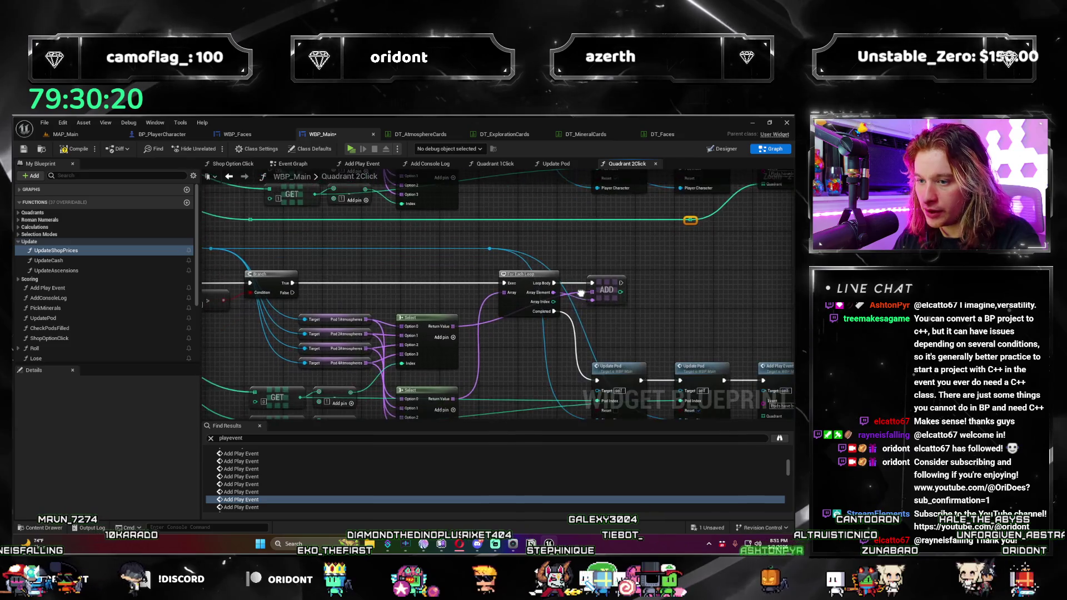
Step: Add more reroute points along the bottom to finish the pods-combined call's Quadrant wire
double_click(241, 499)
scroll(385, 383, "down", 2)
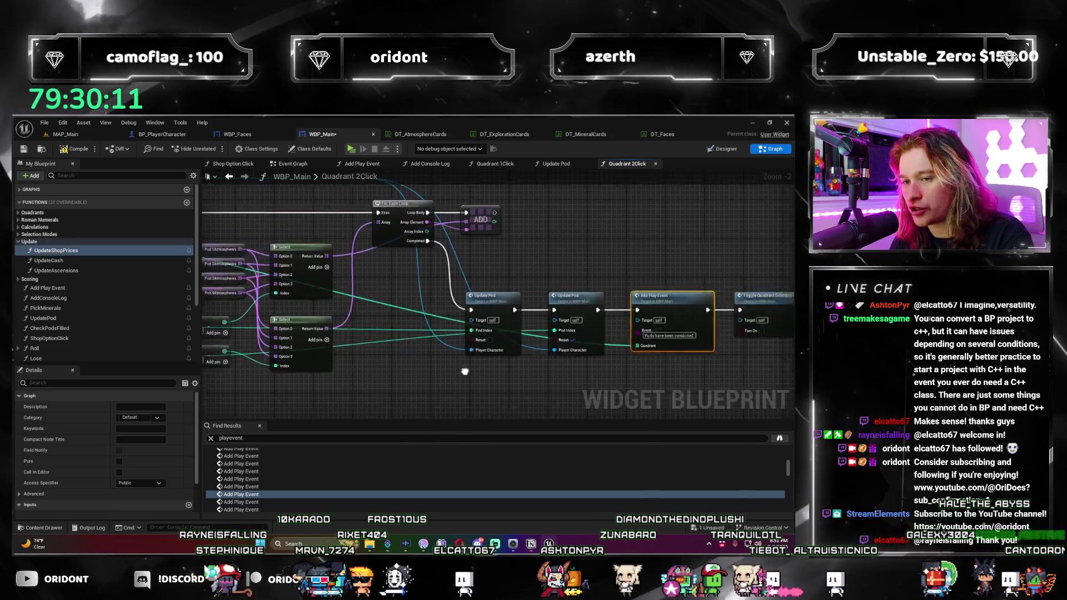
left_click(585, 299)
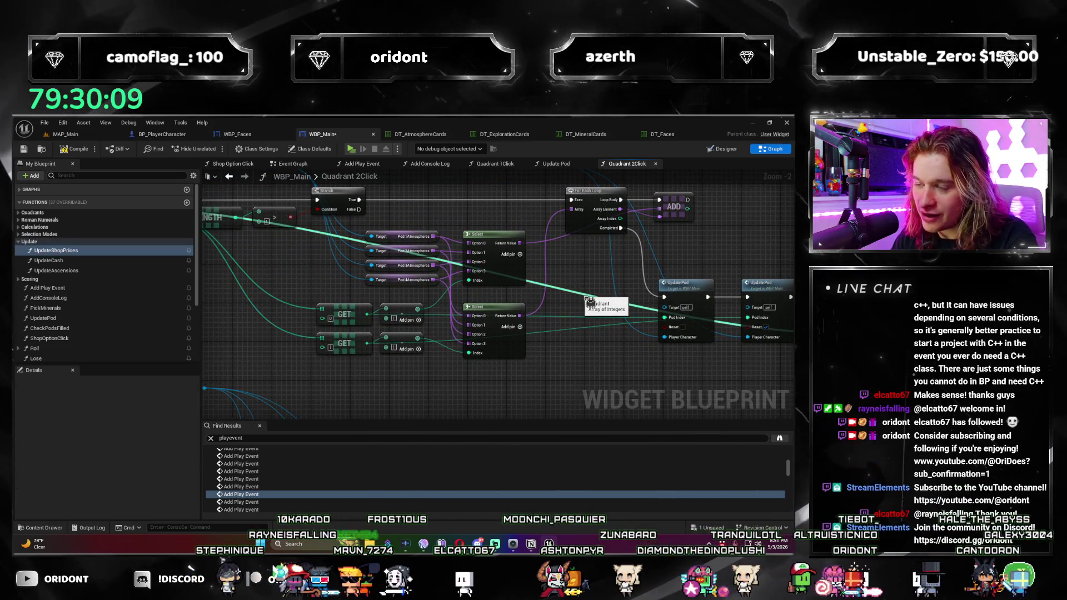
double_click(580, 294)
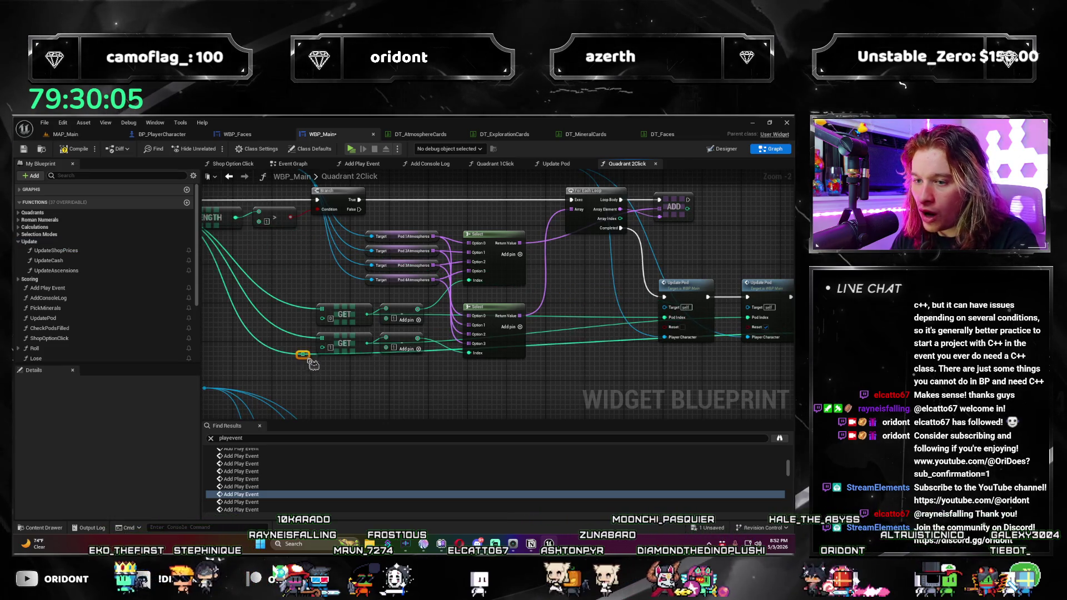
left_click(340, 376)
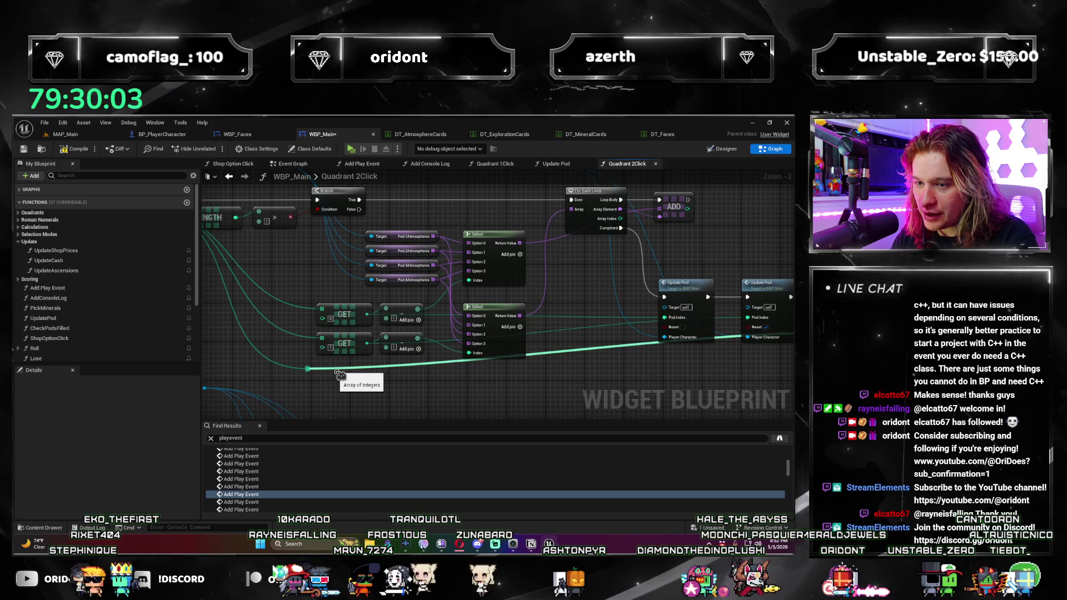
double_click(334, 365)
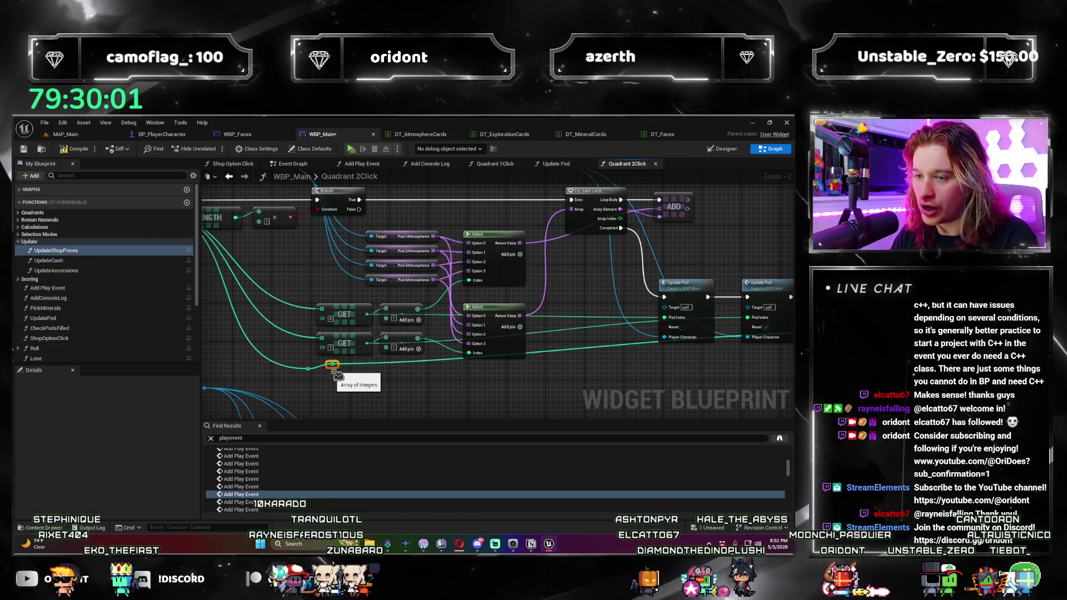
left_click_drag(339, 367, 618, 385)
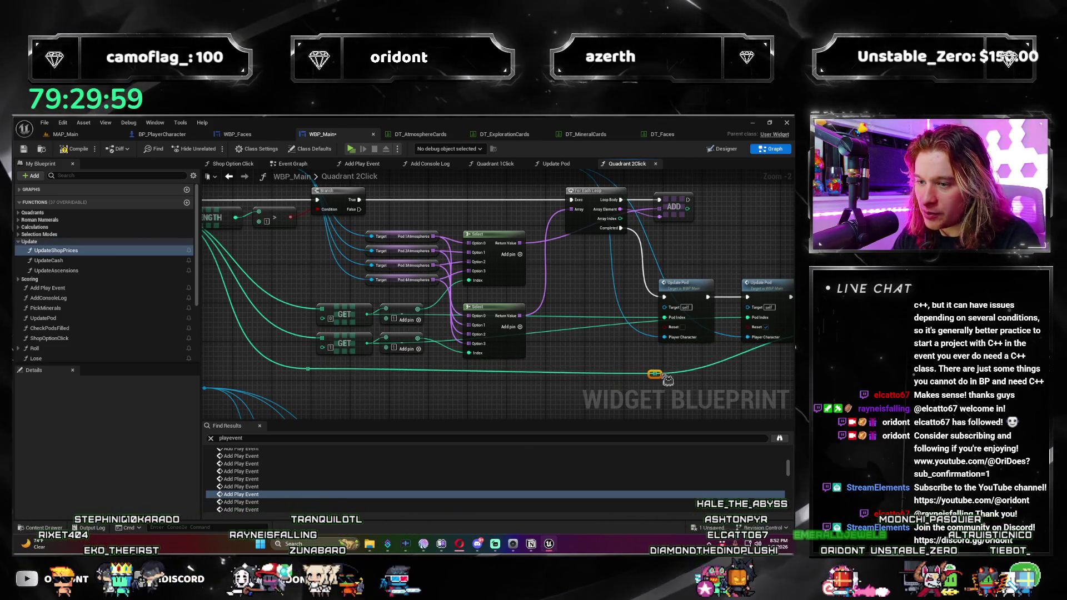
left_click_drag(769, 379, 621, 388)
left_click(261, 503)
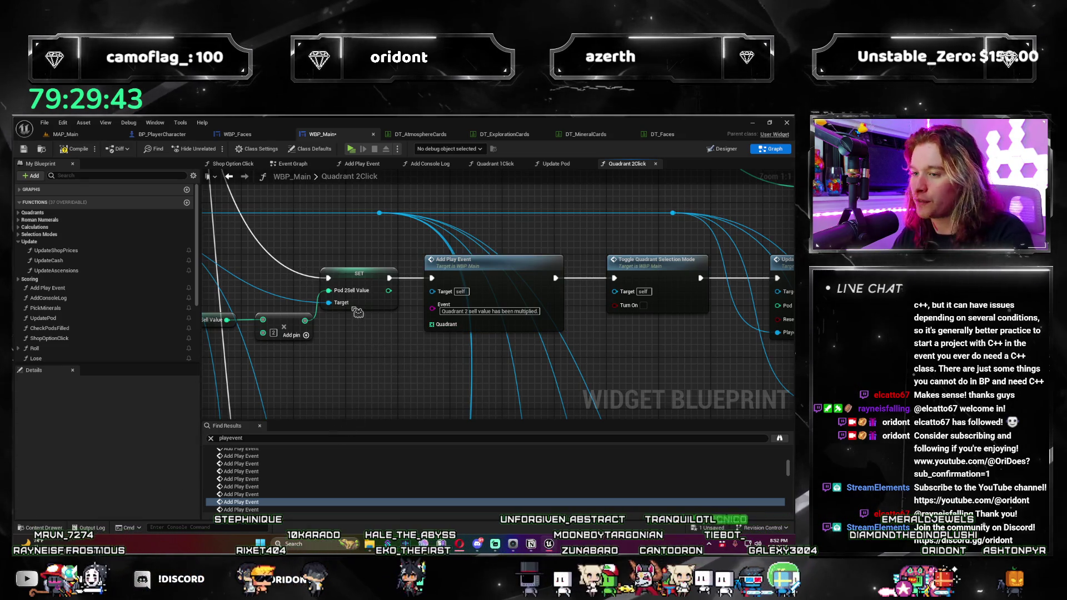
Step: Paste a Make Array holding 2 and wire it into the sell-value-multiplied event's Quadrant
key("ctrl+v")
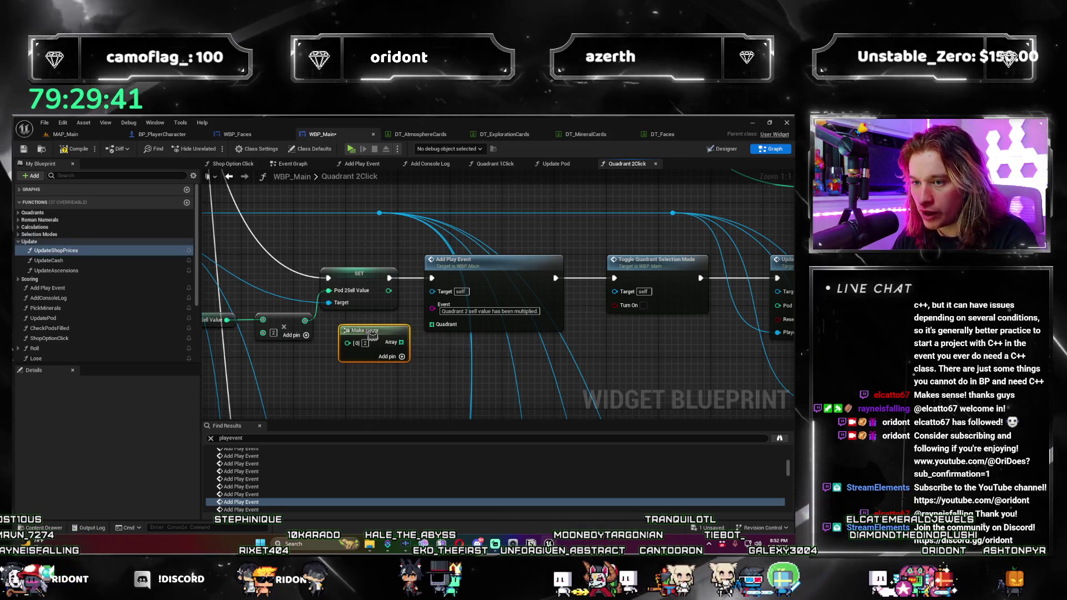
left_click_drag(401, 342, 455, 336)
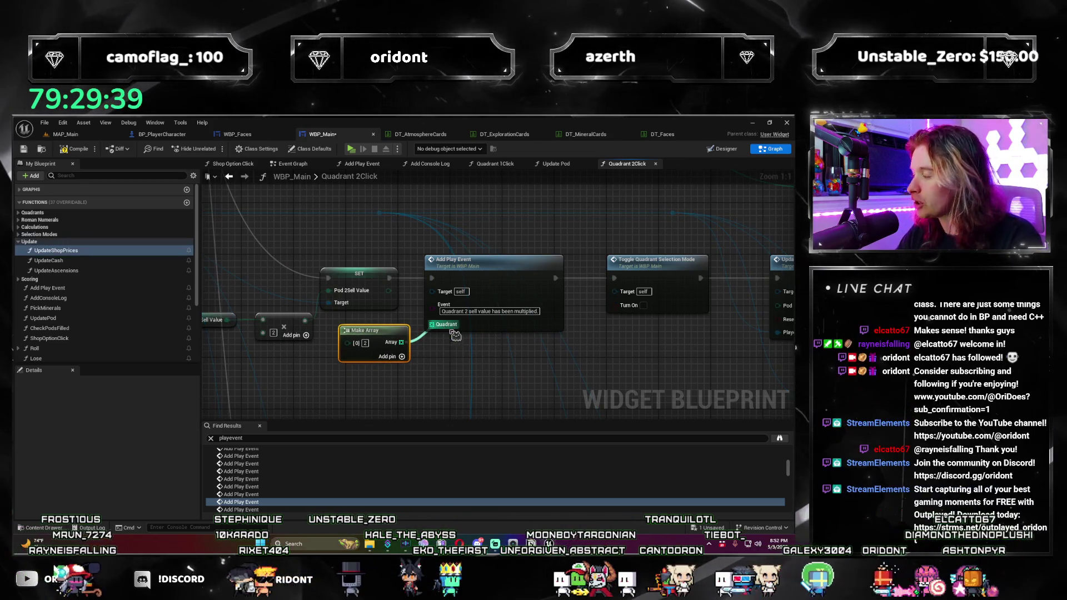
left_click_drag(455, 336, 447, 330)
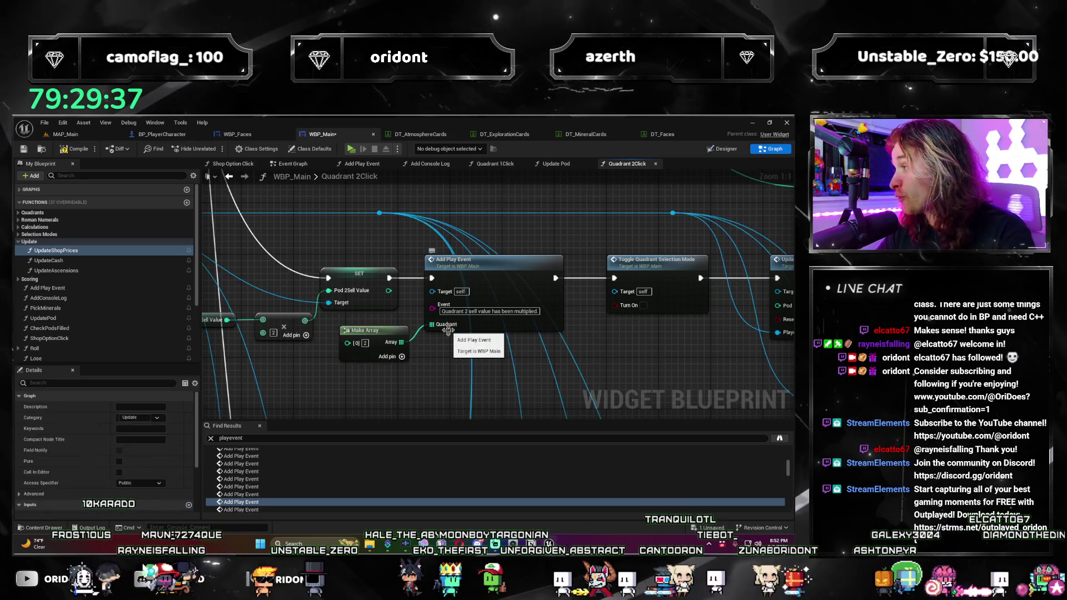
scroll(307, 501, "down", 1)
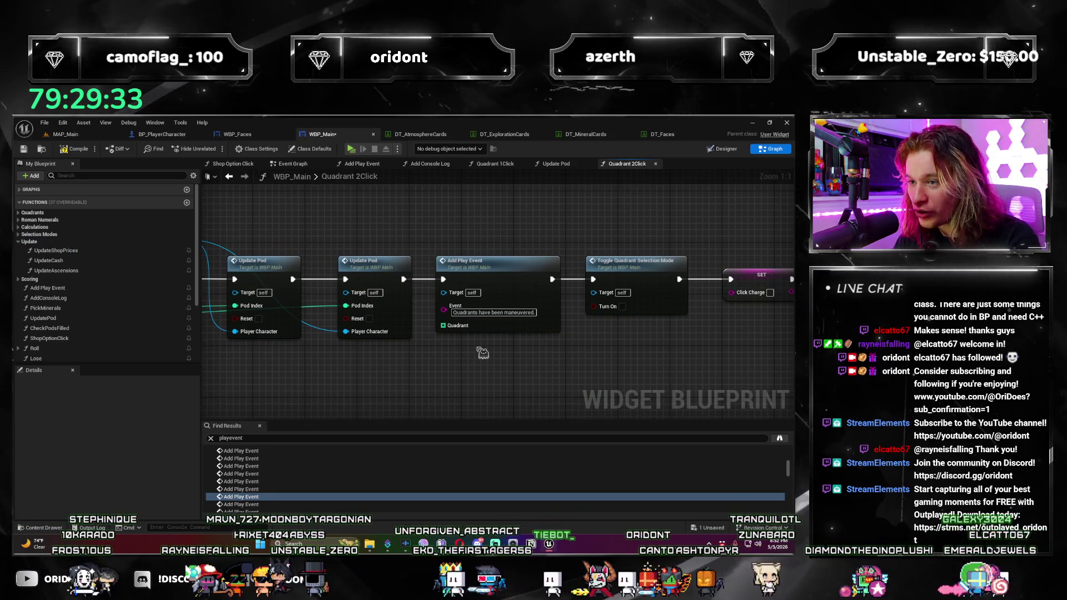
Step: Delete a stray Make Array and pan to the Select and SET nodes for the source array
key("ctrl+v")
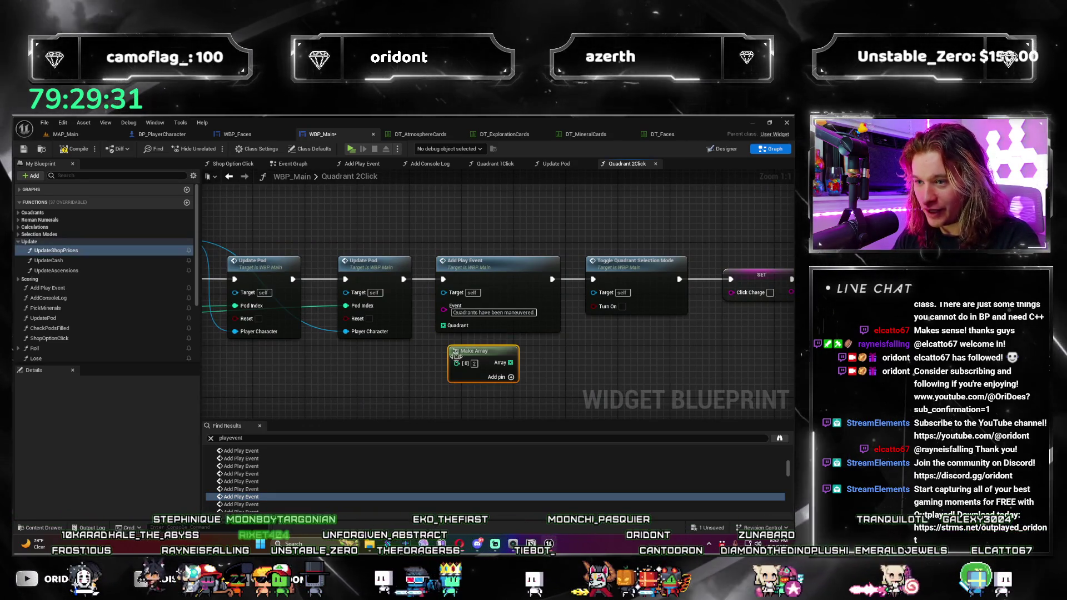
key("Delete")
mouse_move(297, 362)
left_mouse_down()
mouse_move(506, 373)
mouse_move(775, 352)
left_mouse_up()
scroll(677, 354, "down", 1)
scroll(700, 354, "down", 1)
mouse_move(482, 405)
left_mouse_down()
mouse_move(517, 401)
mouse_move(638, 345)
mouse_move(650, 356)
mouse_move(553, 360)
mouse_move(571, 333)
left_mouse_up()
scroll(571, 332, "down", 1)
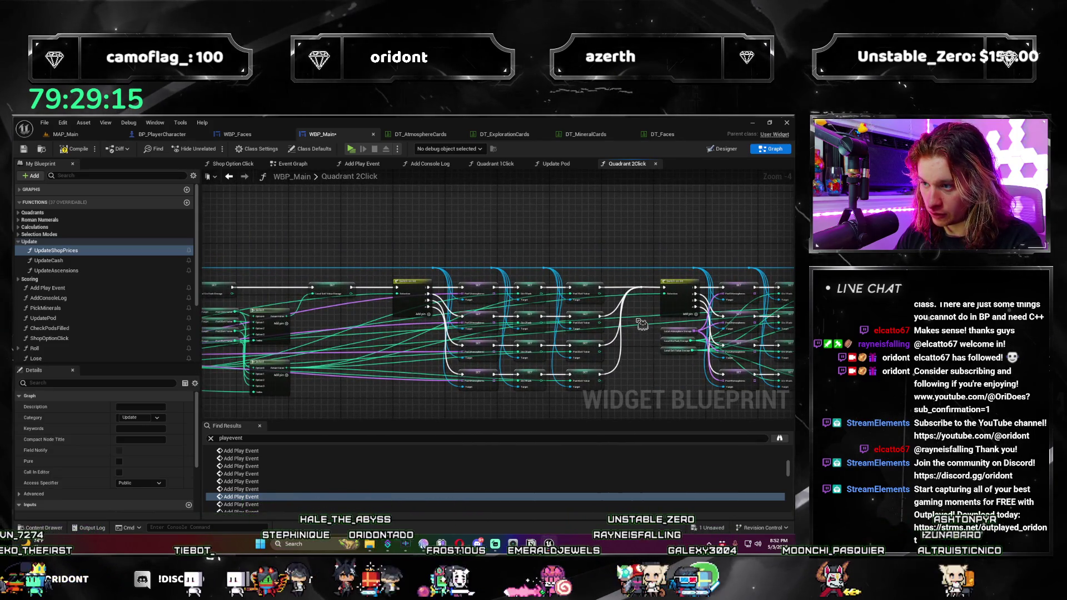
Step: Pan to Calculate Quadrant Selections and pull its array wire toward the event, abandoning the 'make array' search
mouse_move(643, 323)
left_mouse_down()
mouse_move(654, 321)
mouse_move(323, 366)
mouse_move(414, 374)
left_mouse_up()
scroll(322, 367, "down", 1)
scroll(322, 367, "up", 1)
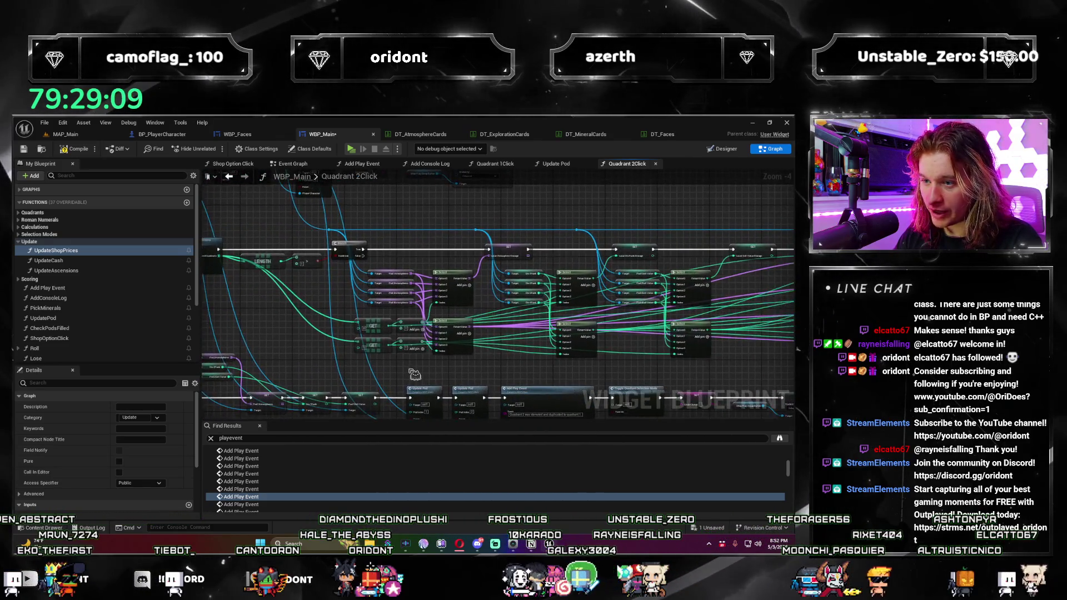
scroll(464, 374, "up", 2)
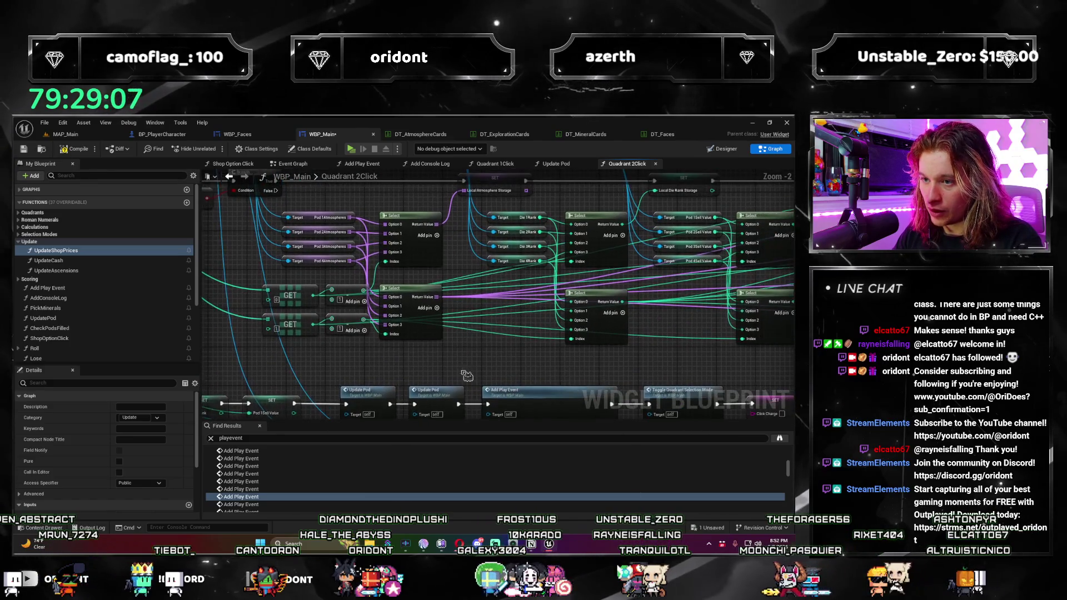
left_click_drag(466, 366, 513, 390)
left_click_drag(306, 242, 133, 236)
mouse_move(789, 329)
left_mouse_down()
mouse_move(667, 373)
mouse_move(450, 318)
left_mouse_up()
type("make a")
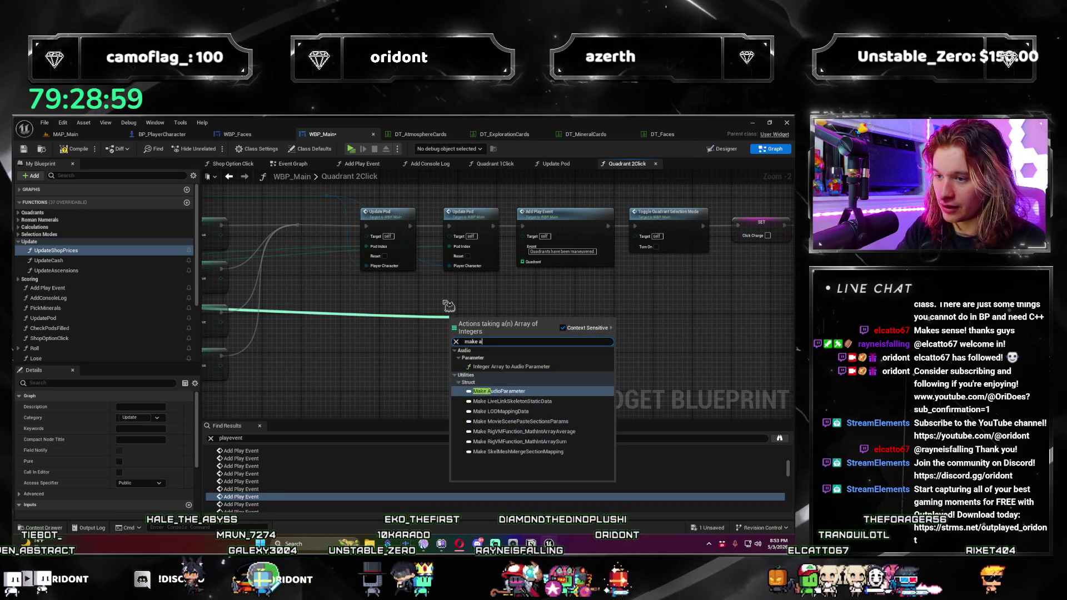
type("rray")
key("BackSpace")
key("BackSpace")
key("BackSpace")
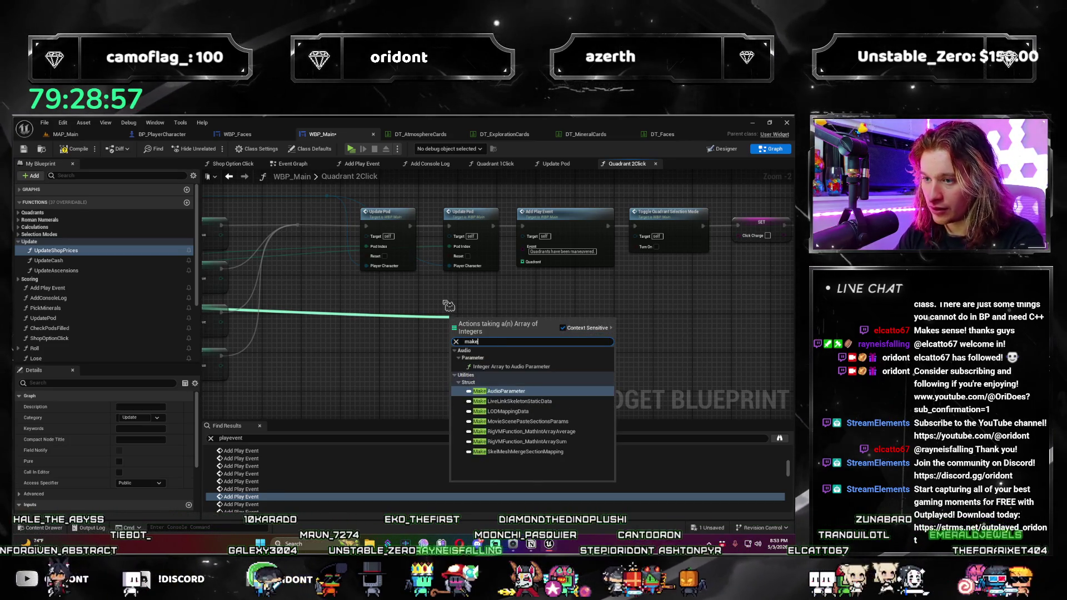
mouse_move(496, 260)
left_mouse_down()
mouse_move(164, 337)
mouse_move(288, 356)
left_mouse_up()
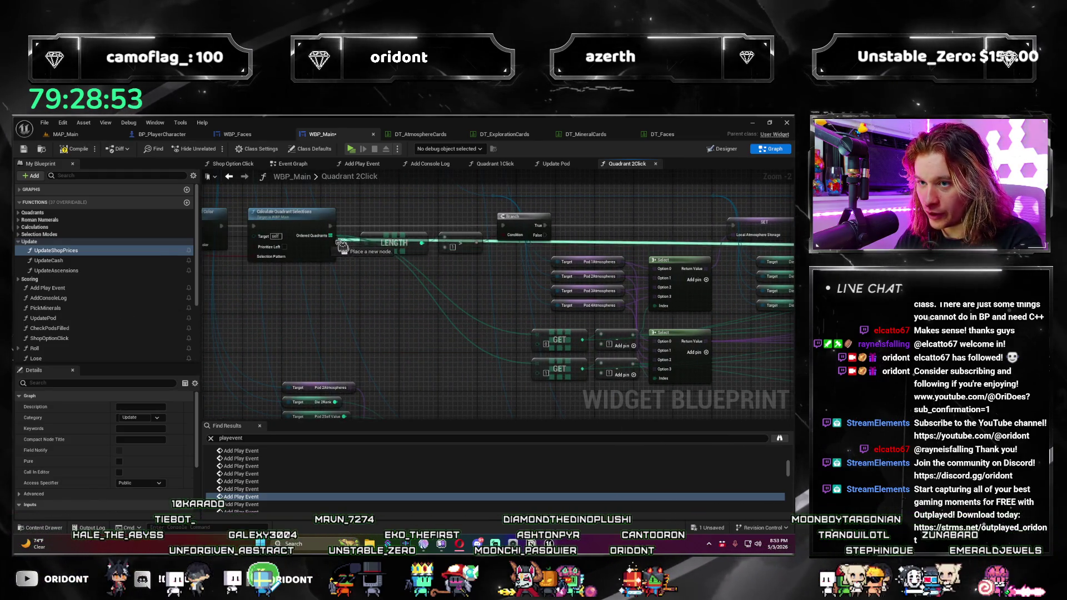
left_click_drag(343, 248, 343, 248)
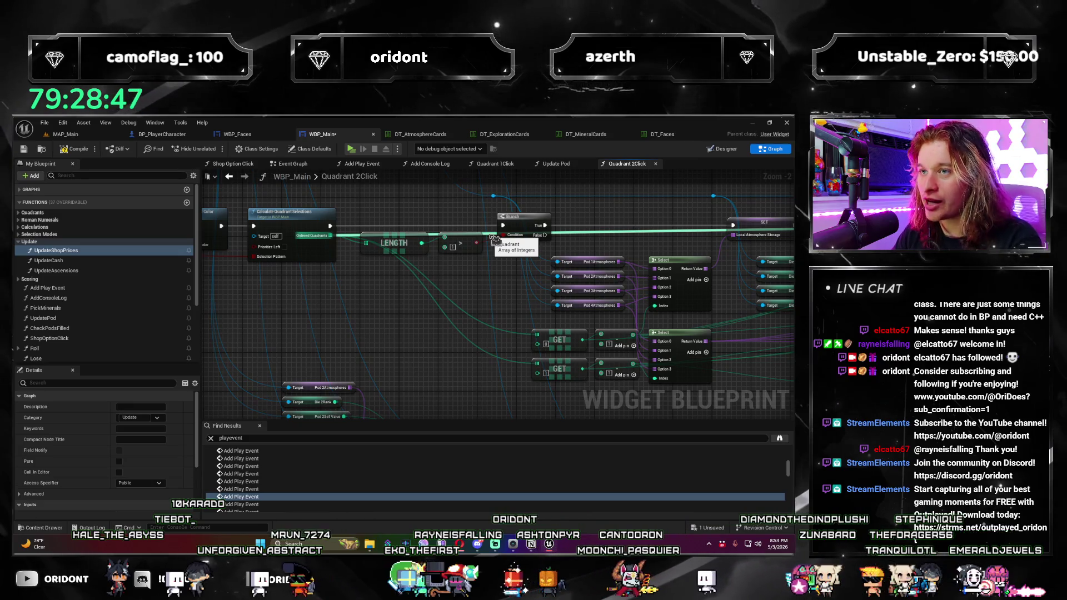
Step: Route the Ordered Quadrants wire through reroute points beneath the Update Pod nodes into Add Play Event
left_click_drag(494, 221, 508, 356)
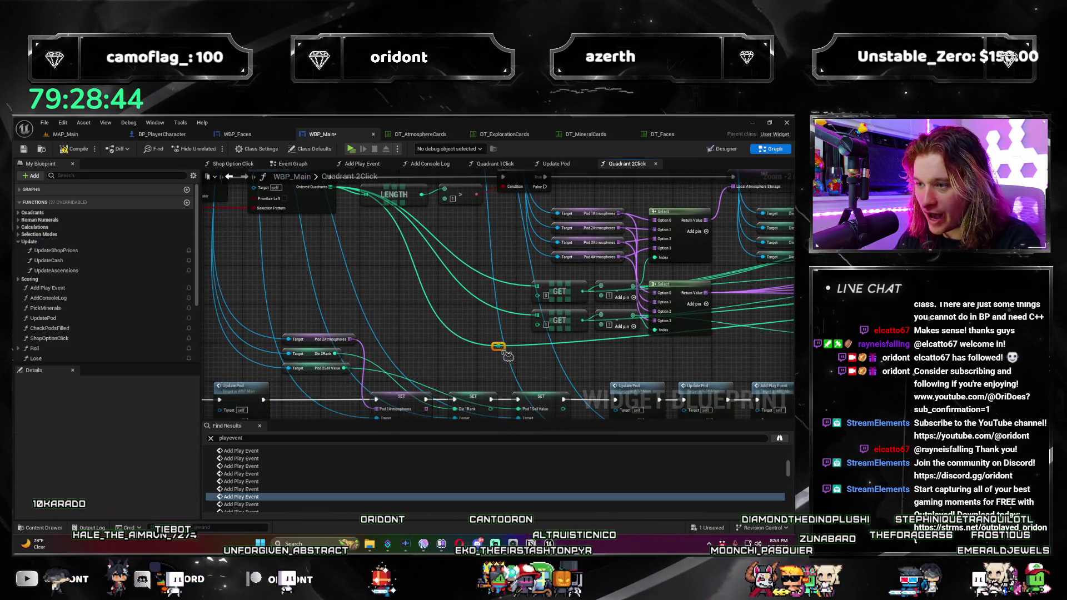
left_click(537, 363)
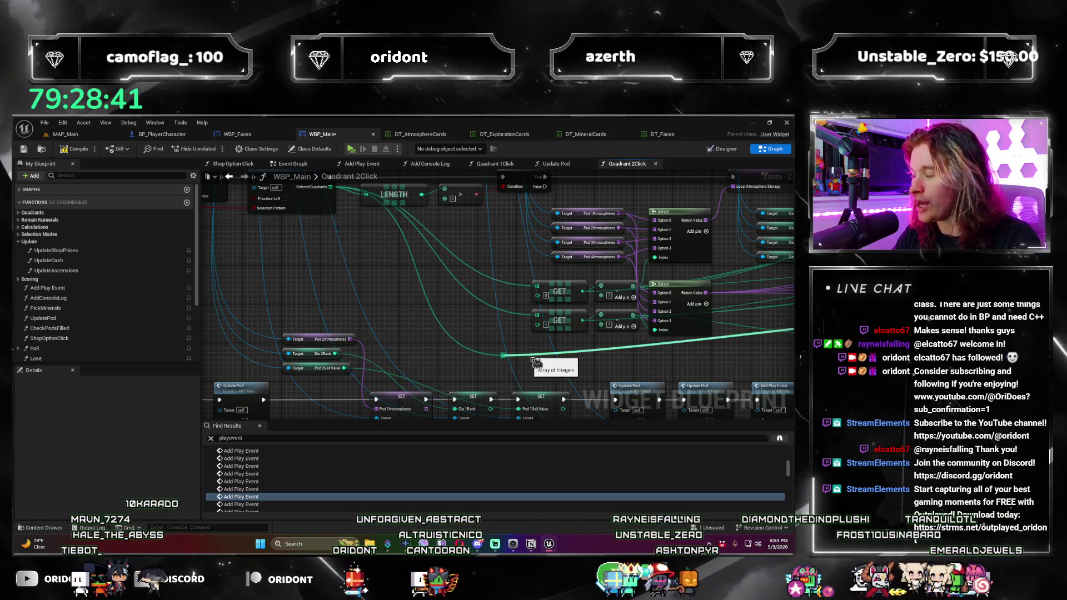
double_click(595, 360)
left_click_drag(645, 368, 462, 367)
mouse_move(761, 361)
left_mouse_down()
mouse_move(276, 362)
mouse_move(712, 363)
mouse_move(405, 380)
left_mouse_up()
scroll(389, 366, "down", 2)
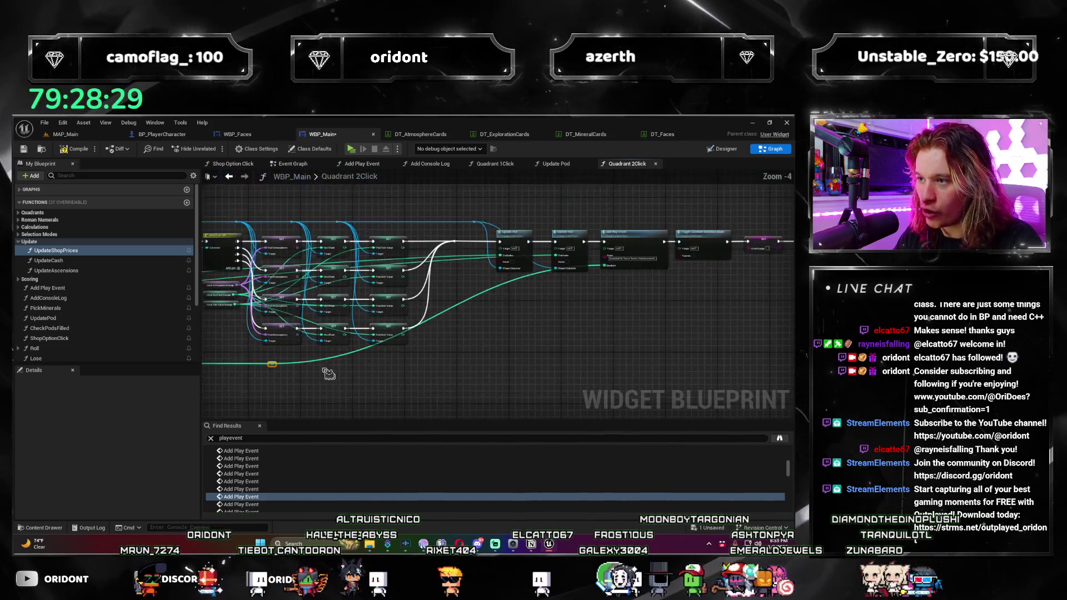
scroll(400, 376, "up", 1)
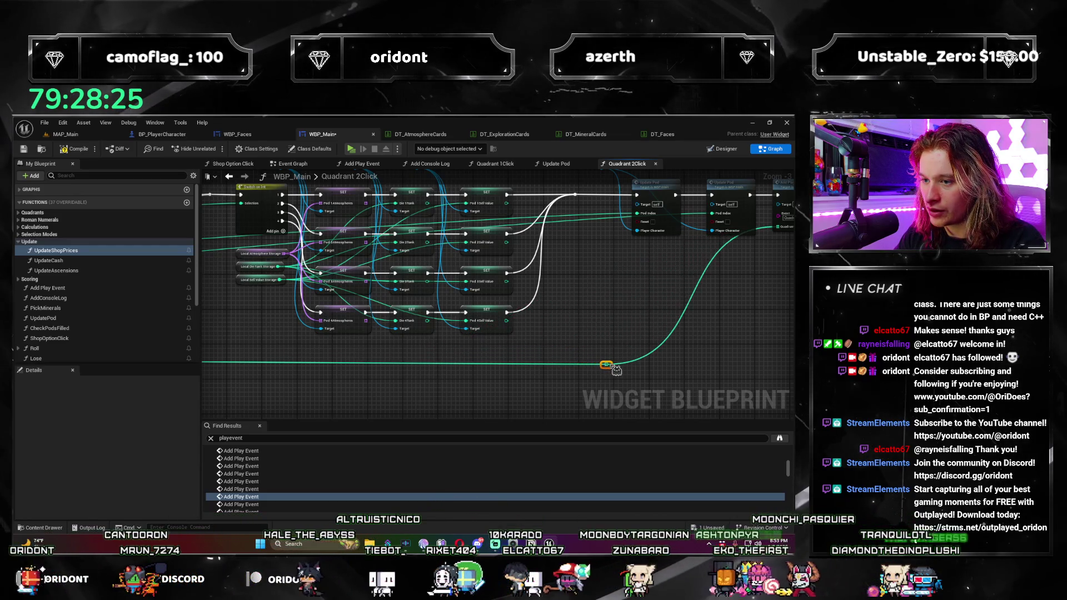
scroll(642, 336, "up", 2)
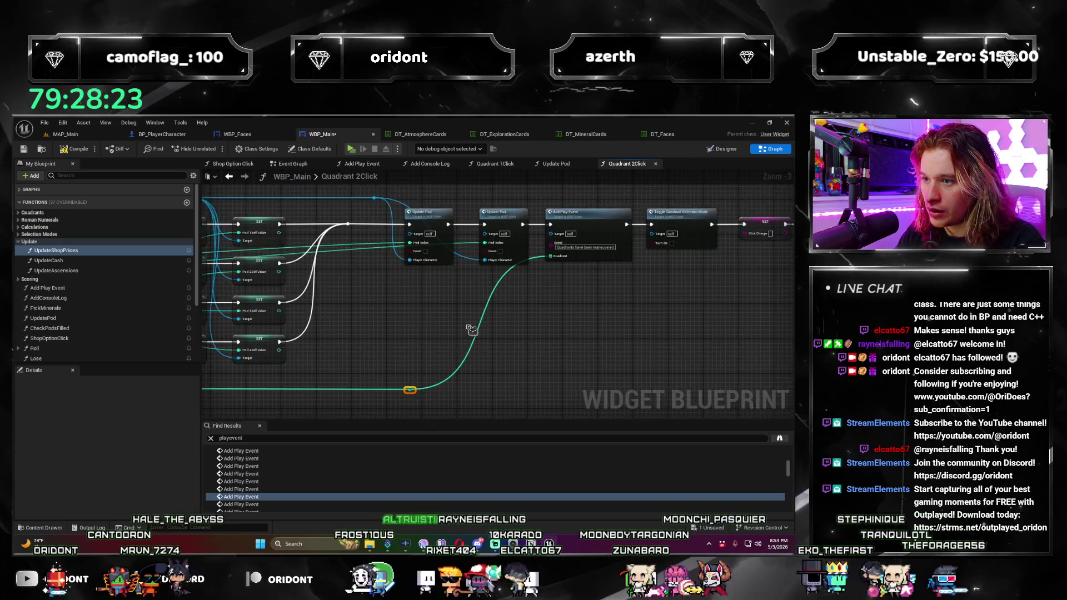
scroll(440, 349, "down", 2)
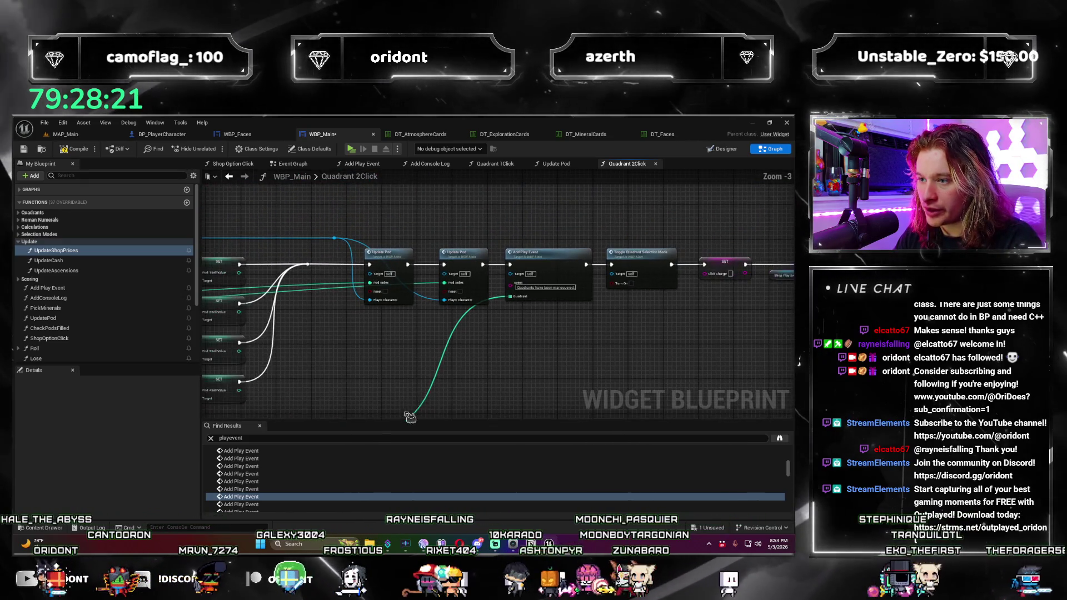
left_click(244, 491)
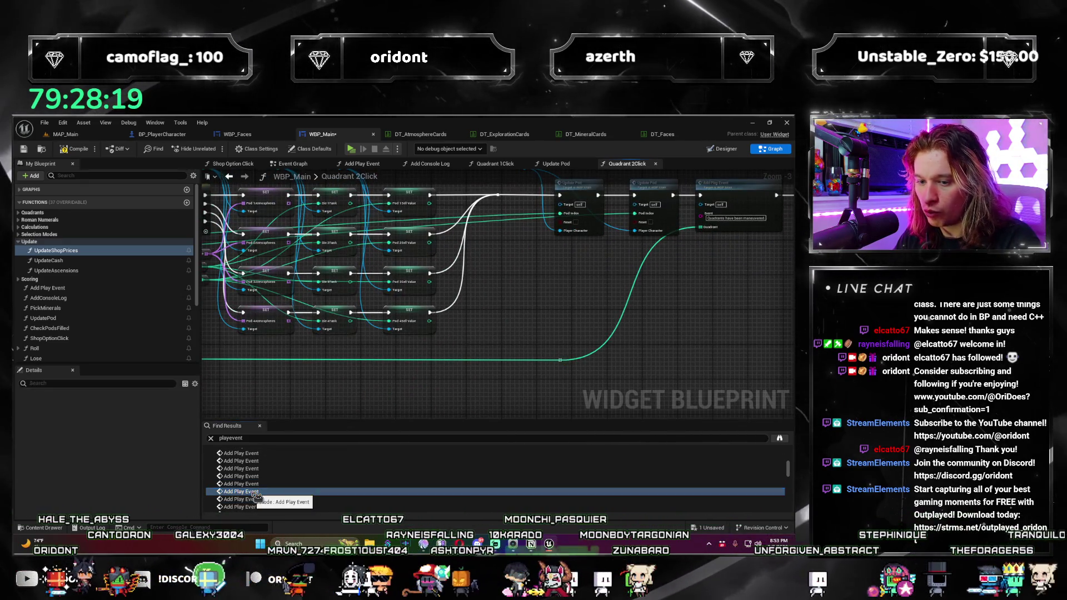
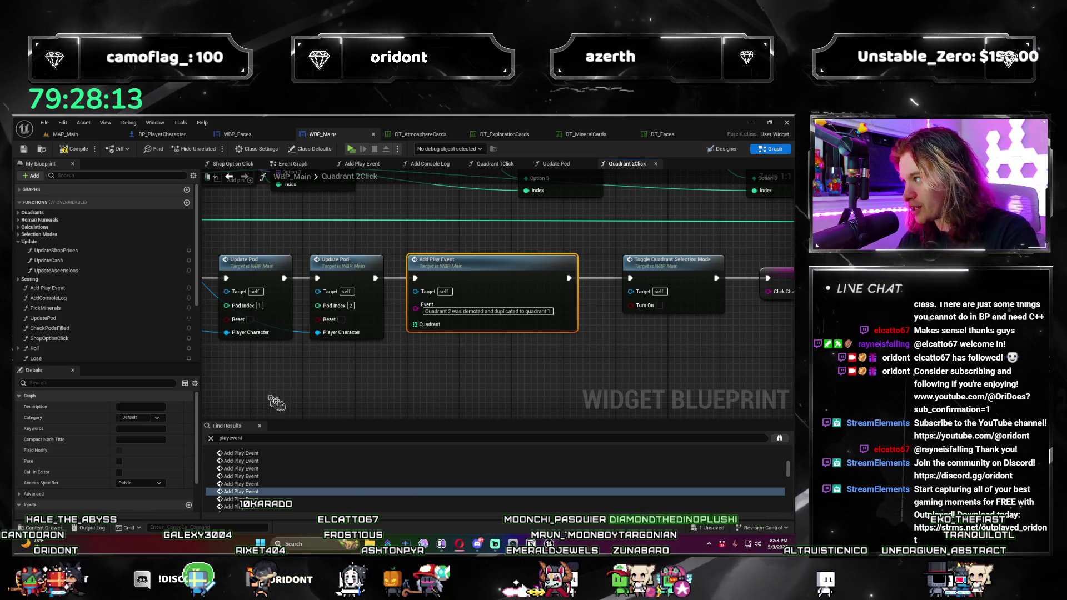
Step: Paste a Make Array below the demotion Add Play Event and set its entries to 1 and 2
mouse_move(246, 378)
left_mouse_down()
mouse_move(346, 381)
mouse_move(333, 393)
left_mouse_up()
left_click(447, 392)
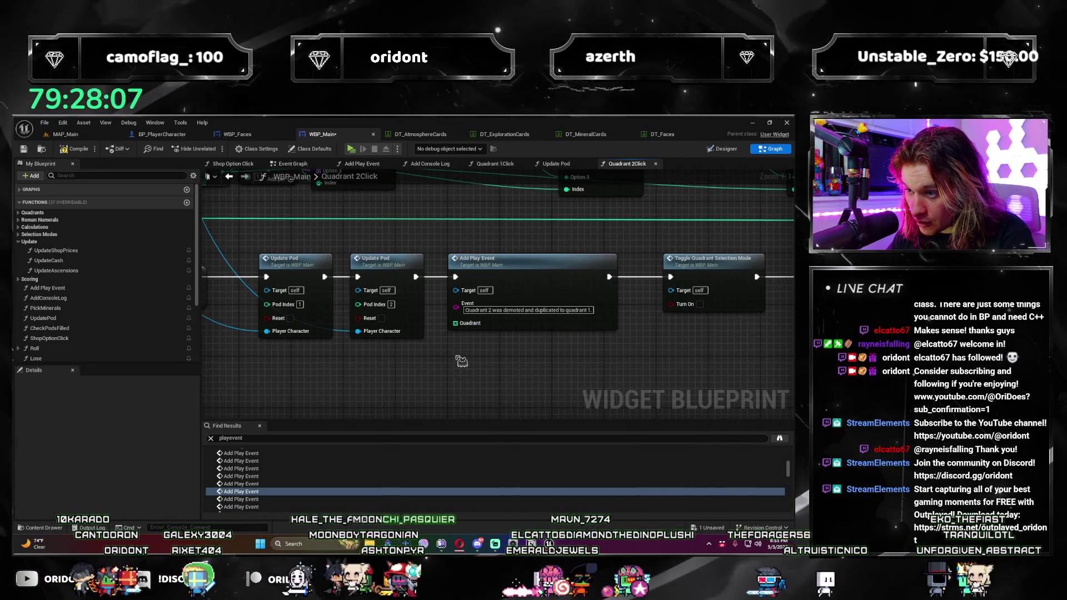
scroll(461, 361, "down", 1)
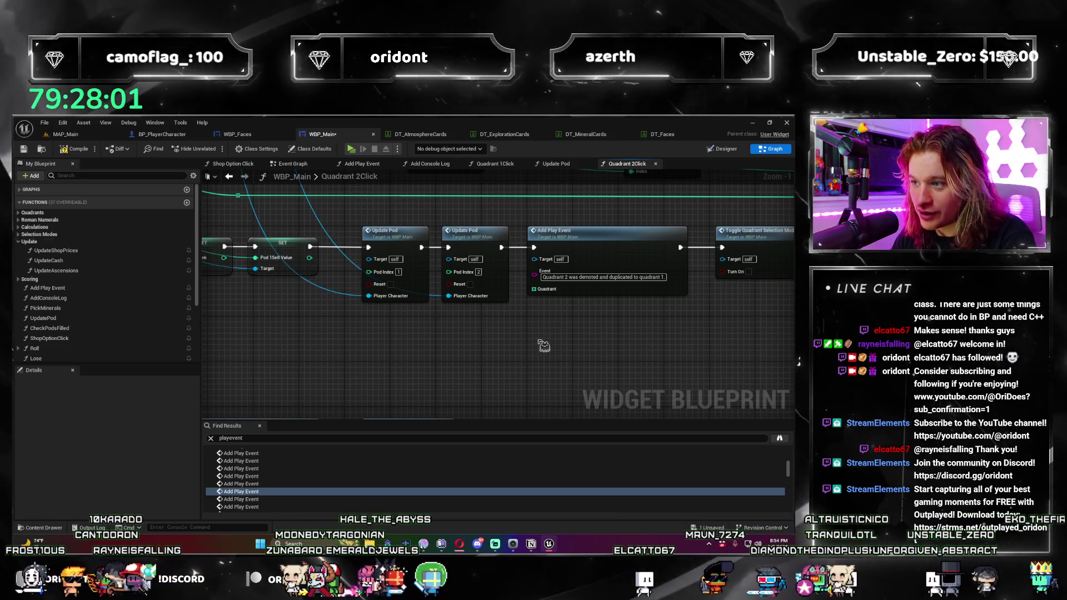
key("ctrl+v")
left_click_drag(547, 334, 541, 333)
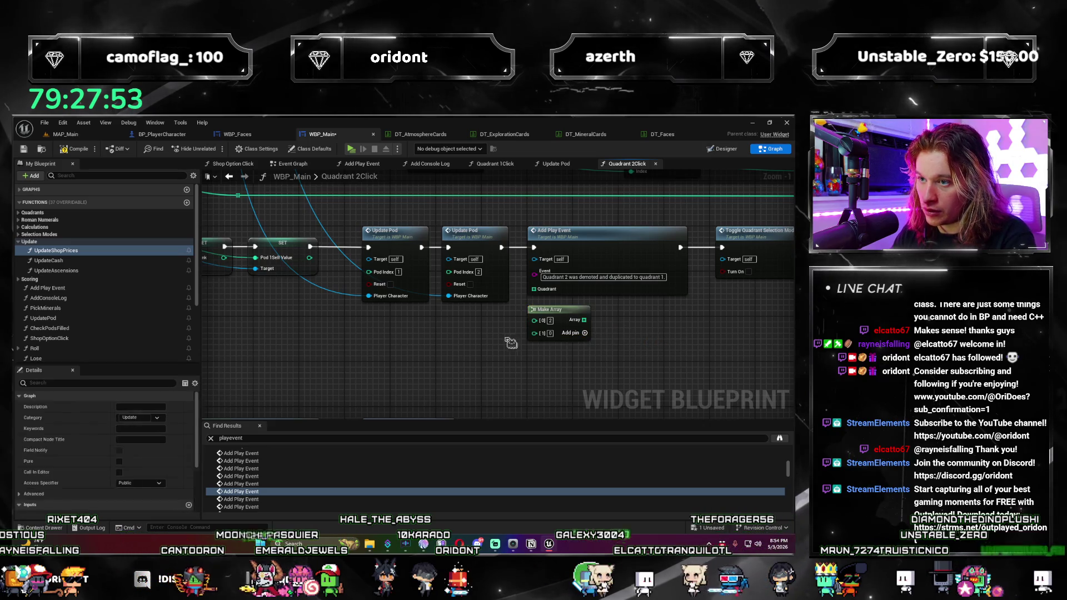
left_click(550, 321)
type("1")
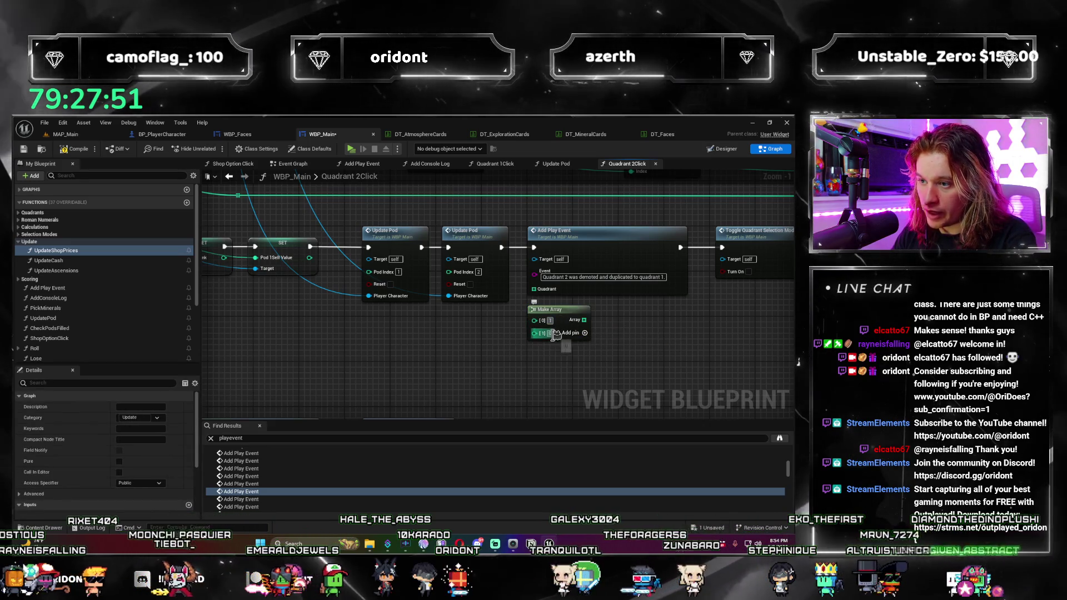
left_click(550, 334)
type("2")
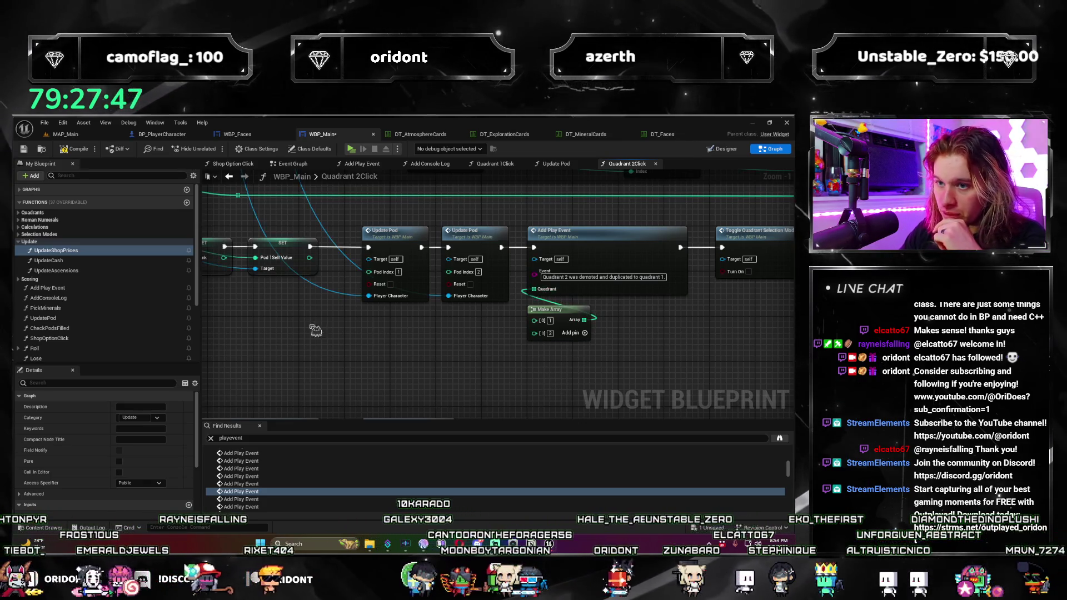
scroll(316, 330, "down", 4)
mouse_move(518, 284)
left_mouse_down()
mouse_move(419, 320)
mouse_move(426, 281)
left_mouse_up()
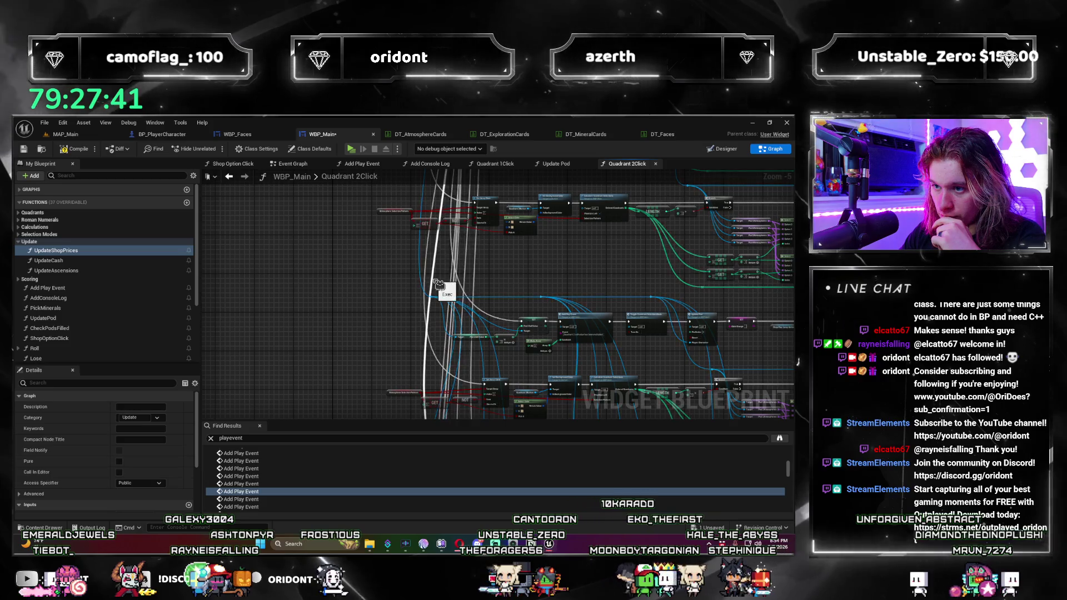
Step: Wire a pasted Make Array holding 2 into the first atmospheres Add Play Event's Quadrant pin
scroll(439, 284, "down", 2)
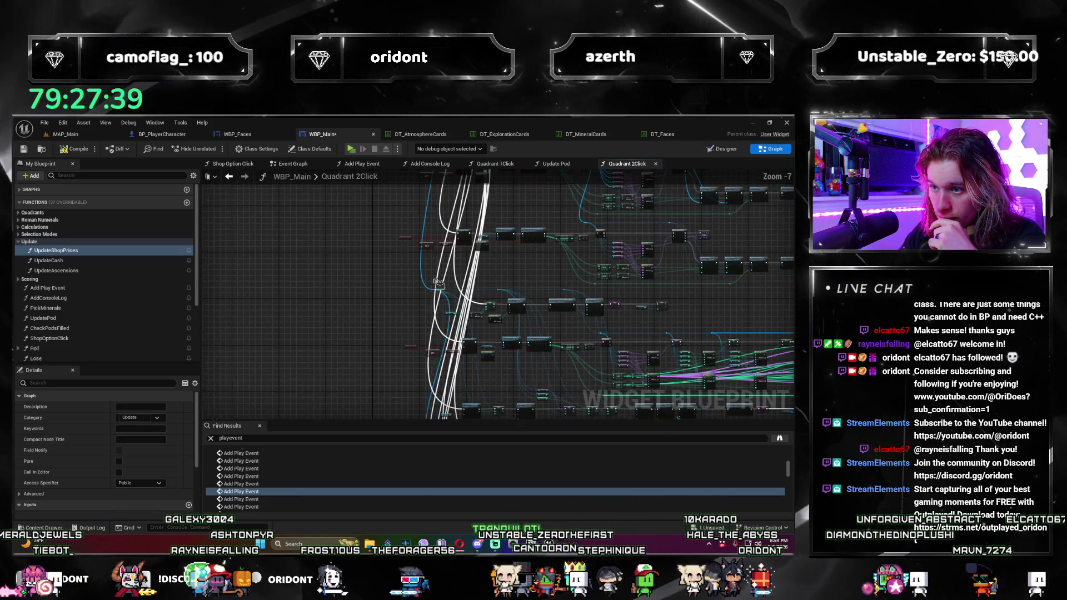
scroll(439, 284, "up", 3)
left_click_drag(439, 285, 406, 410)
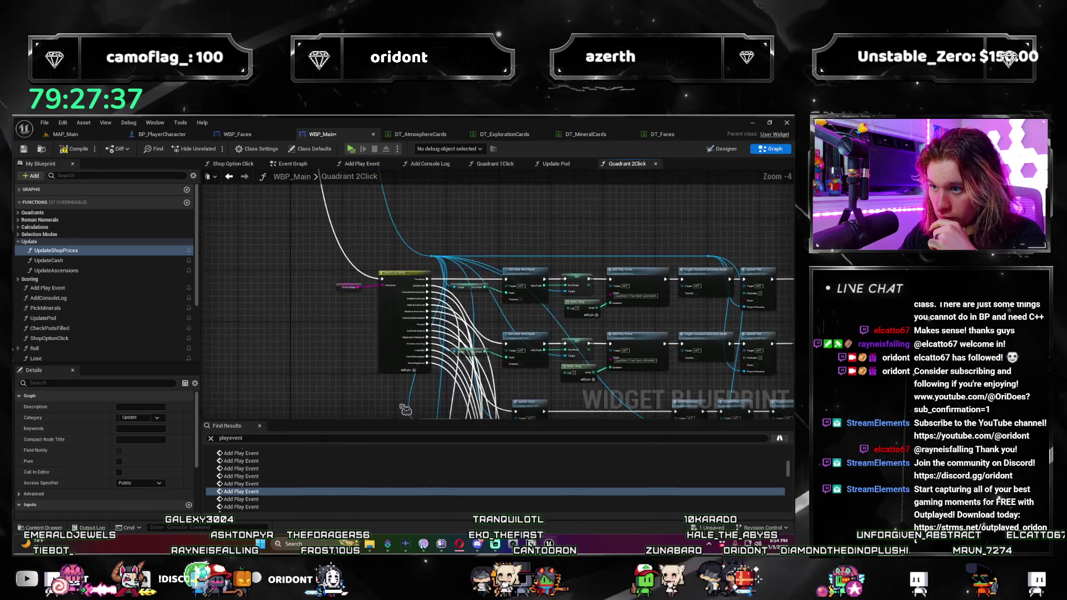
scroll(427, 353, "up", 3)
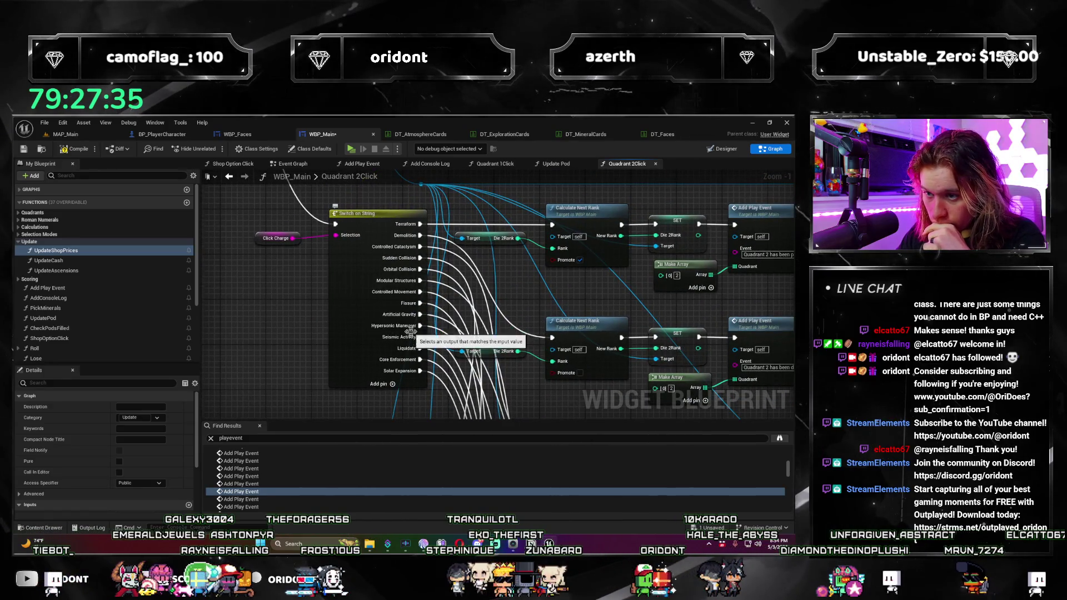
double_click(282, 500)
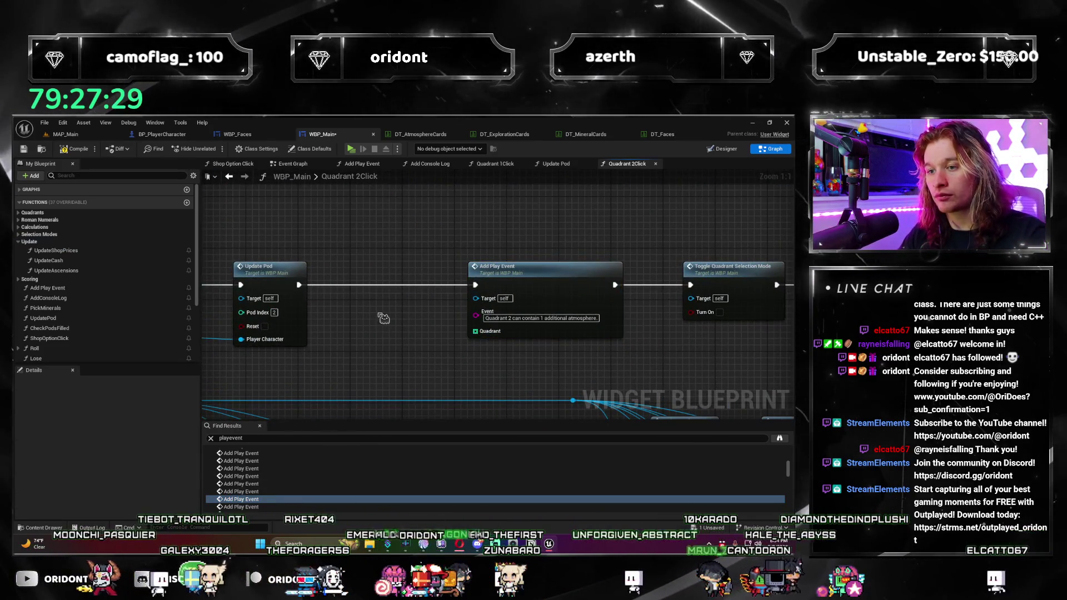
key("ctrl+v")
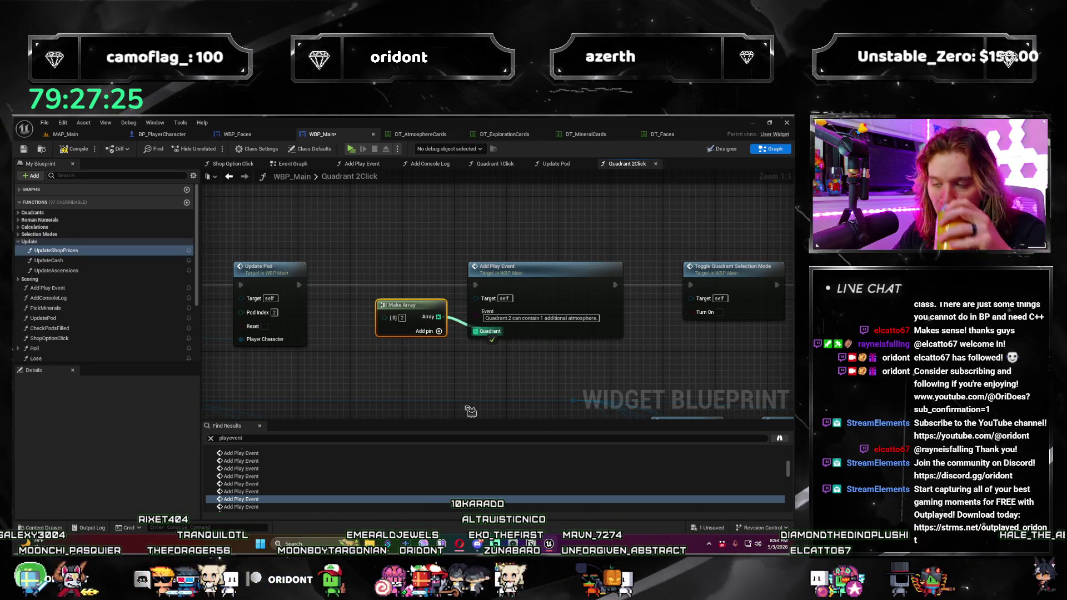
left_click(393, 468)
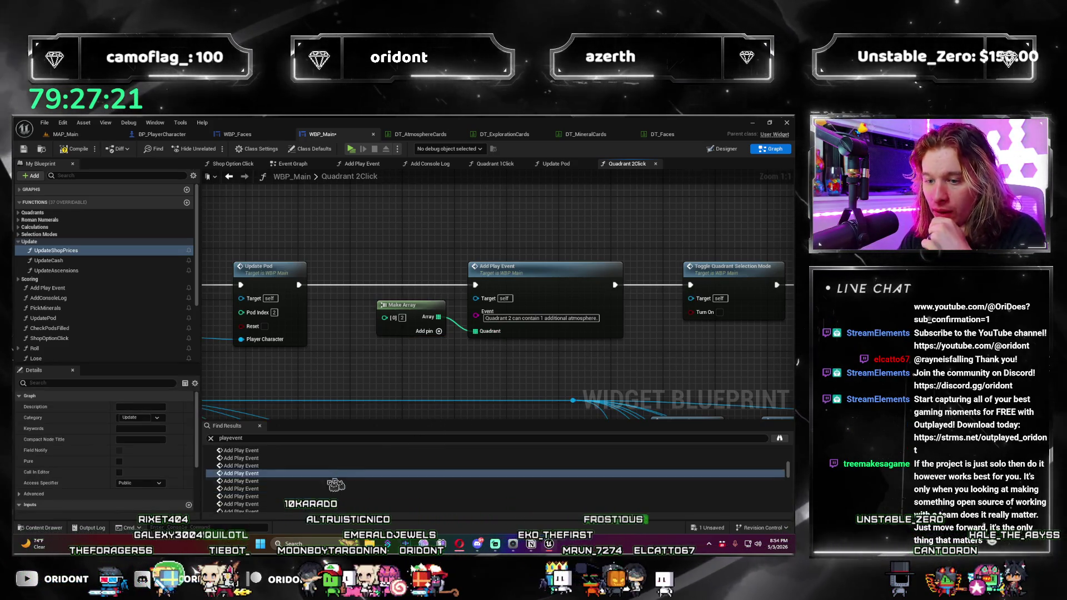
Step: Paste a Make Array holding 2 beside the quadrant 2 promotion Add Play Event
left_click(269, 482)
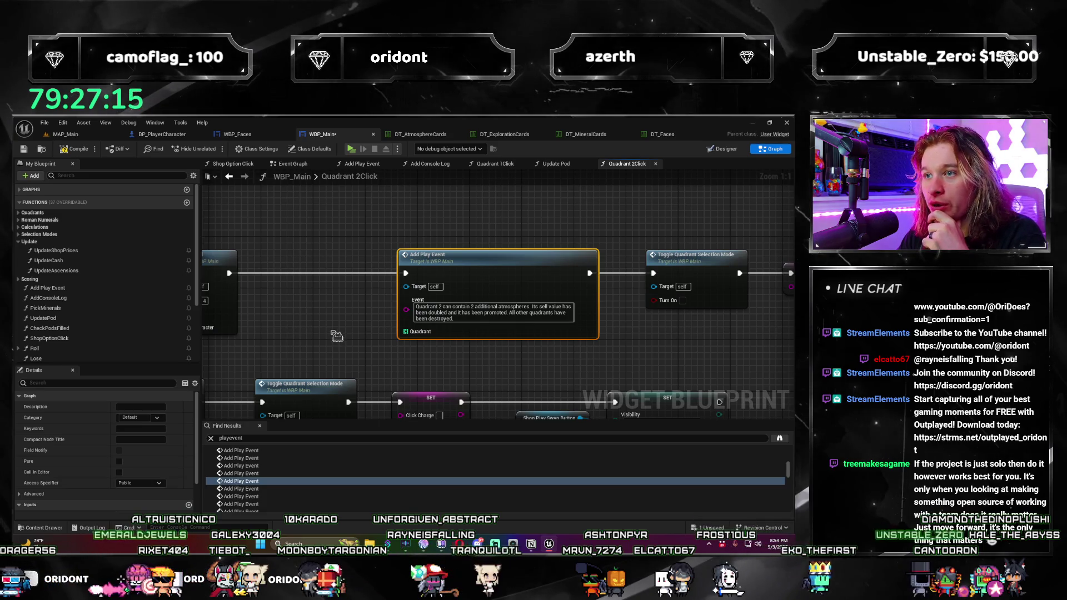
left_click_drag(308, 316, 361, 298)
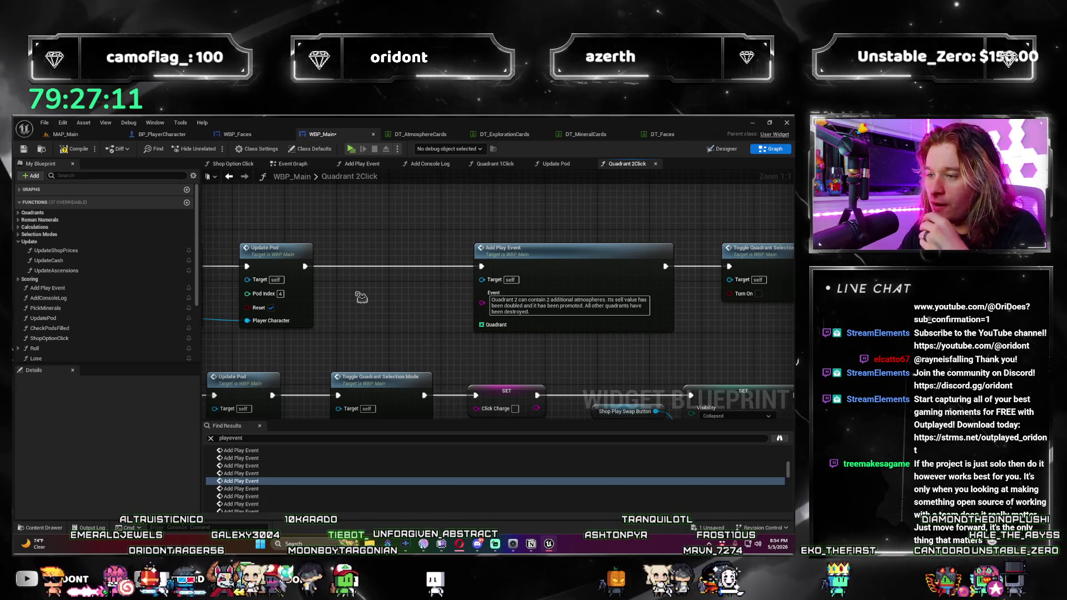
key("ctrl+v")
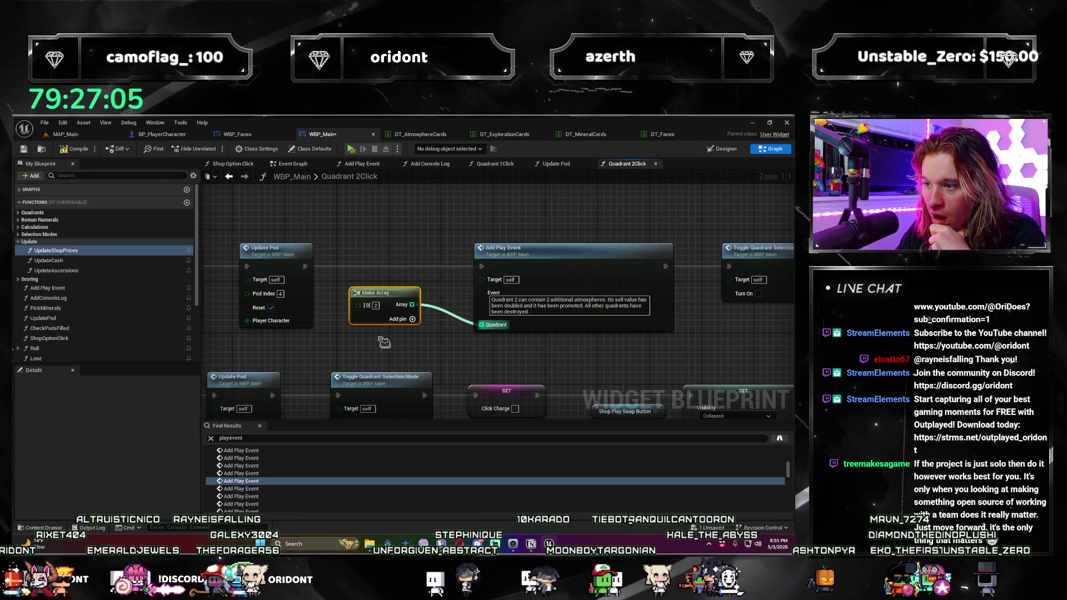
left_click_drag(400, 299, 406, 298)
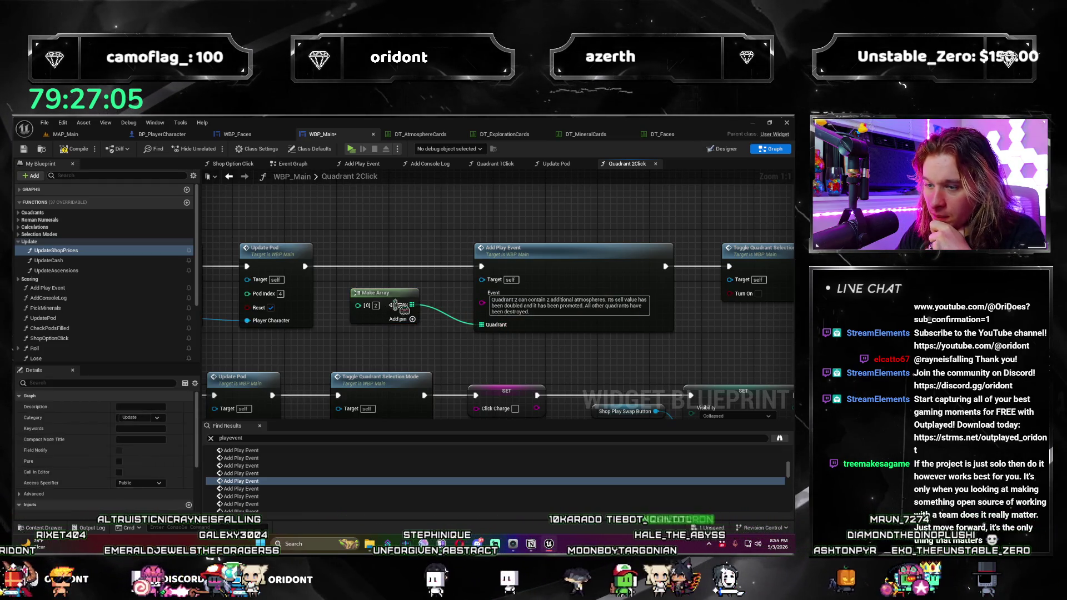
left_click(266, 490)
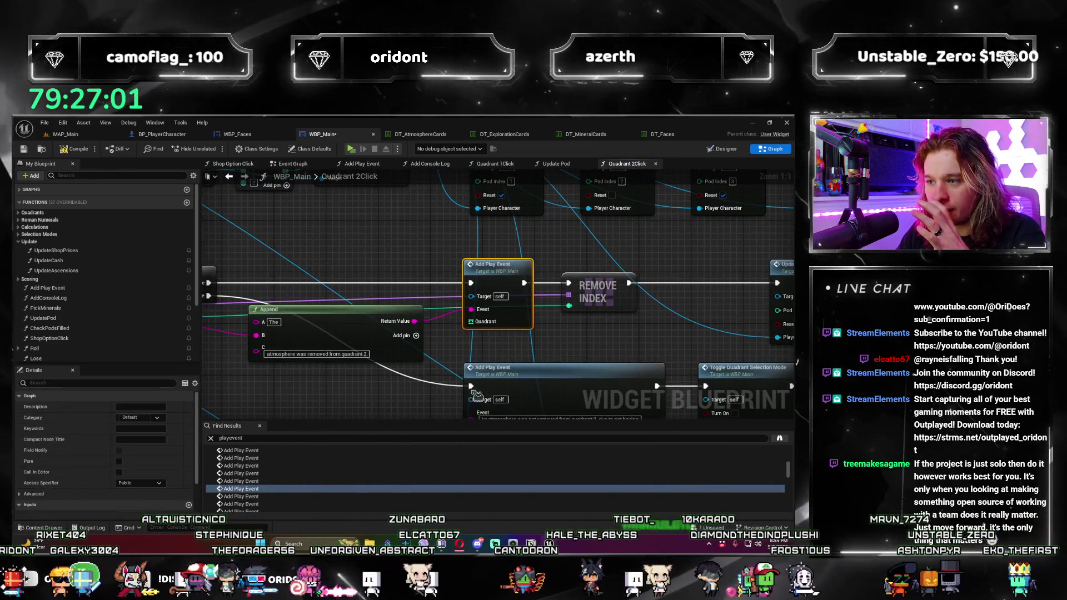
Step: Feed a pasted Make Array holding 2 into another quadrant 2 Add Play Event's Quadrant pin
left_click_drag(381, 380, 420, 361)
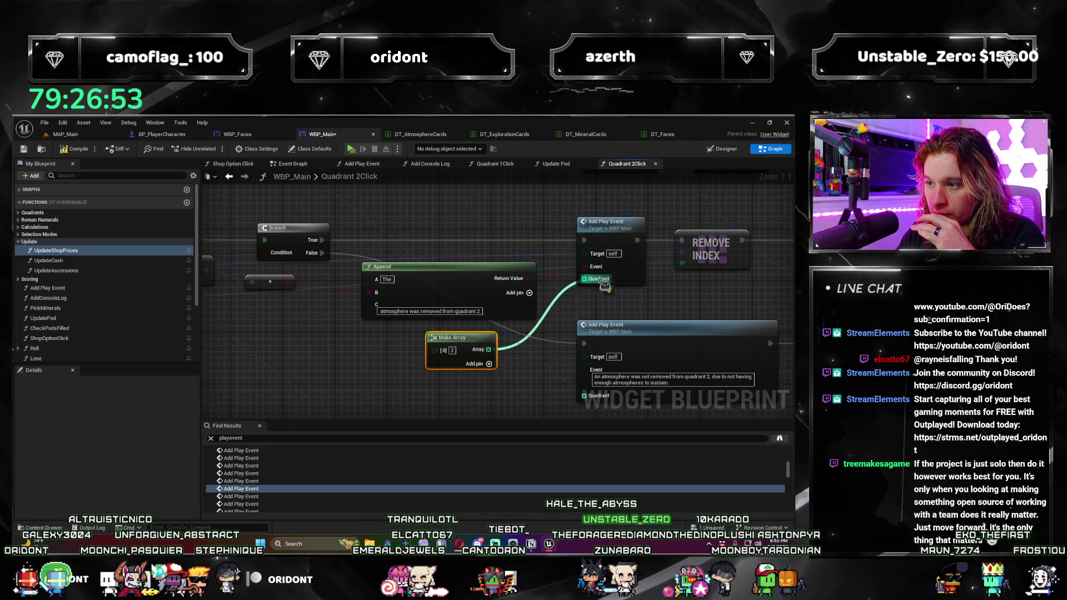
left_click(312, 414)
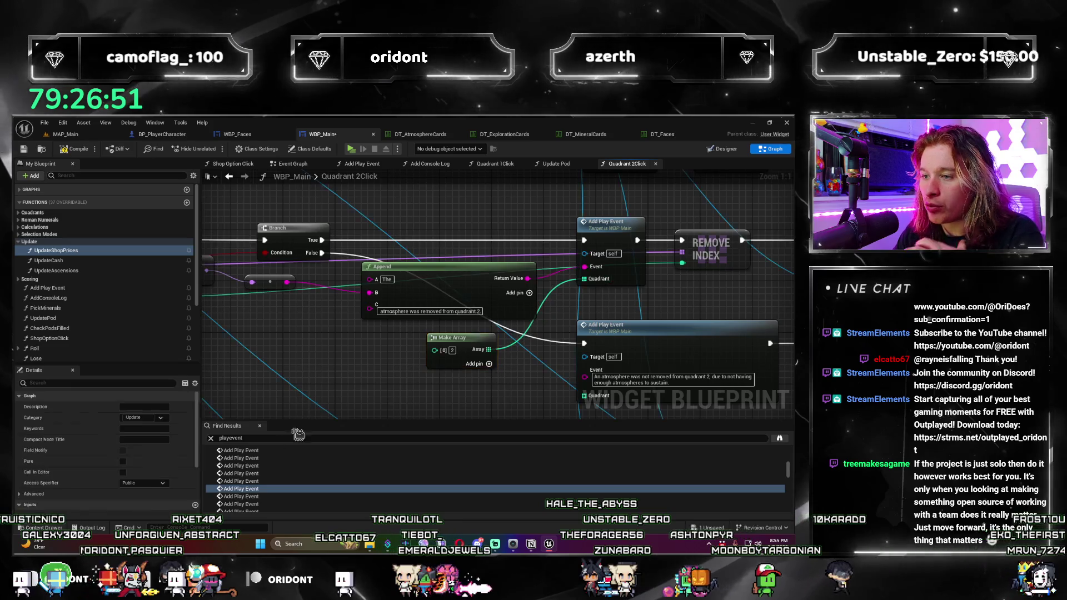
double_click(367, 484)
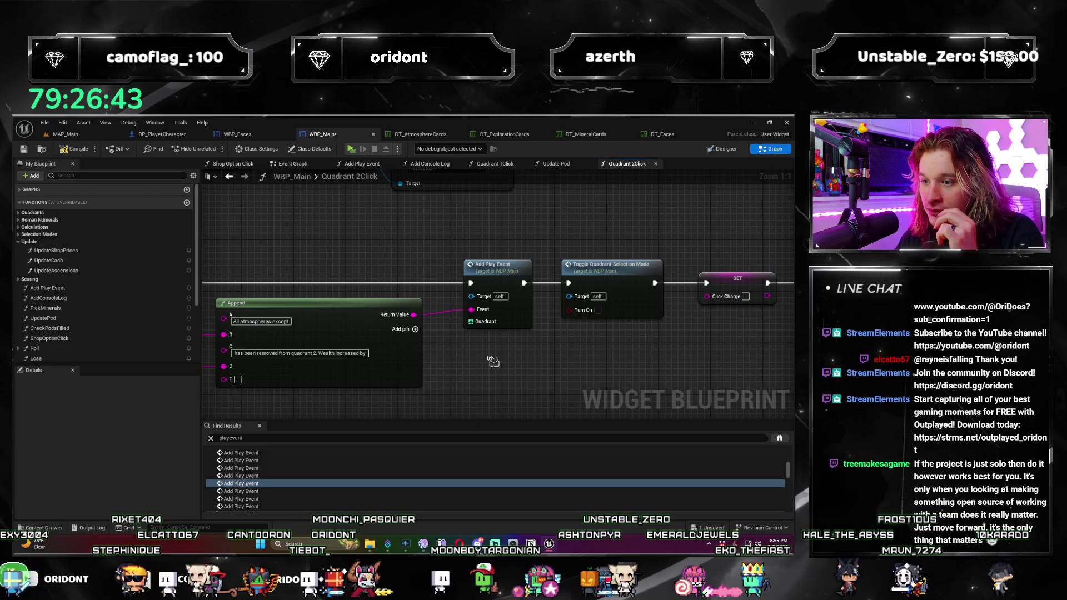
key("ctrl+v")
scroll(523, 358, "down", 1)
left_click_drag(524, 359, 474, 327)
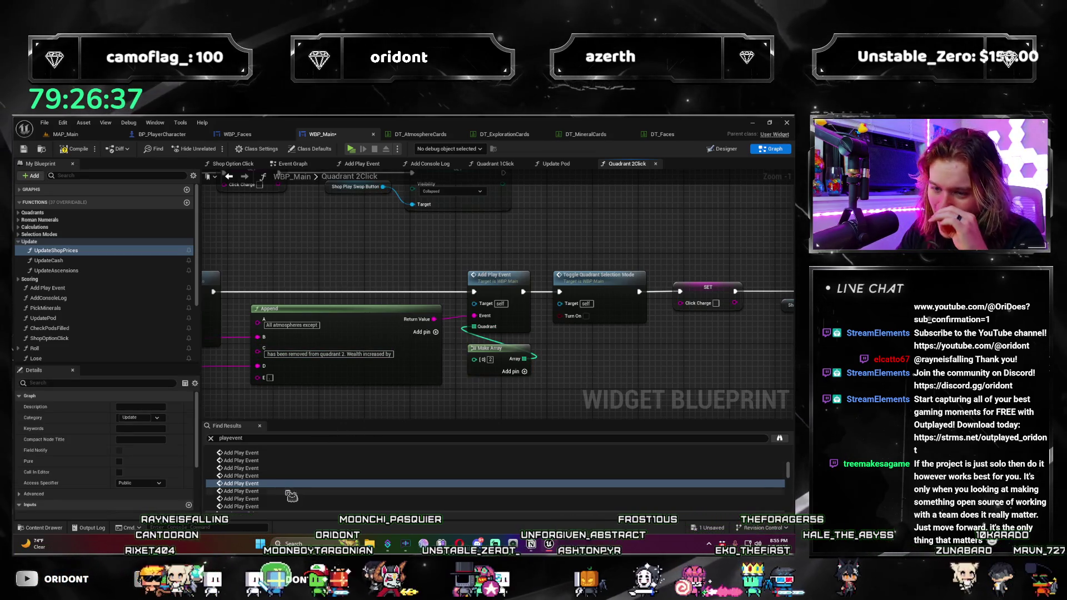
Step: Move a Make Array under the next Add Play Event and connect it to Quadrant
double_click(287, 492)
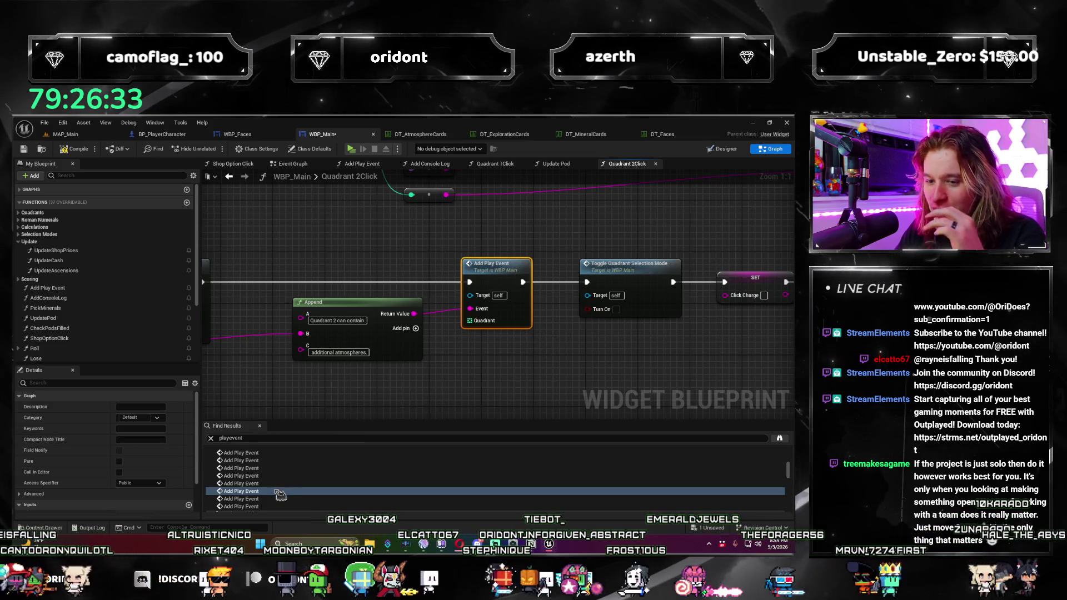
left_click(488, 353)
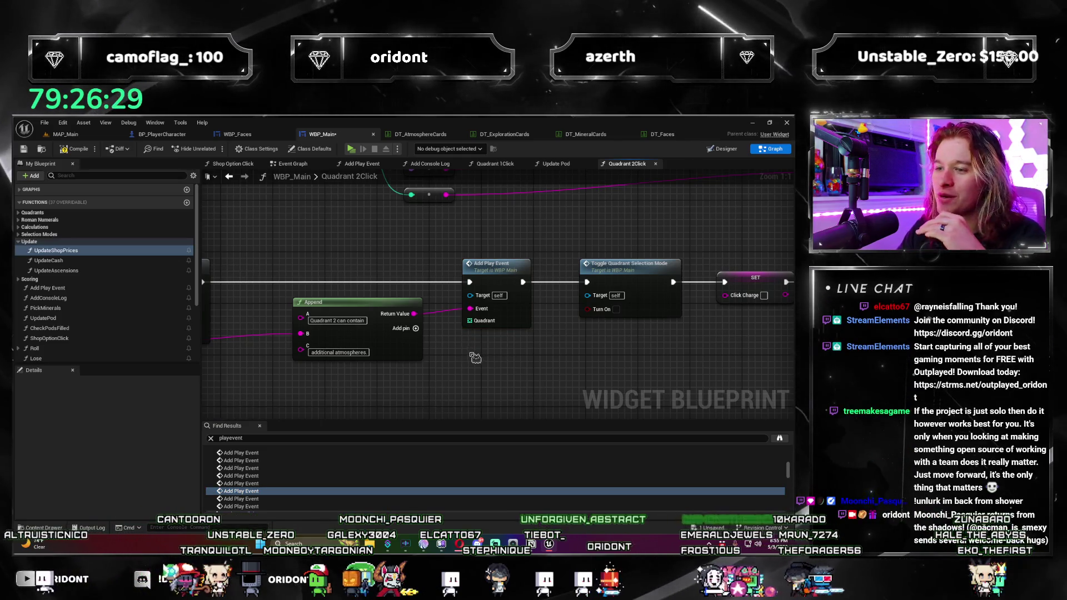
left_click_drag(491, 378, 495, 359)
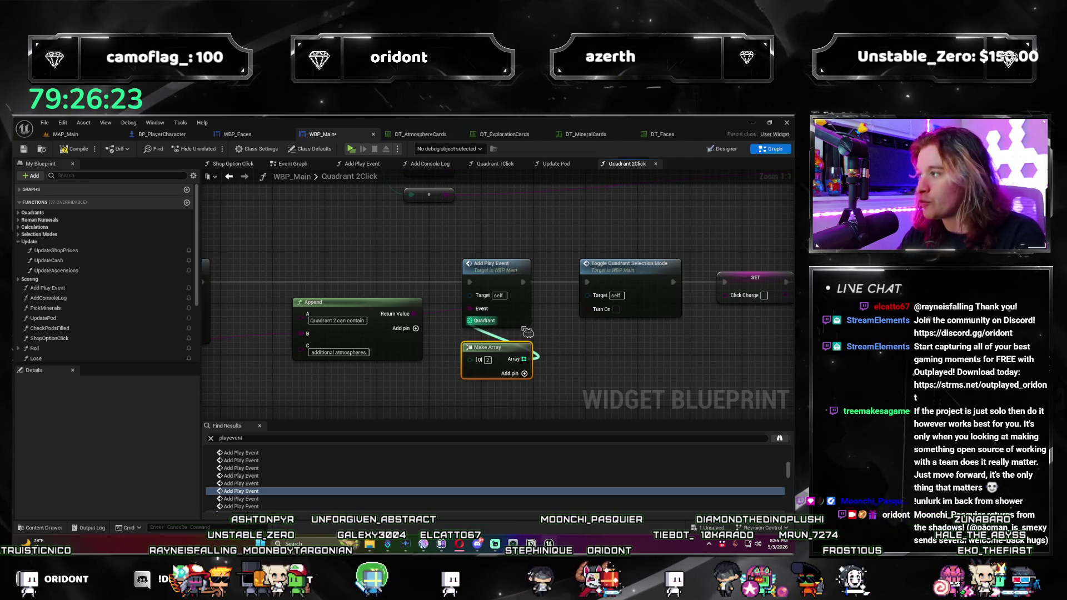
left_click_drag(527, 332, 470, 321)
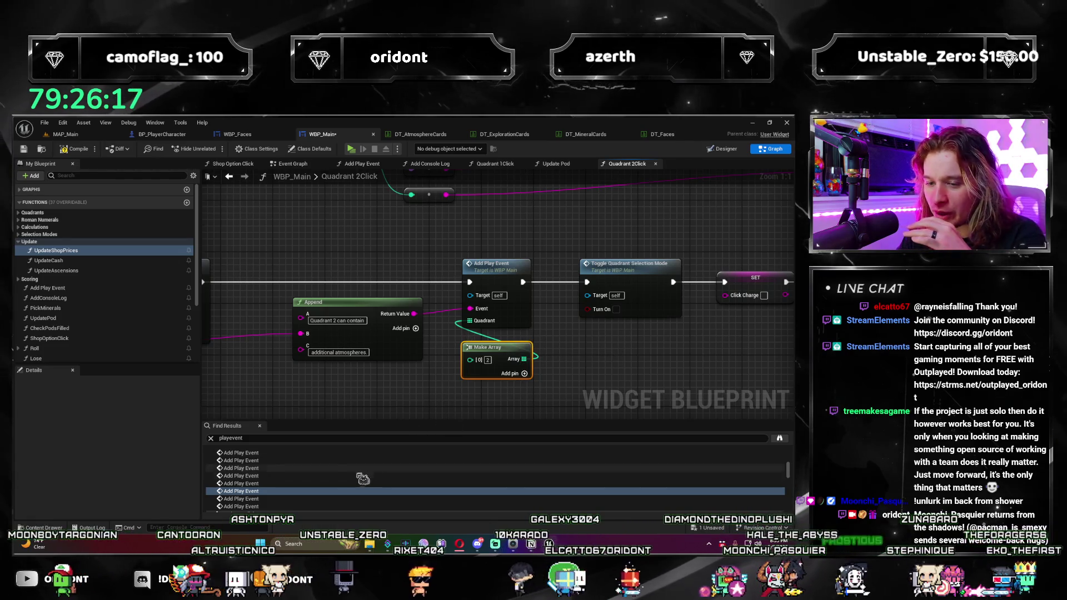
left_click(319, 486)
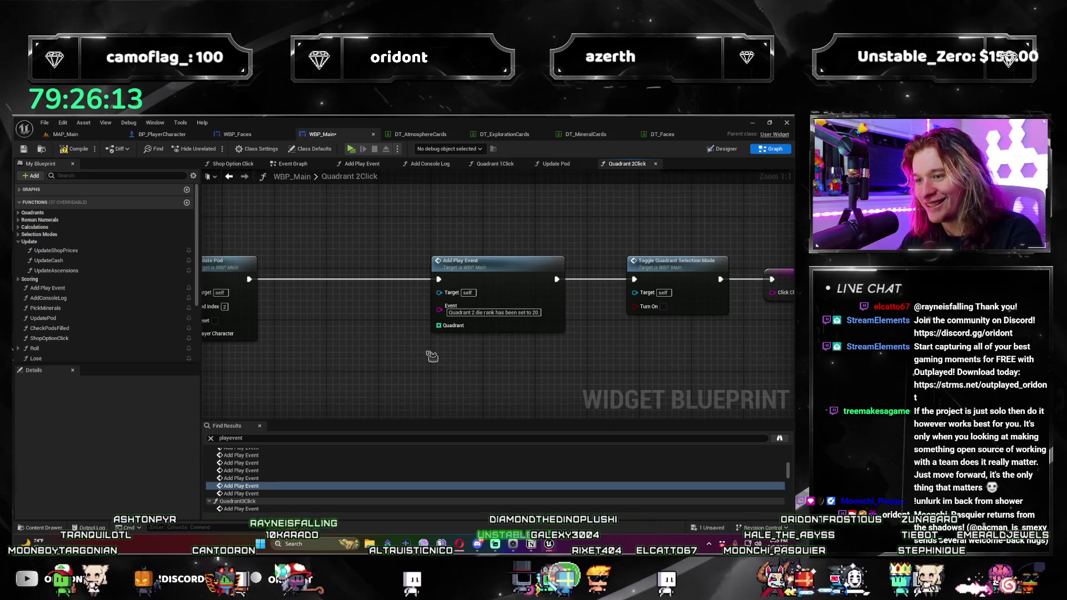
Step: Wire Make Arrays holding 2 into the Quadrant pins of the next two Add Play Event nodes
key("ctrl+v")
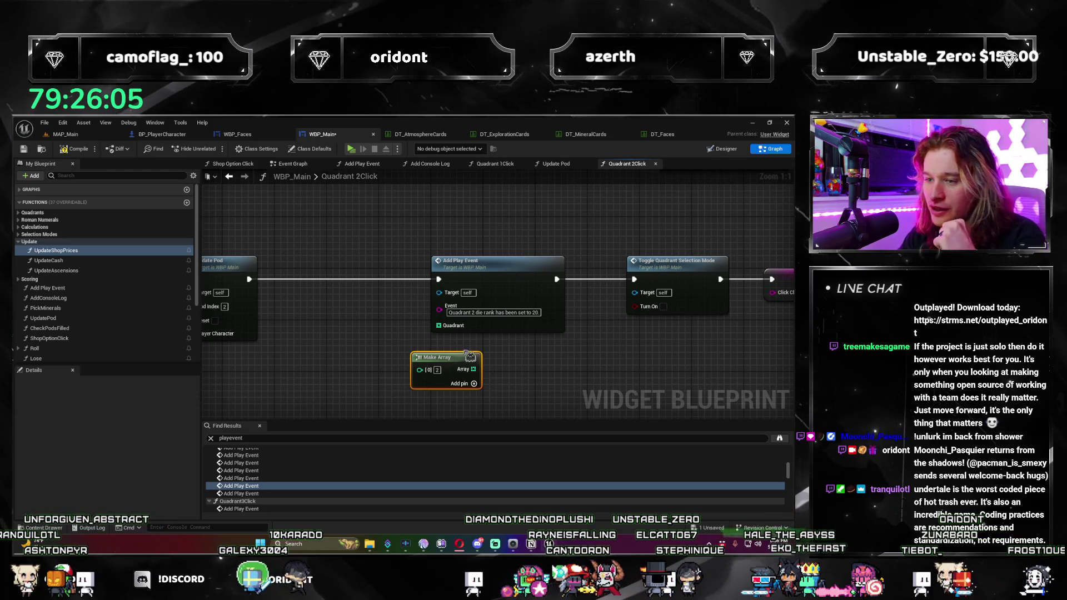
mouse_move(452, 353)
left_mouse_down()
mouse_move(406, 303)
mouse_move(438, 325)
left_mouse_up()
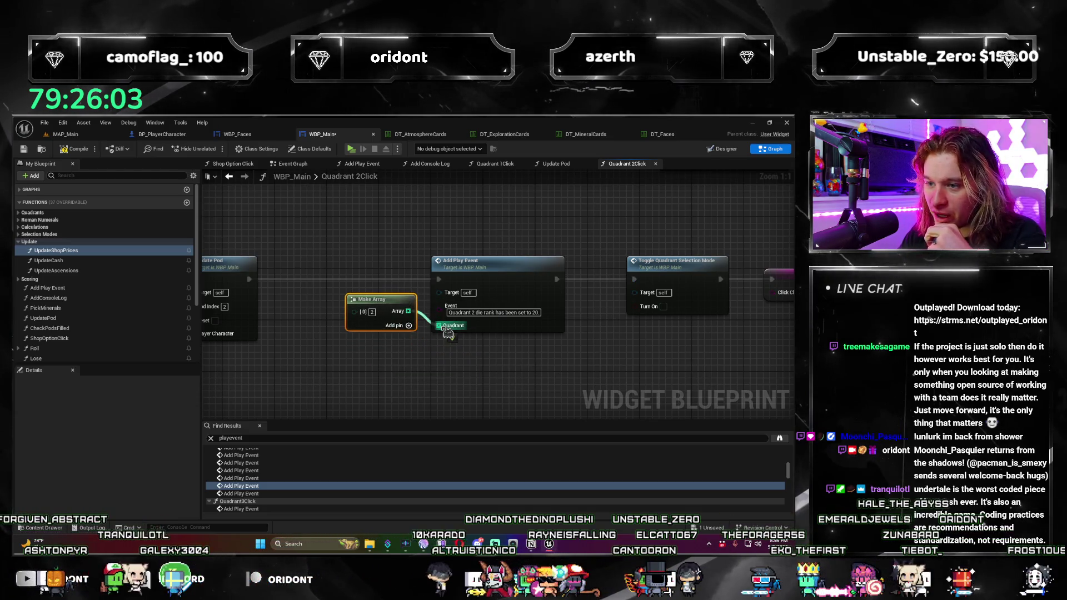
left_click(264, 493)
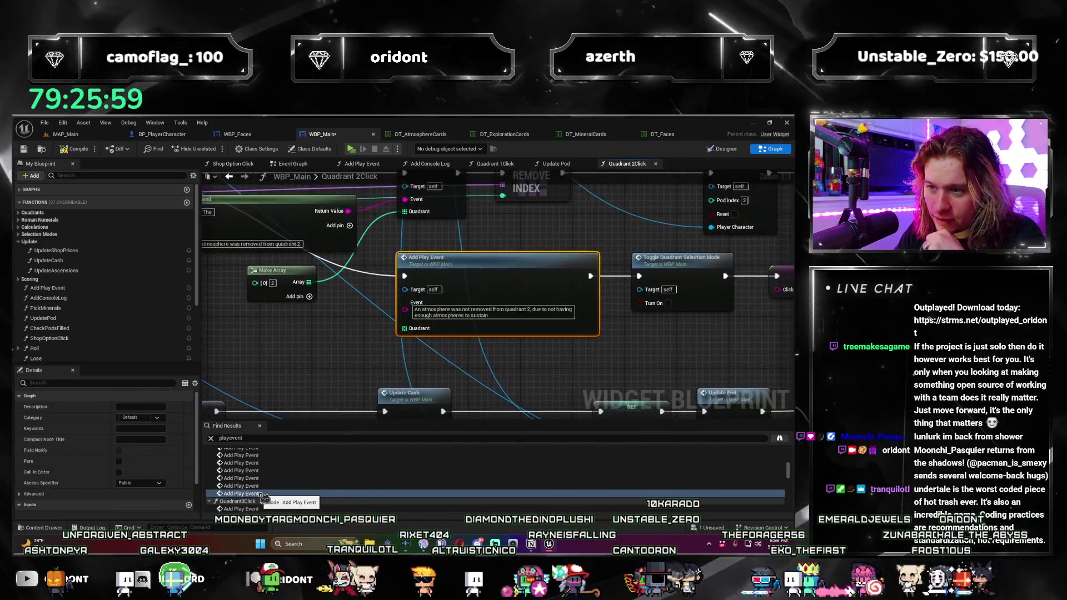
mouse_move(352, 306)
left_mouse_down()
mouse_move(379, 306)
mouse_move(373, 378)
mouse_move(388, 382)
left_mouse_up()
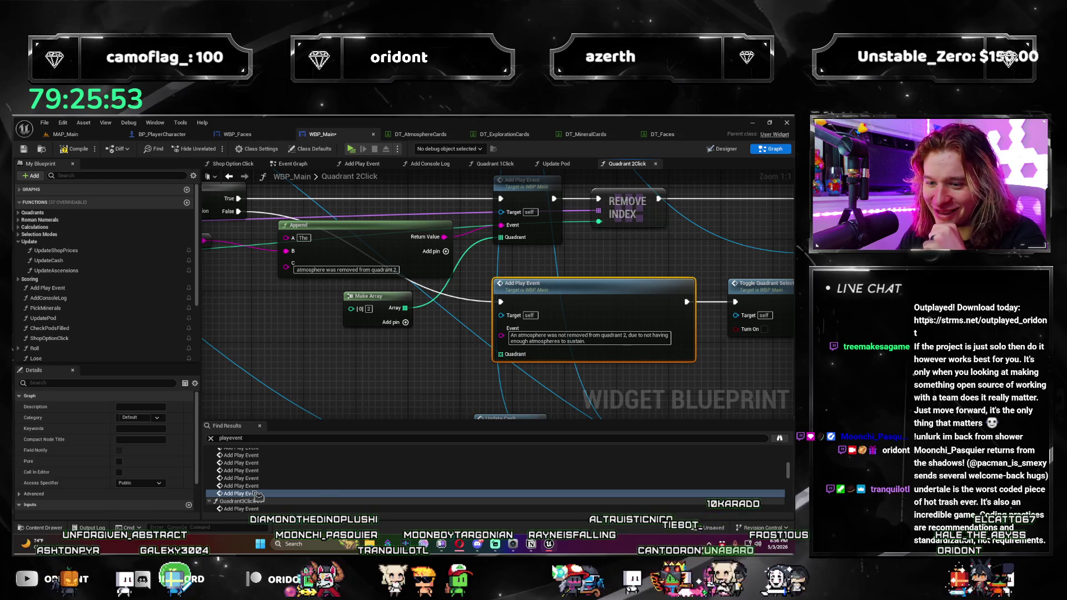
left_click(332, 397)
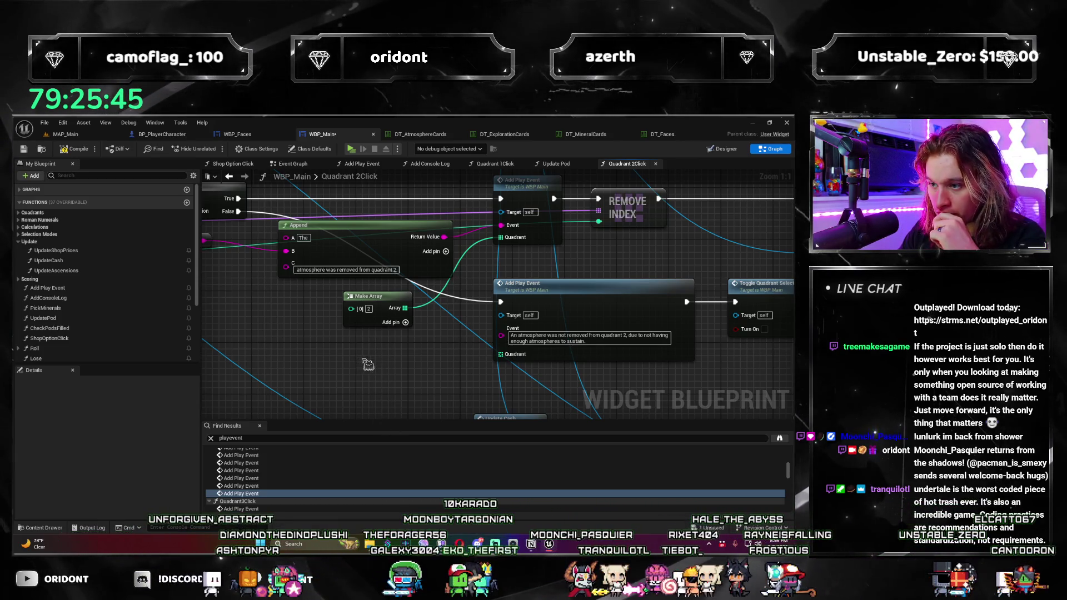
left_click_drag(427, 380, 482, 363)
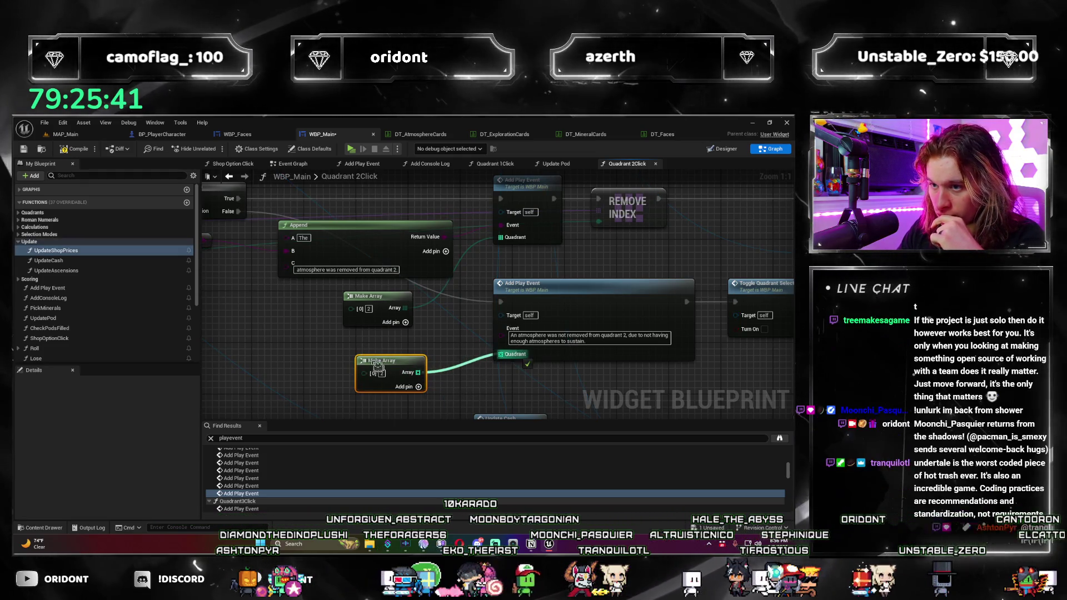
Step: Review the Quadrant 1Click and 2Click results, then go to Quadrant 3Click's Add Play Event
scroll(306, 478, "up", 5)
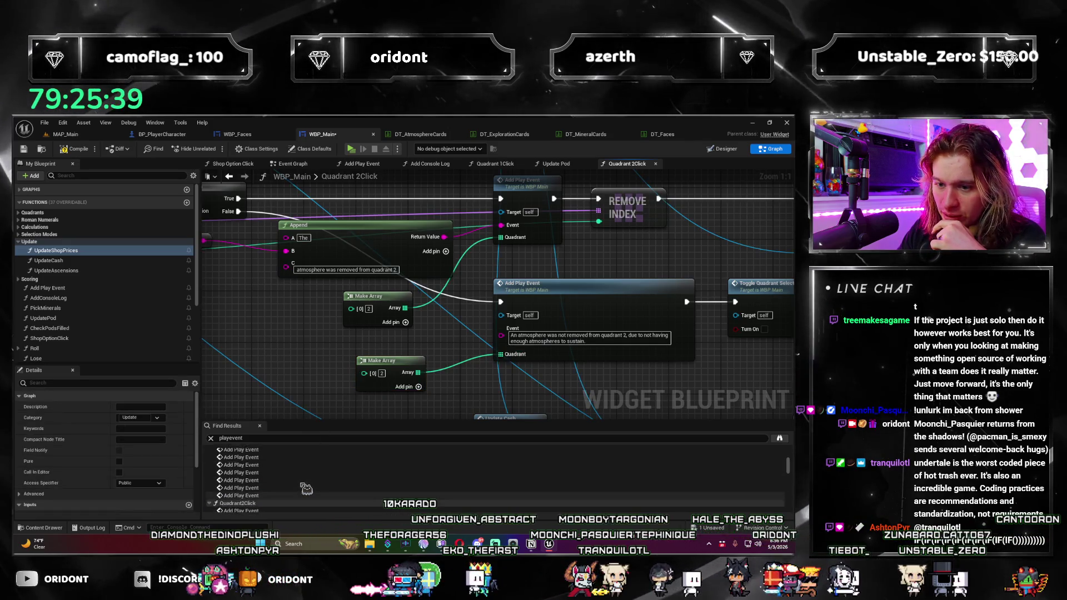
scroll(239, 490, "up", 2)
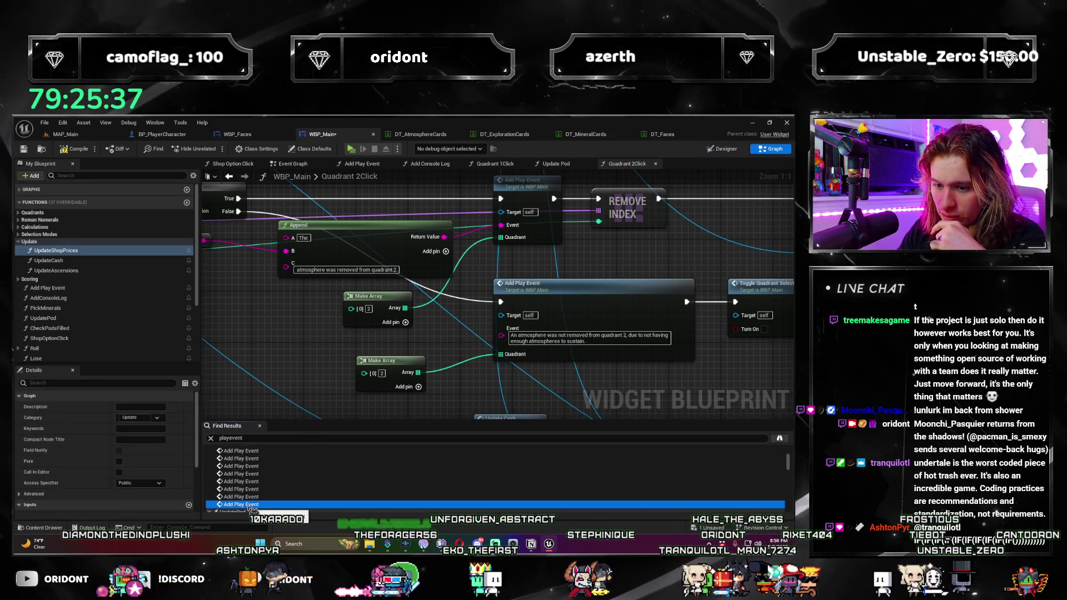
double_click(249, 504)
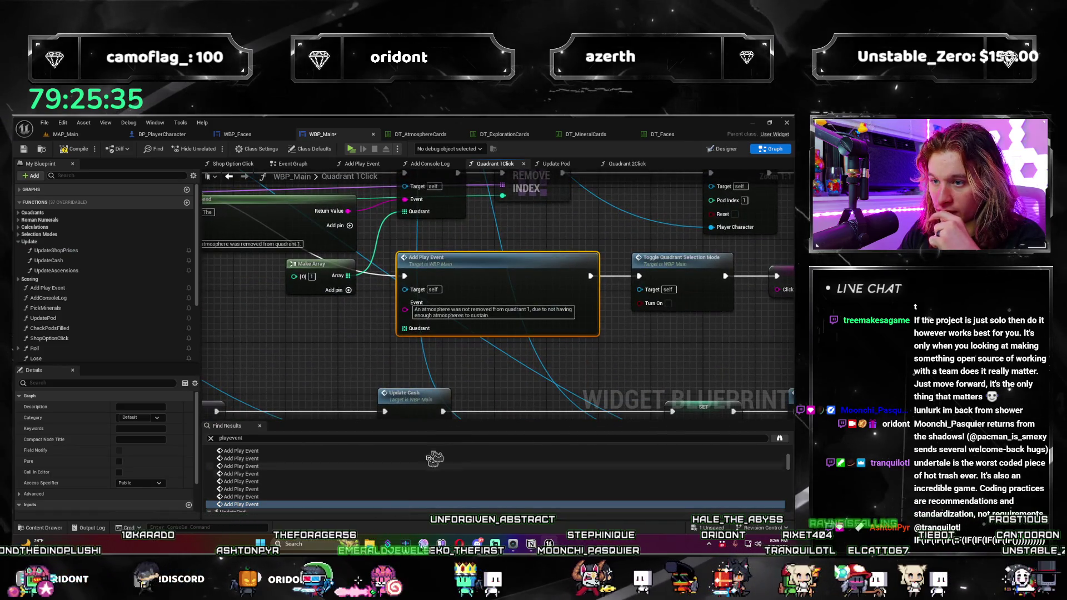
scroll(341, 506, "down", 3)
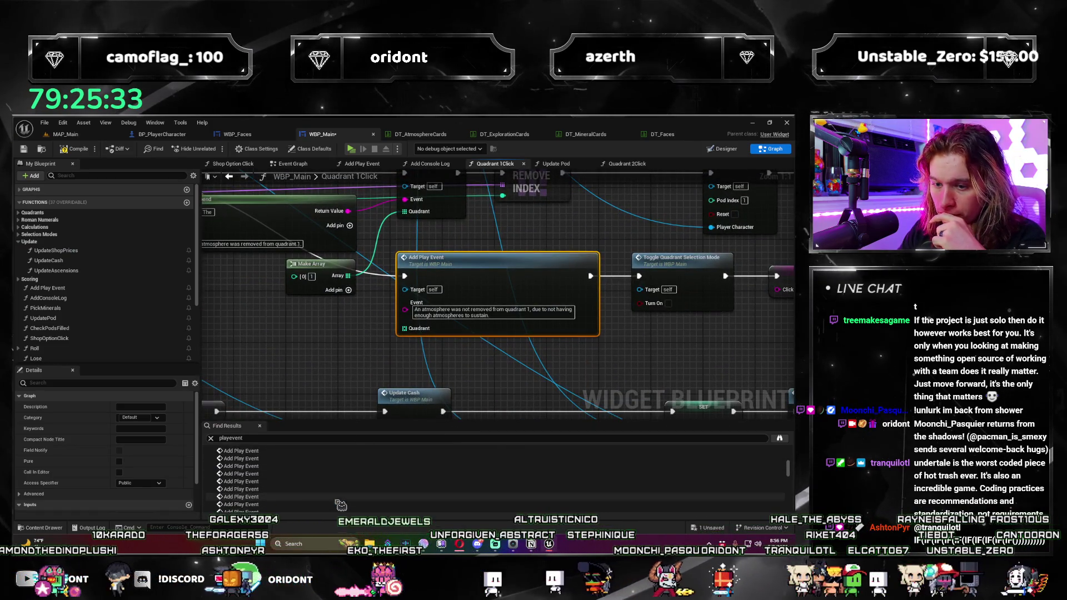
scroll(333, 502, "down", 1)
double_click(280, 494)
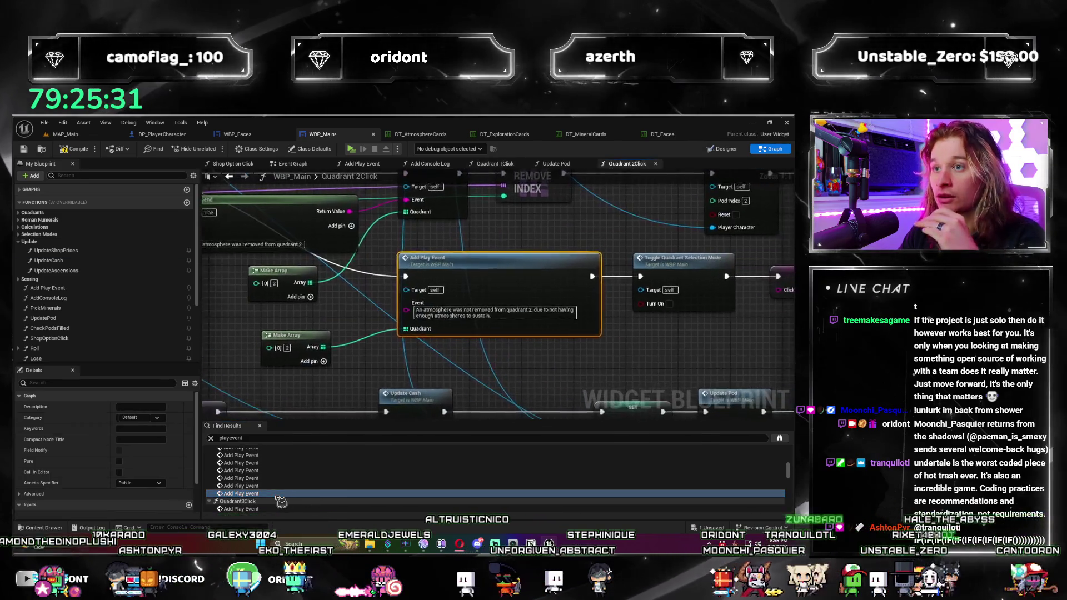
left_click(262, 348)
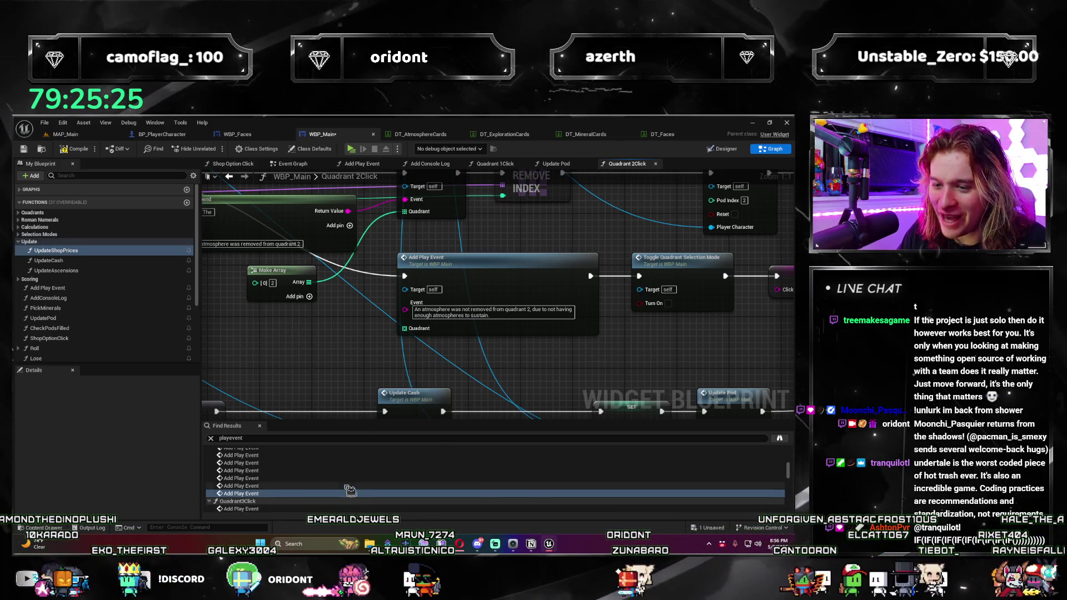
scroll(290, 503, "down", 1)
double_click(395, 498)
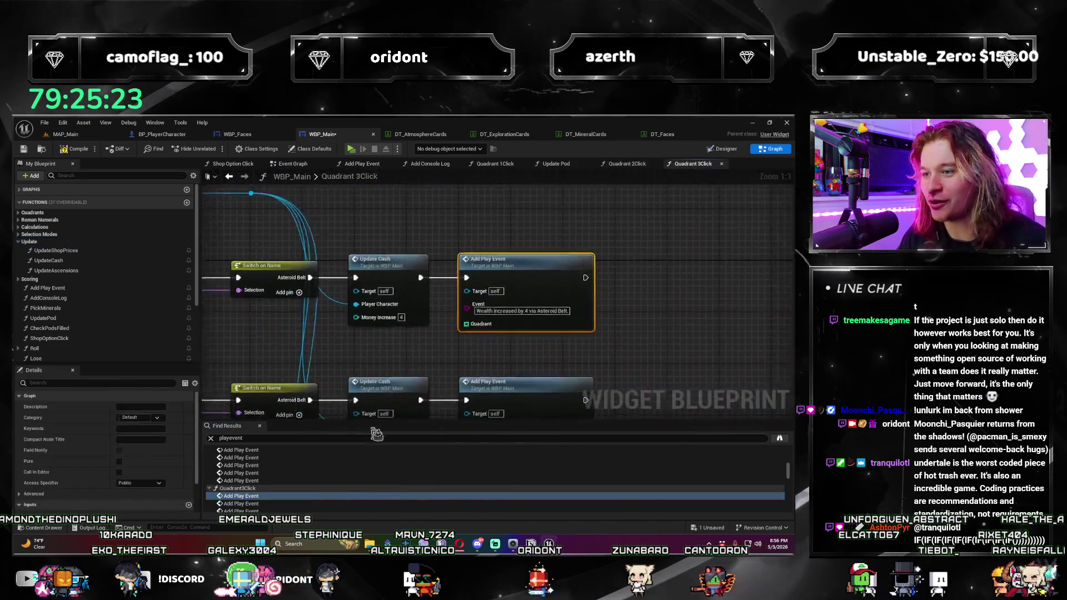
Step: Paste a Make Array beside the upper Asteroid Belt Add Play Event
scroll(565, 300, "down", 2)
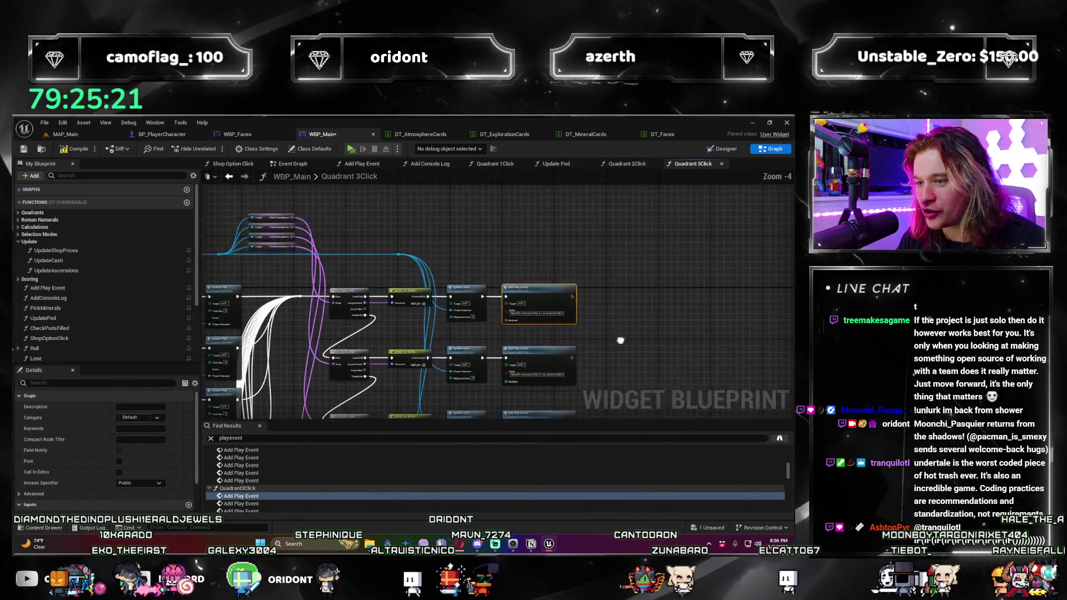
scroll(362, 332, "up", 3)
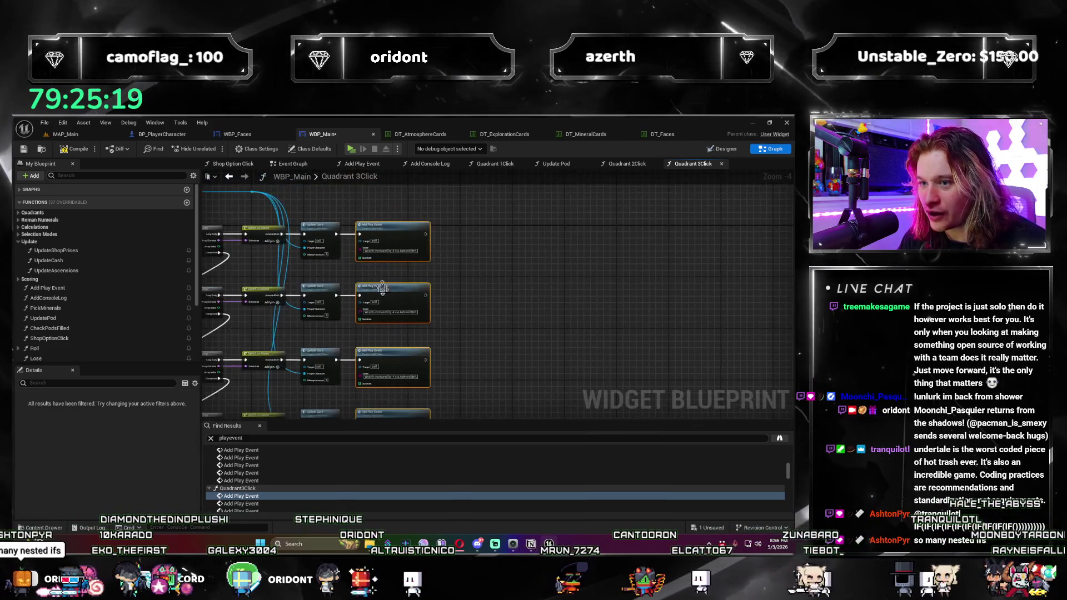
left_click_drag(518, 274, 511, 279)
left_click(428, 324)
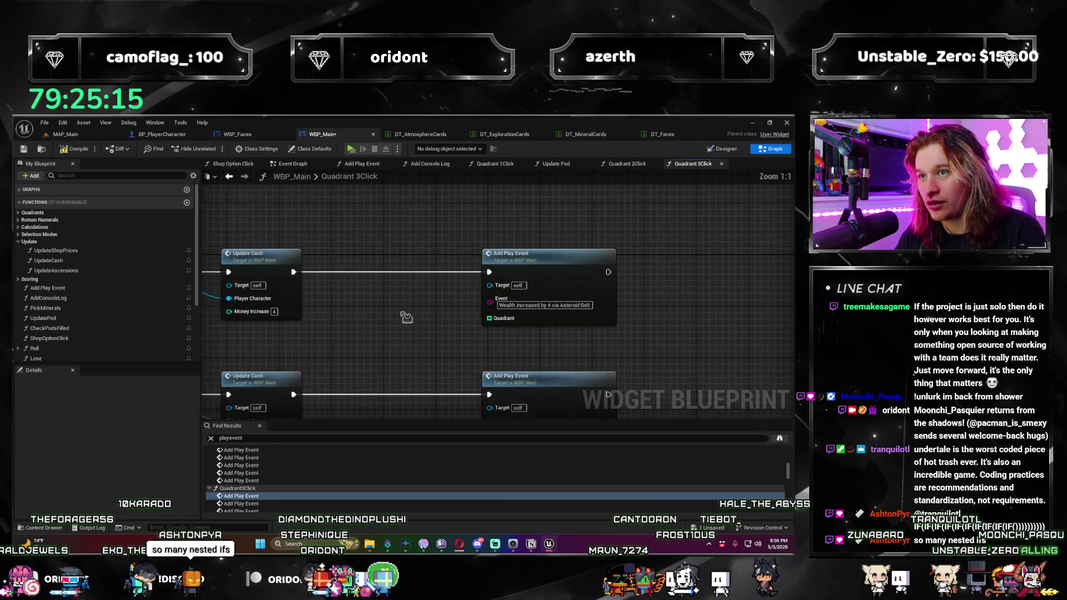
scroll(326, 364, "up", 1)
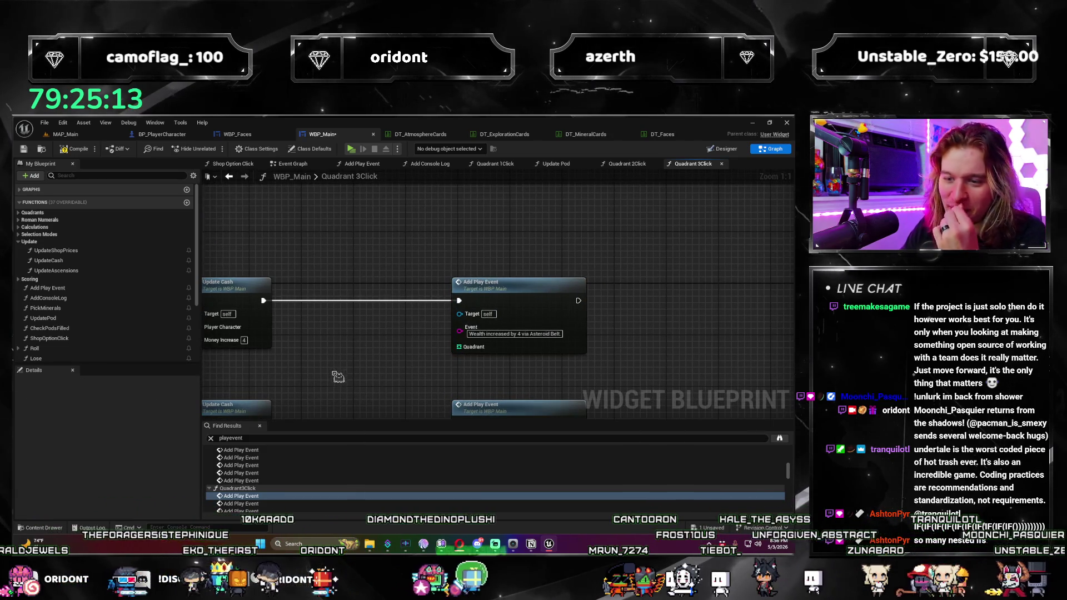
key("ctrl+v")
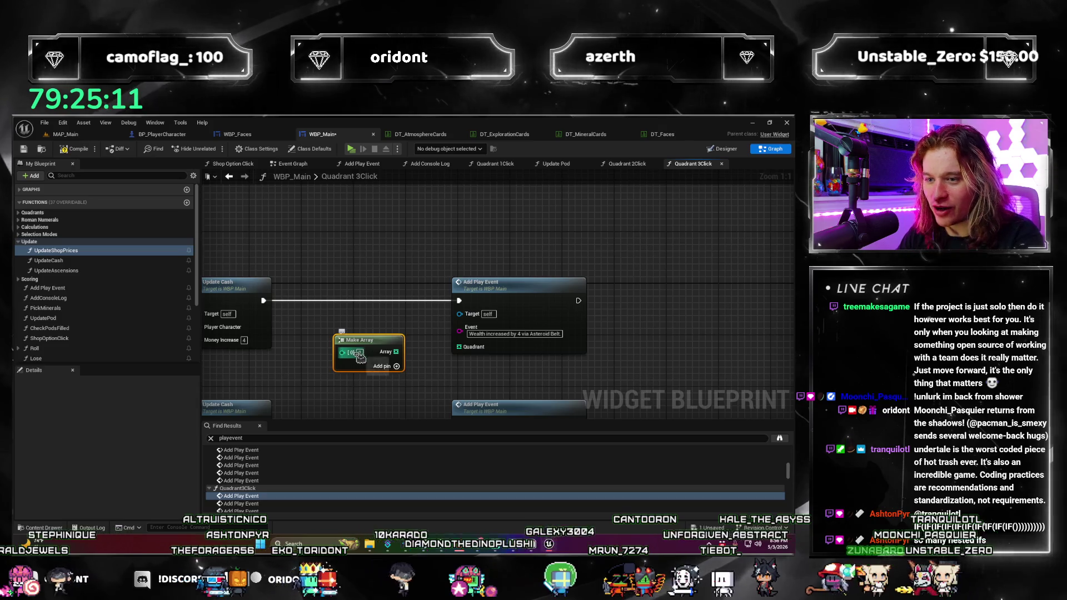
mouse_move(393, 356)
left_mouse_down()
mouse_move(406, 336)
mouse_move(464, 354)
left_mouse_up()
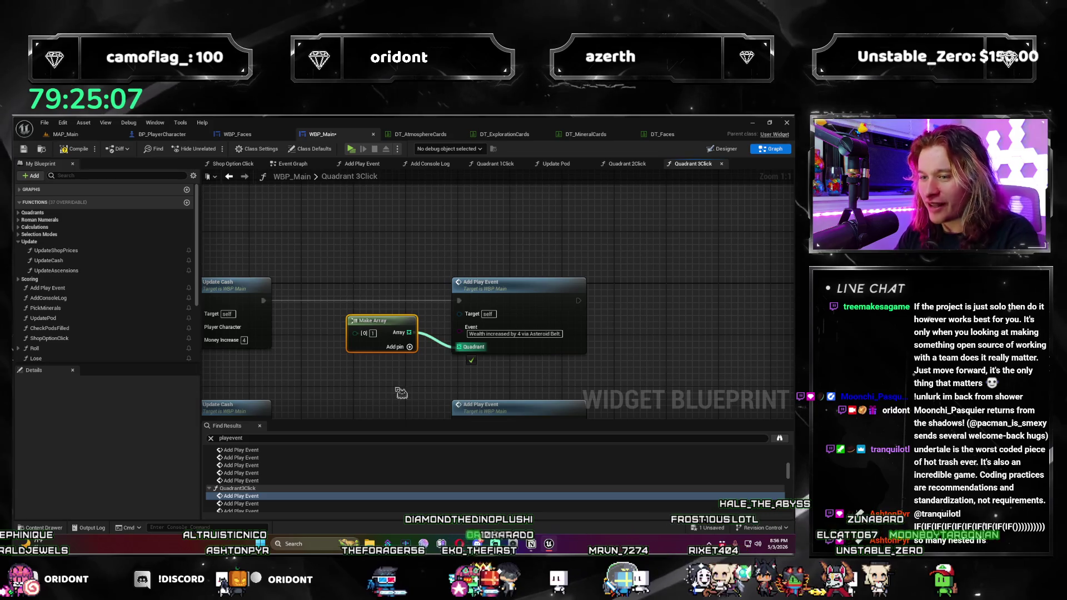
Step: Paste another Make Array, set its first element to 2, and wire it to the lower Quadrant pin
left_click_drag(392, 404, 389, 301)
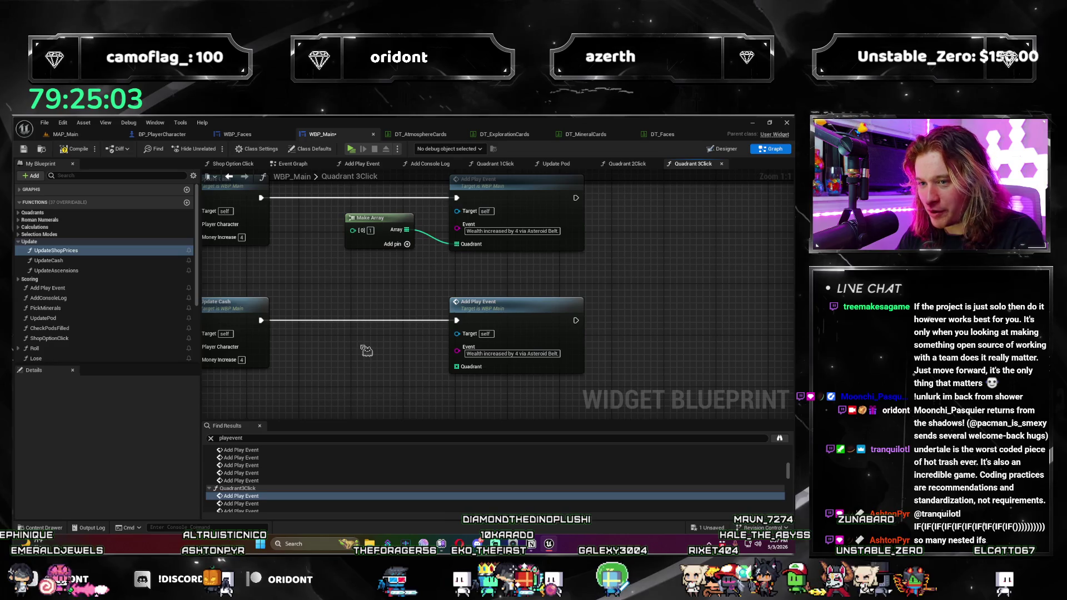
key("ctrl+v")
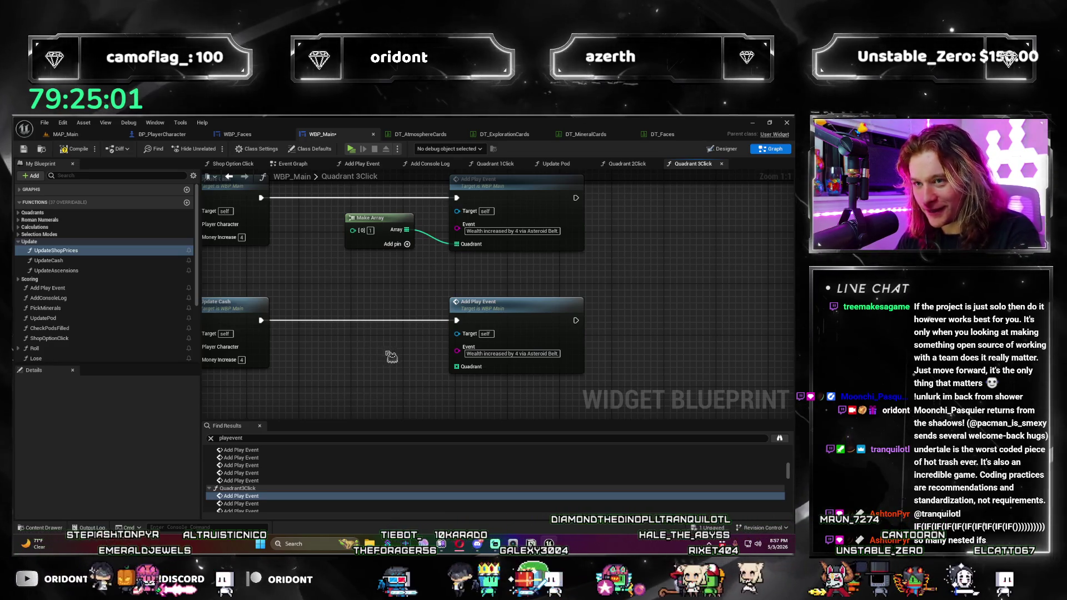
mouse_move(387, 353)
left_mouse_down()
mouse_move(373, 352)
mouse_move(383, 349)
left_mouse_up()
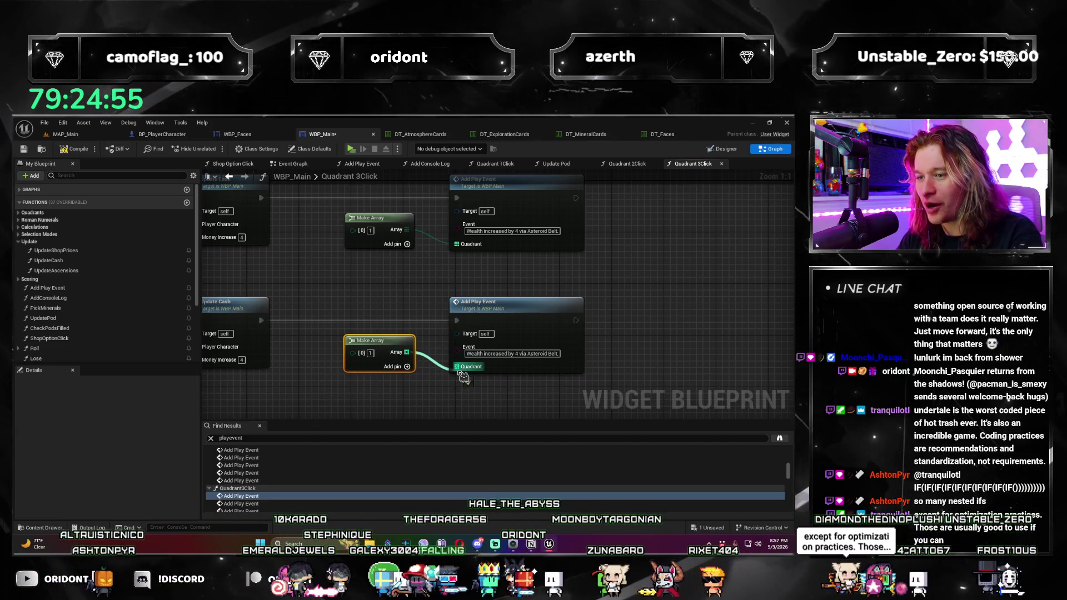
left_click(370, 353)
type("2")
key("Return")
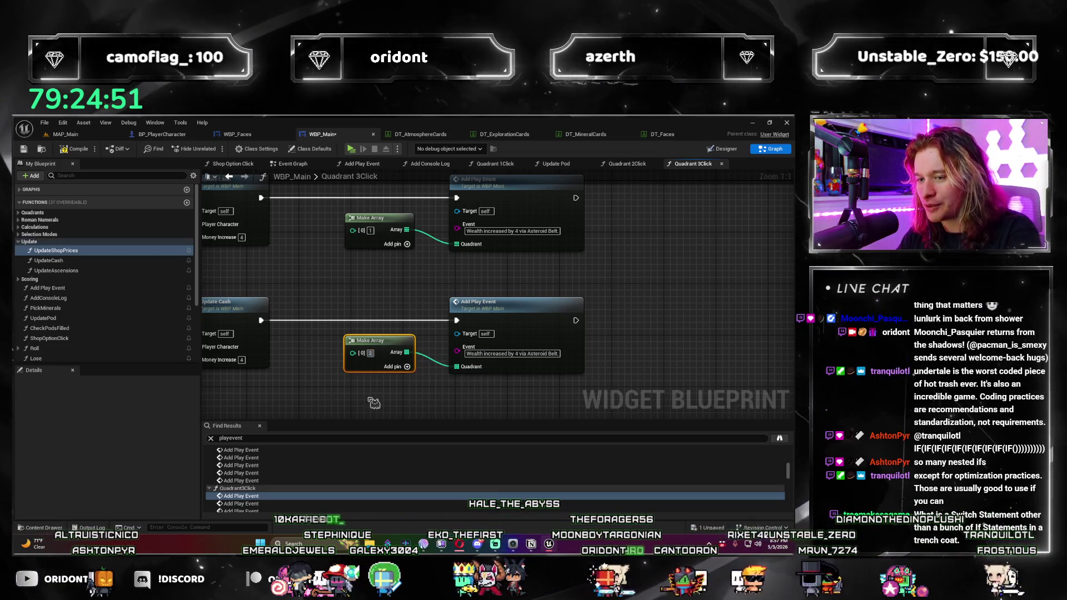
scroll(374, 402, "down", 1)
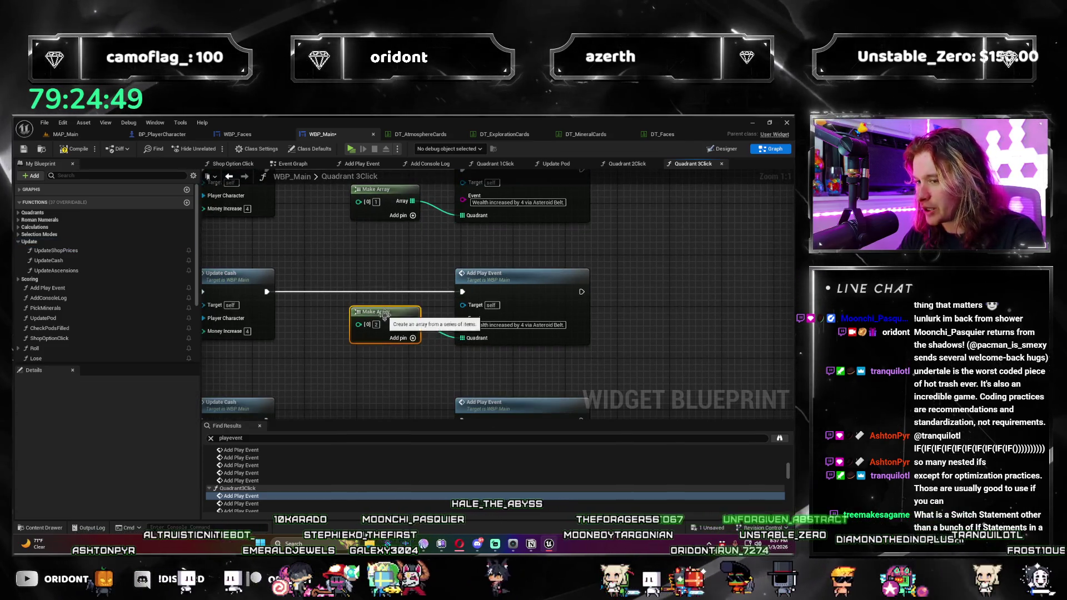
scroll(417, 273, "down", 4)
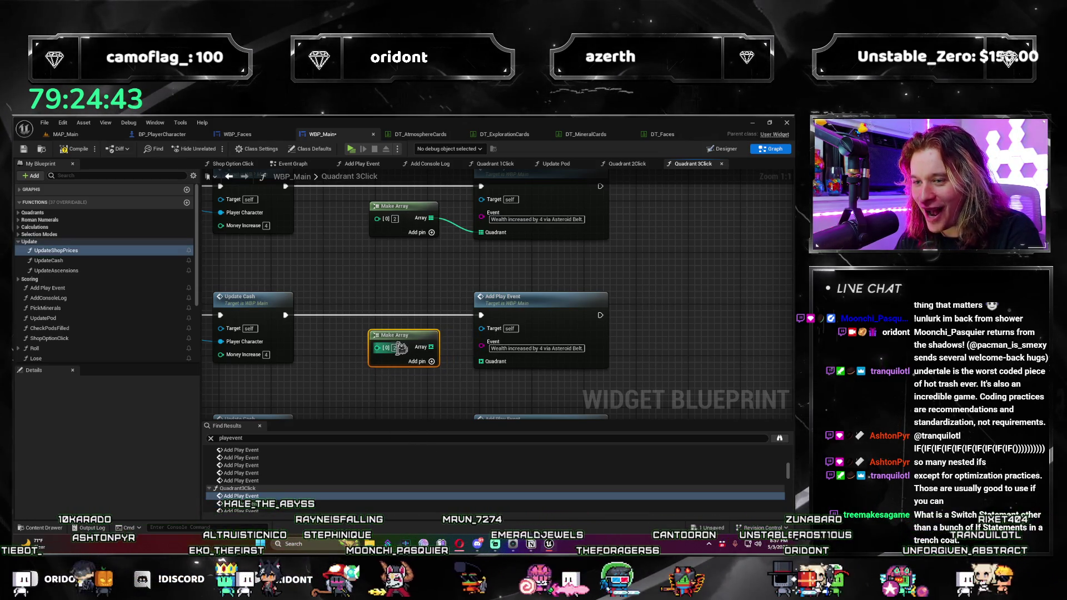
left_click_drag(430, 347, 487, 365)
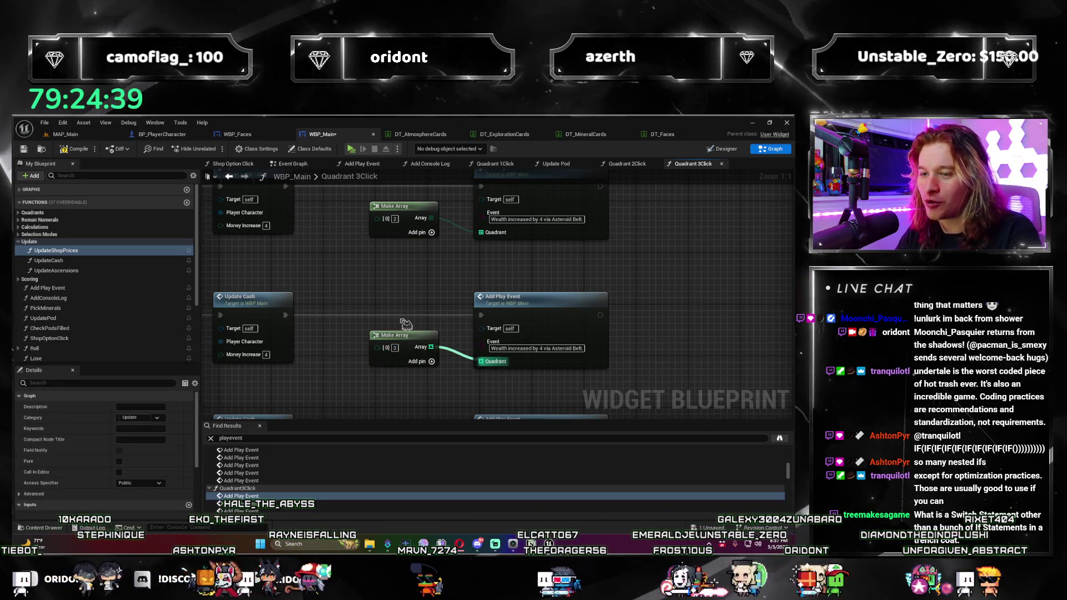
Step: Paste a copied Make Array into the lower Add Play Event's Quadrant pin and set it to 4
left_click(410, 345)
scroll(380, 294, "down", 2)
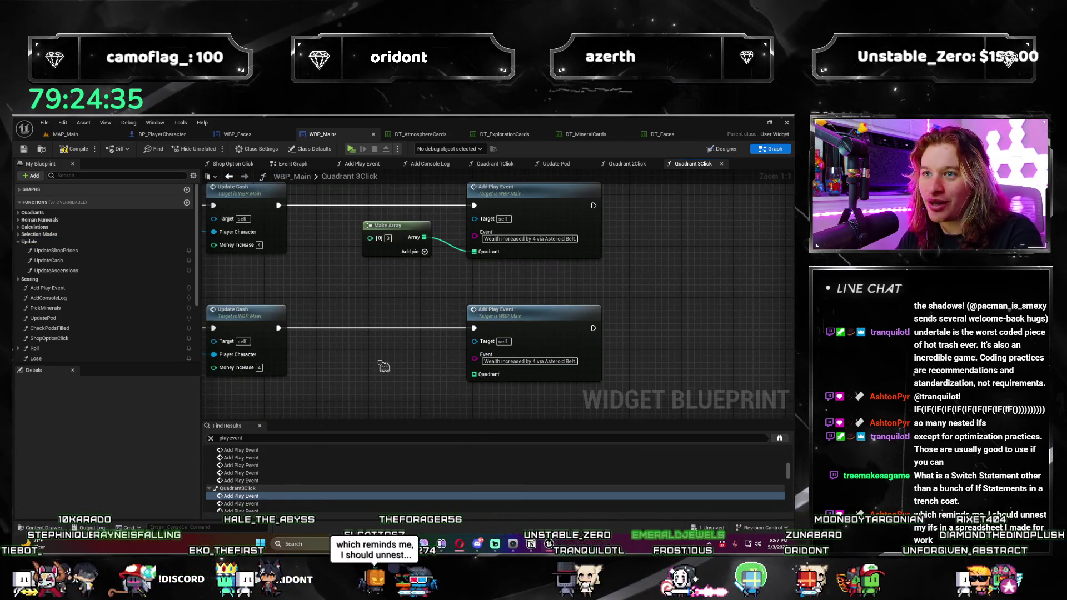
key("ctrl+v")
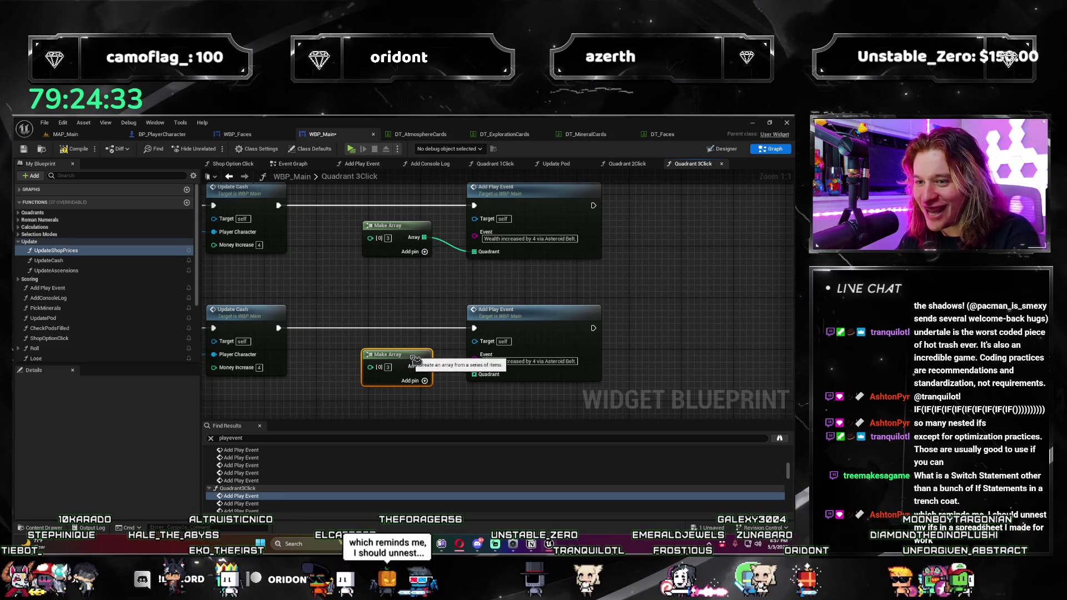
left_click_drag(420, 360, 474, 374)
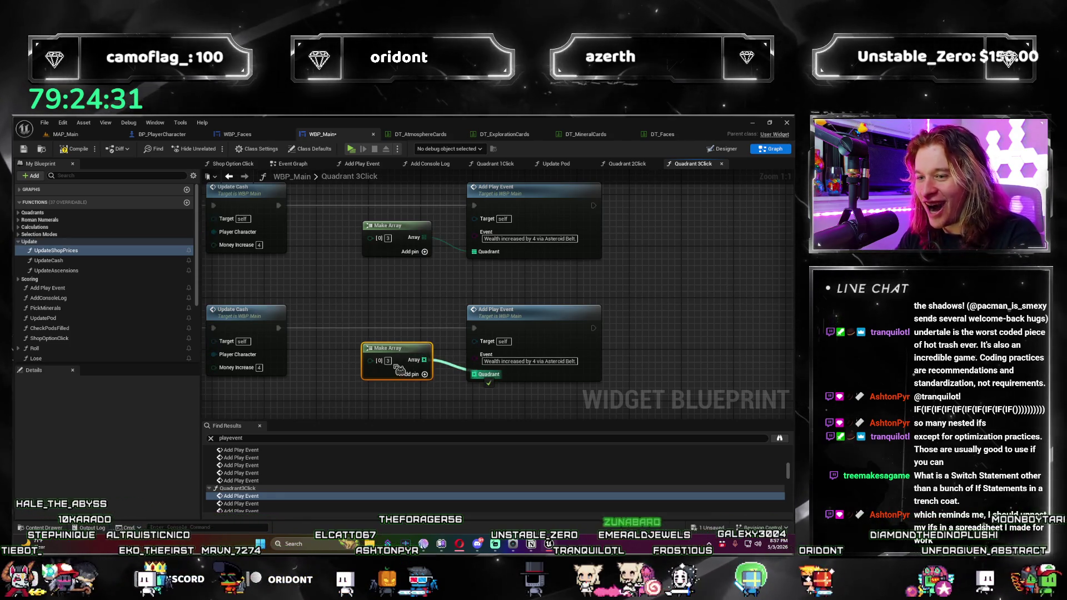
type("4")
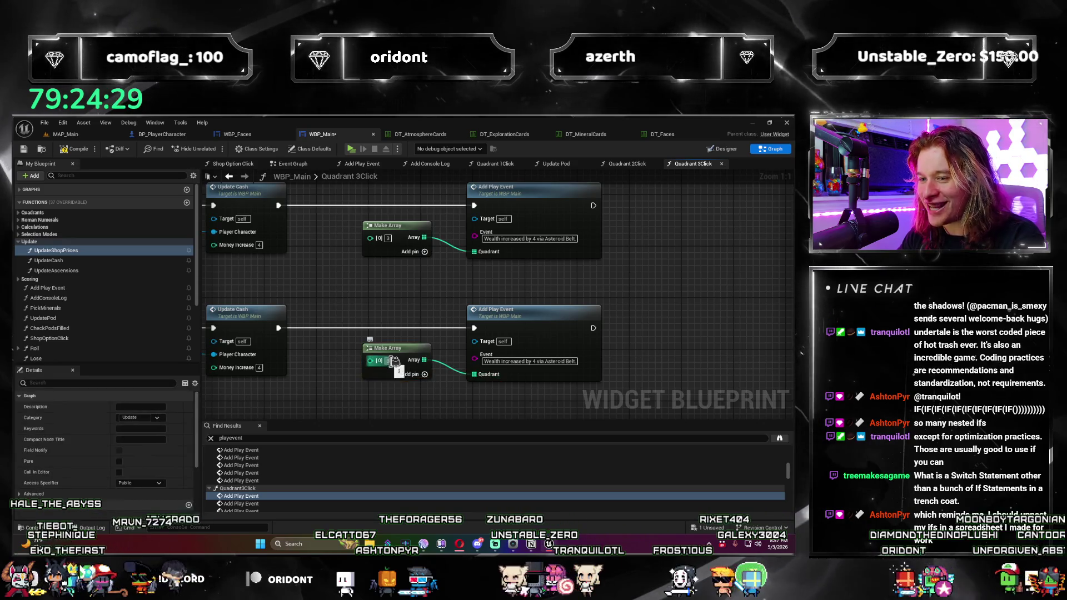
left_click(317, 365)
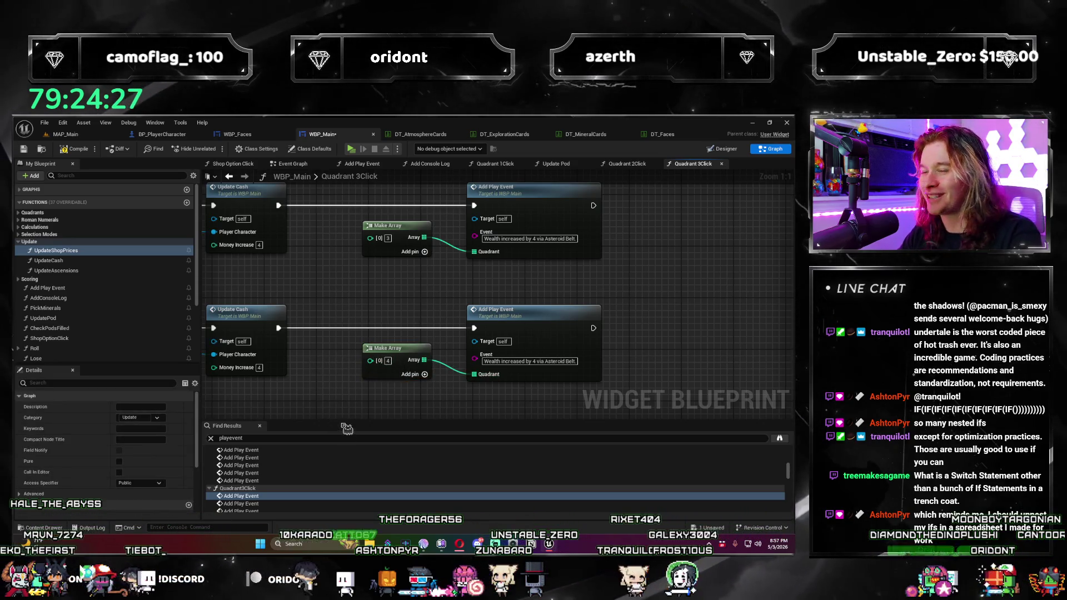
Step: Select the upper Make Array node for copying
right_click(354, 346)
left_click(343, 372)
left_click_drag(345, 394, 345, 378)
left_click(393, 339)
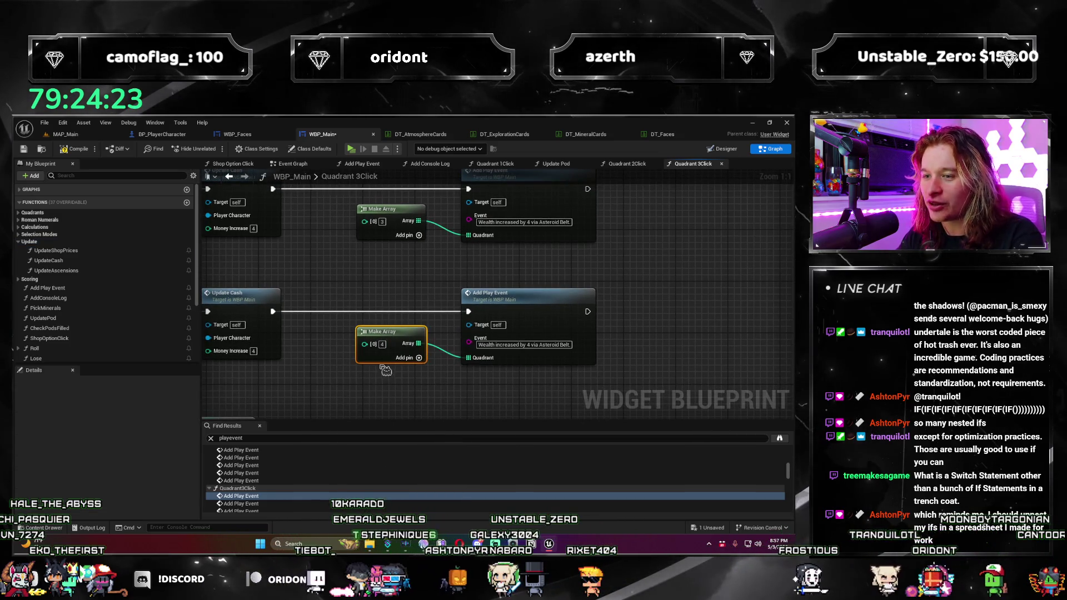
left_click(385, 203)
scroll(258, 500, "down", 1)
left_click(258, 506)
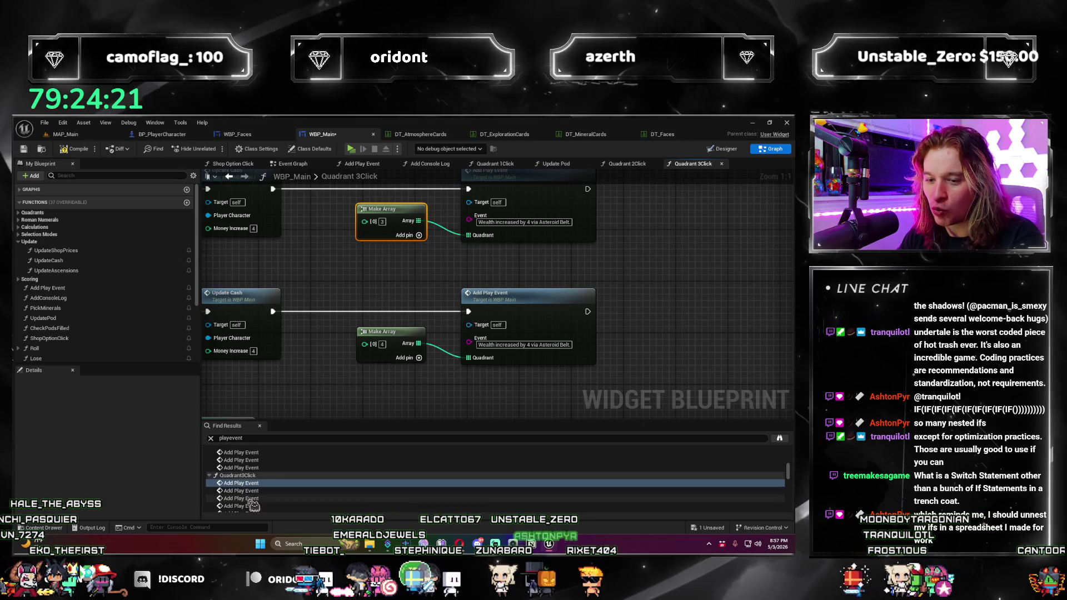
left_click(257, 511)
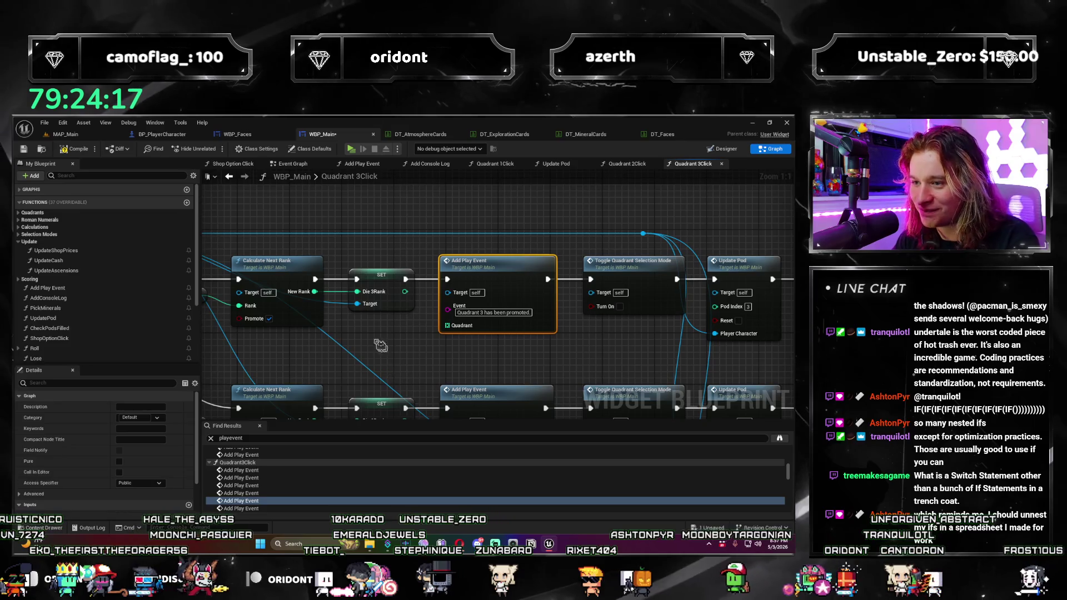
Step: Wire Make Arrays into the Quadrant pins of the promotion and demotion Add Play Events
left_click(360, 326)
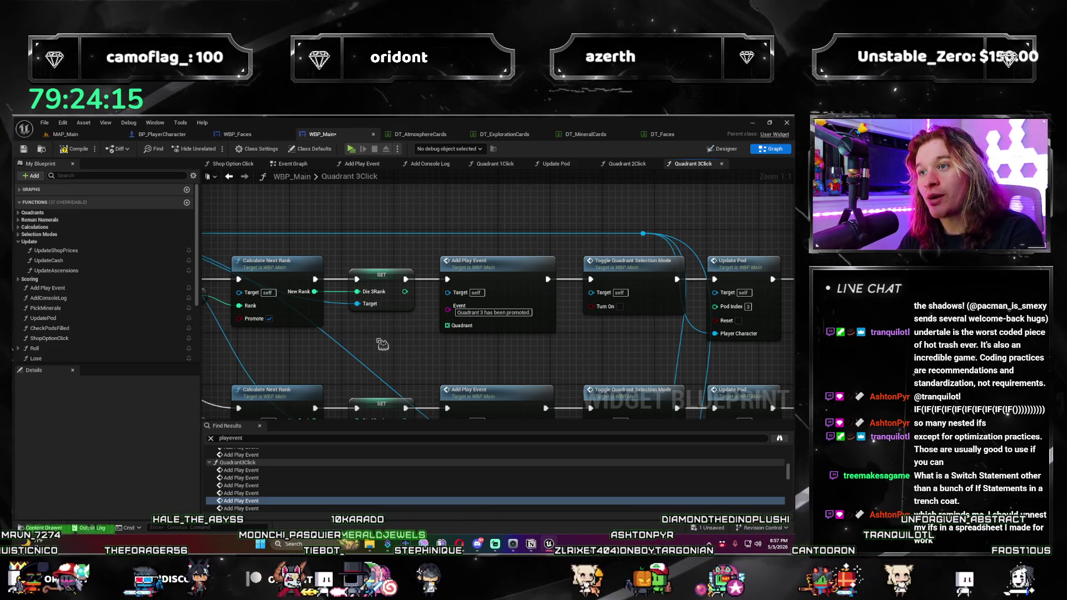
key("ctrl+v")
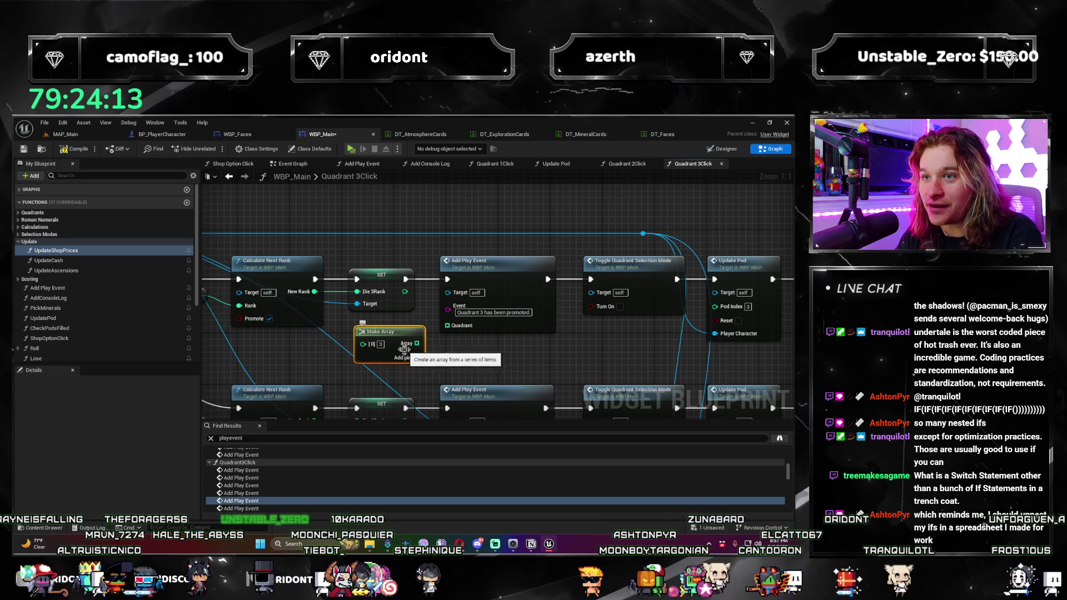
left_click_drag(423, 343, 499, 303)
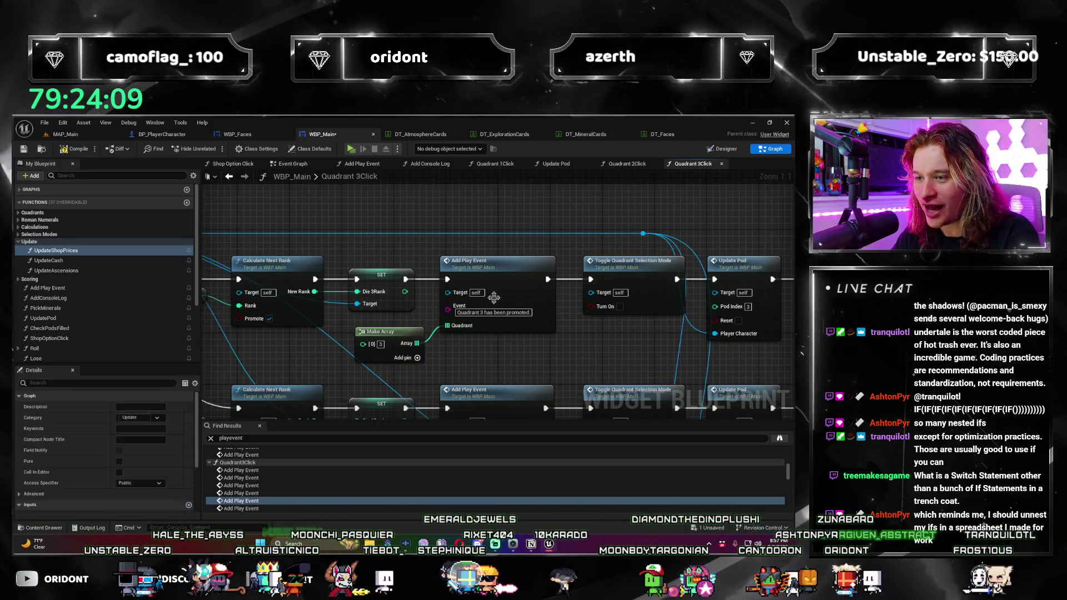
scroll(289, 479, "down", 2)
left_click(290, 482)
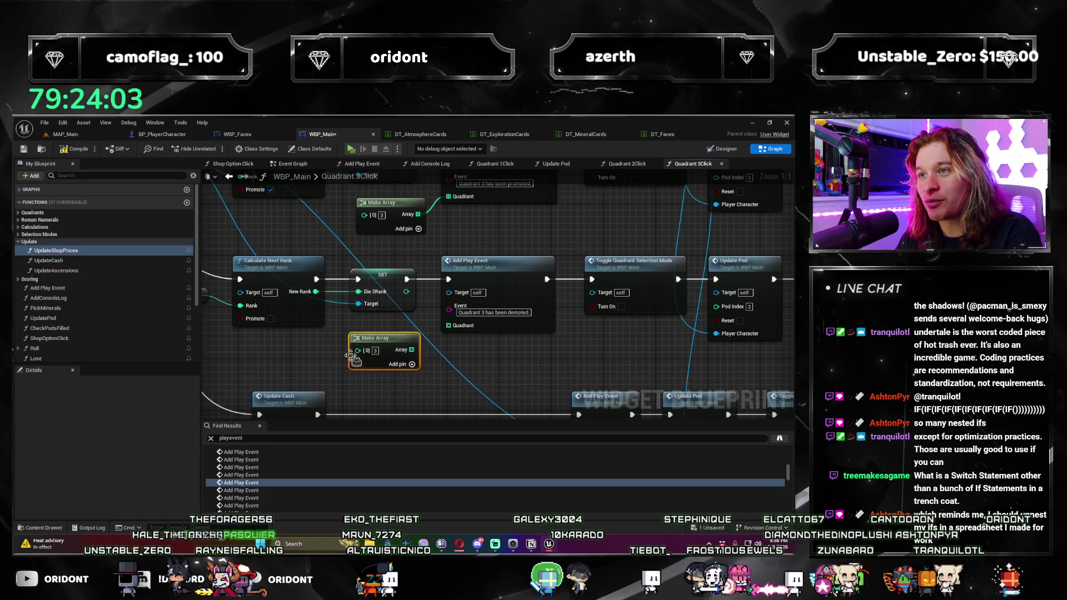
mouse_move(412, 350)
left_mouse_down()
mouse_move(451, 332)
mouse_move(389, 339)
left_mouse_up()
Step: Connect Ordered Quadrants to the 'Pods have been combined' Add Play Event's Quadrant pin
left_click(276, 491)
left_click(487, 352)
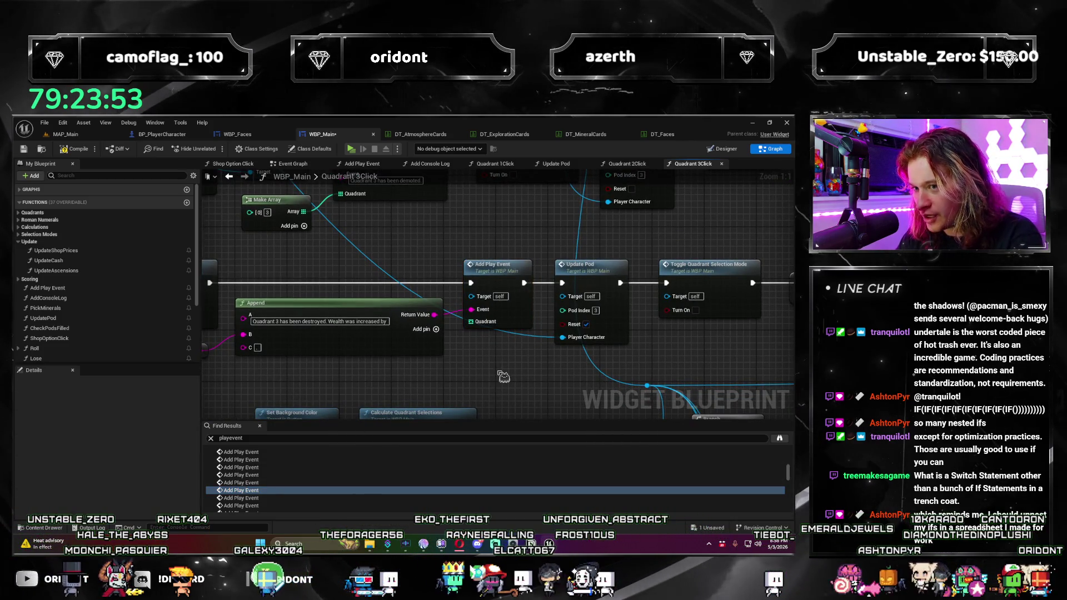
left_click(500, 350)
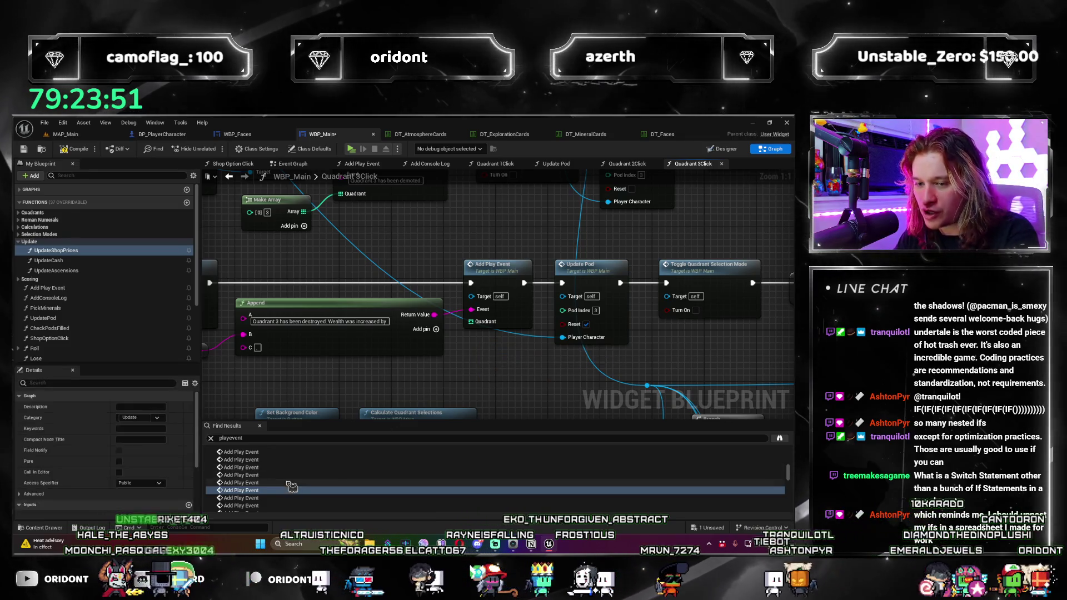
scroll(283, 497, "down", 1)
left_click(280, 486)
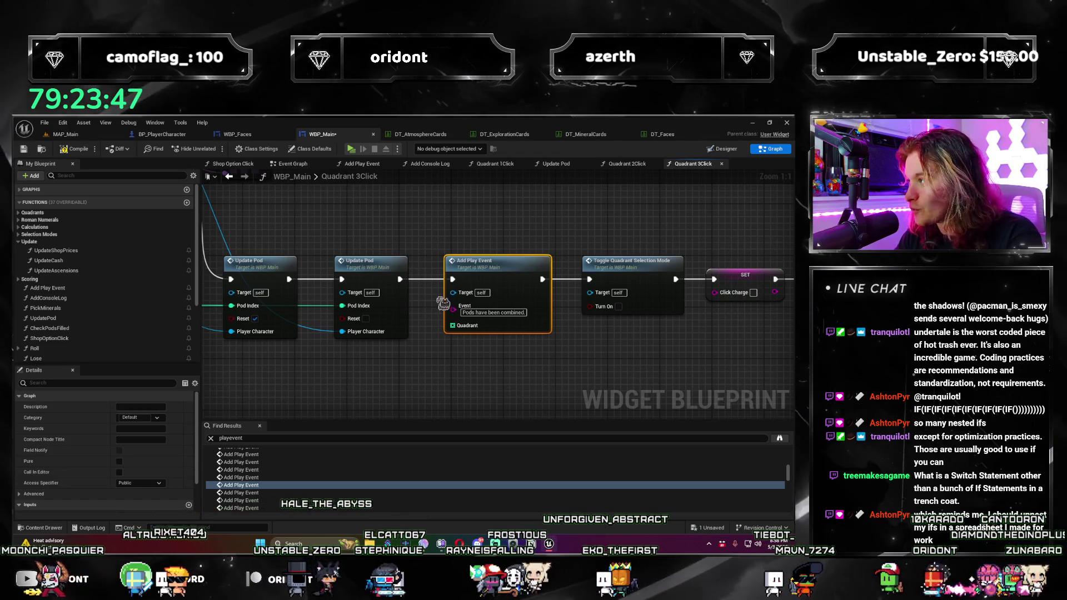
left_click(458, 371)
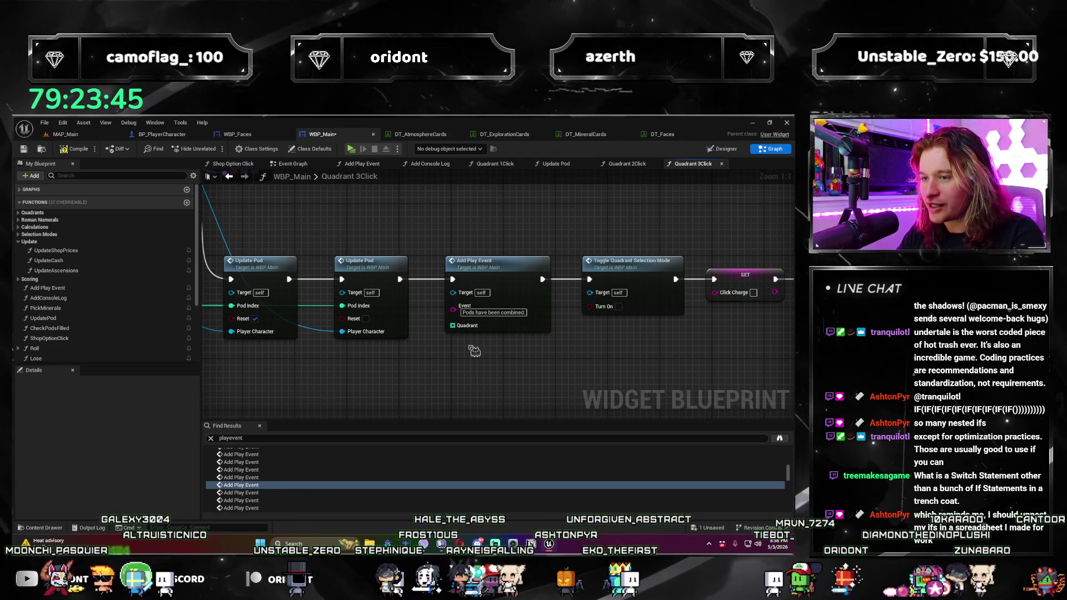
scroll(381, 371, "down", 5)
scroll(260, 251, "up", 3)
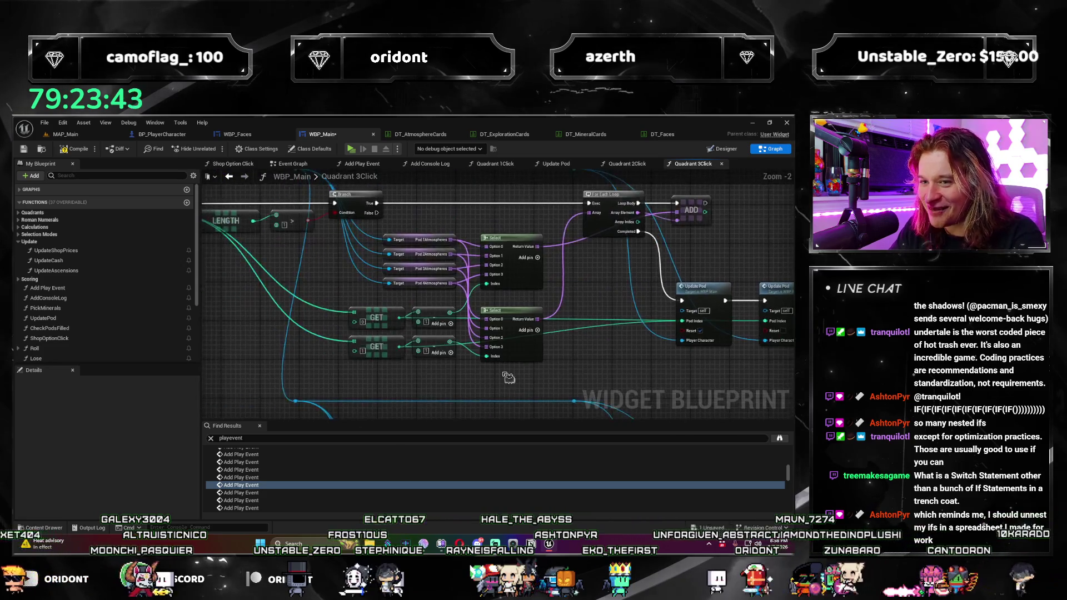
mouse_move(278, 260)
left_mouse_down()
mouse_move(783, 378)
mouse_move(616, 380)
mouse_move(700, 383)
mouse_move(182, 340)
mouse_move(366, 283)
left_mouse_up()
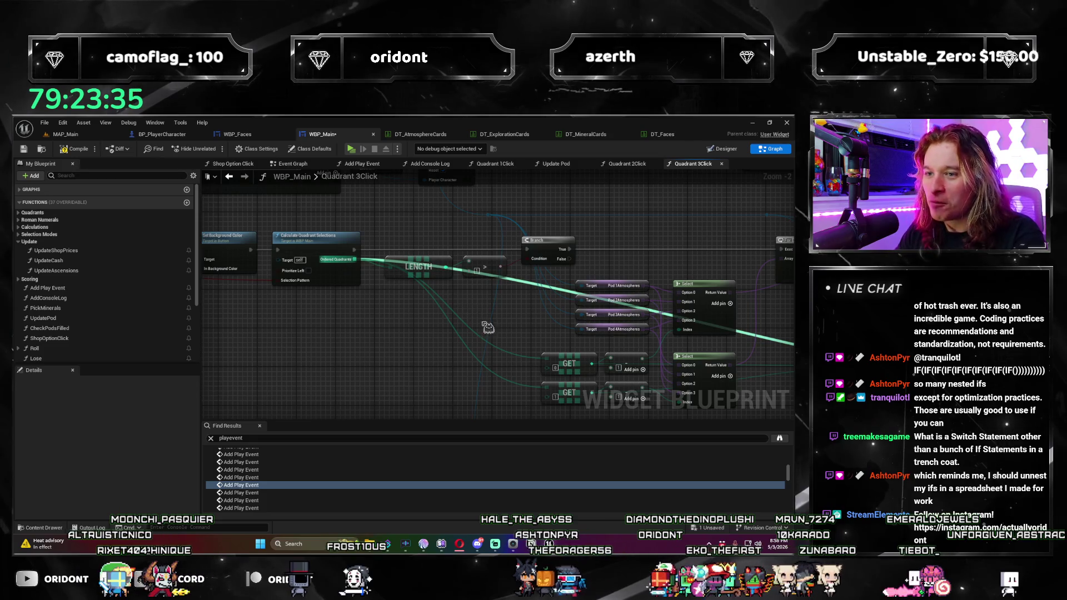
Step: Add two reroute knots on the Ordered Quadrants wire and move them to tidy its path
left_click_drag(488, 328, 420, 237)
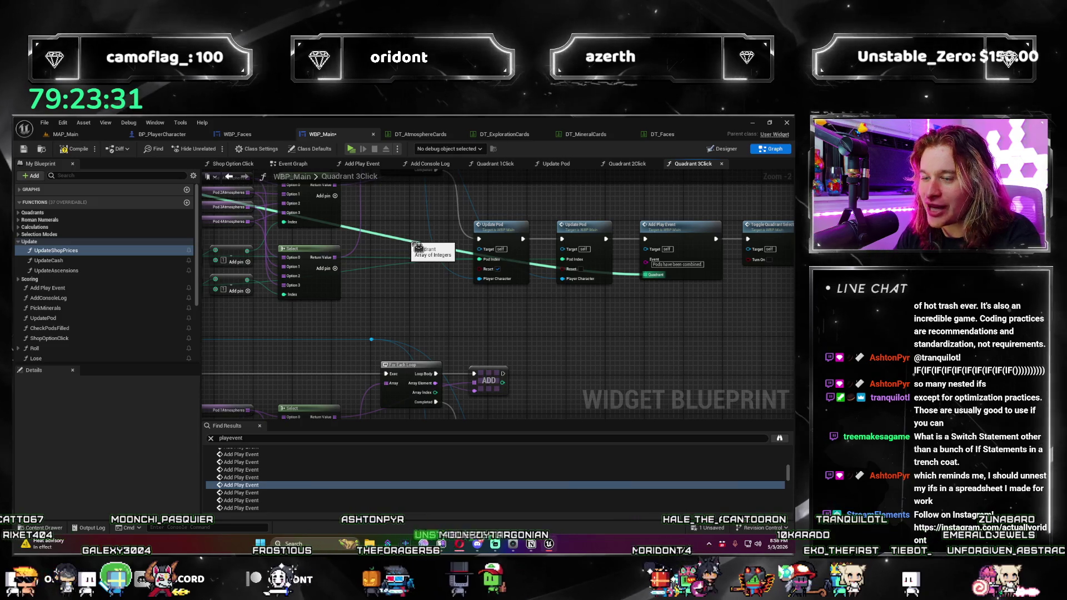
double_click(401, 240)
mouse_move(404, 240)
left_mouse_down()
mouse_move(222, 302)
mouse_move(310, 316)
left_mouse_up()
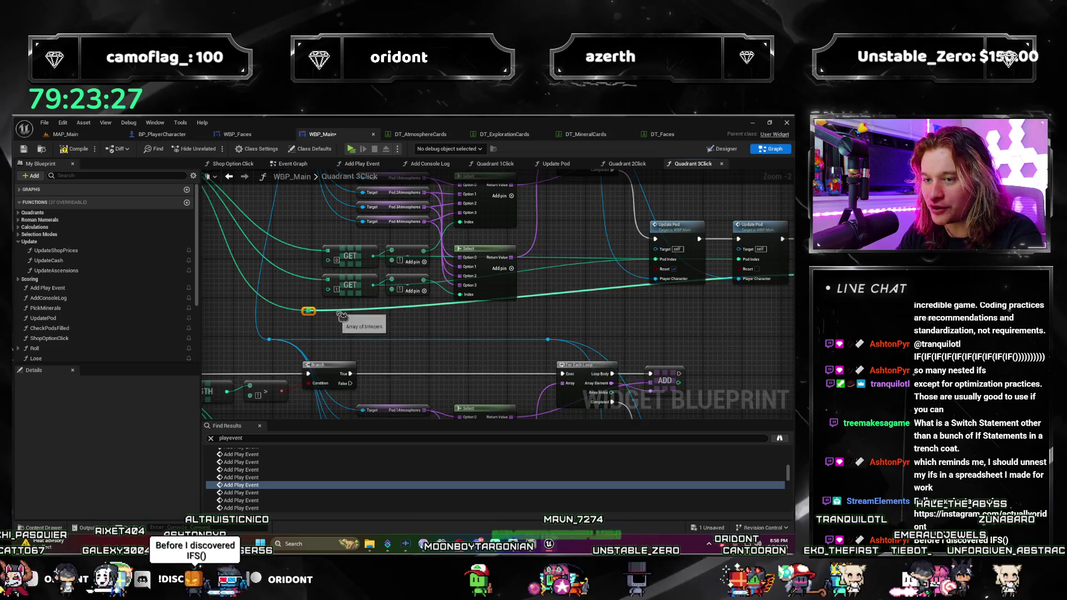
left_click(342, 316)
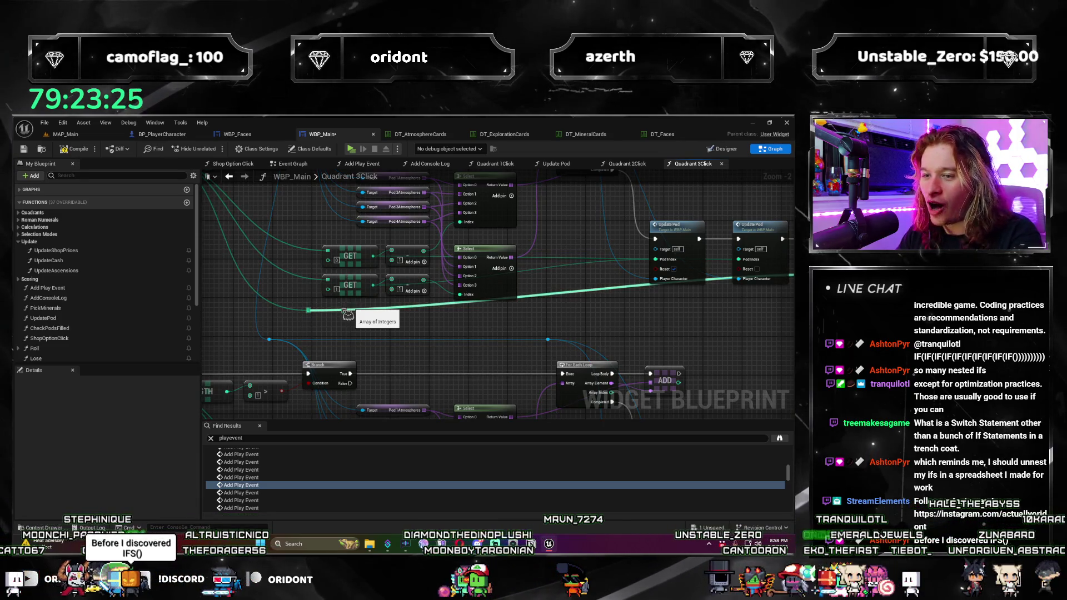
double_click(334, 307)
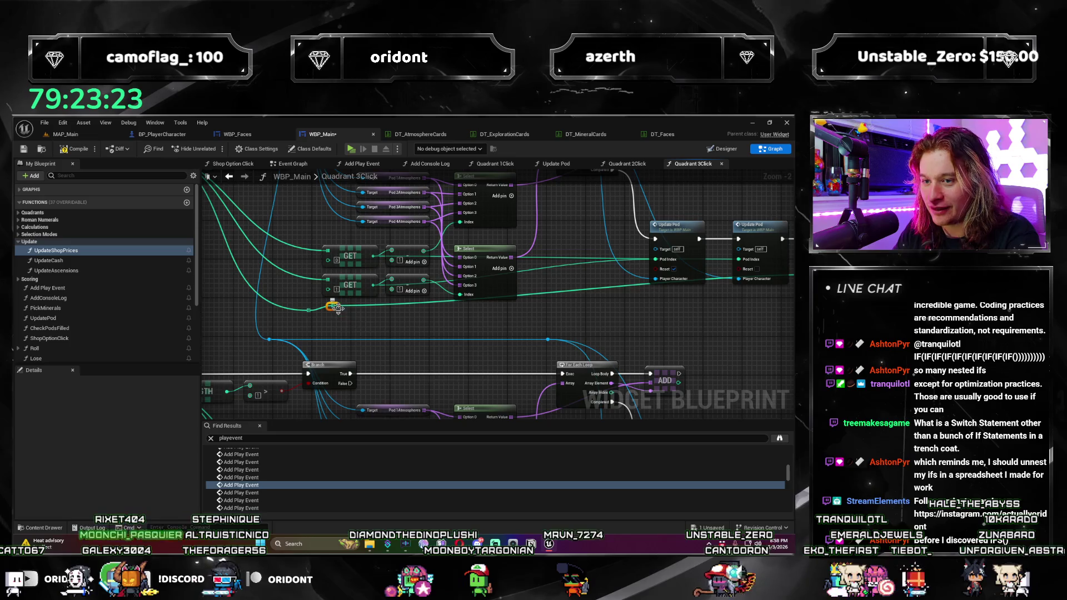
mouse_move(548, 317)
left_mouse_down()
mouse_move(680, 312)
mouse_move(639, 338)
mouse_move(630, 281)
left_mouse_up()
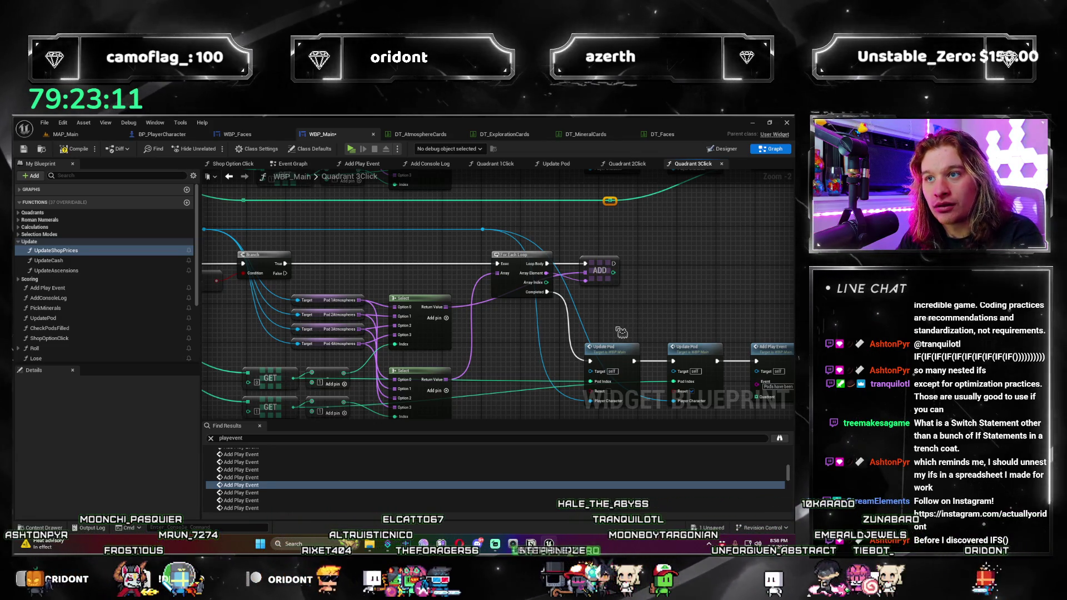
left_click_drag(619, 332, 550, 316)
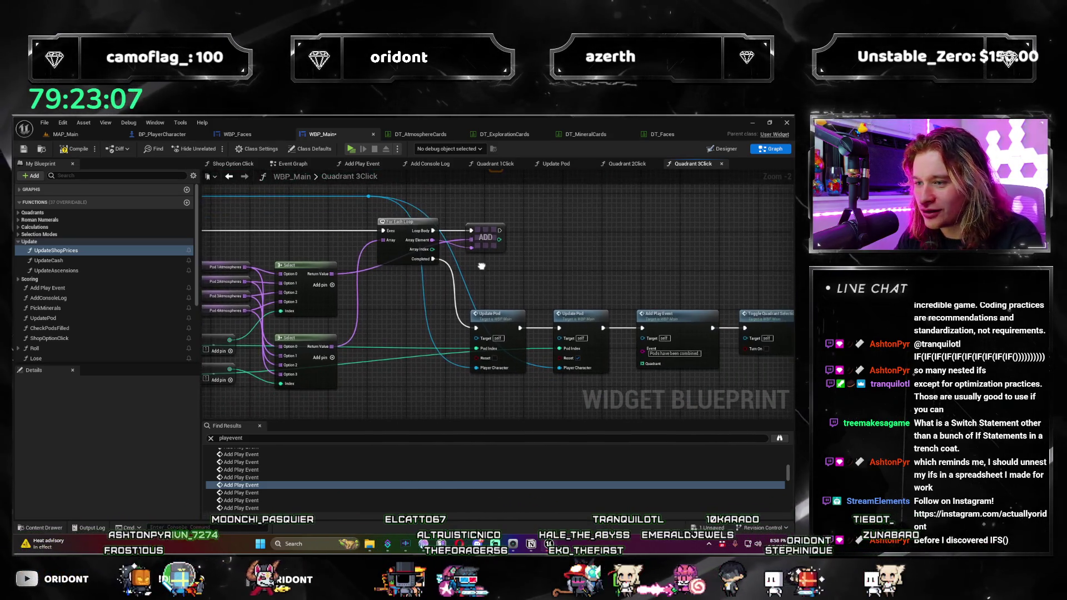
Step: Wire Ordered Quadrants into the next Add Play Event's Quadrant pin, routed through two knots below the nodes
left_click(283, 486)
left_click(267, 494)
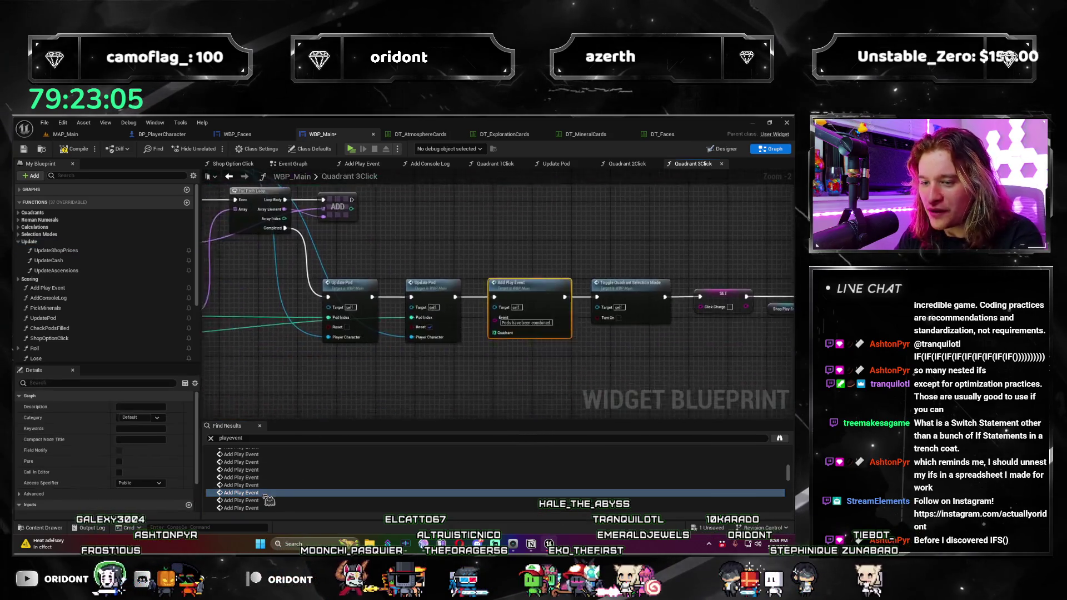
scroll(561, 388, "down", 2)
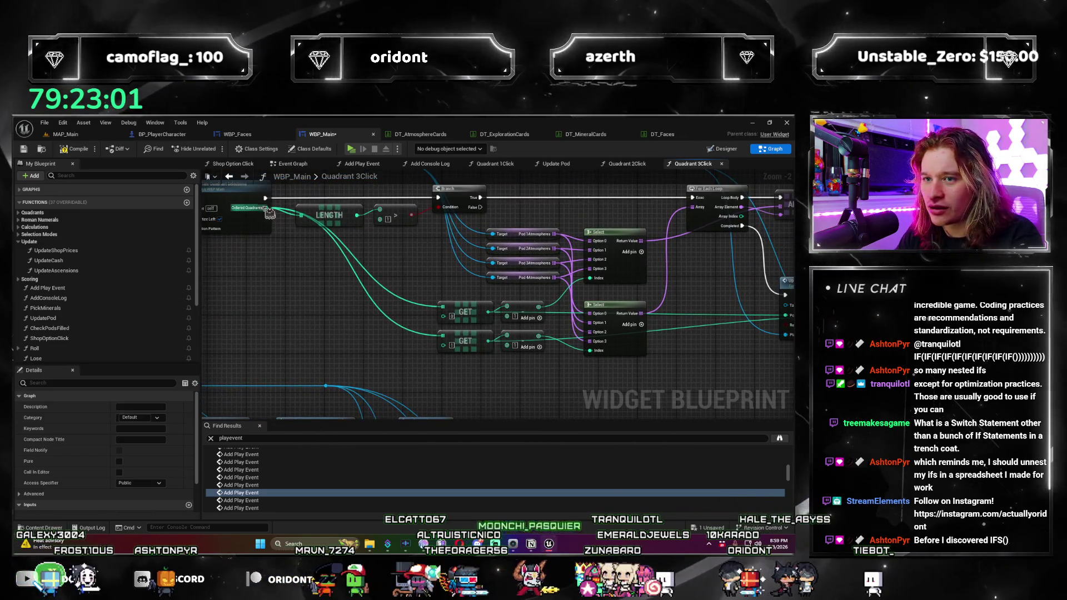
mouse_move(265, 208)
left_mouse_down()
mouse_move(789, 311)
mouse_move(623, 339)
mouse_move(544, 331)
left_mouse_up()
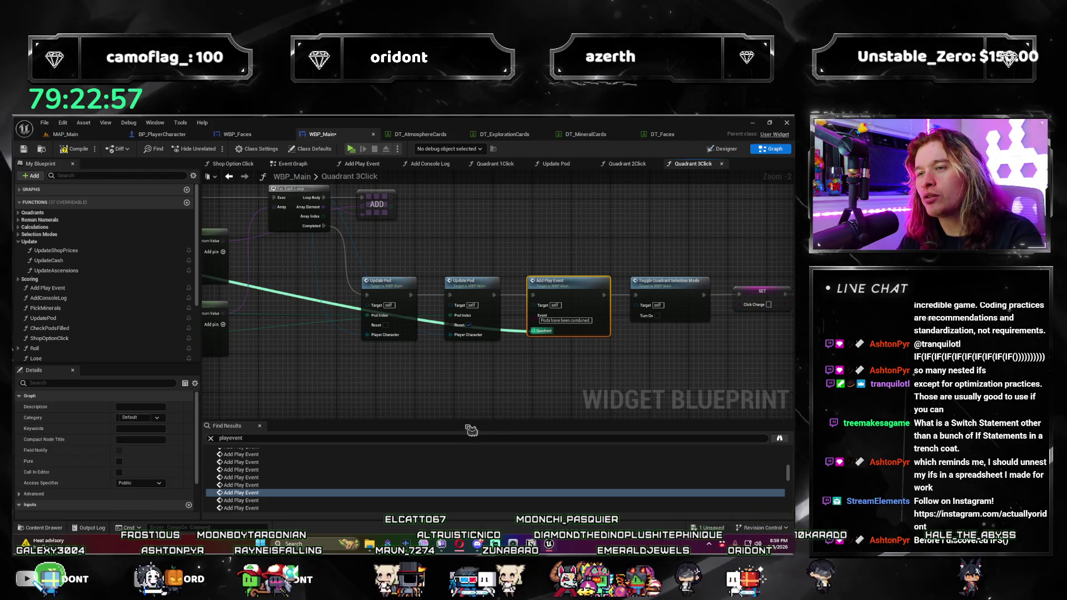
left_click_drag(399, 393, 428, 327)
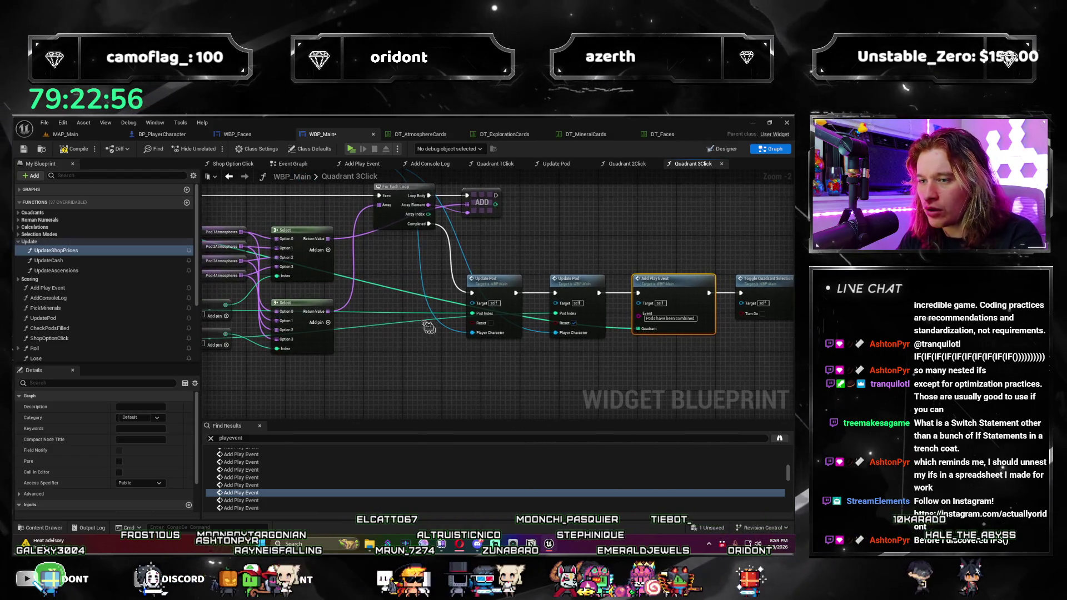
left_click(409, 296)
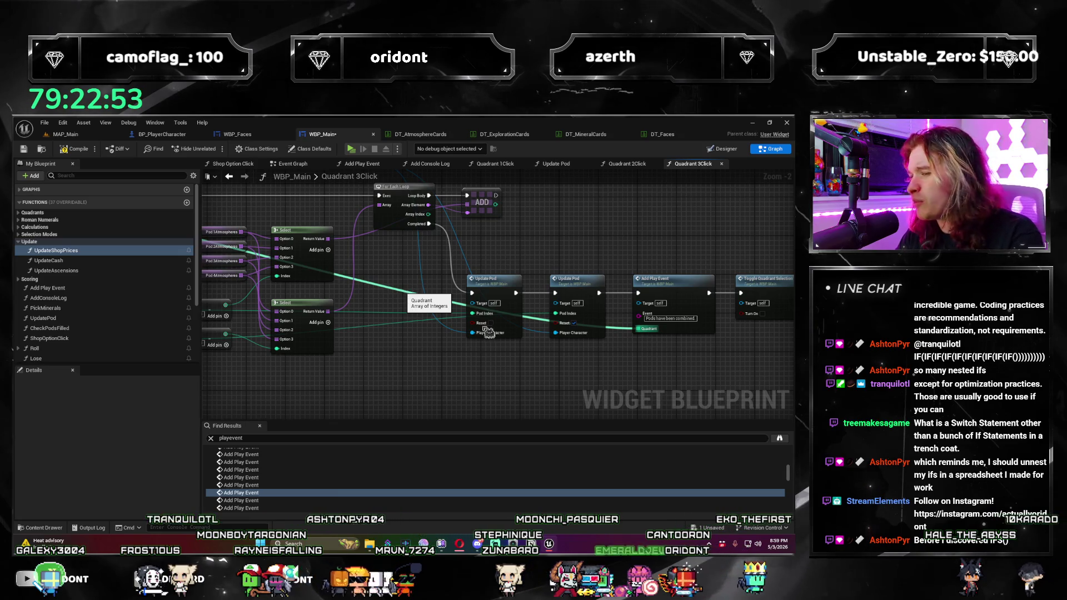
double_click(417, 300)
mouse_move(418, 301)
left_mouse_down()
mouse_move(409, 381)
mouse_move(423, 376)
left_mouse_up()
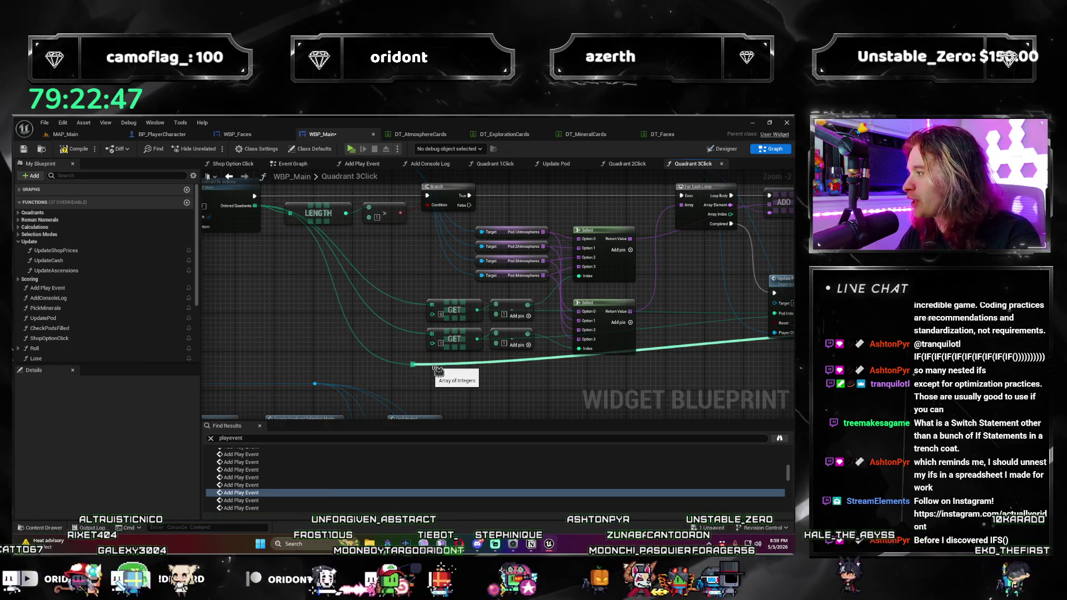
double_click(428, 361)
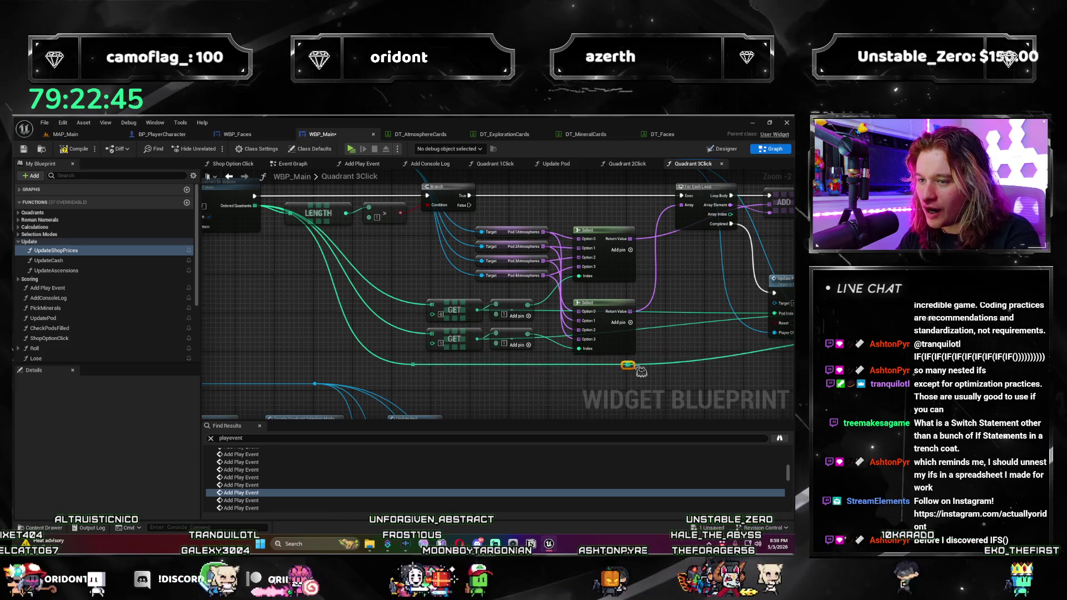
left_click_drag(732, 377, 723, 369)
left_click(257, 488)
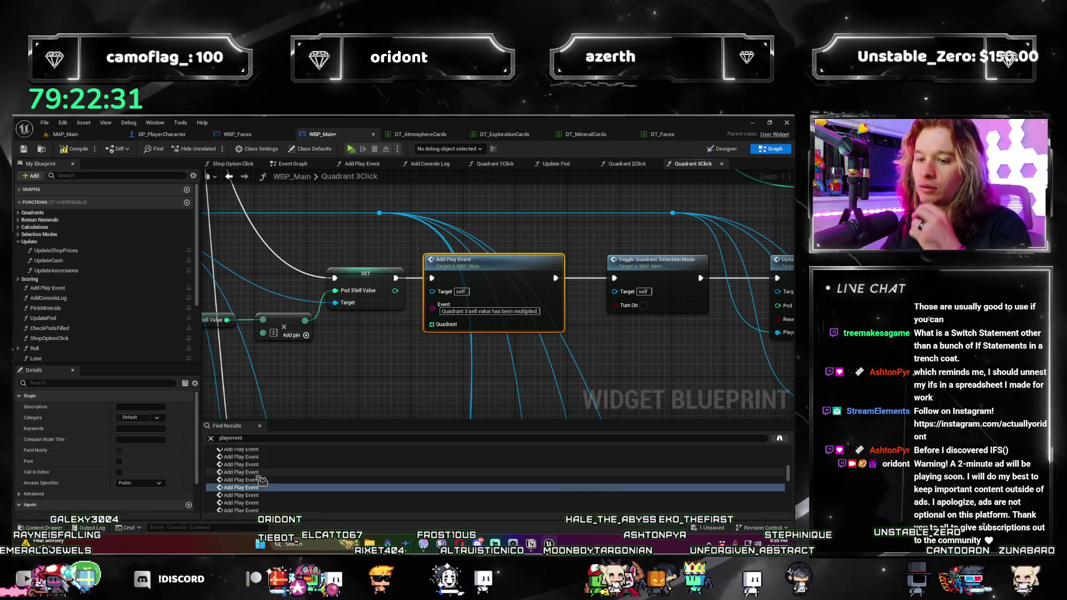
Step: Paste a Make Array holding 3 and wire it into the sell-value Add Play Event's Quadrant pin
left_click(364, 338)
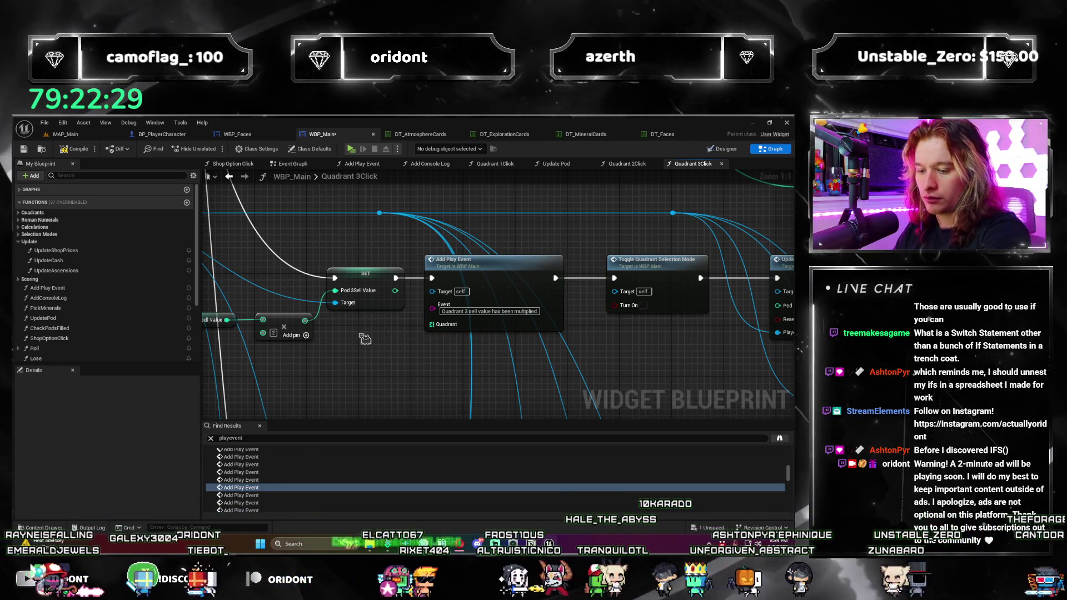
key("ctrl+v")
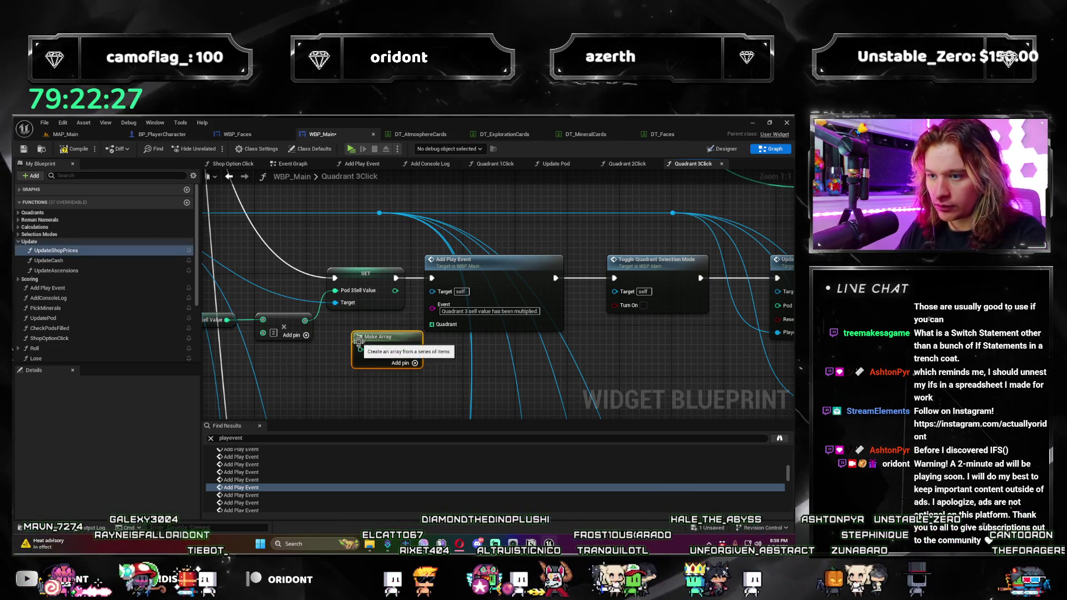
left_click_drag(391, 347, 458, 331)
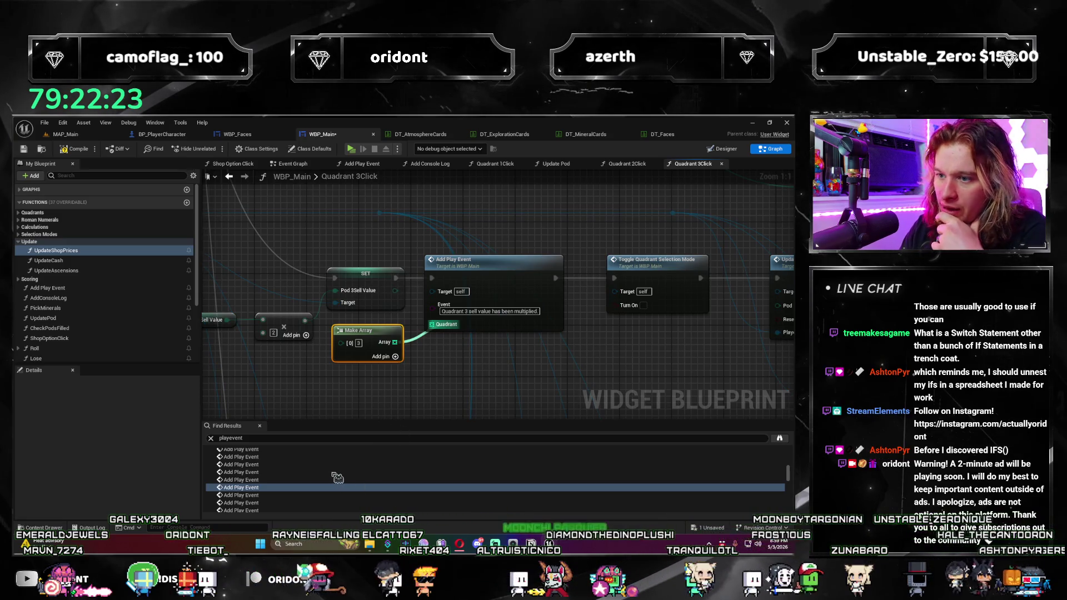
left_click(303, 380)
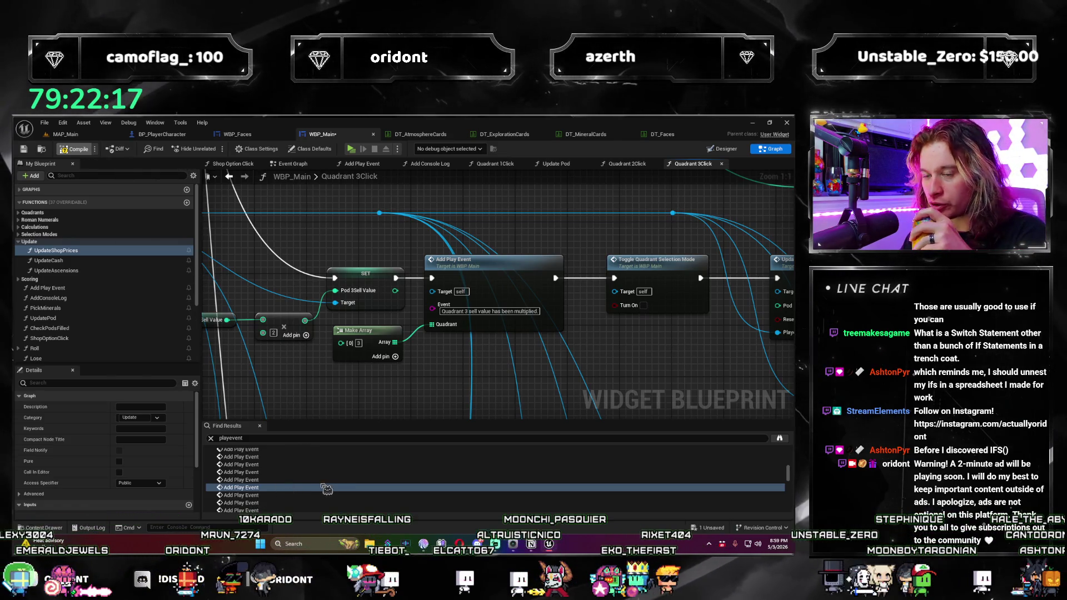
double_click(282, 488)
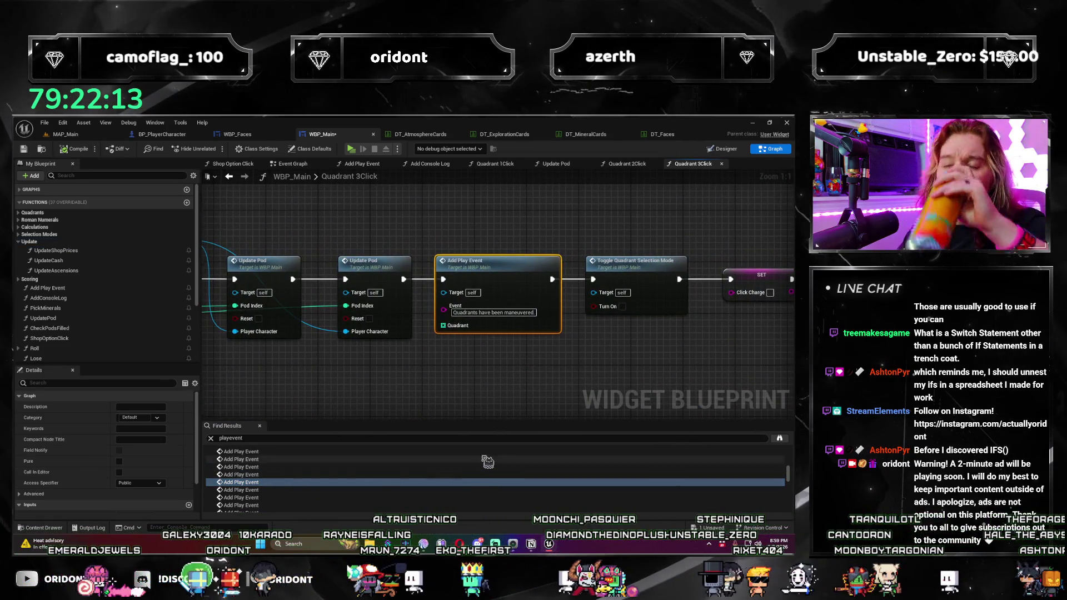
Step: Add a reroute knot on the maneuvered event's Quadrant wire and pull it below the node rows
scroll(382, 394, "down", 2)
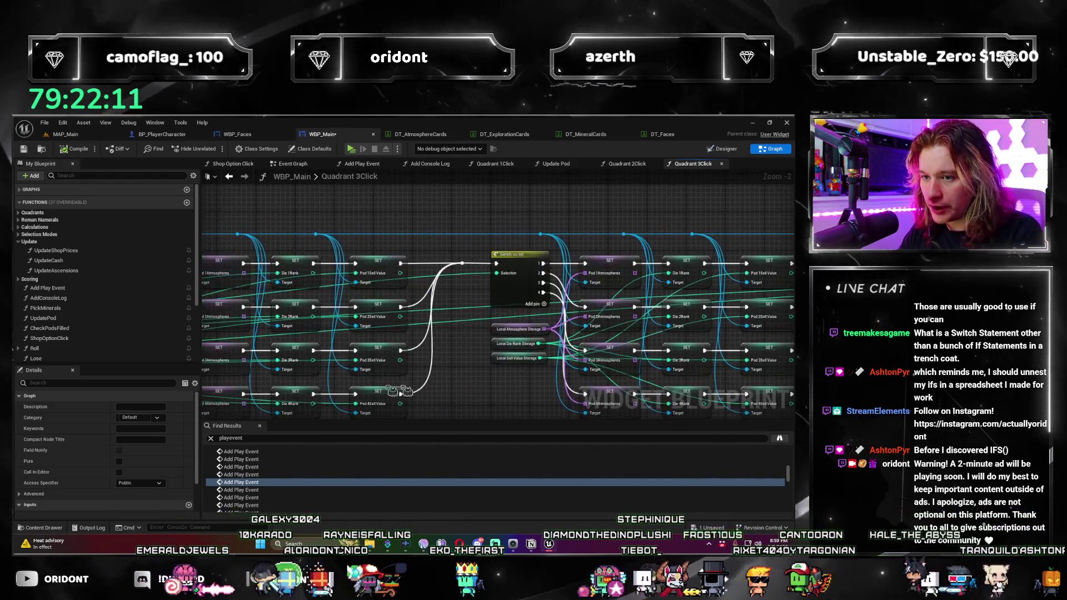
left_click_drag(561, 377, 789, 367)
left_click_drag(356, 261, 575, 249)
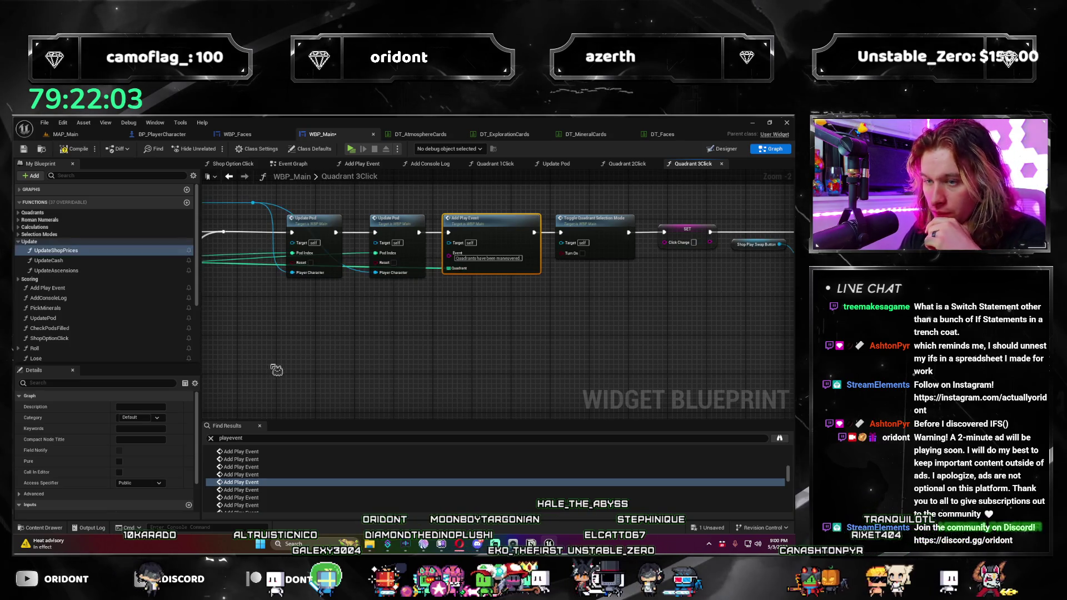
left_click_drag(277, 370, 528, 360)
left_click(519, 257)
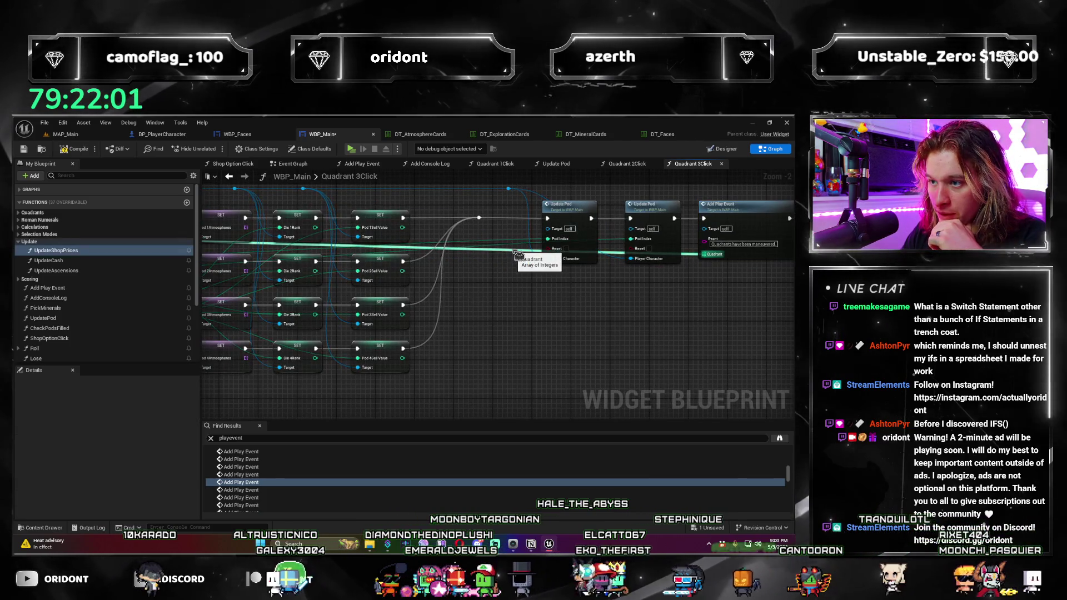
double_click(518, 258)
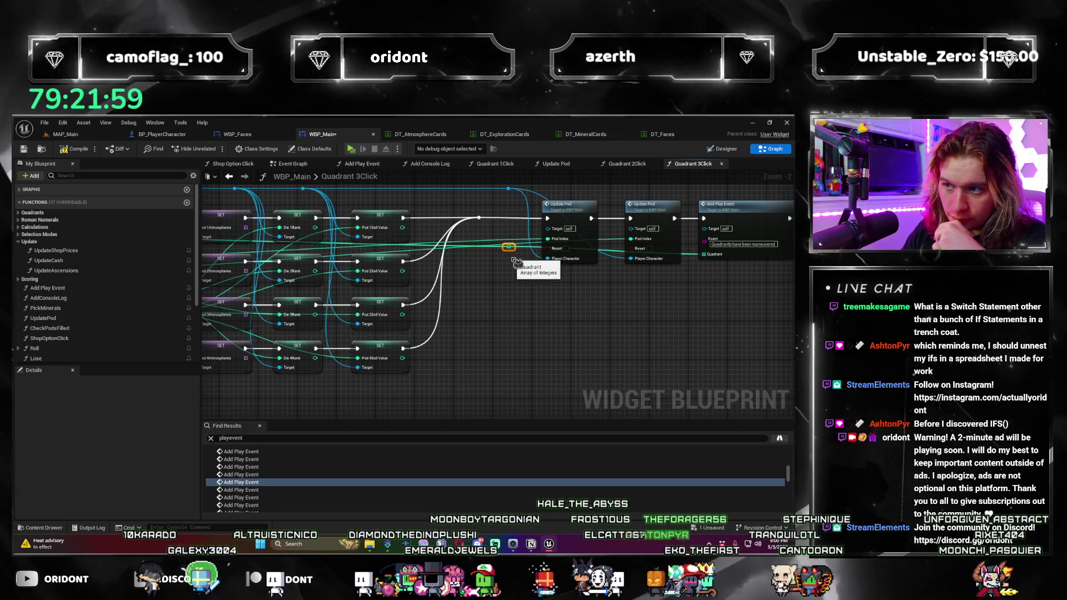
left_click_drag(518, 258, 451, 386)
Step: Fine-tune the reroute knot's position, then bring the 'demoted and duplicated to quadrant 2' Add Play Event into view
scroll(660, 336, "down", 3)
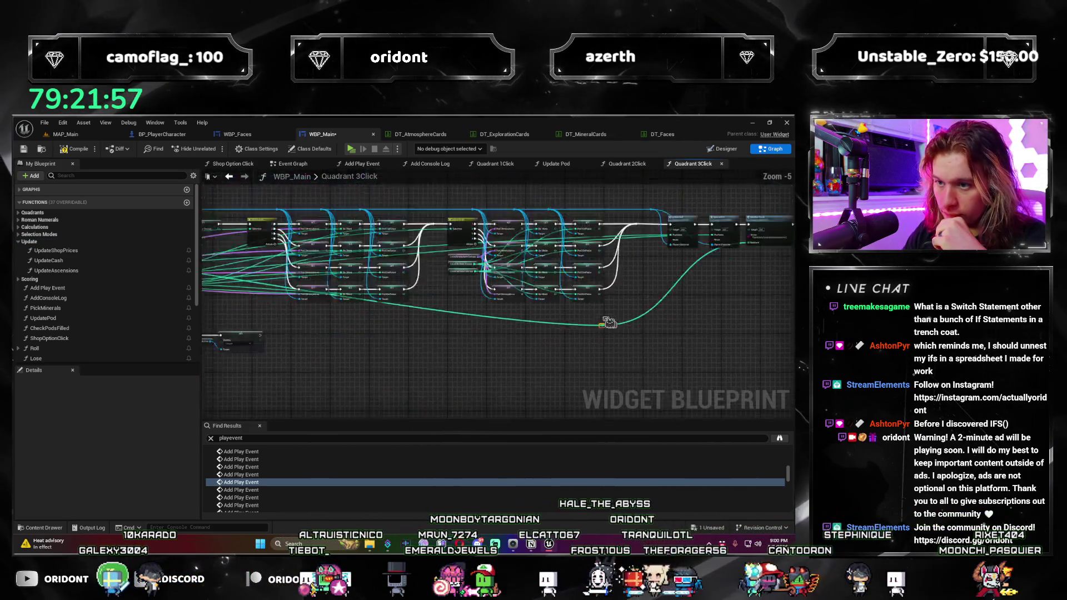
scroll(684, 332, "down", 1)
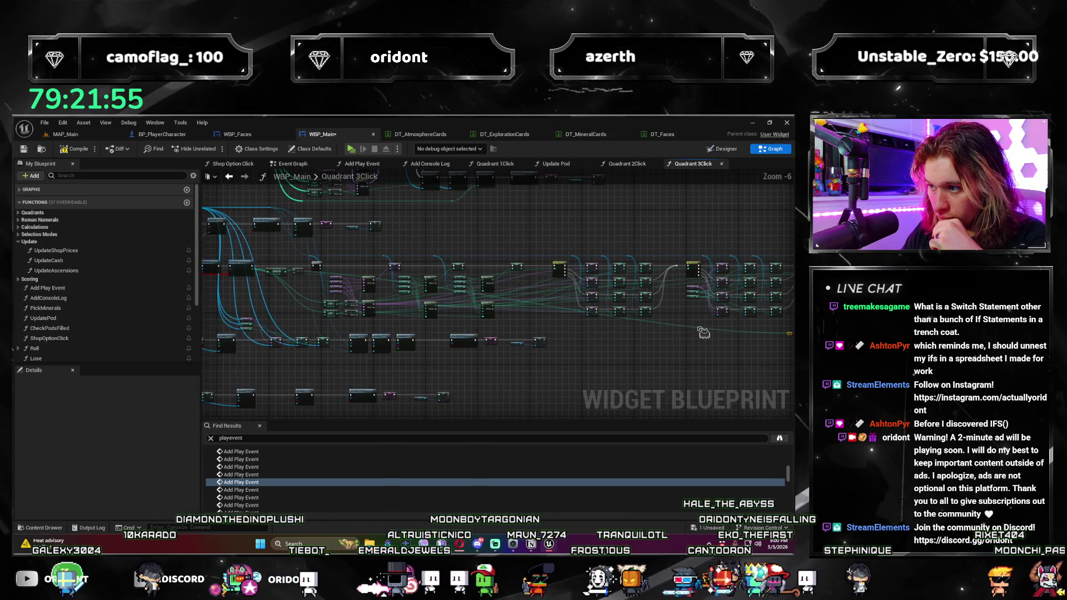
scroll(683, 330, "up", 2)
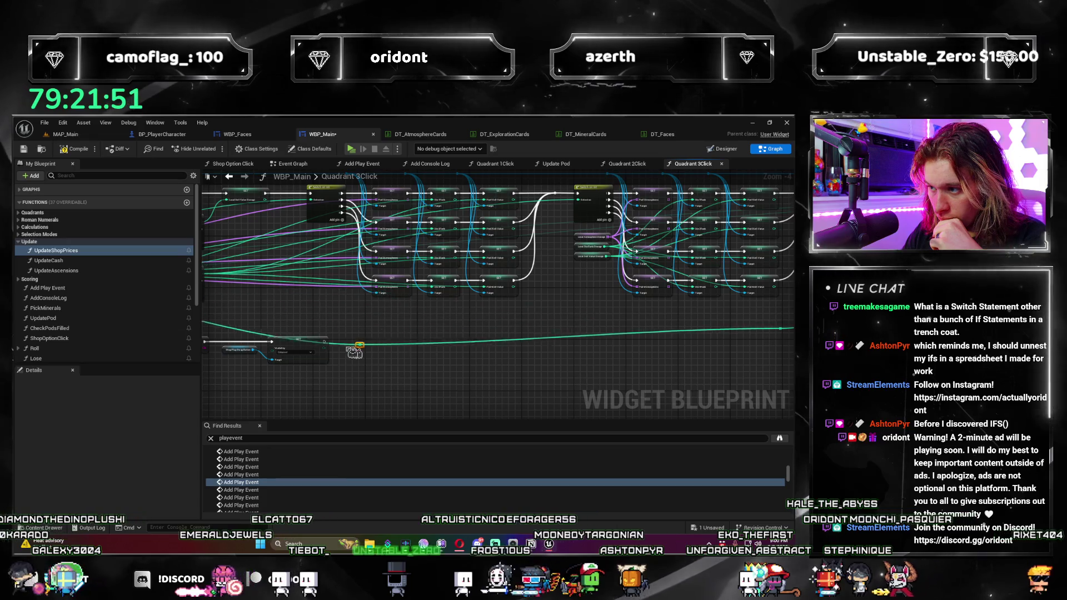
left_click_drag(355, 345, 650, 345)
left_click_drag(203, 340, 401, 334)
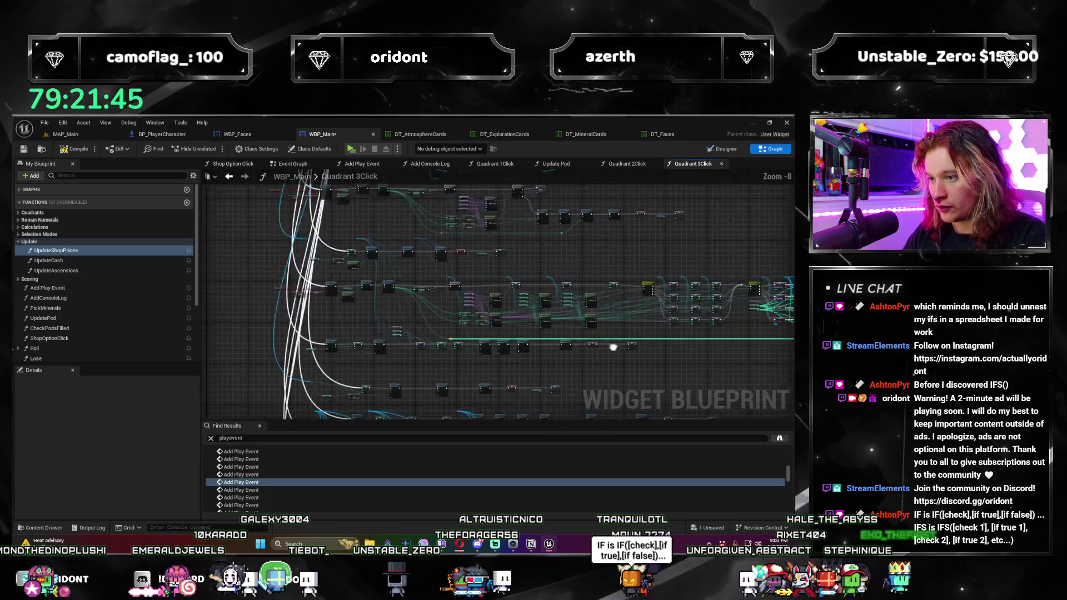
scroll(512, 316, "down", 1)
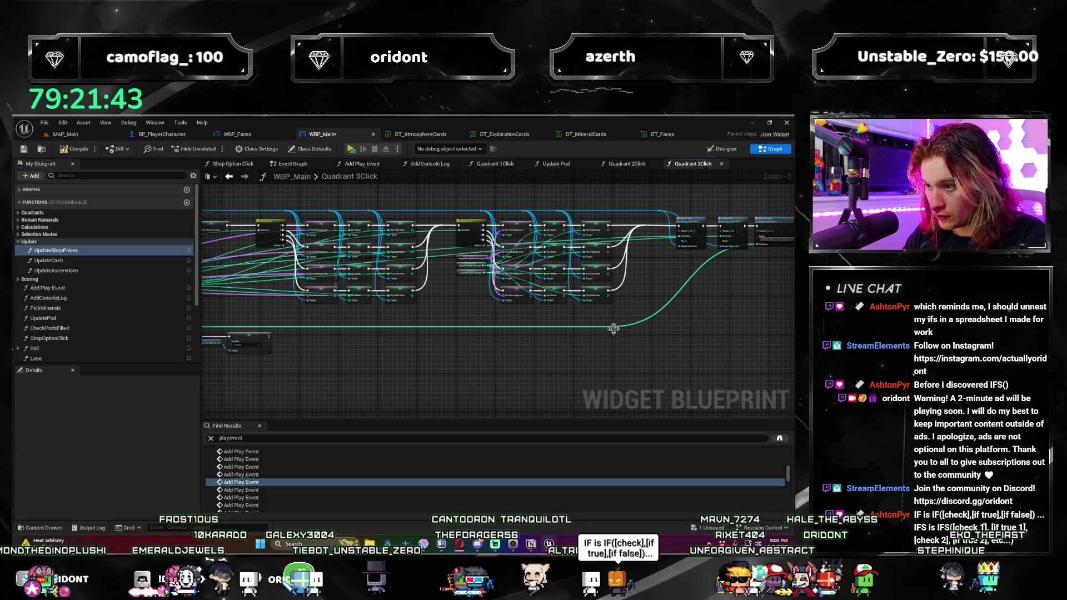
left_click_drag(621, 334, 621, 331)
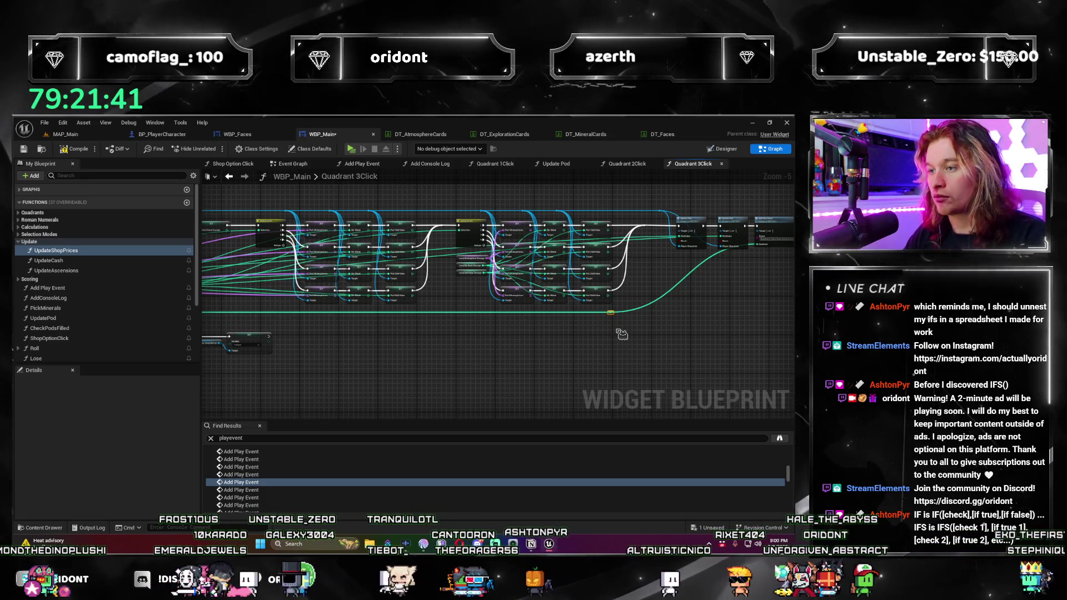
left_click(267, 490)
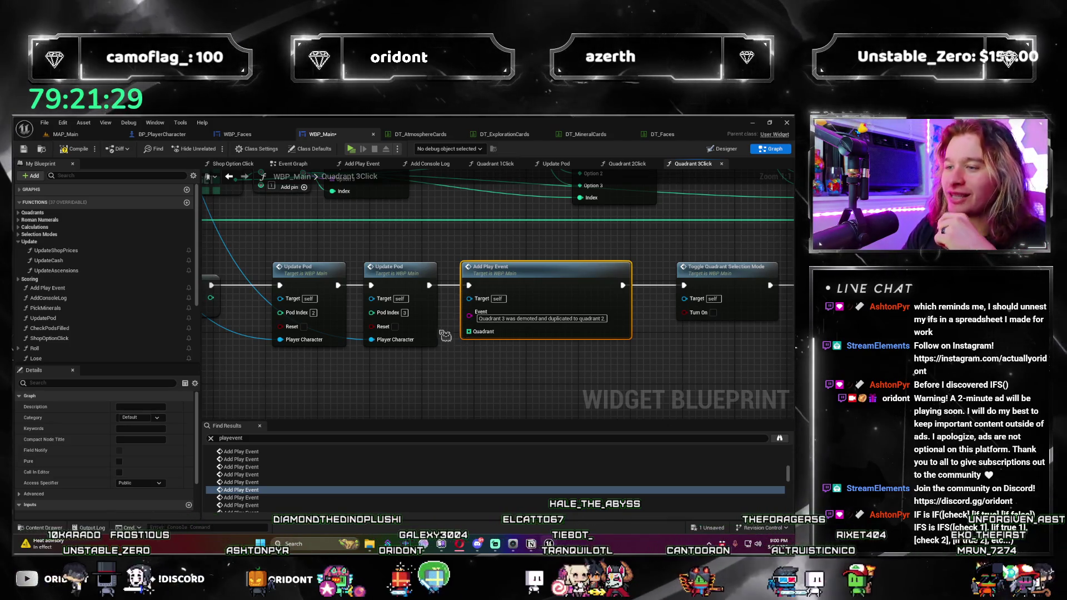
left_click_drag(403, 404, 334, 411)
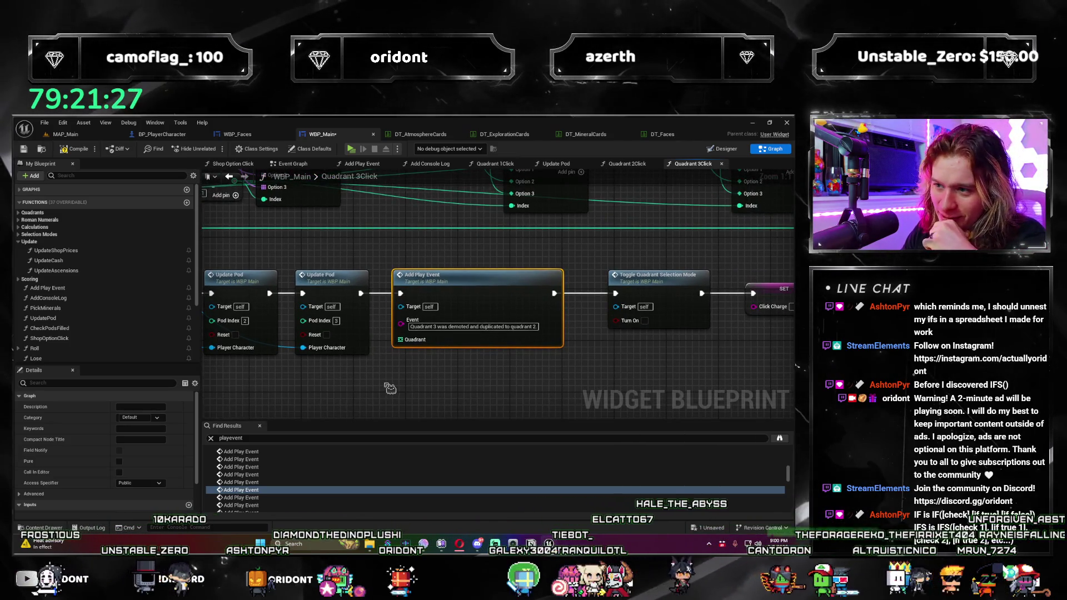
left_click(447, 361)
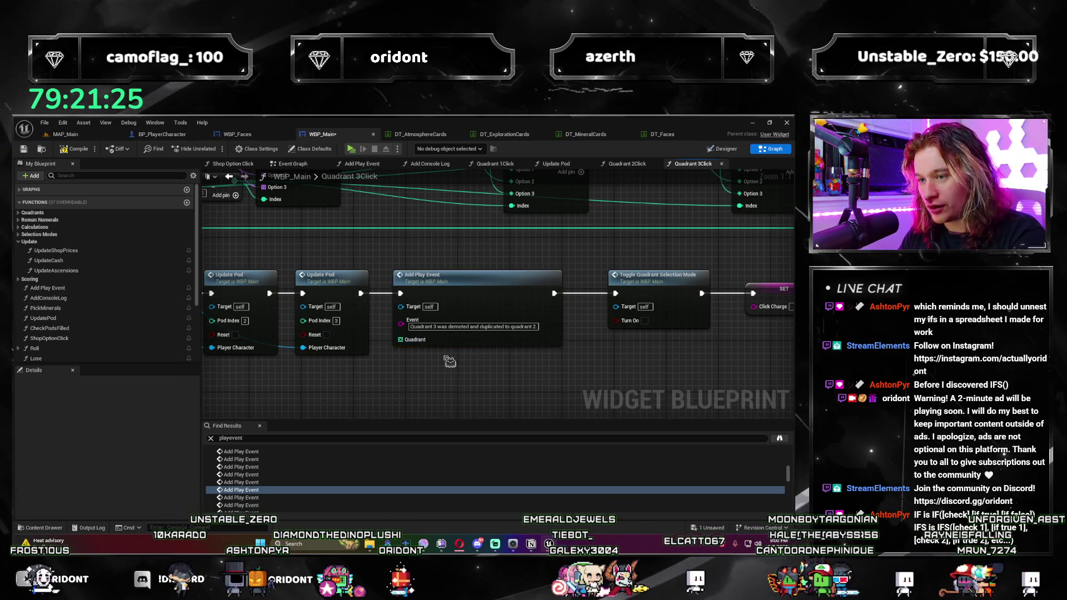
scroll(443, 363, "down", 3)
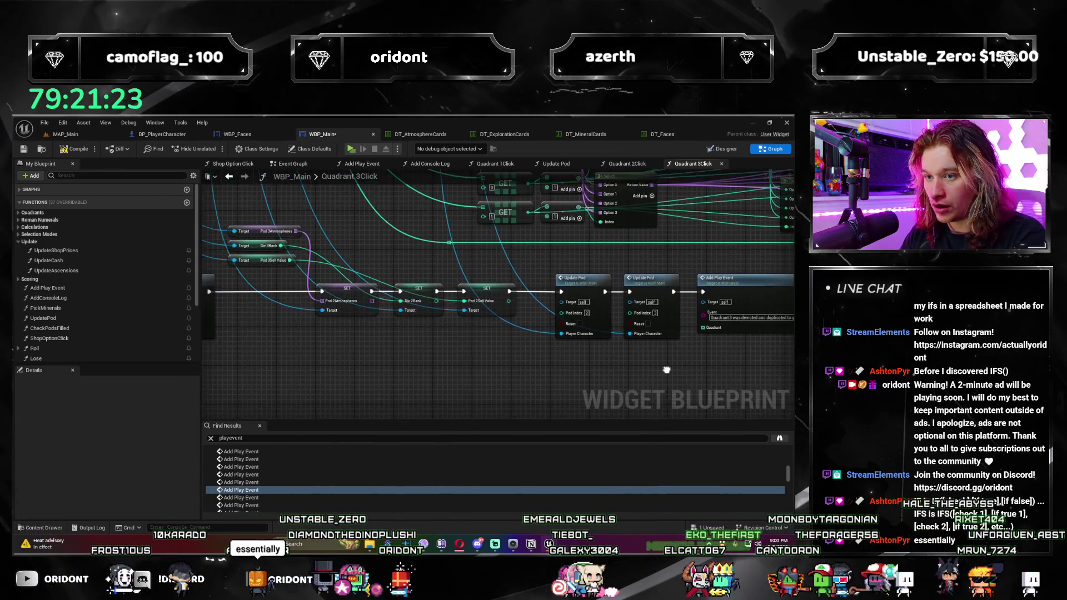